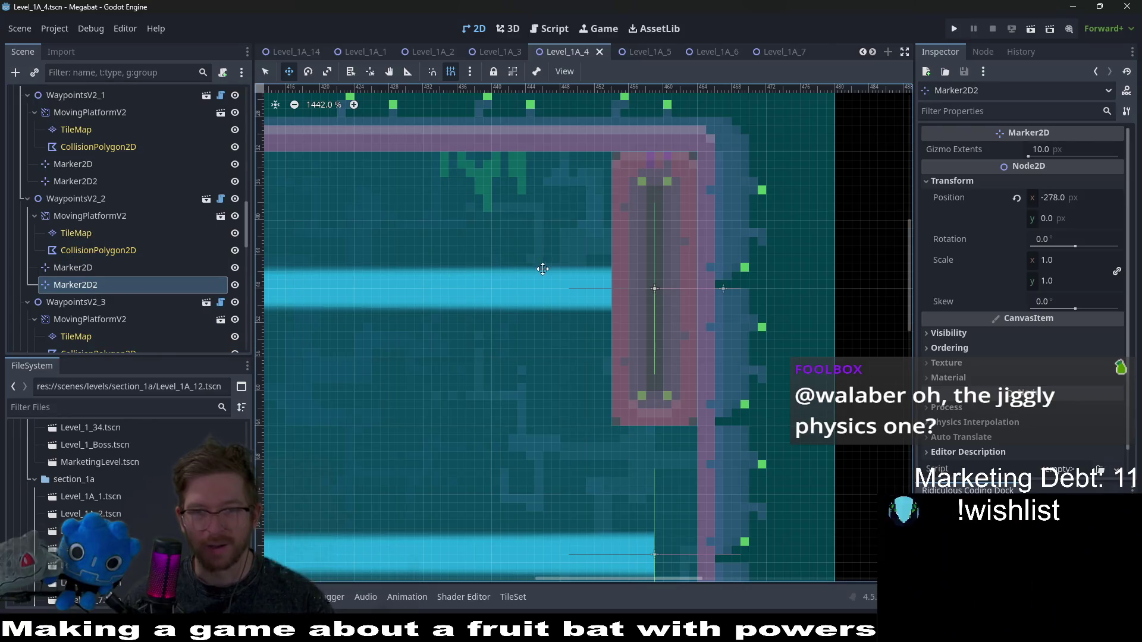
- Move WaypointsV2_1 down one pixel to y 80
scroll(474, 333, "left", 3)
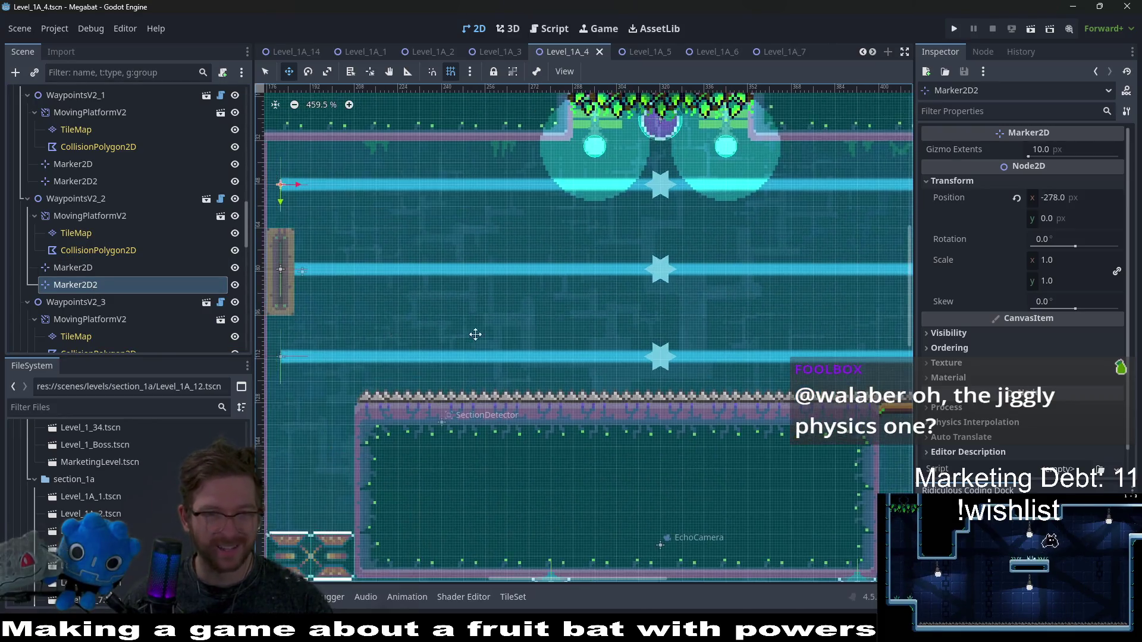
scroll(481, 297, "up", 4)
scroll(475, 271, "down", 4)
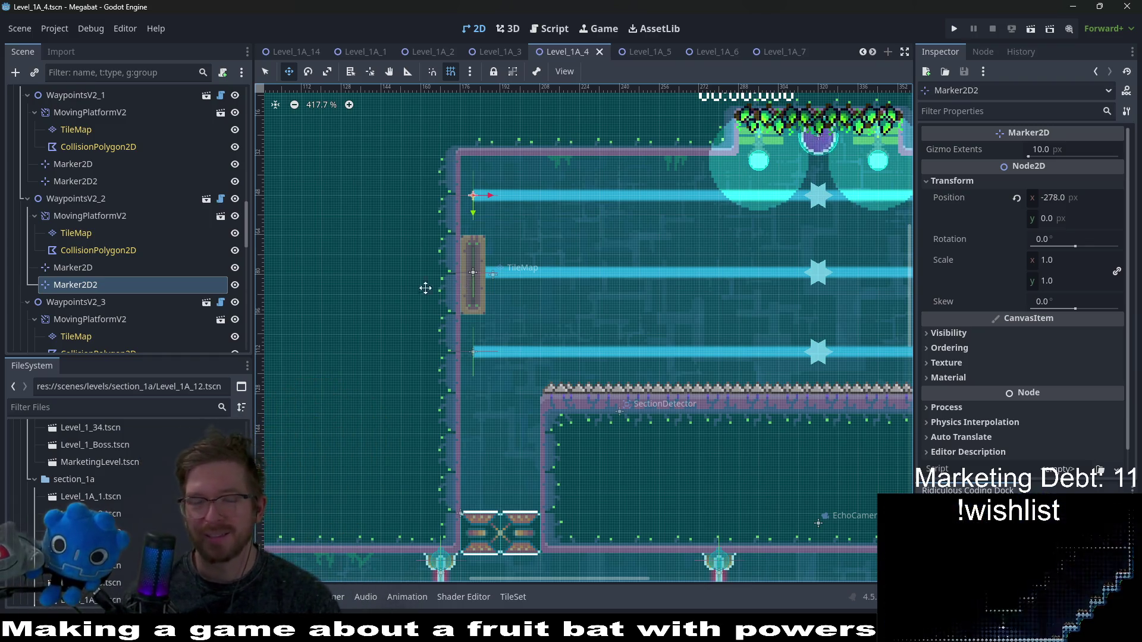
scroll(454, 229, "up", 4)
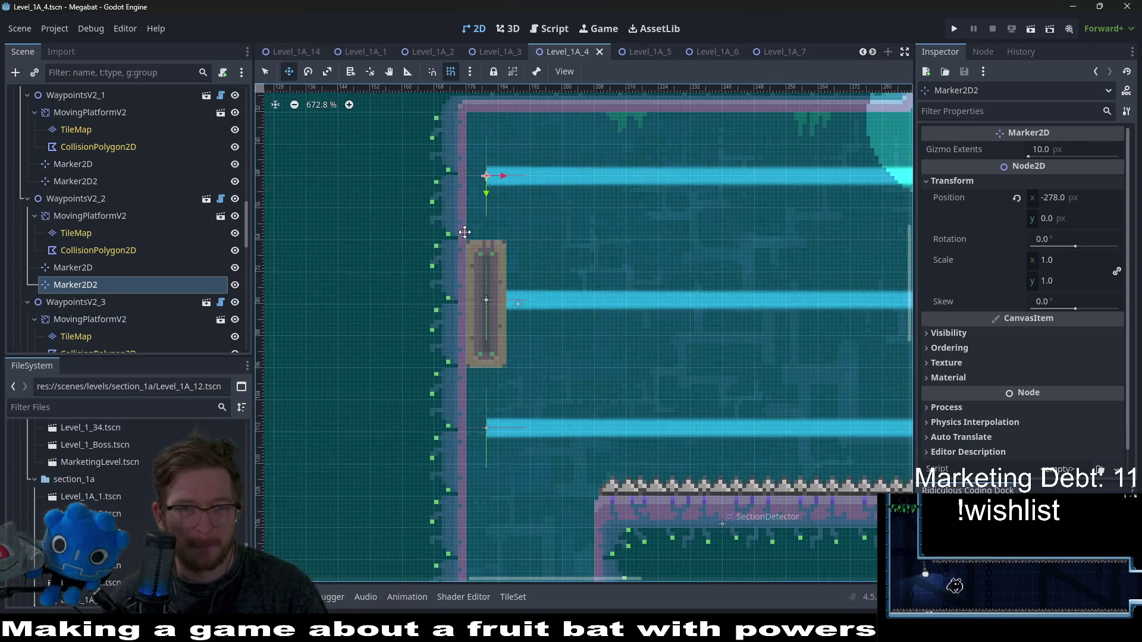
left_click(98, 198)
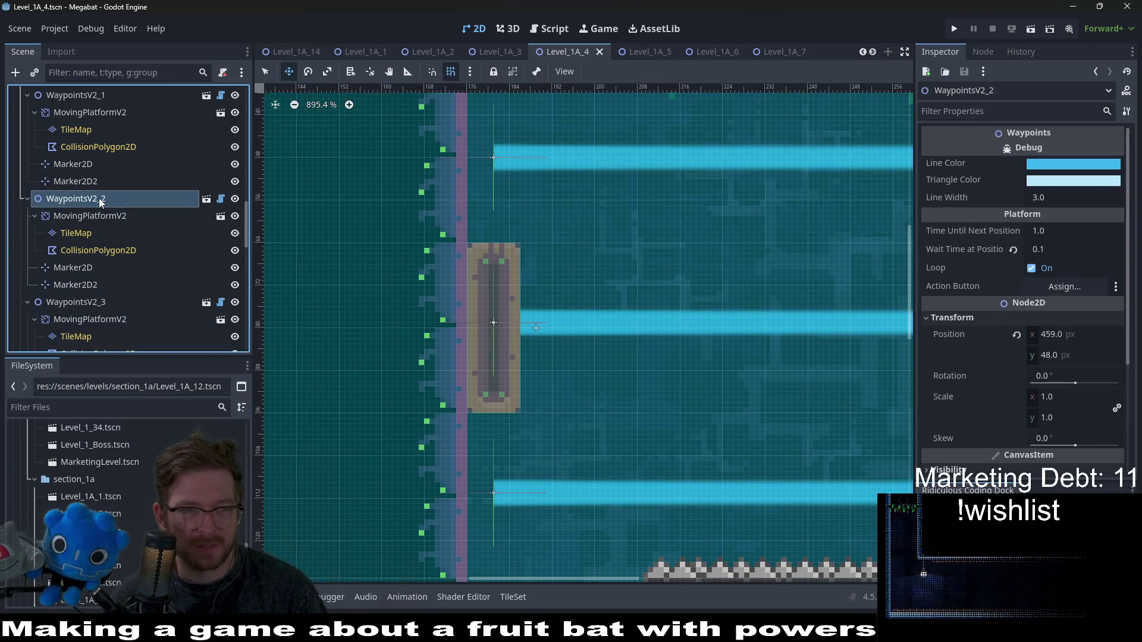
left_click(84, 129)
left_click(67, 110)
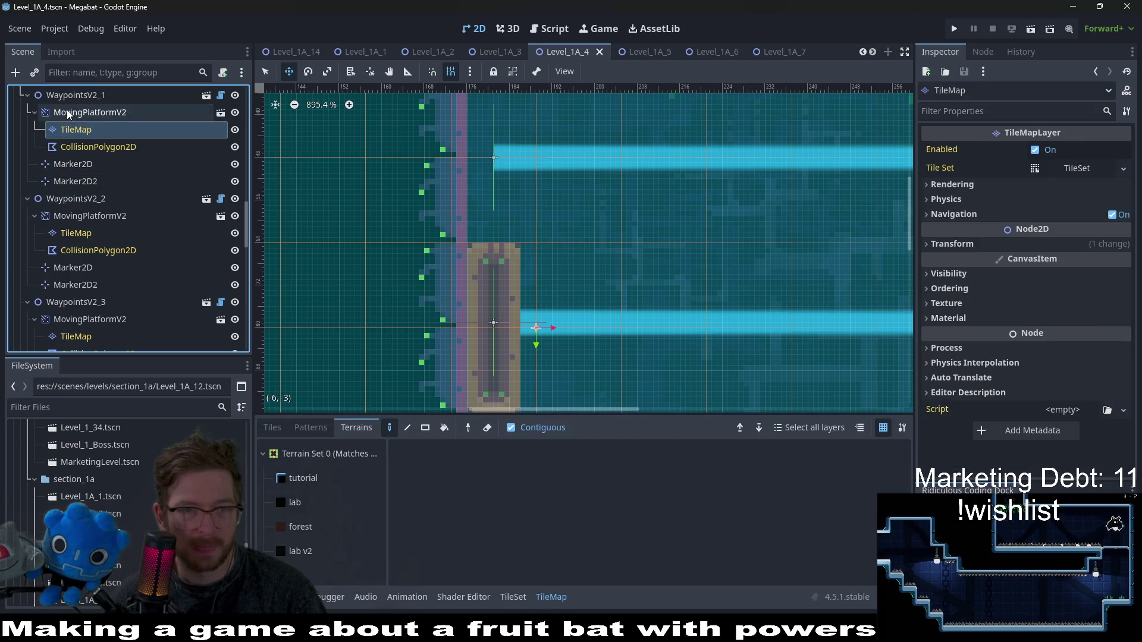
scroll(91, 116, "up", 3)
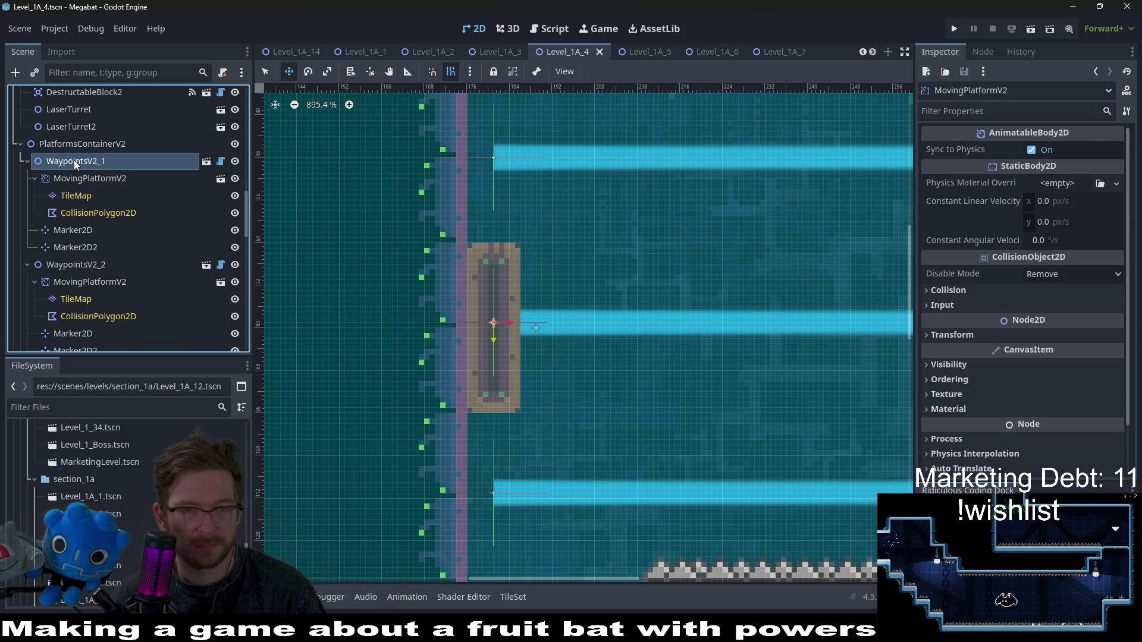
left_click(74, 159)
key("Down")
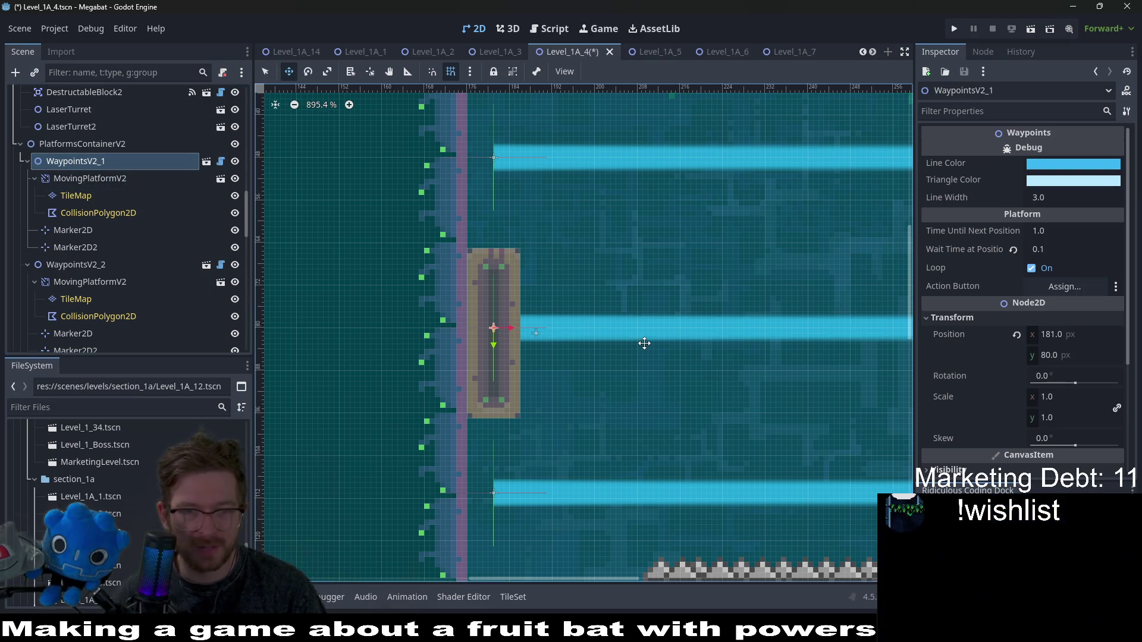
- Shift the first moving platform's TileMap up one pixel
scroll(522, 348, "up", 5)
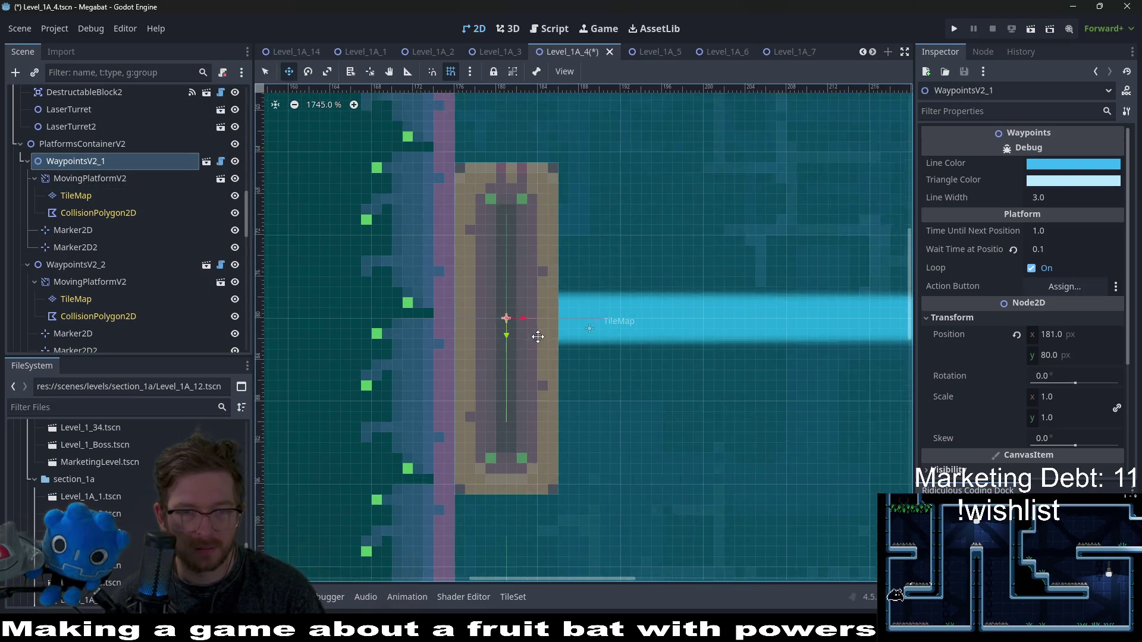
left_click(528, 306)
left_click(76, 195)
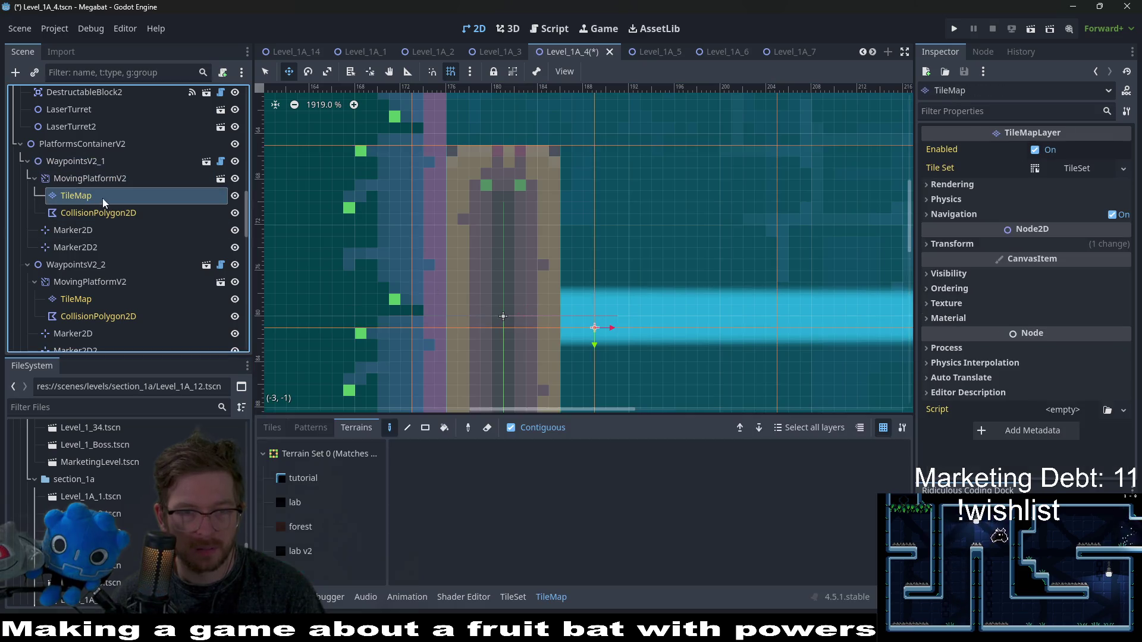
key("Up")
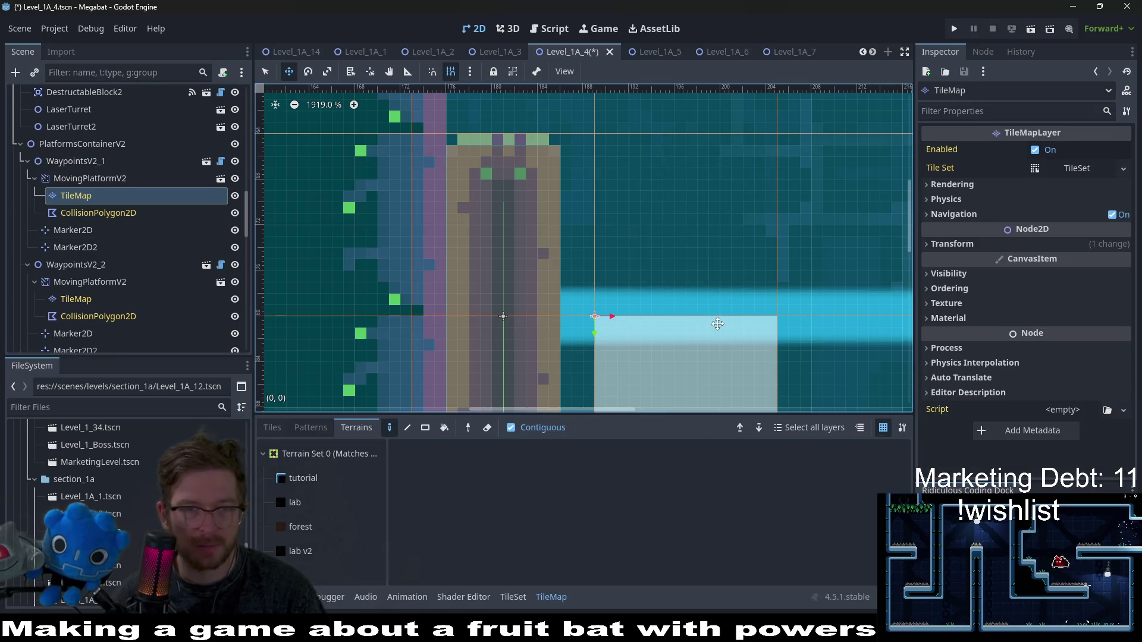
- Check the first platform's collision shape and markers, with Marker2D2 at 278, 0
left_click(172, 214)
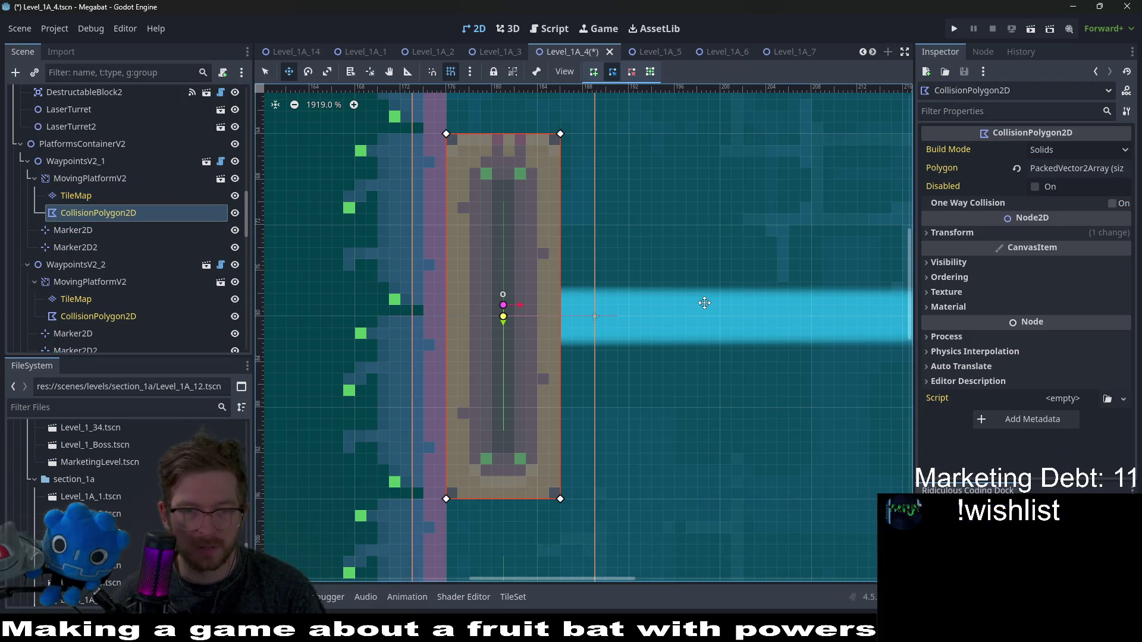
left_click(72, 230)
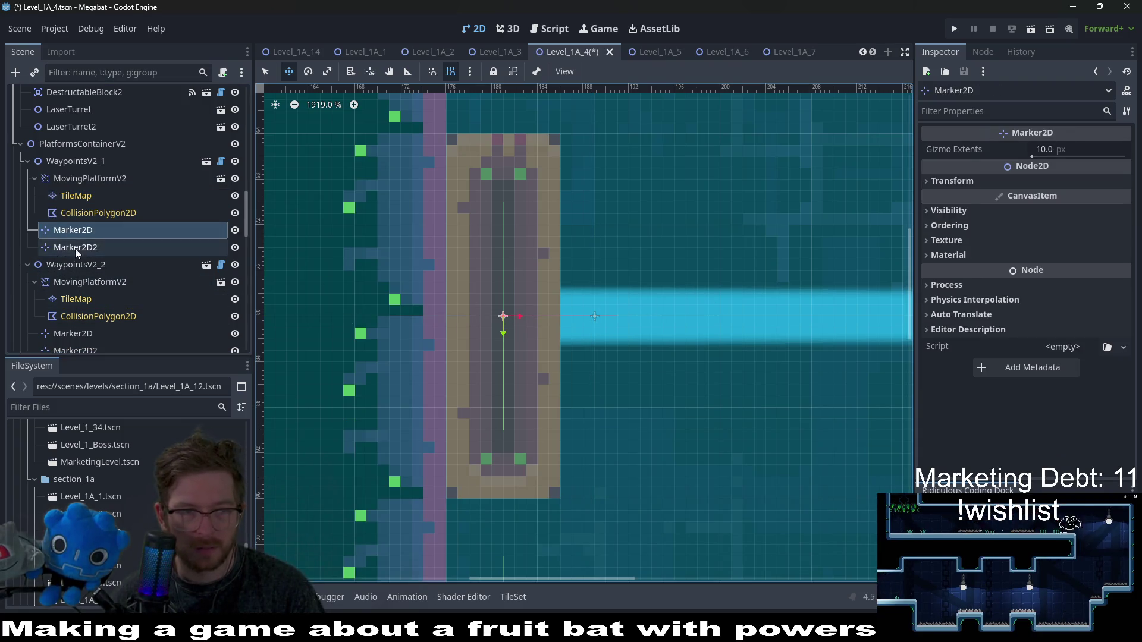
left_click(76, 247)
scroll(461, 287, "down", 6)
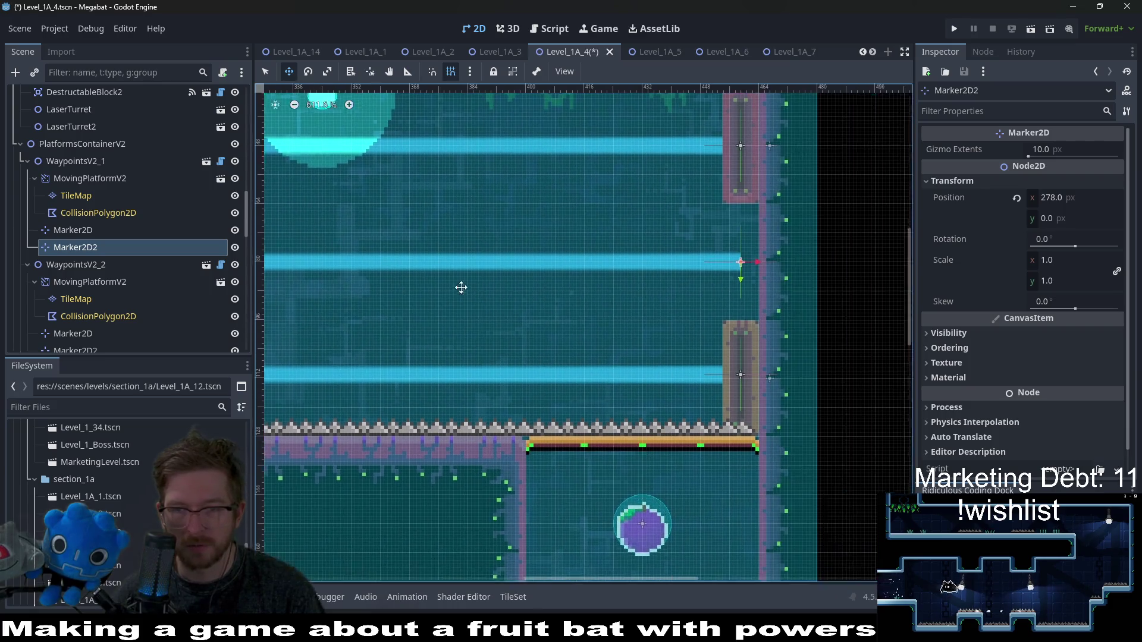
scroll(578, 373, "down", 2)
- Inspect WaypointsV2_2 at 459, 48 and its MovingPlatformV2
left_click(64, 268)
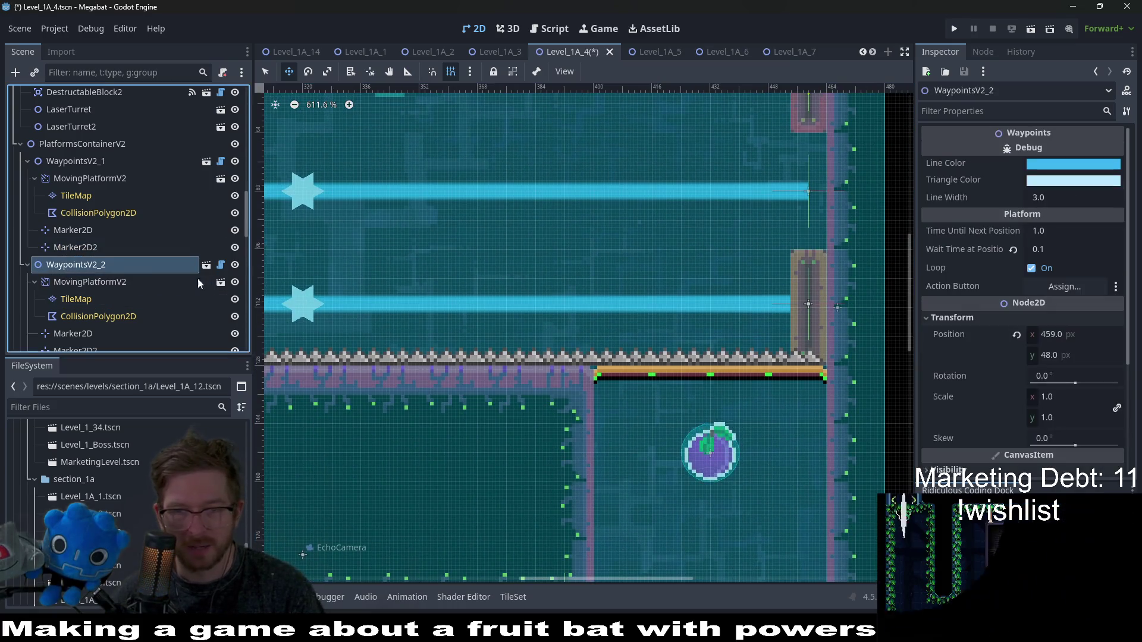
left_click(102, 281)
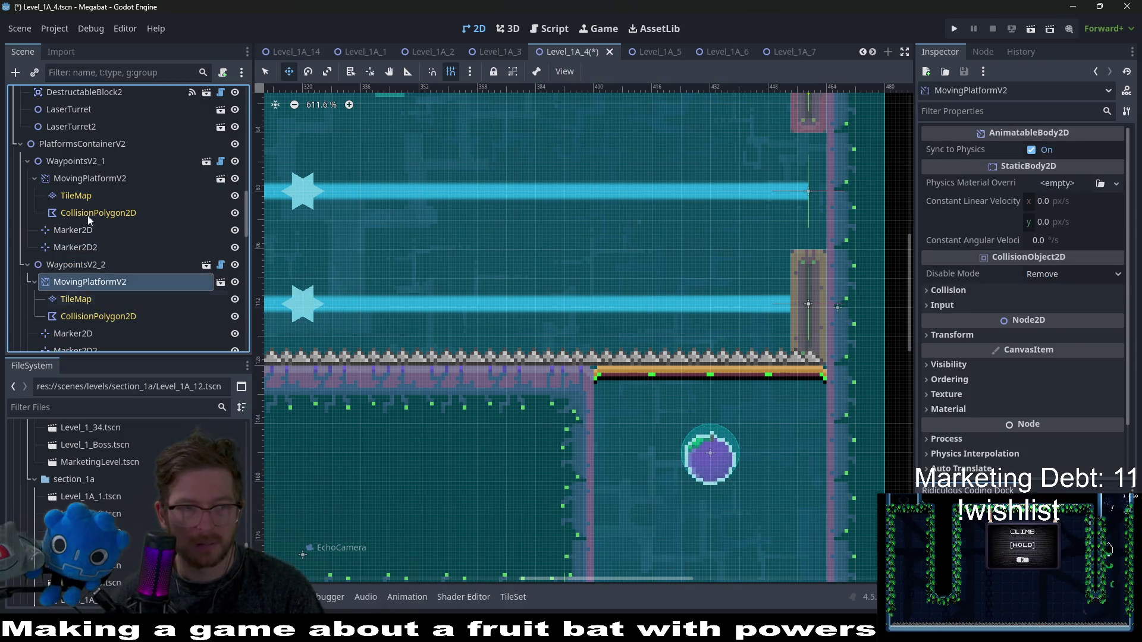
scroll(101, 309, "down", 3)
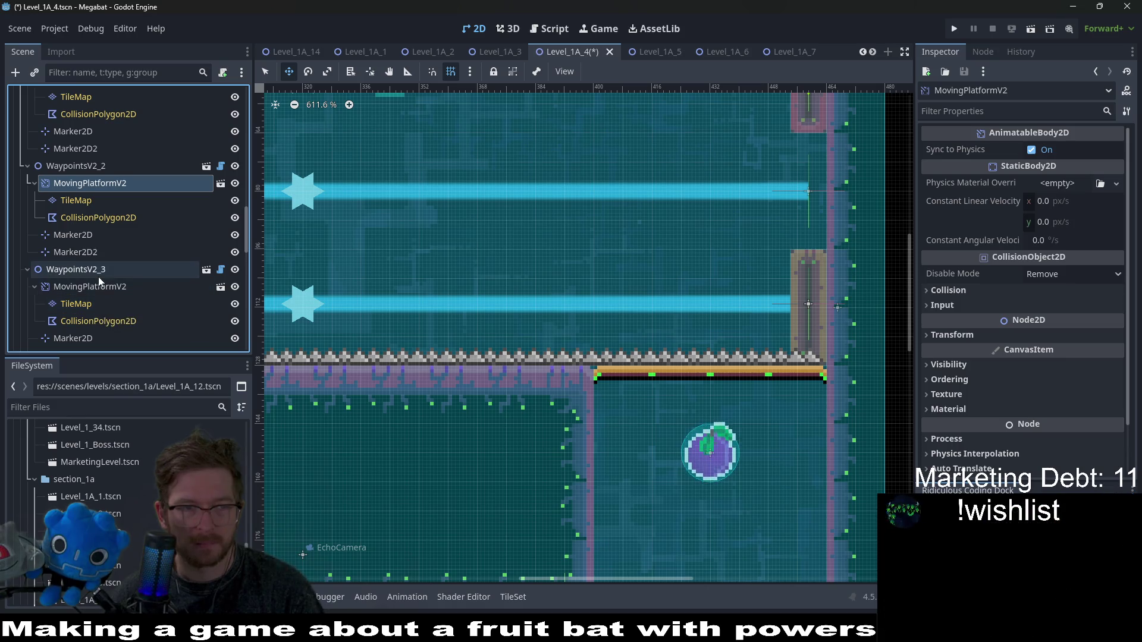
scroll(644, 233, "down", 2)
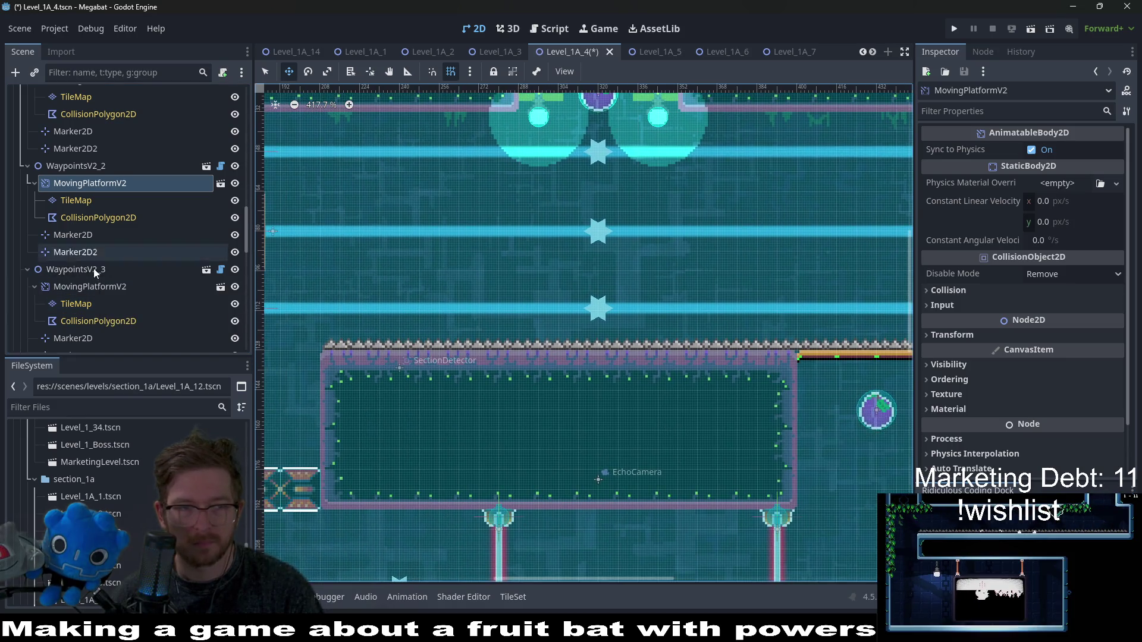
left_click(76, 303)
- Move WaypointsV2_3 down one pixel to y 112 and inspect its platform nodes
double_click(93, 287)
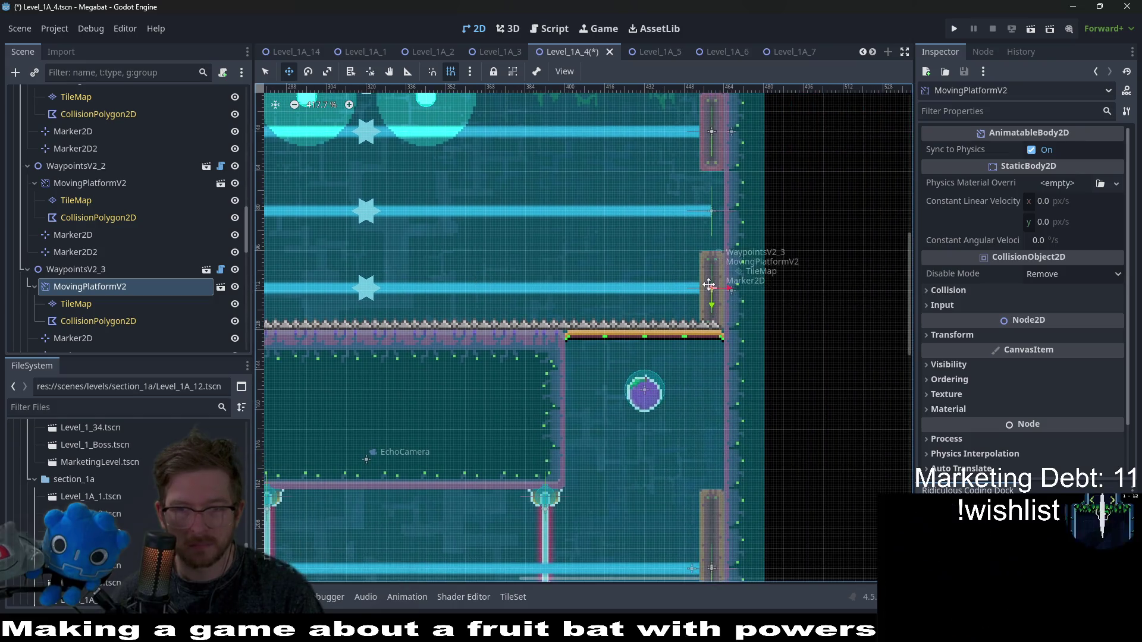
left_click(173, 271)
scroll(789, 279, "up", 3)
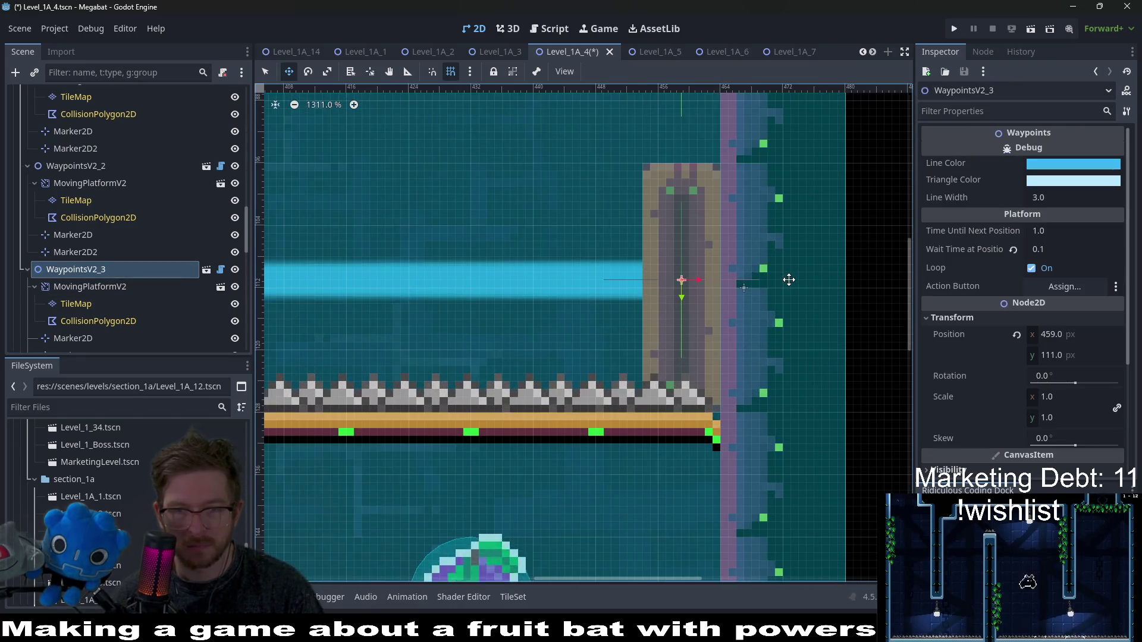
key("Down")
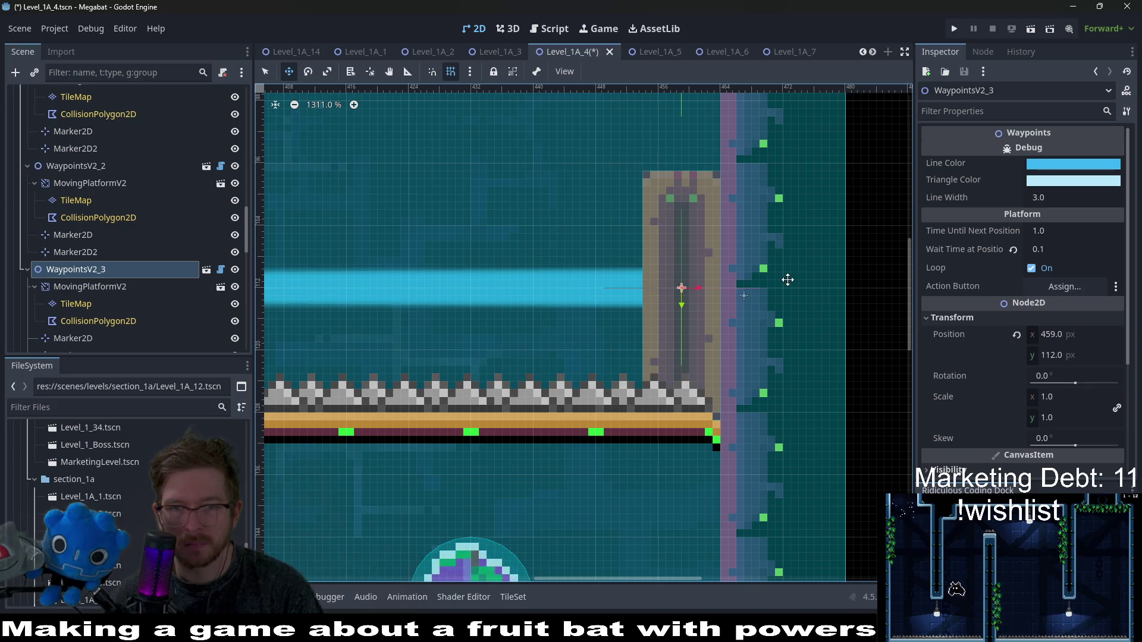
left_click(195, 289)
left_click(118, 303)
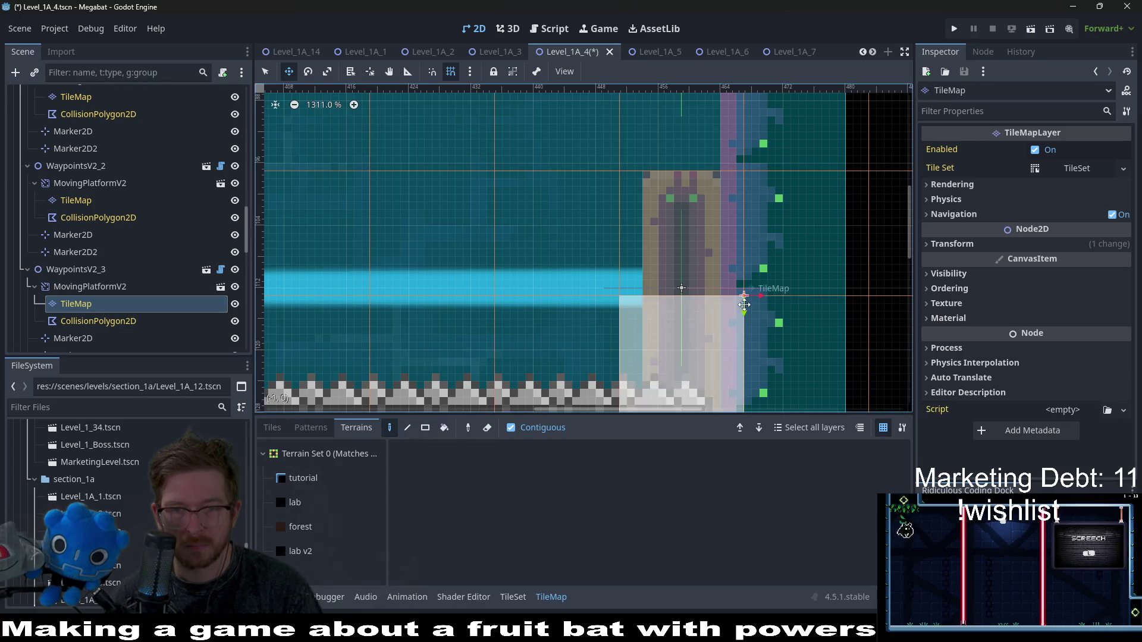
key("Down")
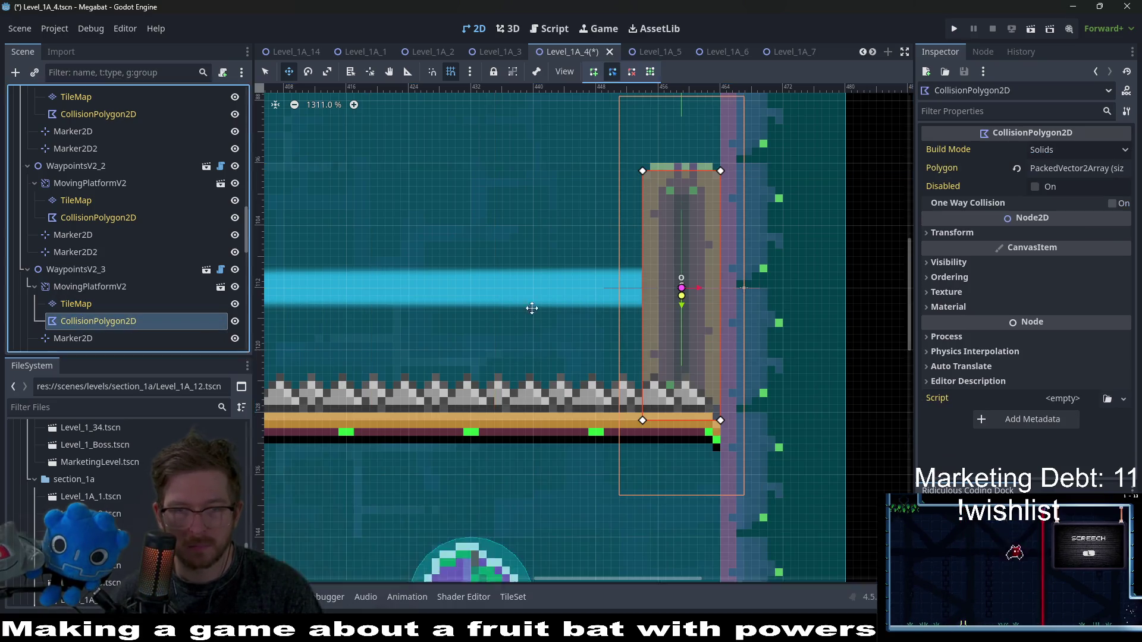
- Save Level_1A_4, test-run the current scene, then close the game window
scroll(620, 276, "down", 5)
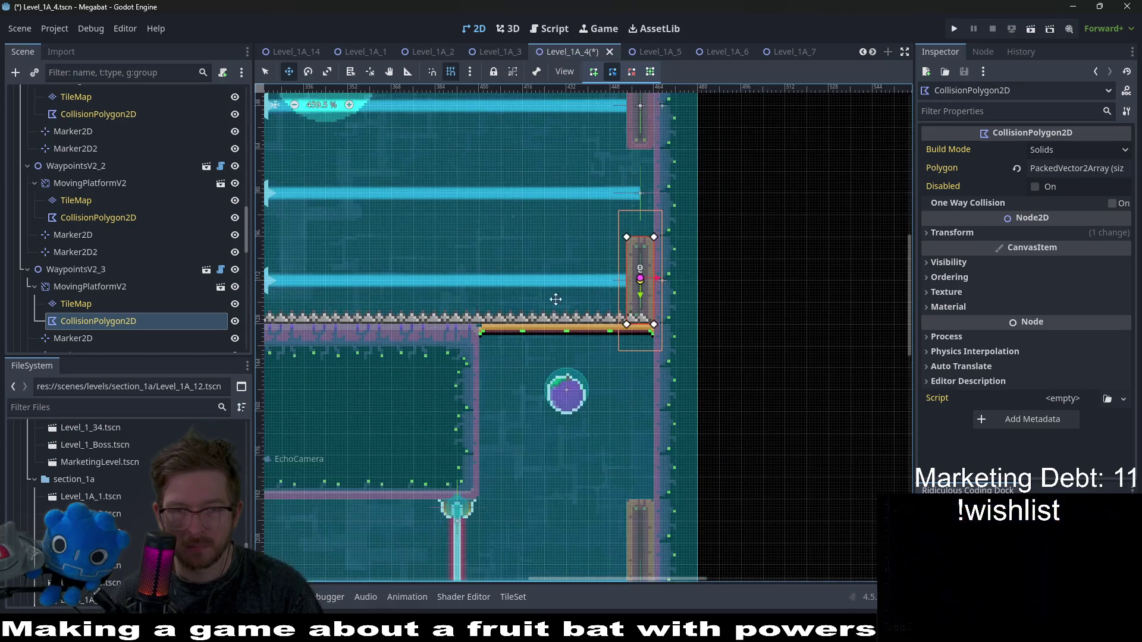
scroll(741, 292, "up", 3)
scroll(740, 292, "down", 3)
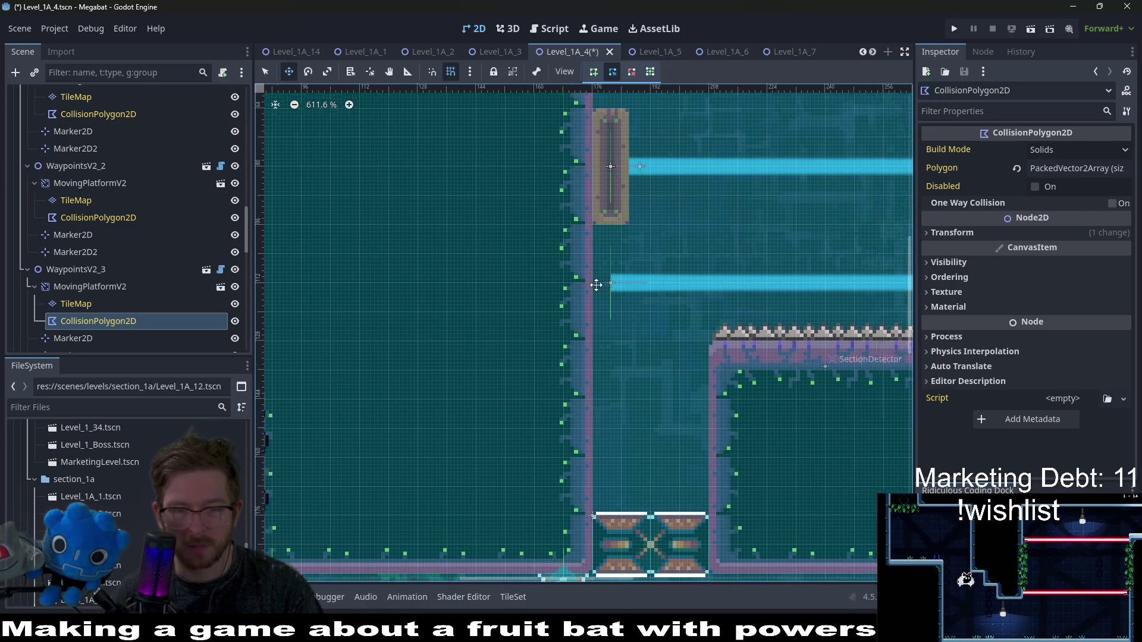
key("ctrl+s")
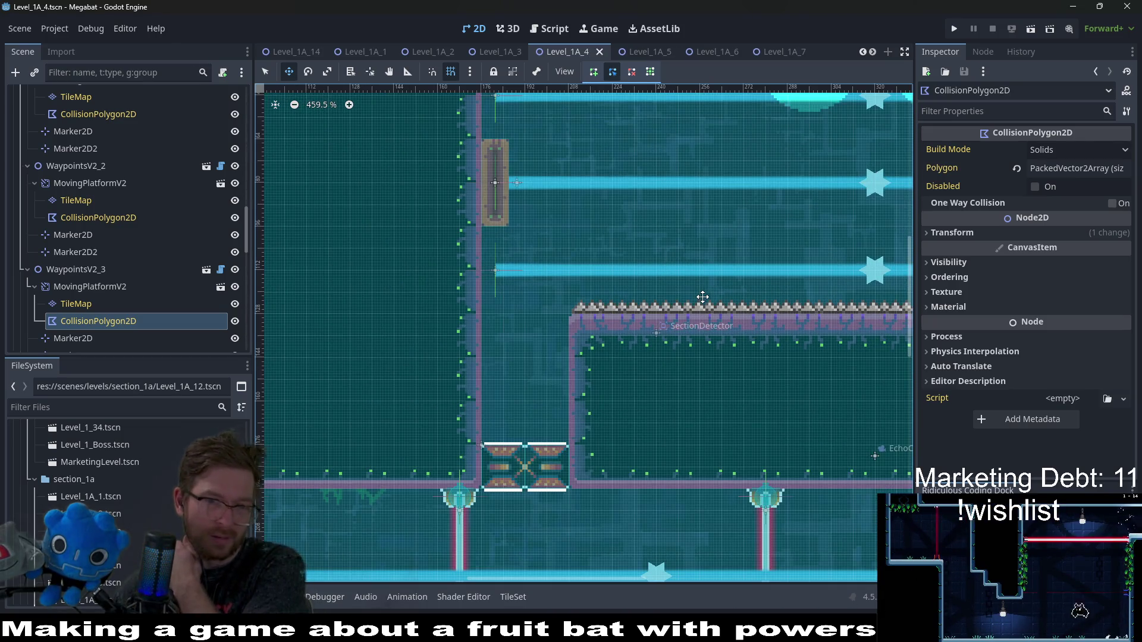
scroll(566, 325, "down", 5)
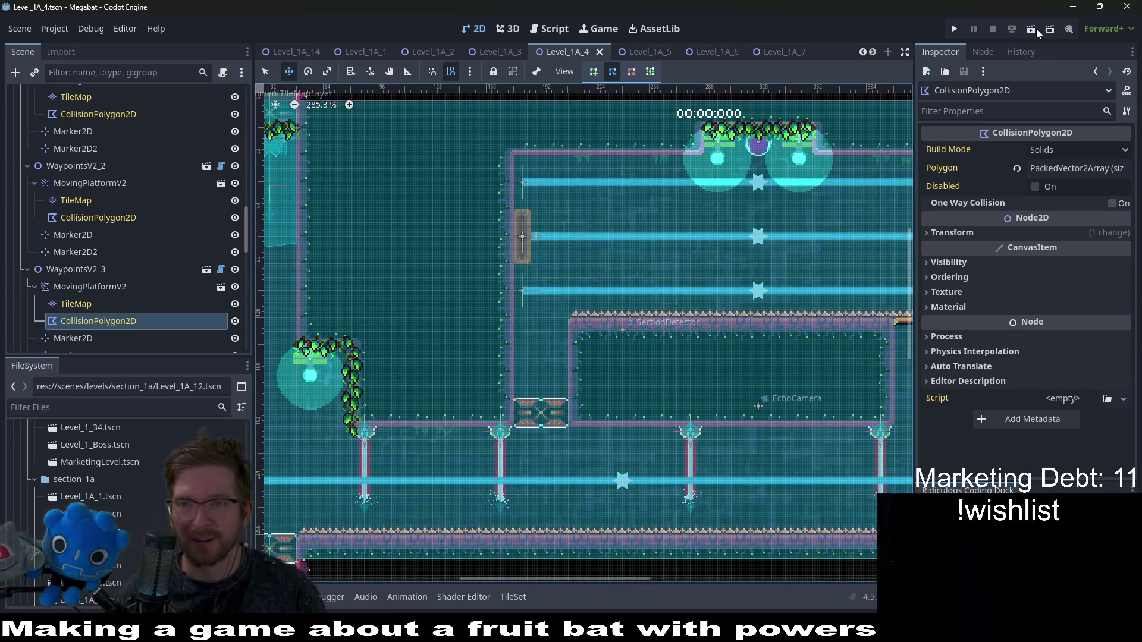
left_click(1034, 30)
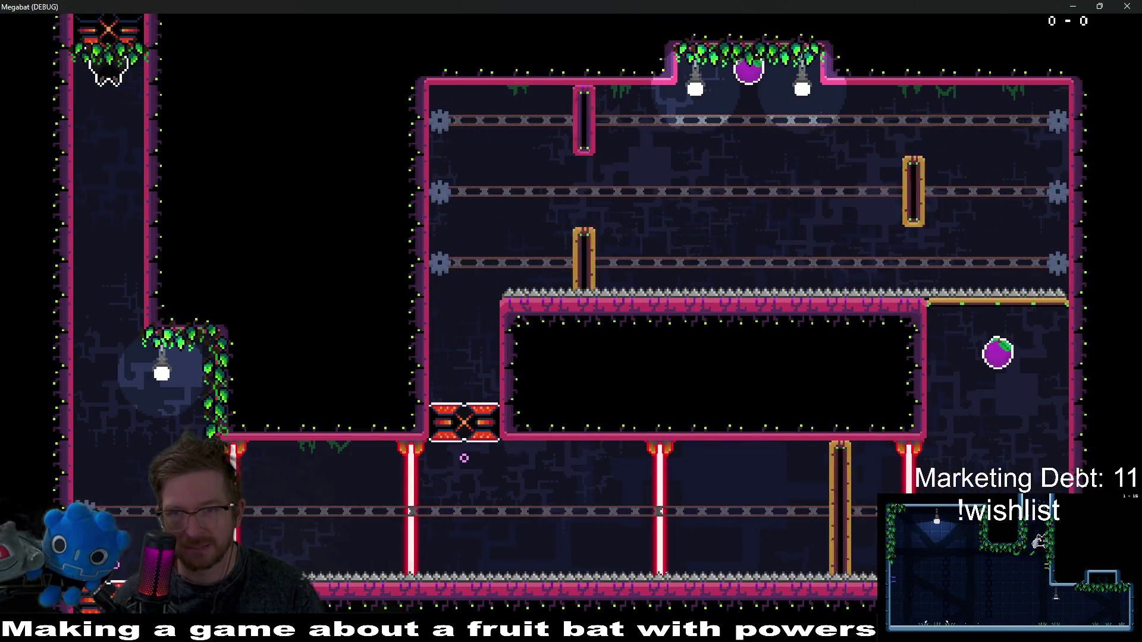
key("F8")
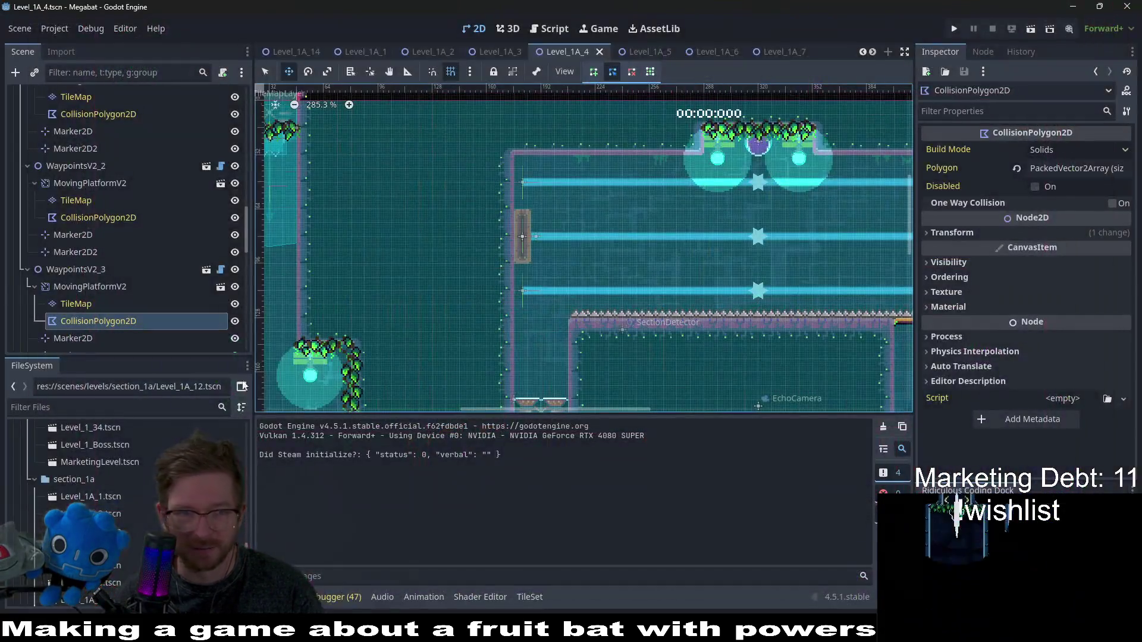
- Select the first platforms' TileMaps, choose the lab v2 terrain, and return to selection mode
left_click(77, 200)
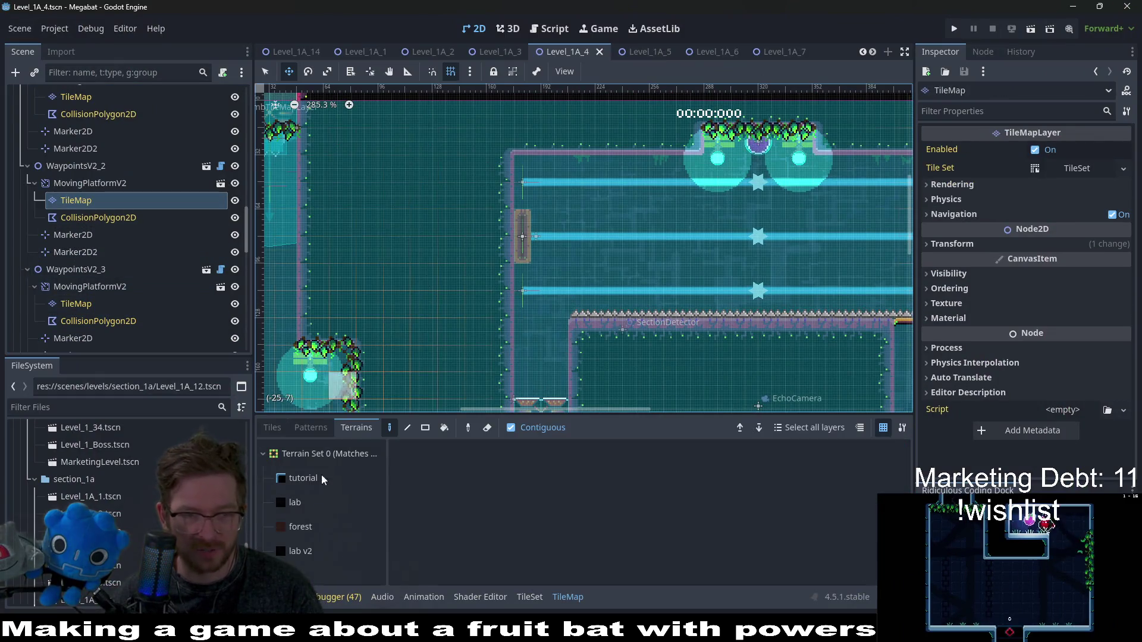
left_click(298, 559)
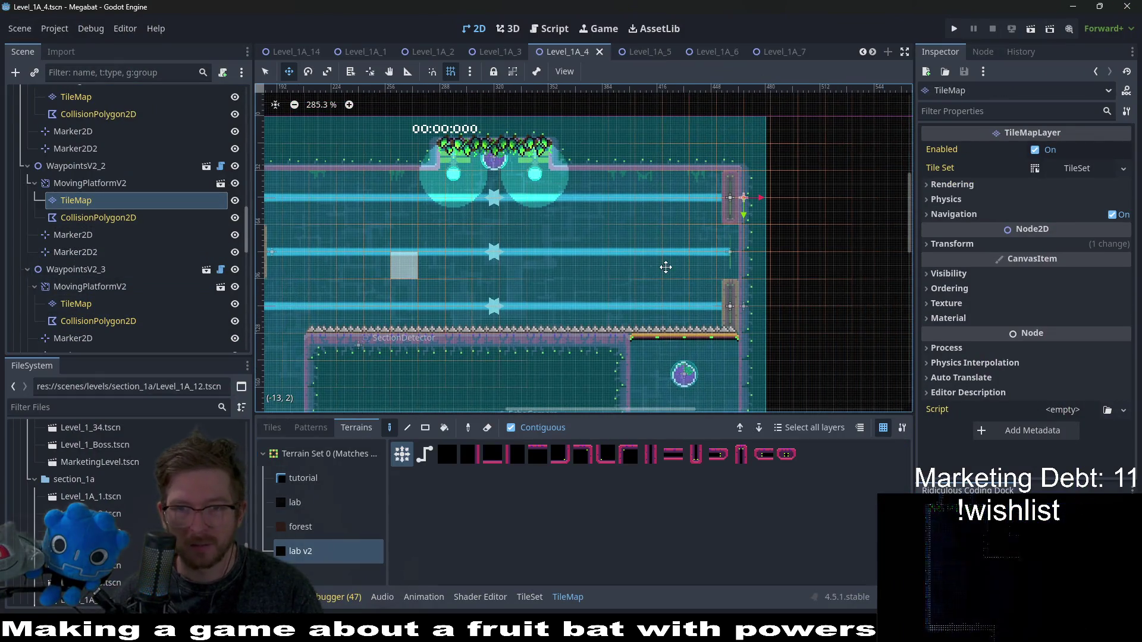
scroll(119, 238, "up", 2)
left_click(77, 162)
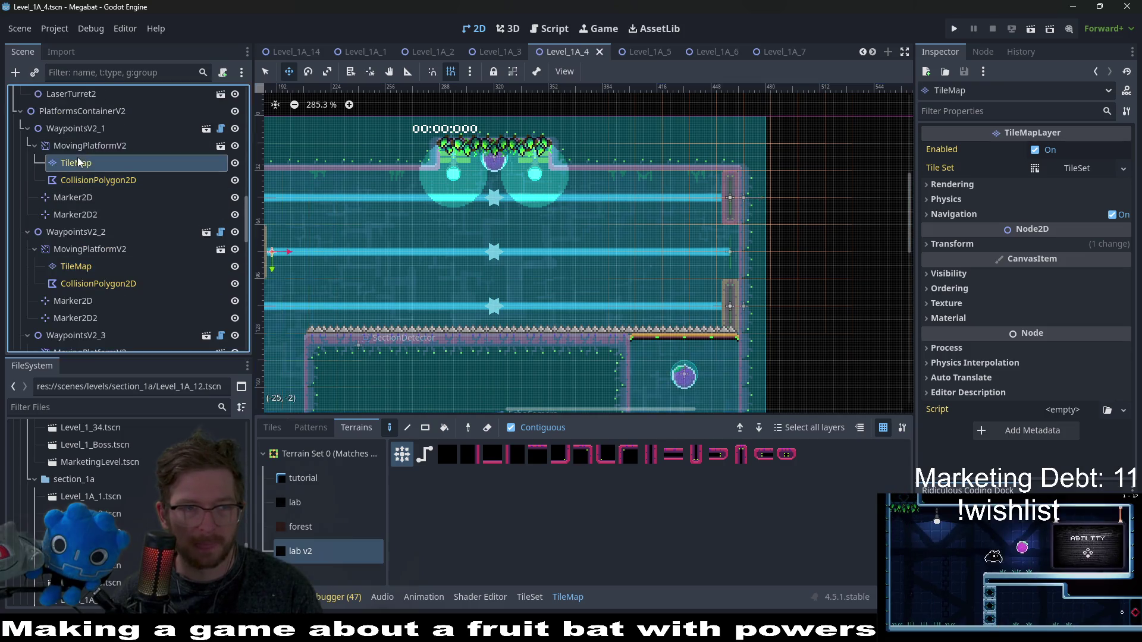
scroll(459, 288, "up", 2)
left_click(300, 551)
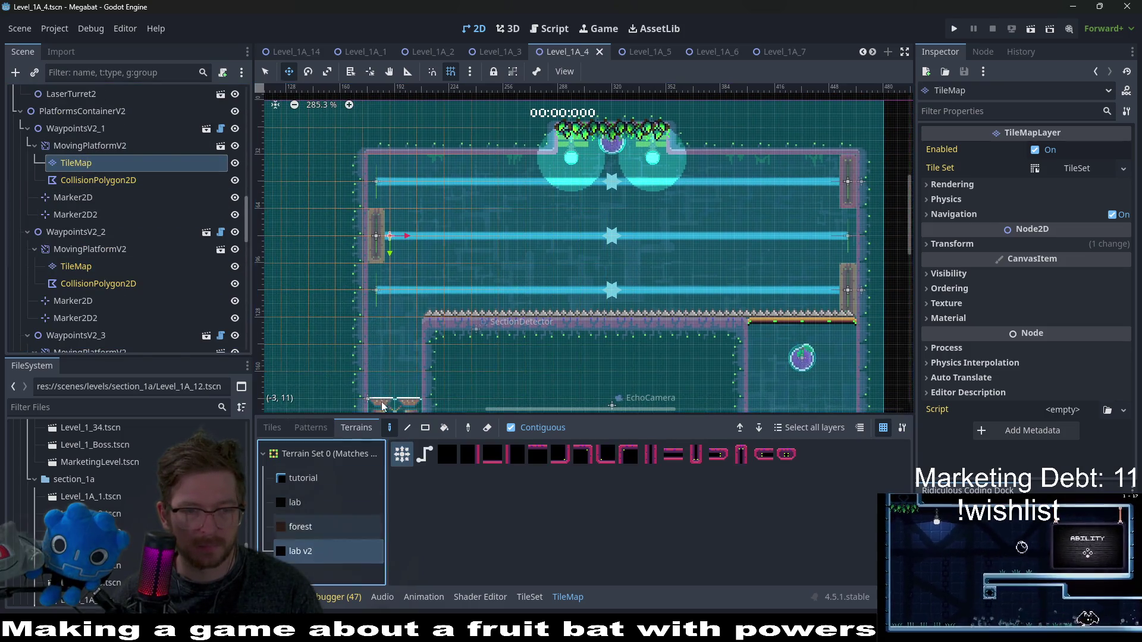
scroll(392, 238, "up", 2)
scroll(391, 238, "up", 1)
key("q")
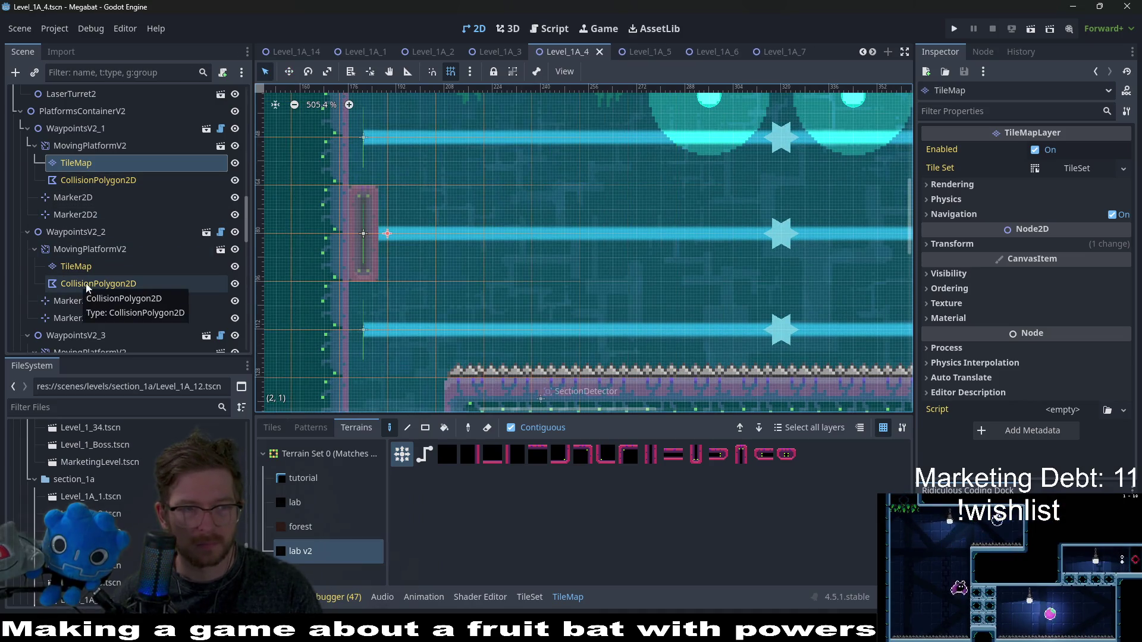
- Check the collision polygons of WaypointsV2_2 and WaypointsV2_3
left_click(112, 290)
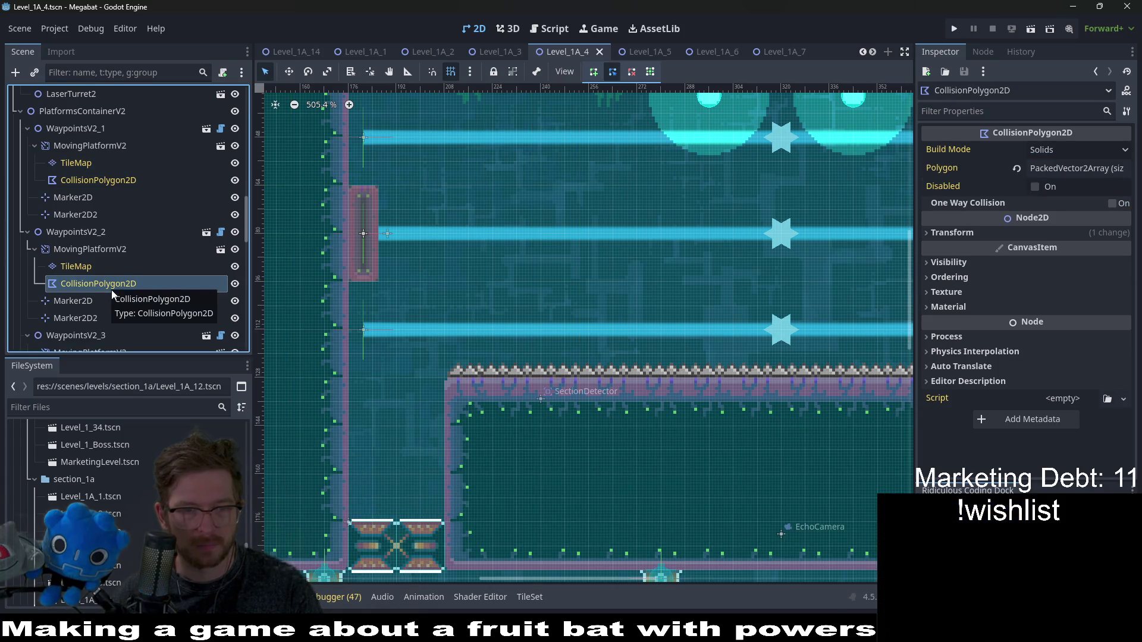
scroll(512, 334, "down", 4)
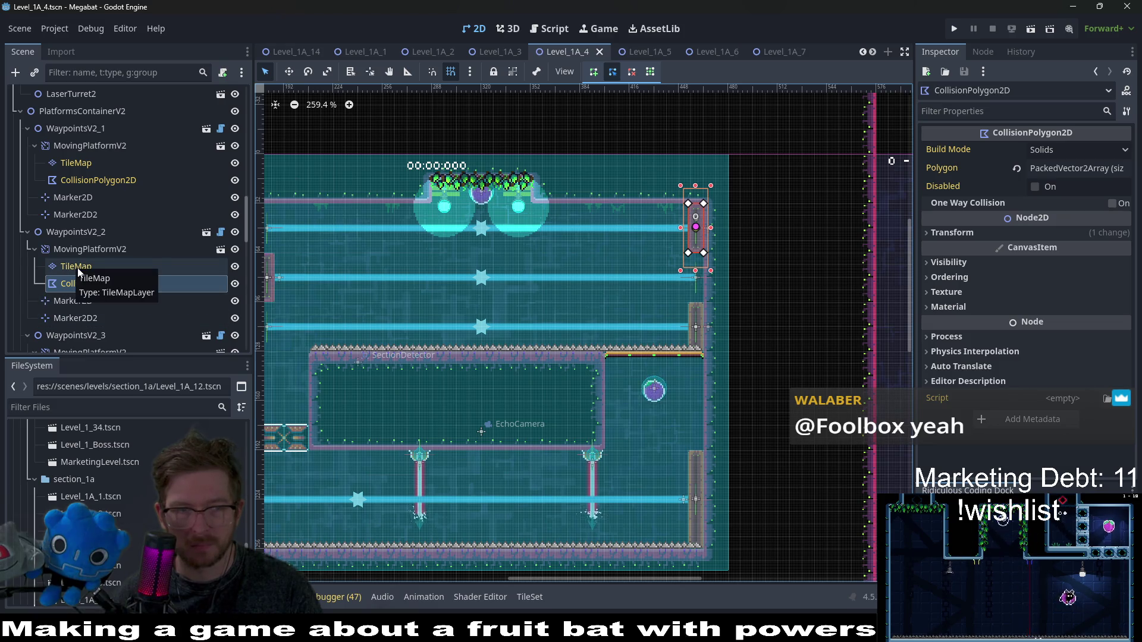
scroll(122, 291, "down", 3)
left_click(122, 290)
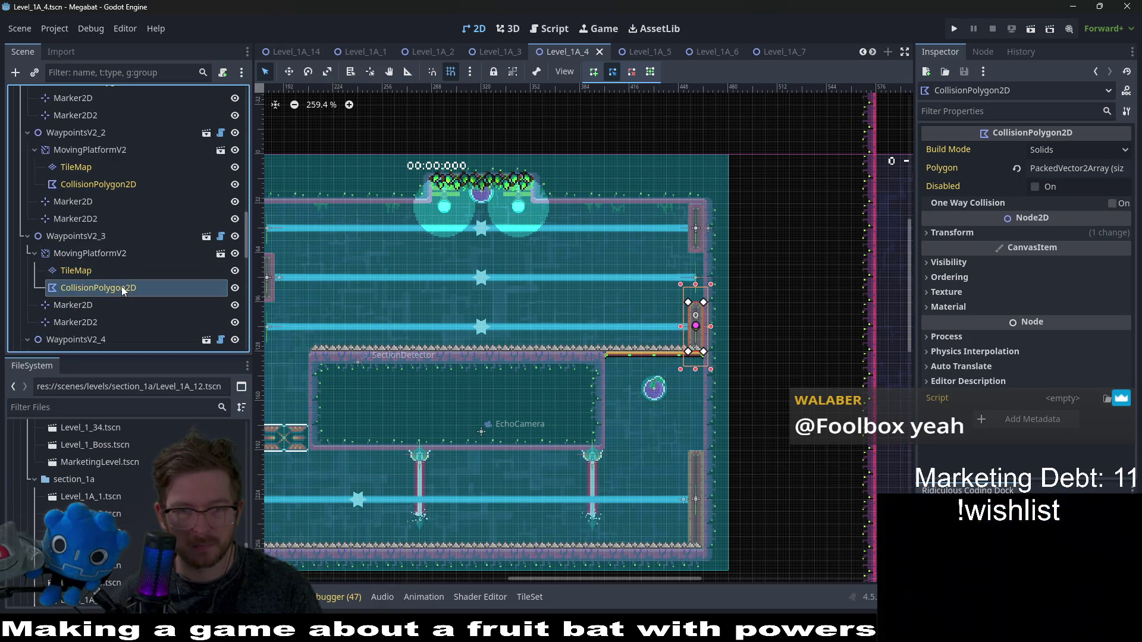
scroll(714, 331, "up", 2)
scroll(715, 331, "up", 4)
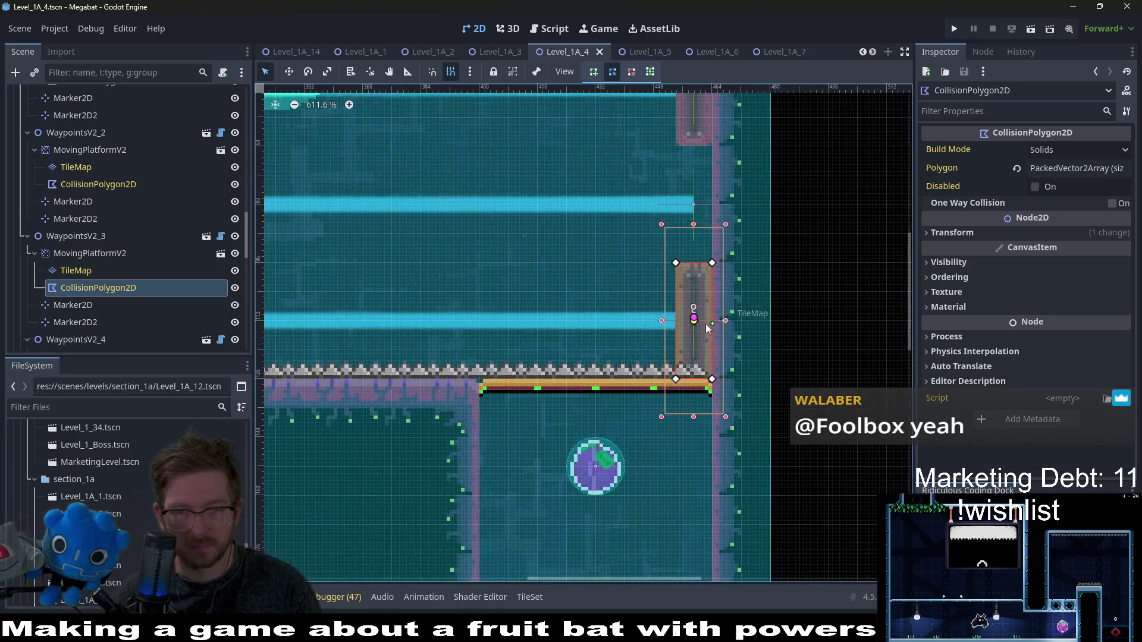
- Paint lab v2 tiles over WaypointsV2_3's rail-end wall and save the scene
left_click(91, 275)
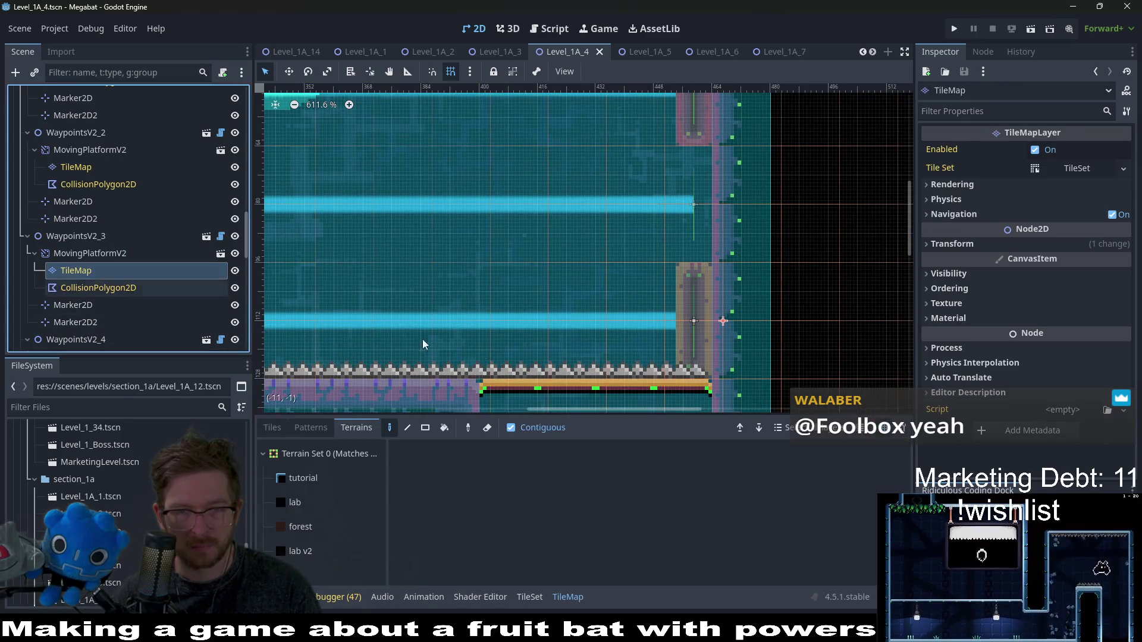
left_click(330, 550)
left_click(693, 312)
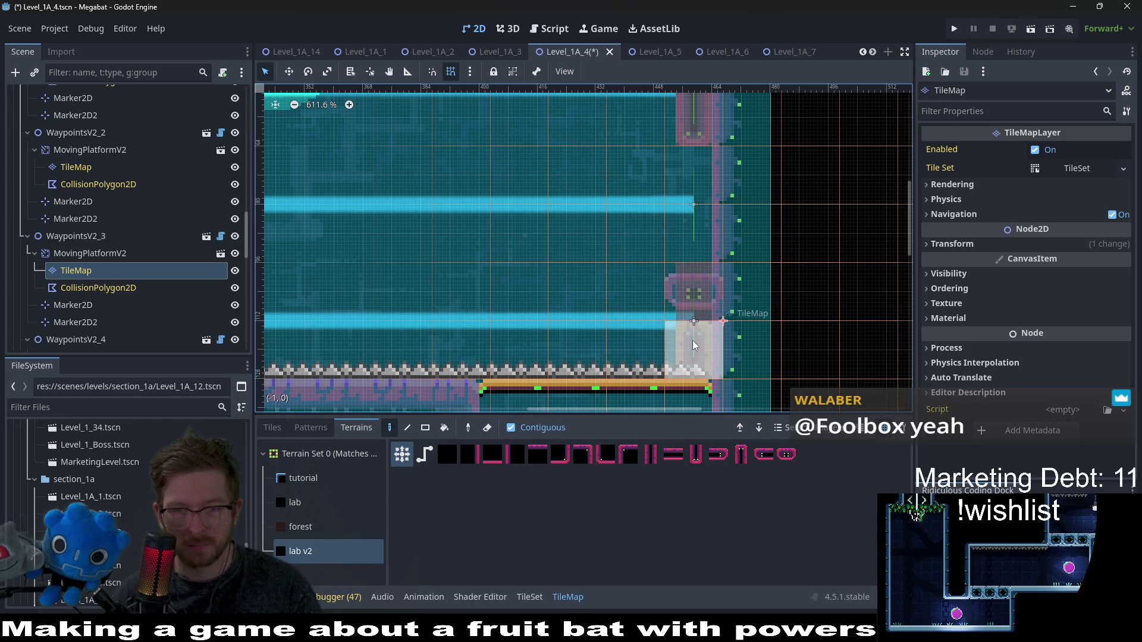
scroll(656, 347, "down", 2)
key("ctrl+s")
- Frame another part of the level and select WaypointsV2_4's platform TileMap
scroll(612, 318, "down", 4)
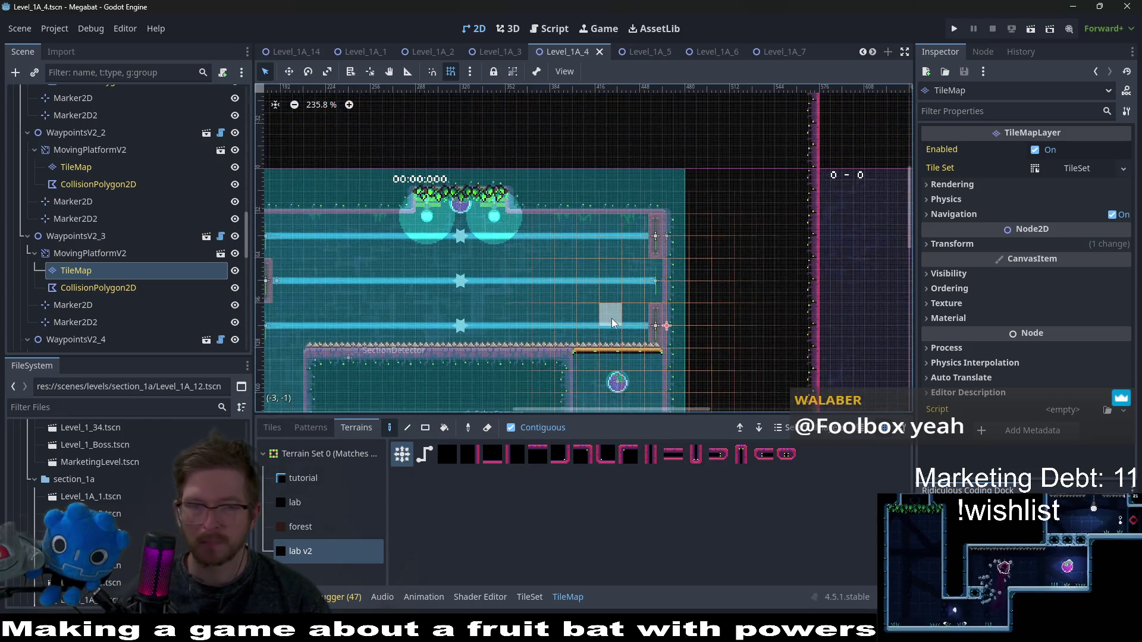
scroll(113, 248, "down", 5)
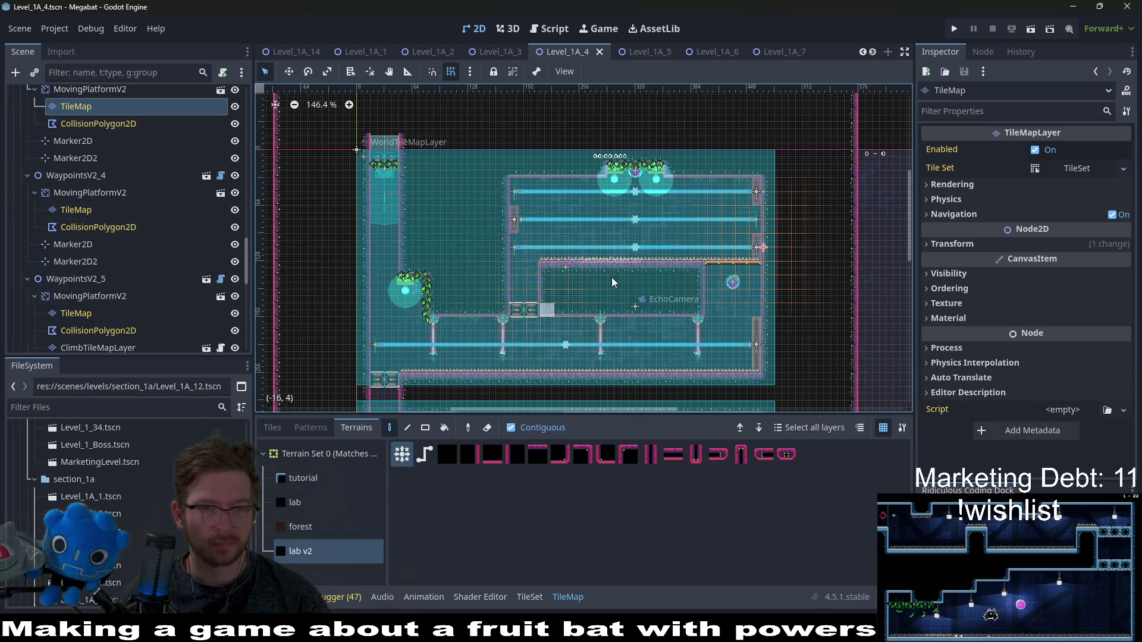
key("f")
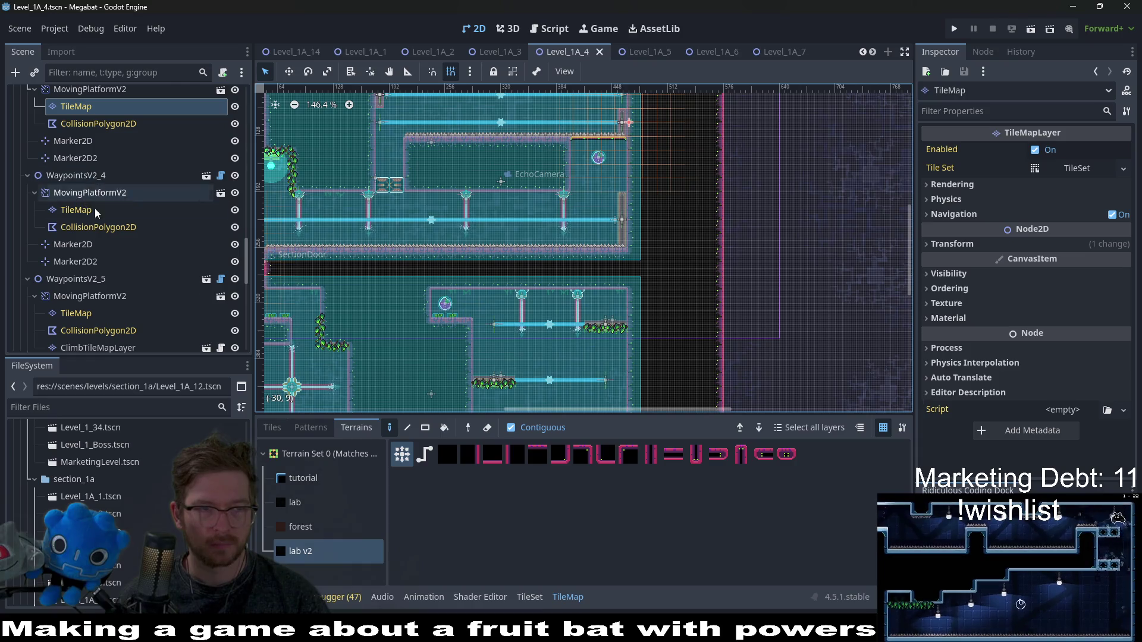
left_click(97, 211)
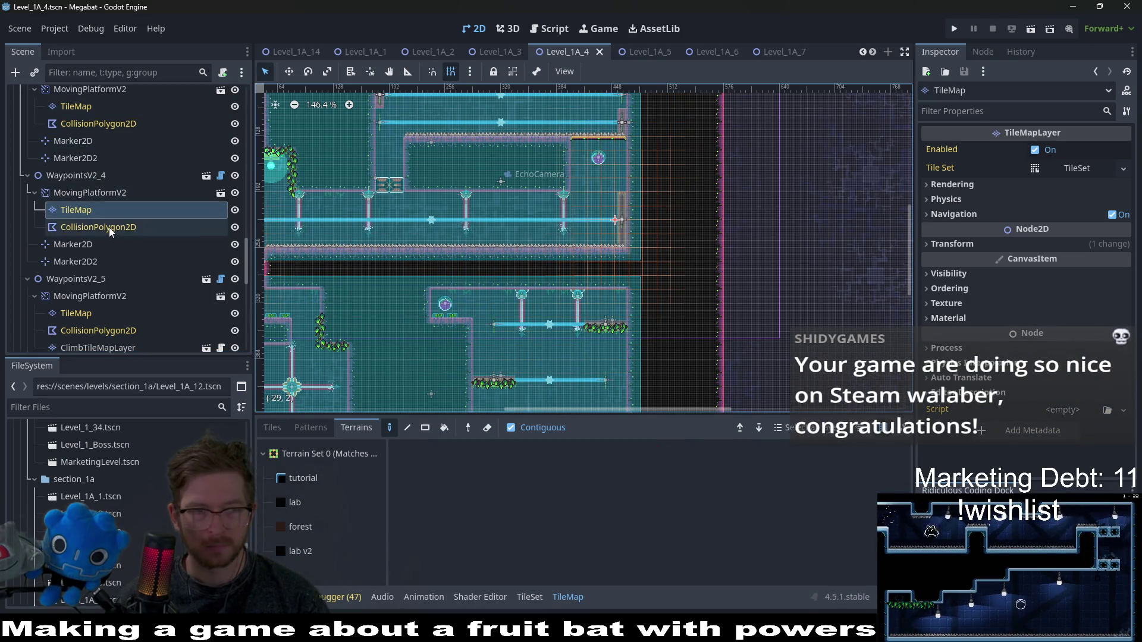
- Move WaypointsV2_4 down one pixel to y 224
scroll(693, 240, "up", 10)
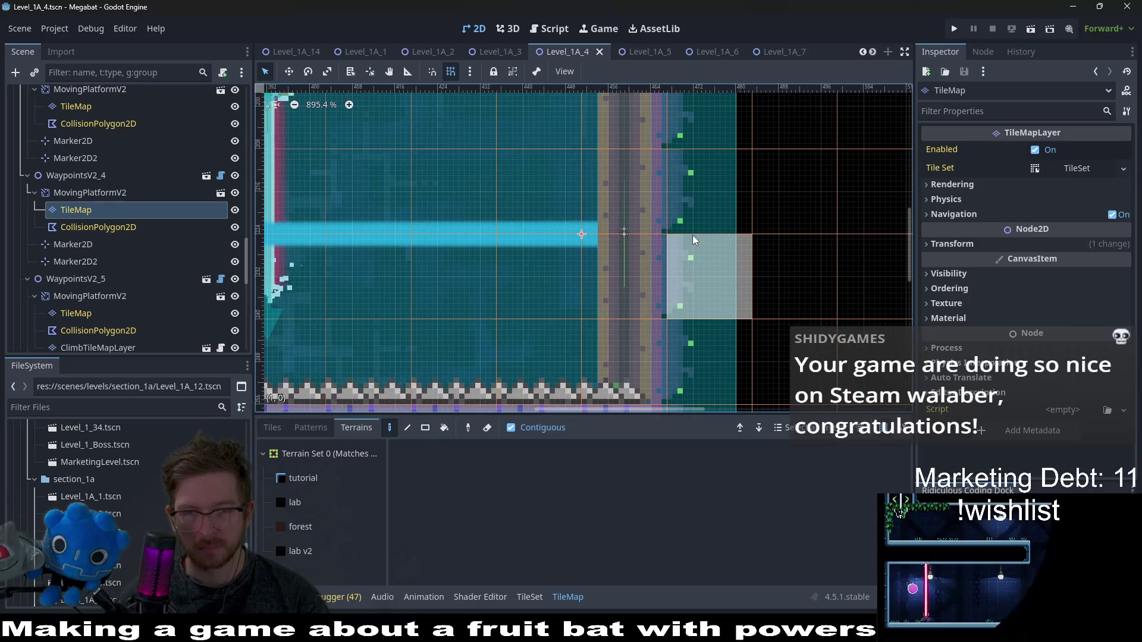
left_click(91, 194)
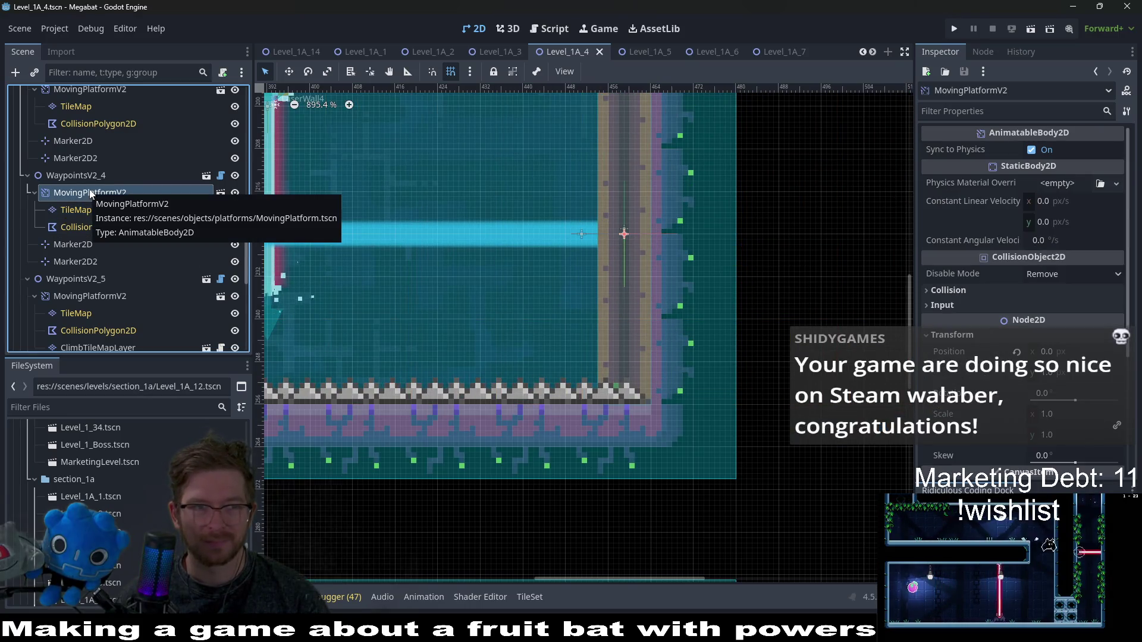
left_click(73, 177)
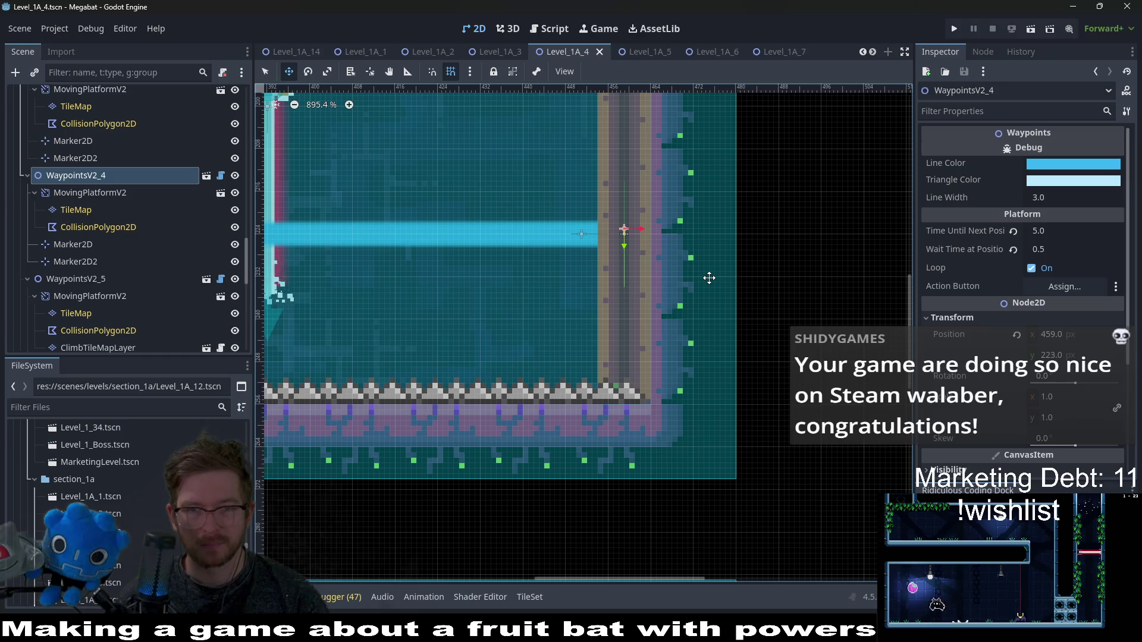
key("Down")
left_click(83, 193)
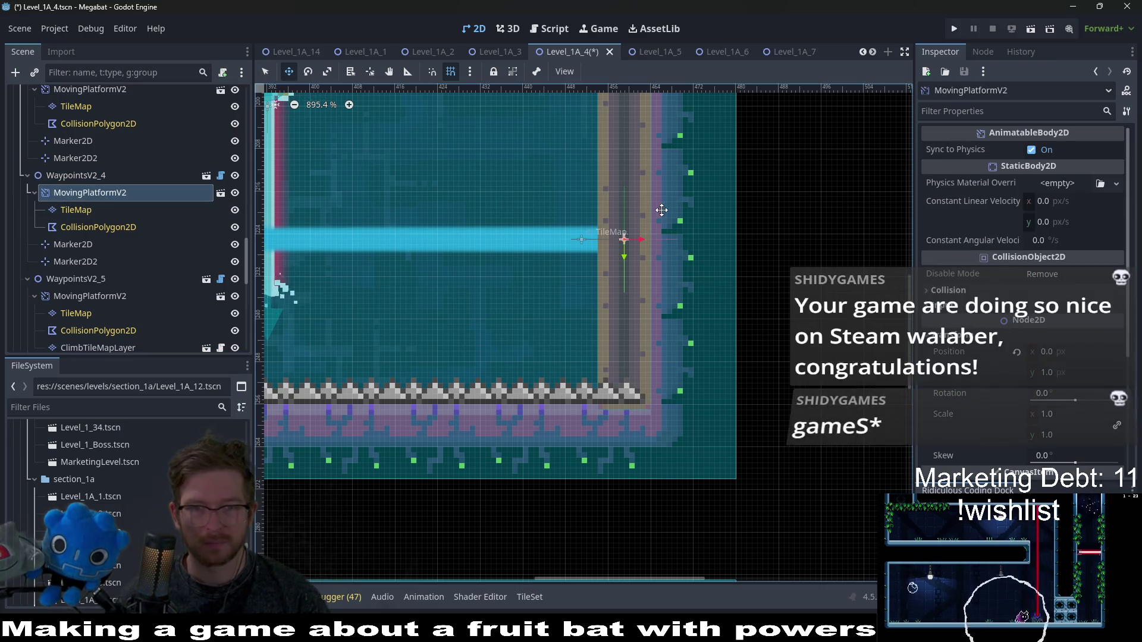
- Set WaypointsV2_4's Marker2D and Marker2D2 to y 0, Marker2D2 at -438, 0
left_click(623, 238)
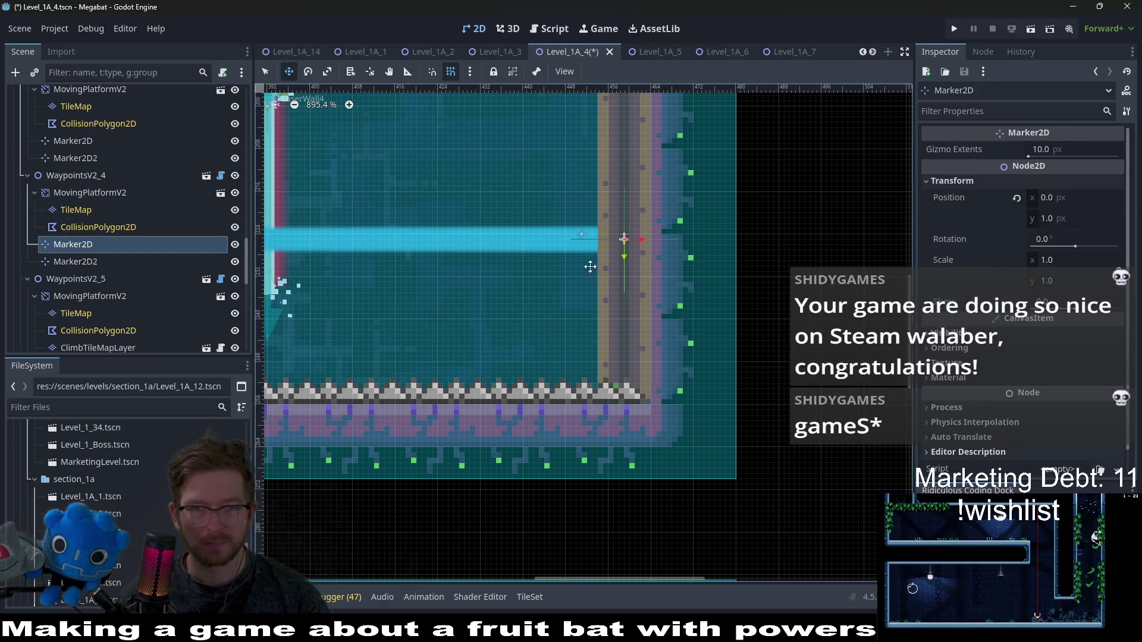
key("Up")
scroll(630, 255, "down", 5)
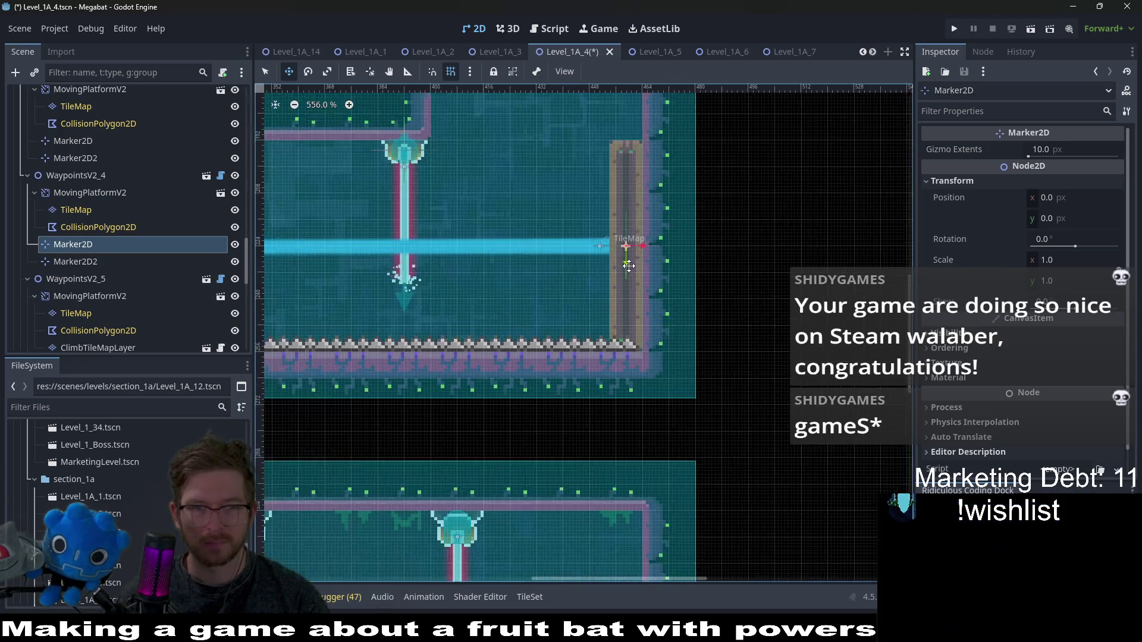
scroll(548, 267, "up", 4)
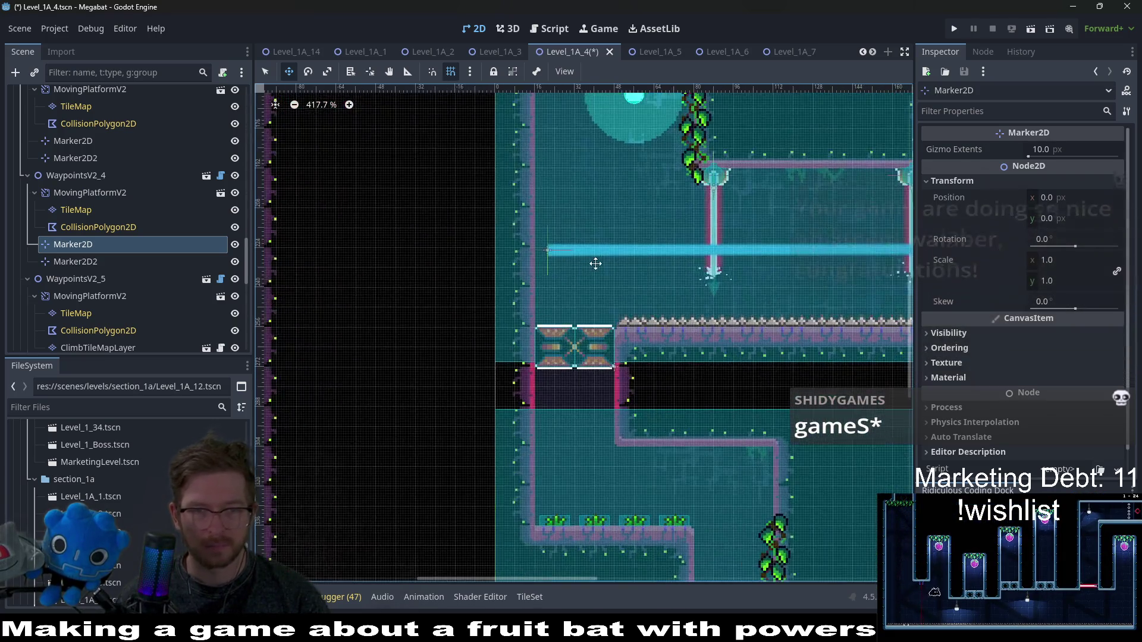
left_click(89, 262)
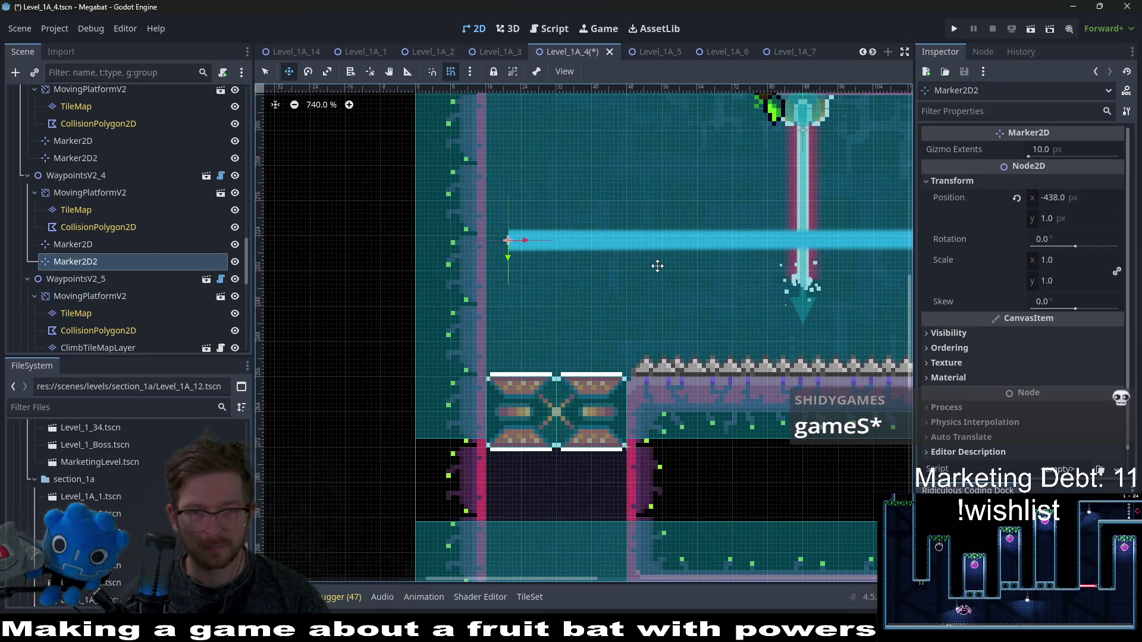
scroll(754, 269, "down", 2)
scroll(562, 248, "up", 2)
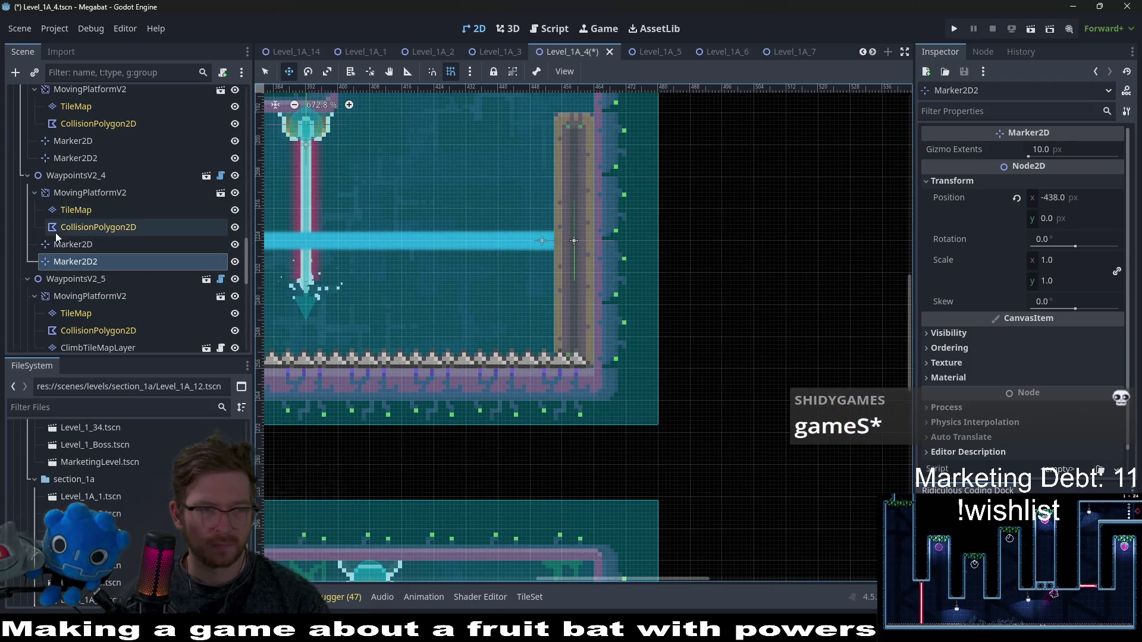
left_click(85, 212)
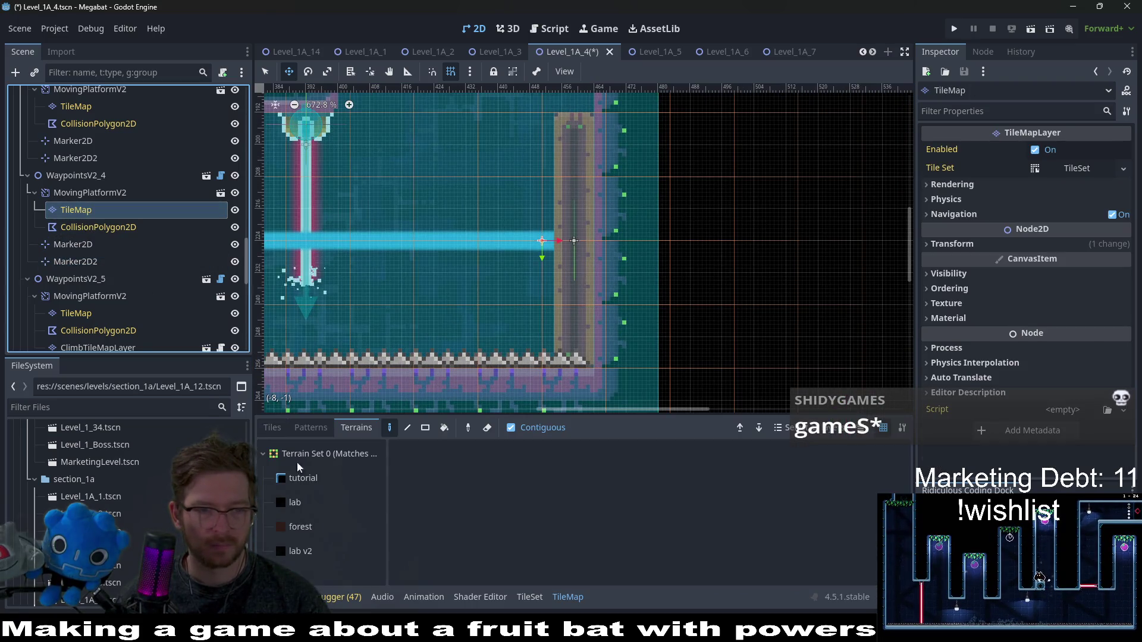
- Redraw WaypointsV2_4's rail-end wall with lab v2 terrain and save Level_1A_4
left_click(300, 551)
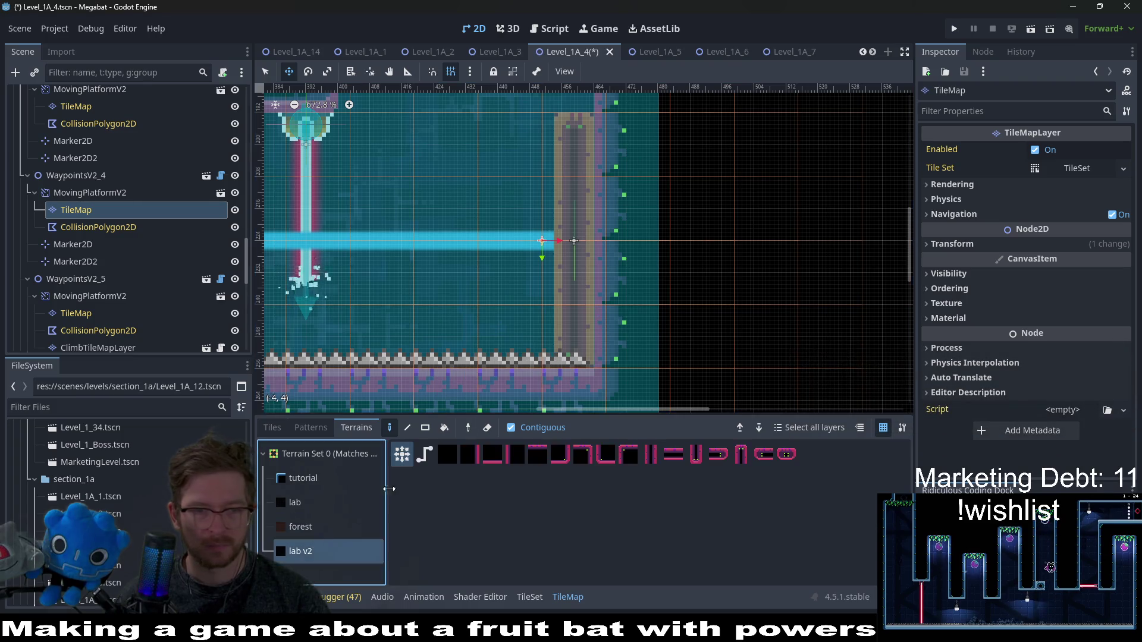
key("q")
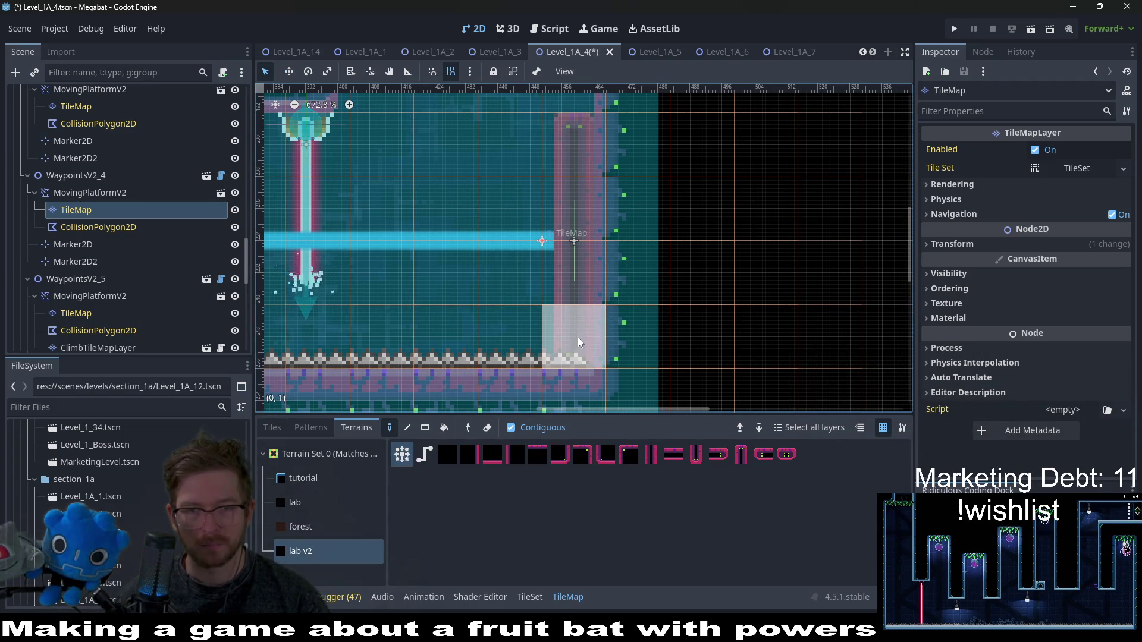
key("ctrl+s")
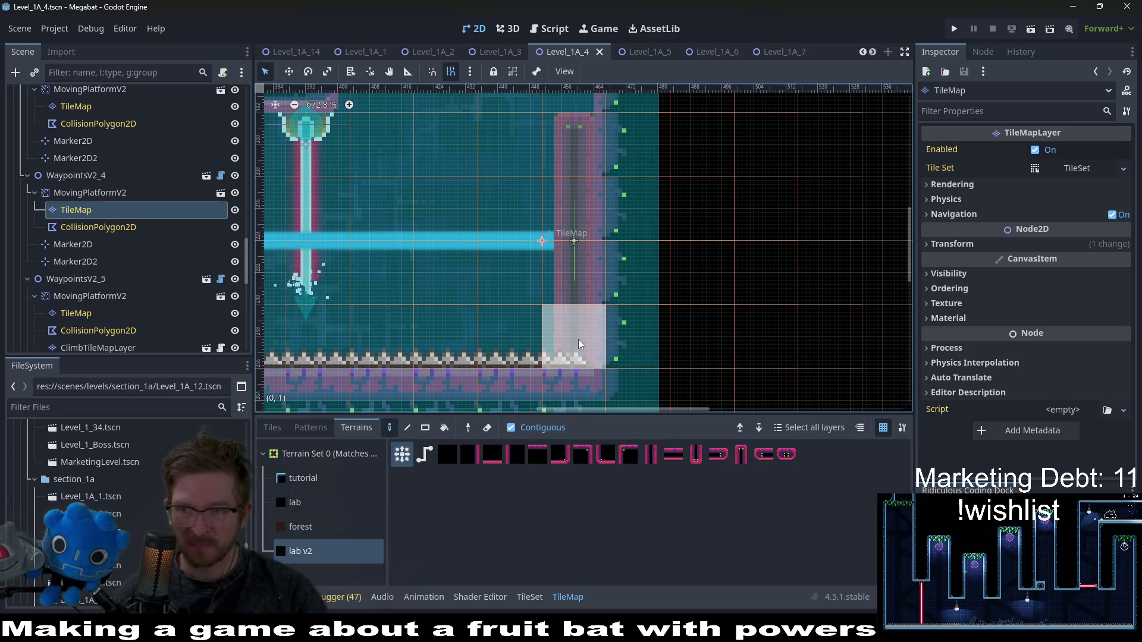
scroll(515, 318, "down", 3)
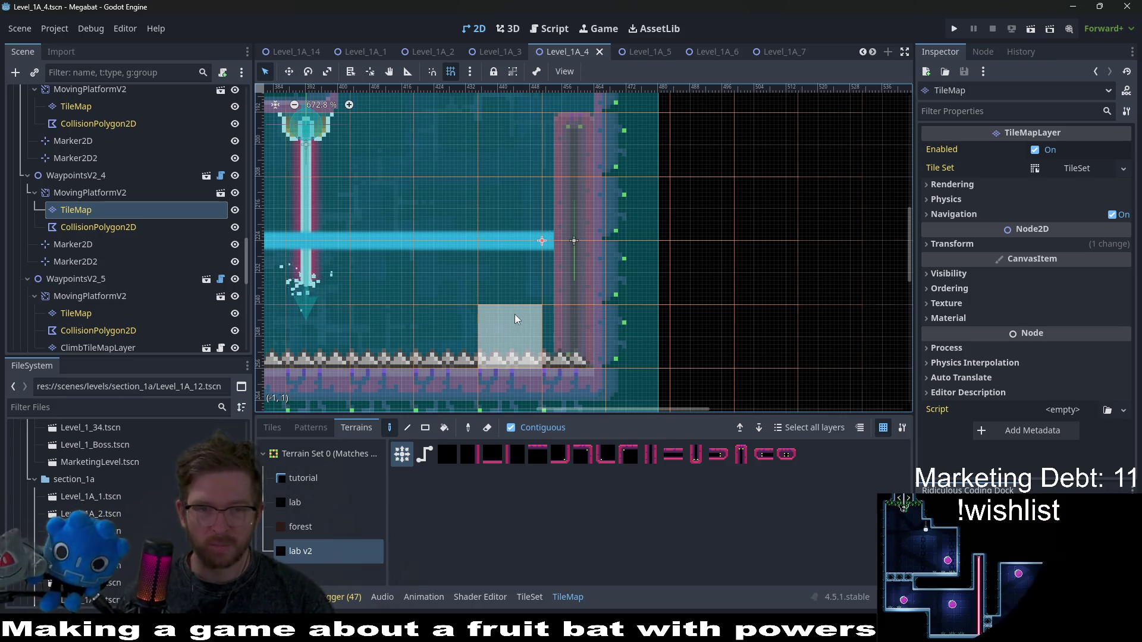
scroll(515, 318, "down", 5)
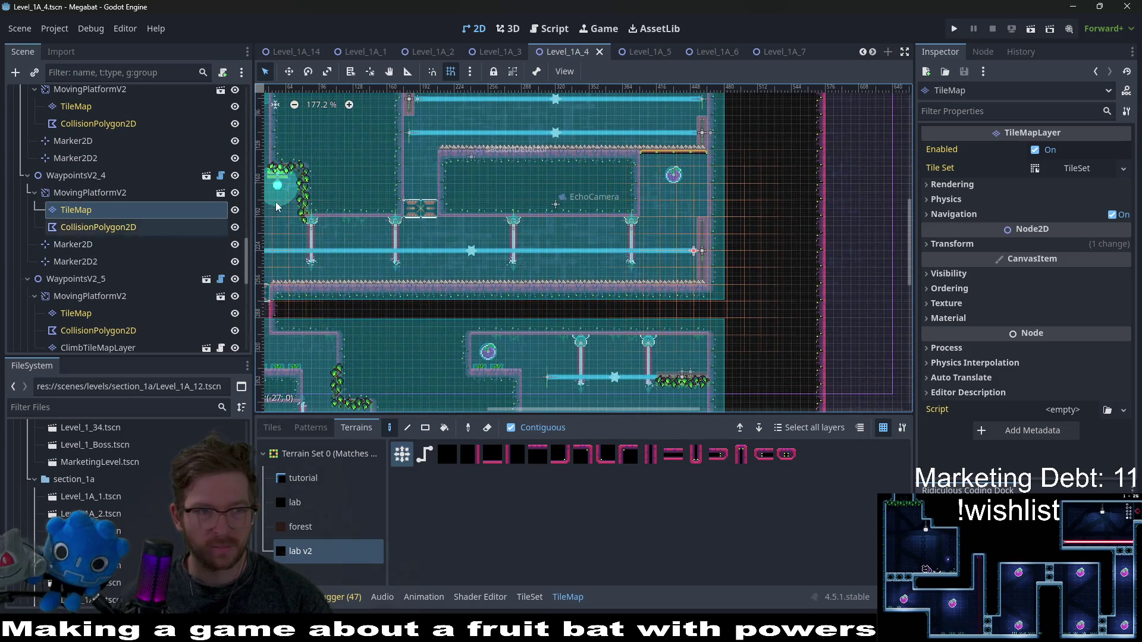
- Pan to WaypointsV2_5 at 440, 344 and inspect its platform, waypoints and TileMap
left_click_drag(585, 365, 565, 277)
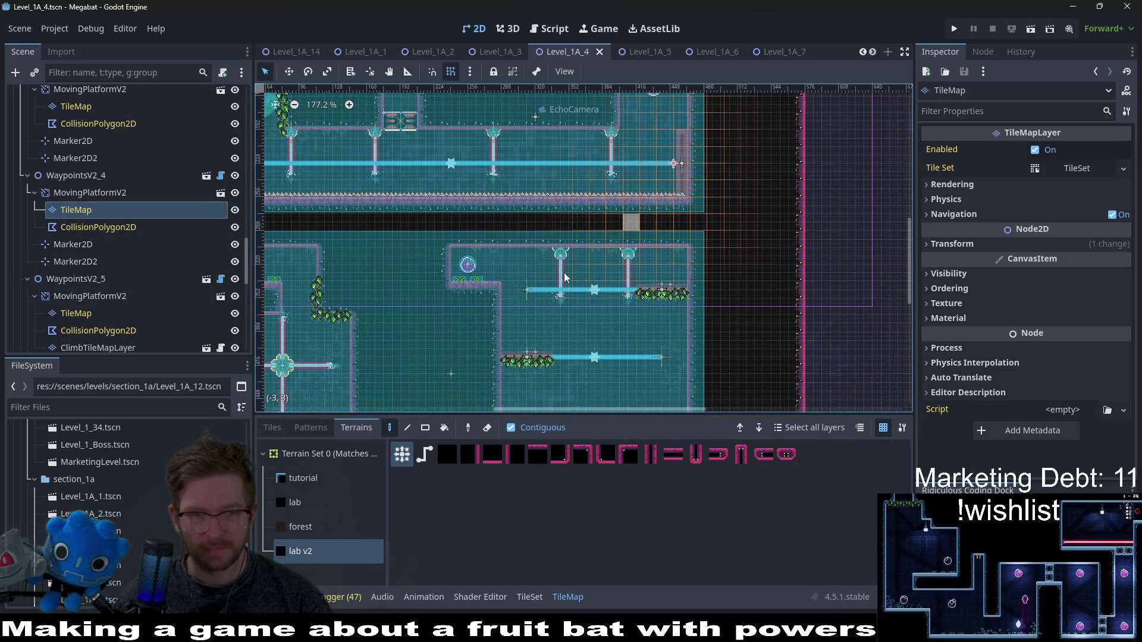
left_click(88, 296)
scroll(665, 321, "up", 10)
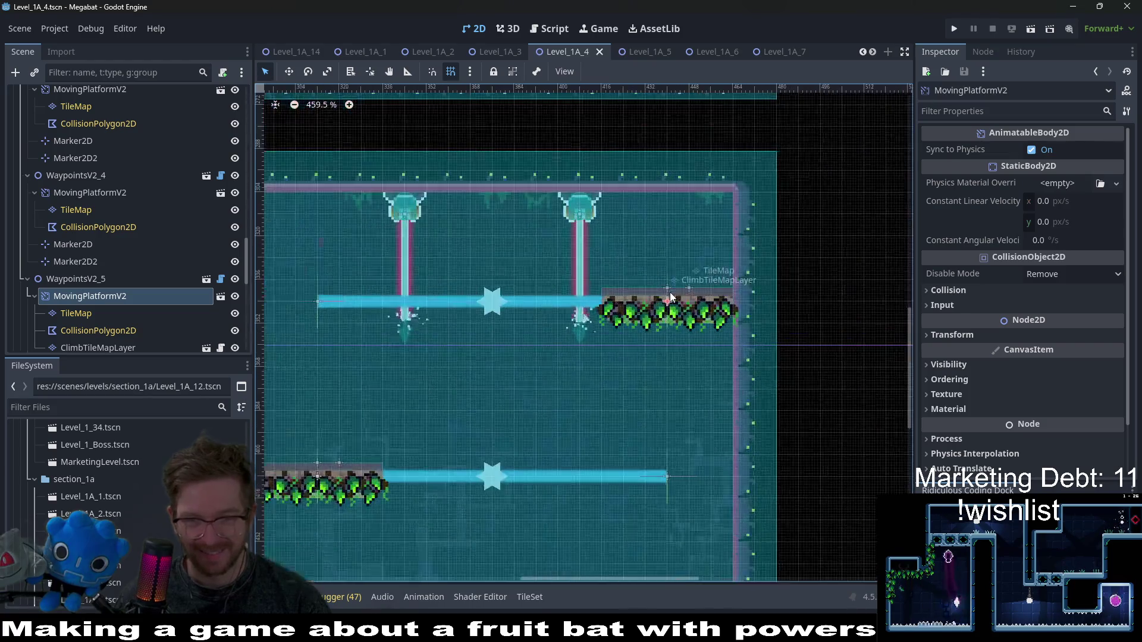
scroll(666, 327, "up", 3)
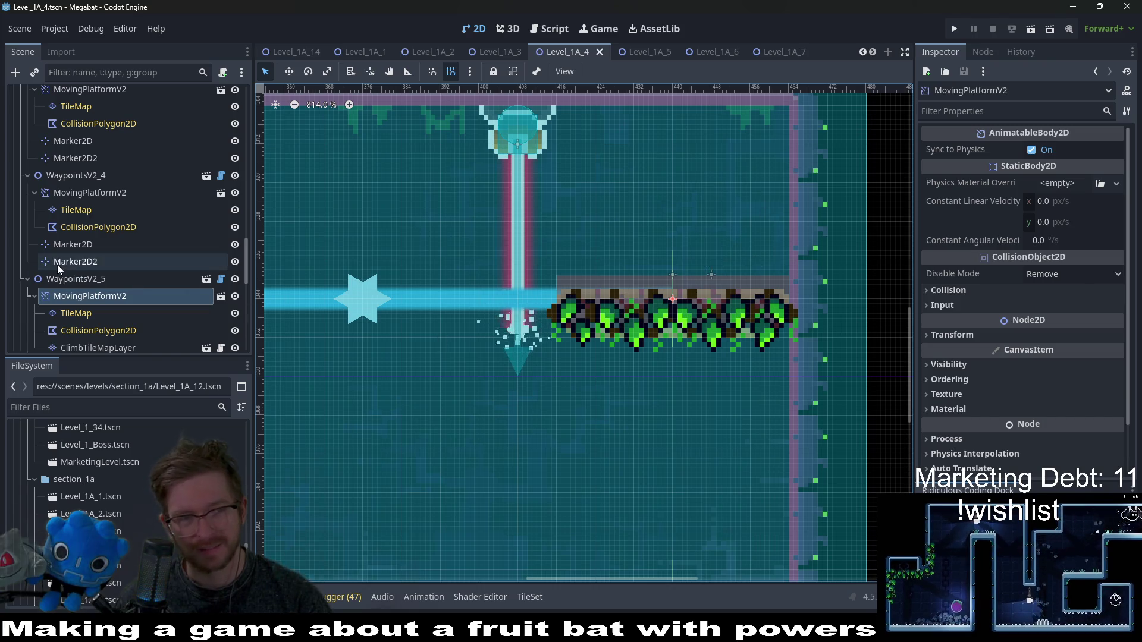
left_click(78, 283)
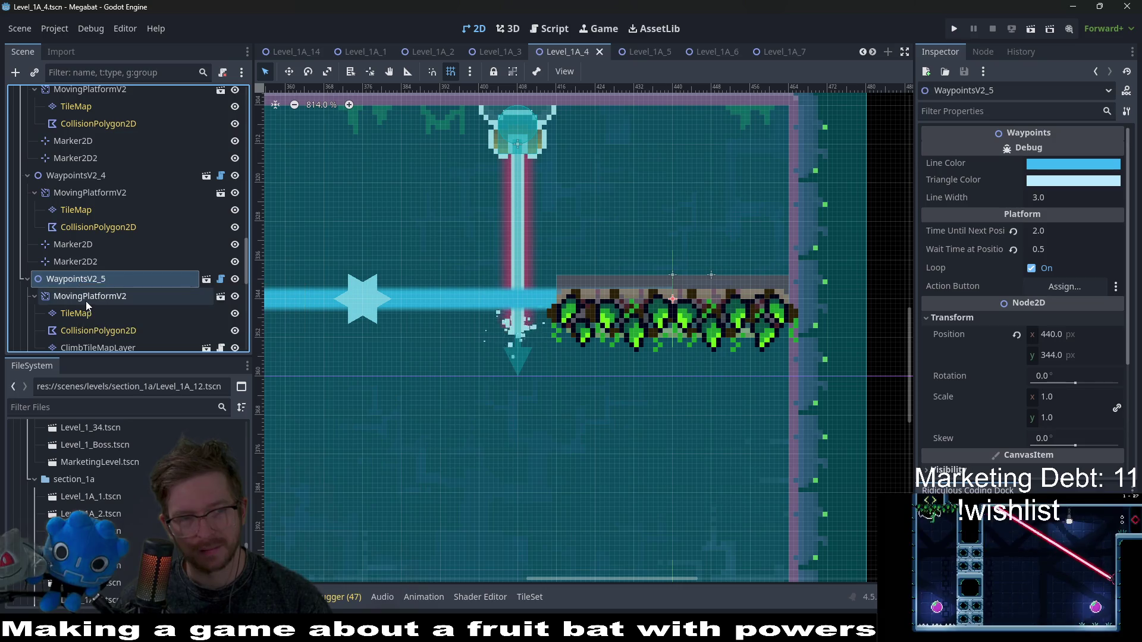
left_click(85, 300)
left_click(78, 315)
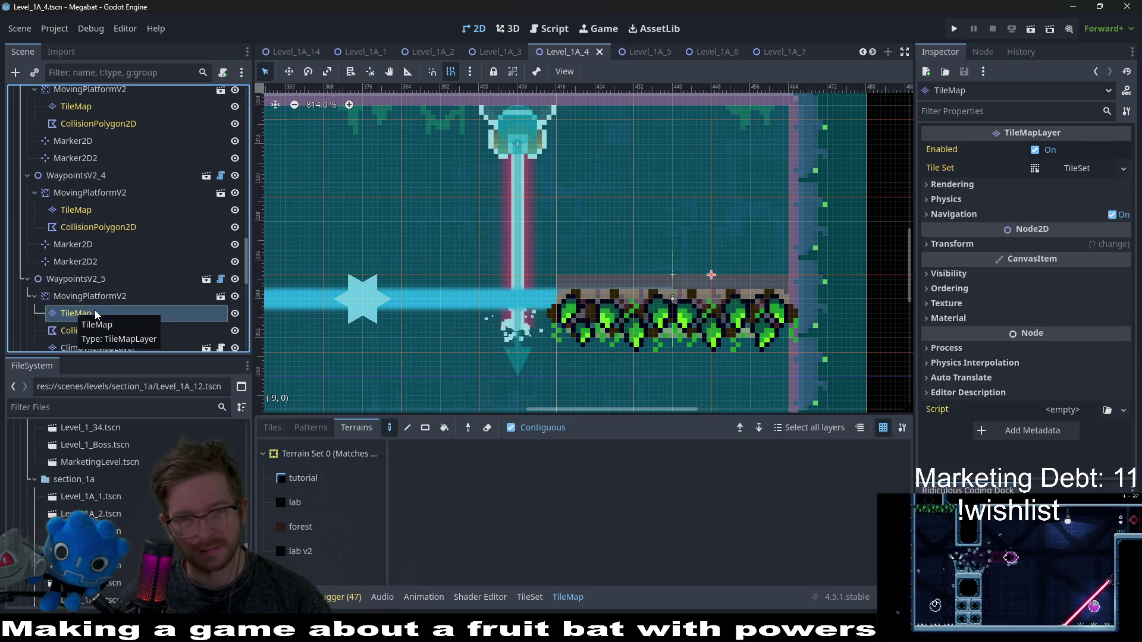
left_click(83, 283)
- Open WaypointsV2_4's platform TileMap showing tutorial, lab, forest and lab v2 terrain sets
scroll(637, 281, "down", 5)
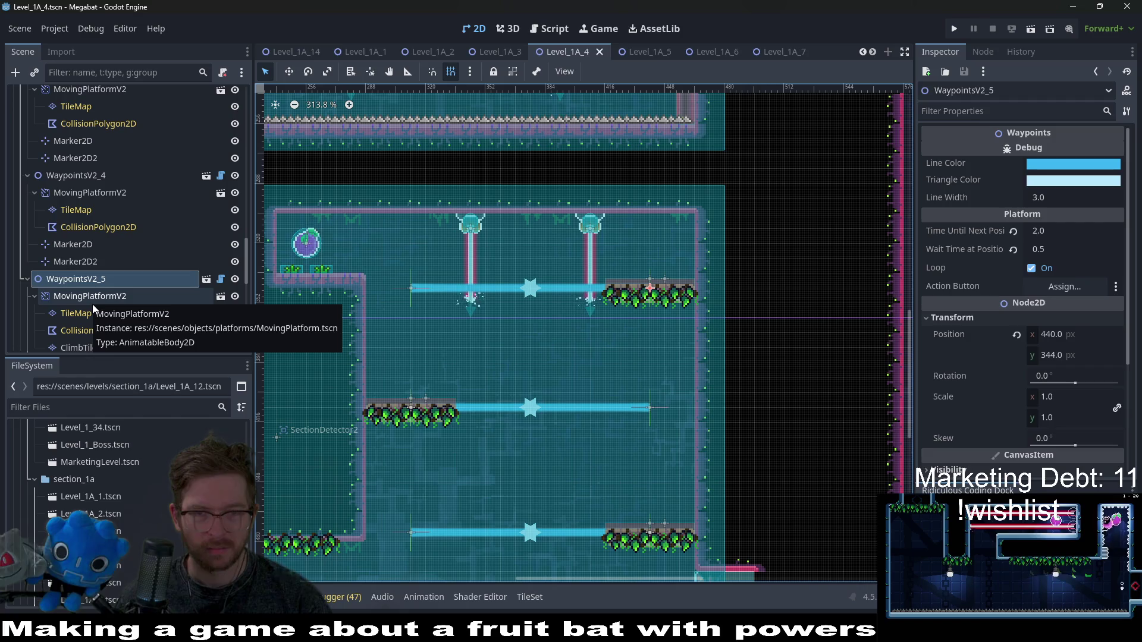
scroll(654, 295, "up", 4)
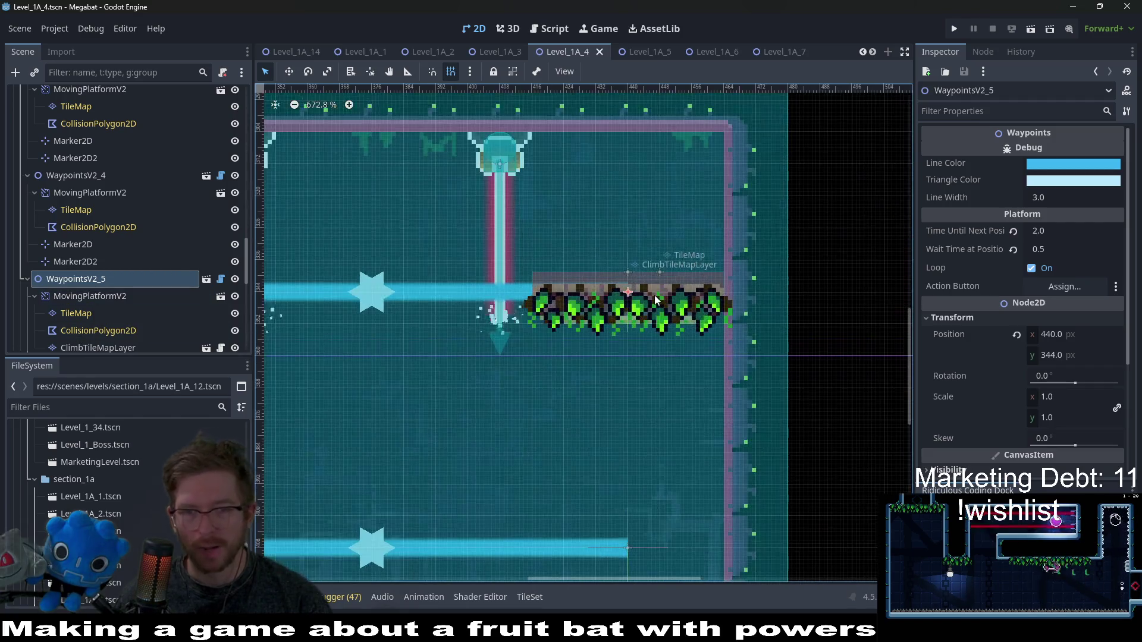
scroll(654, 295, "up", 3)
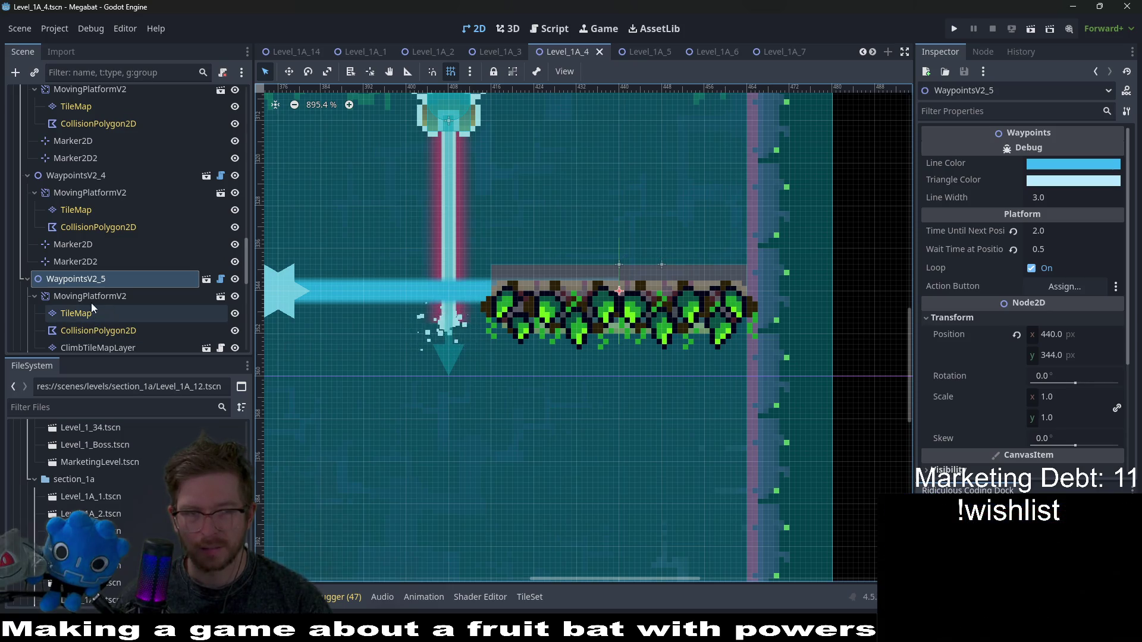
left_click(73, 228)
left_click(91, 209)
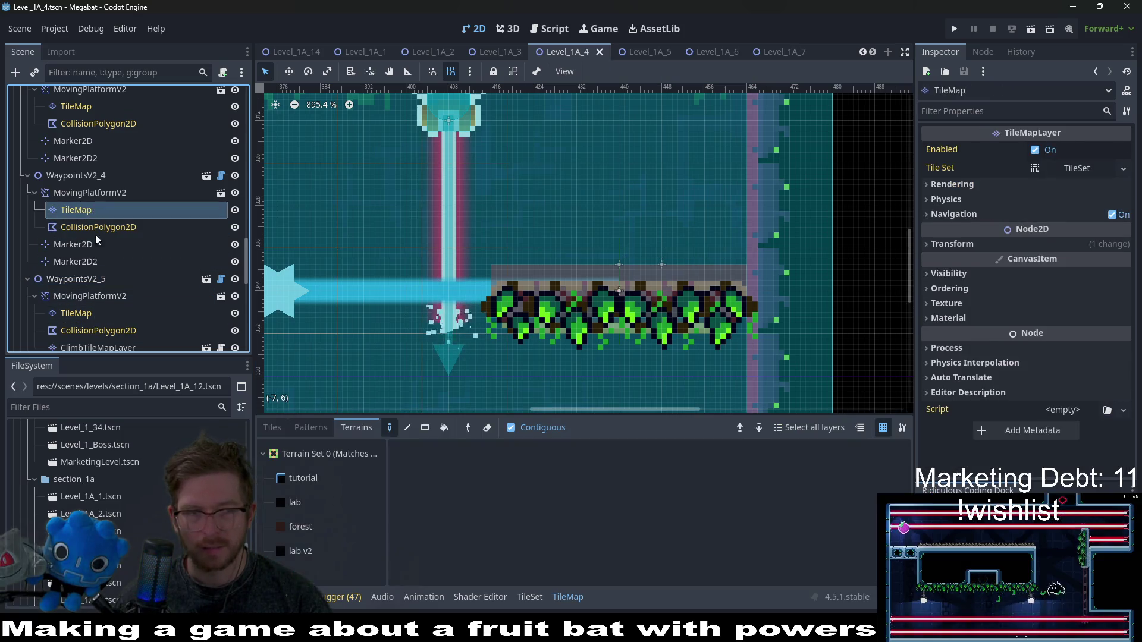
scroll(87, 313, "down", 3)
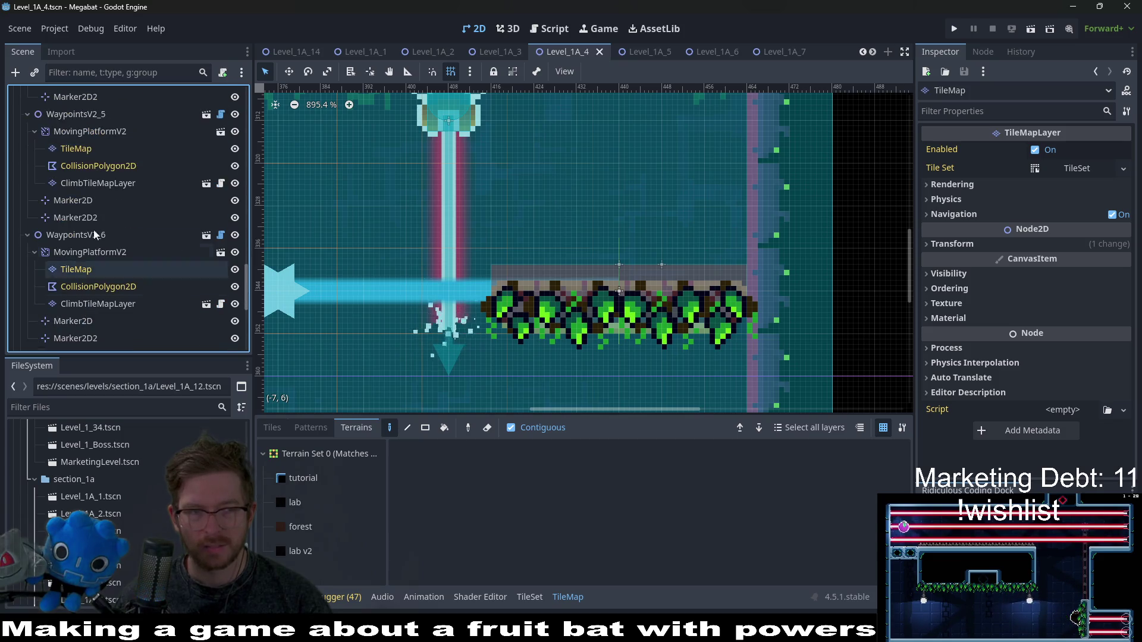
left_click(101, 184)
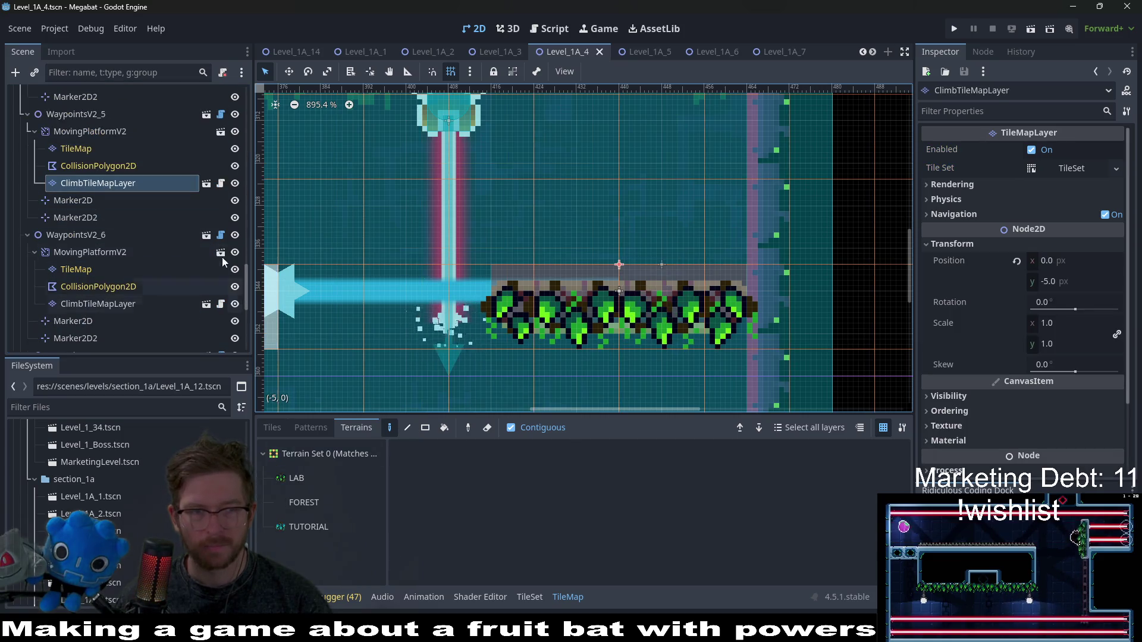
left_click(231, 184)
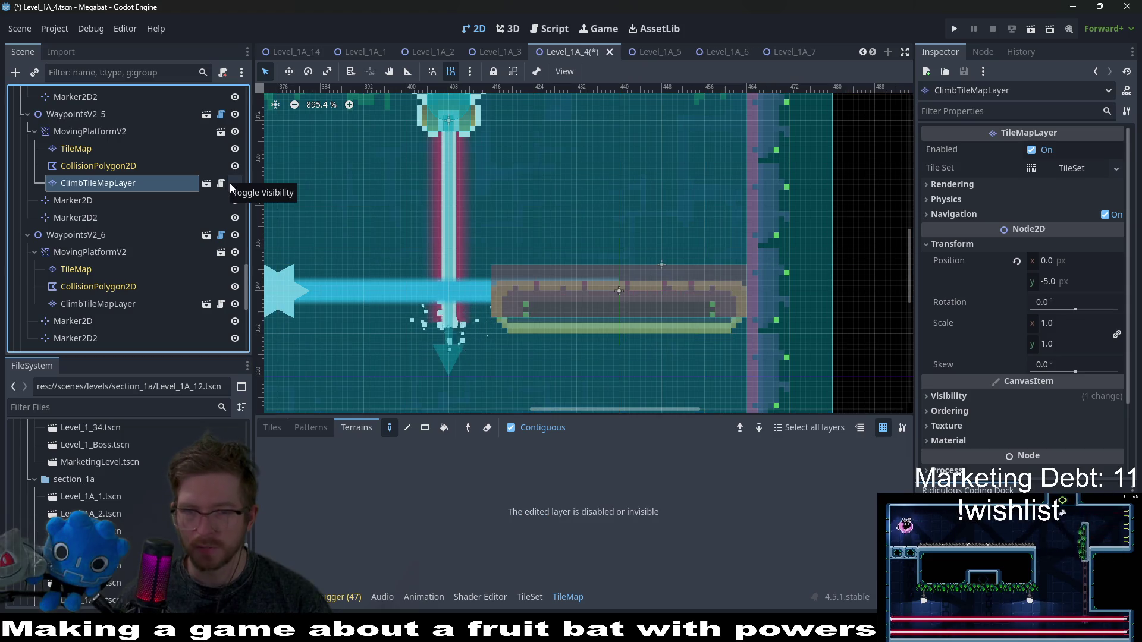
left_click(230, 183)
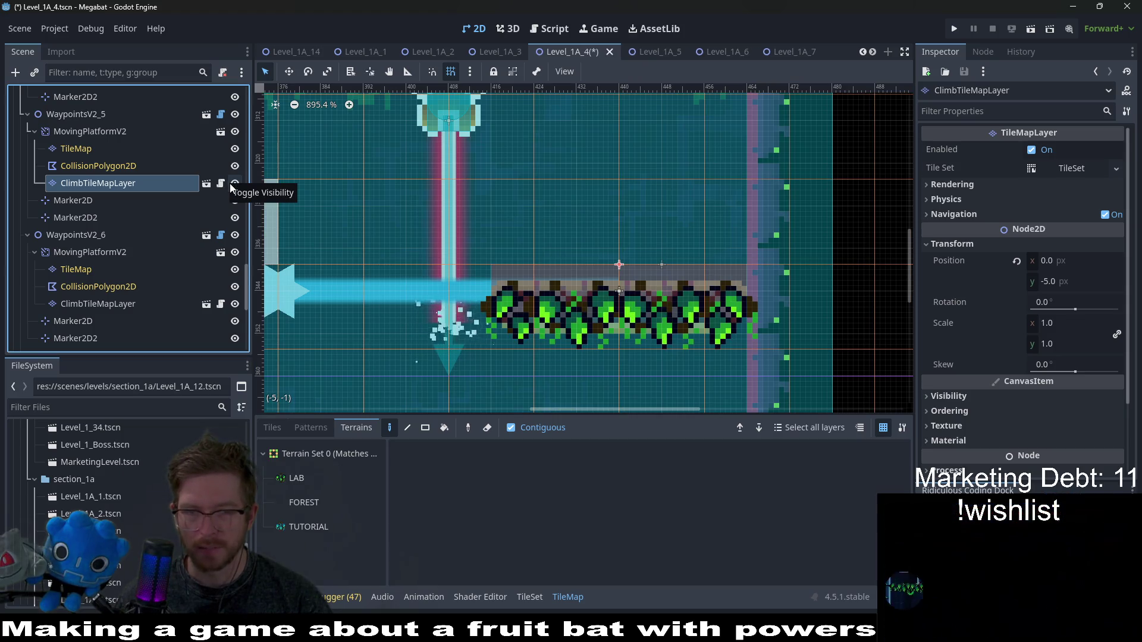
left_click(229, 183)
left_click(229, 183)
left_click(73, 199)
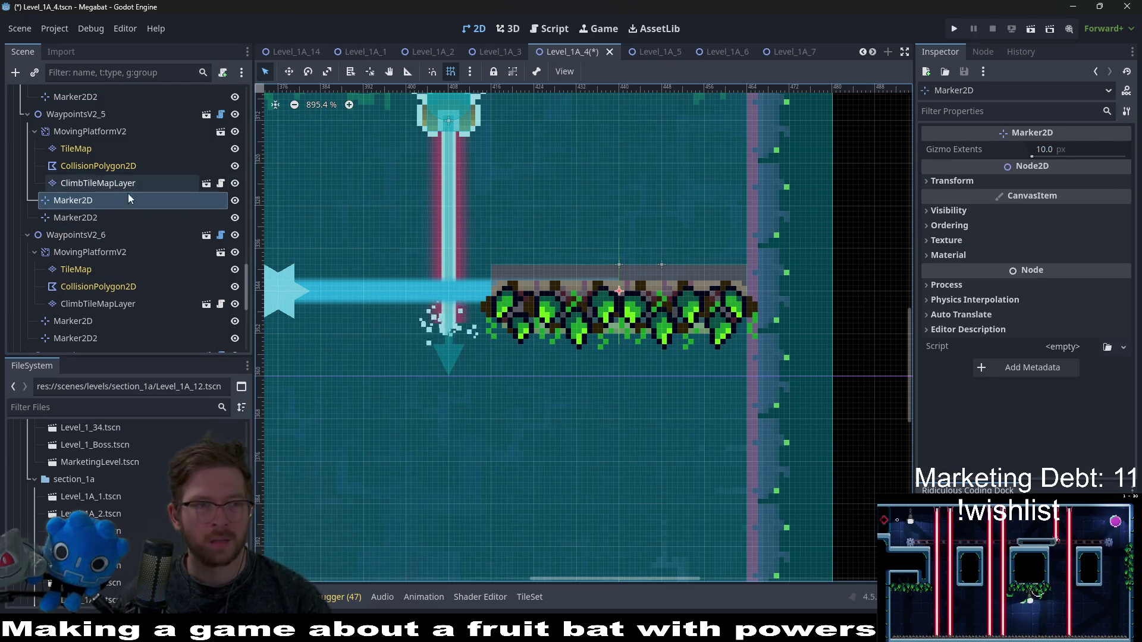
left_click(84, 165)
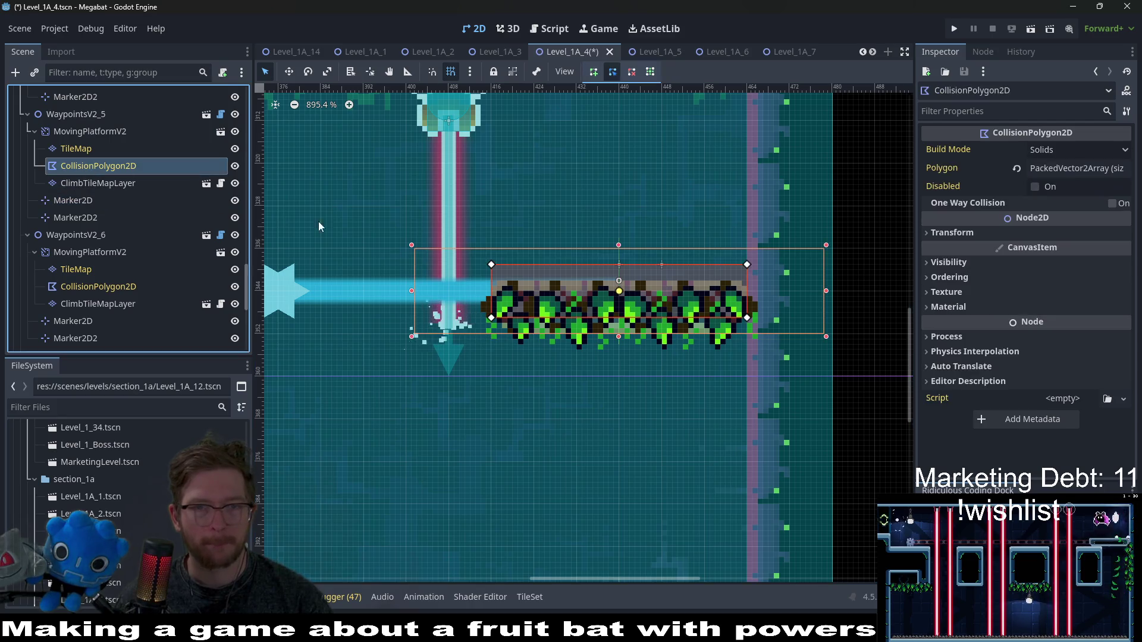
- Nudge the right-hand platform's CollisionPolygon2D down
scroll(638, 297, "up", 2)
key("Down")
key("Down")
key("Down")
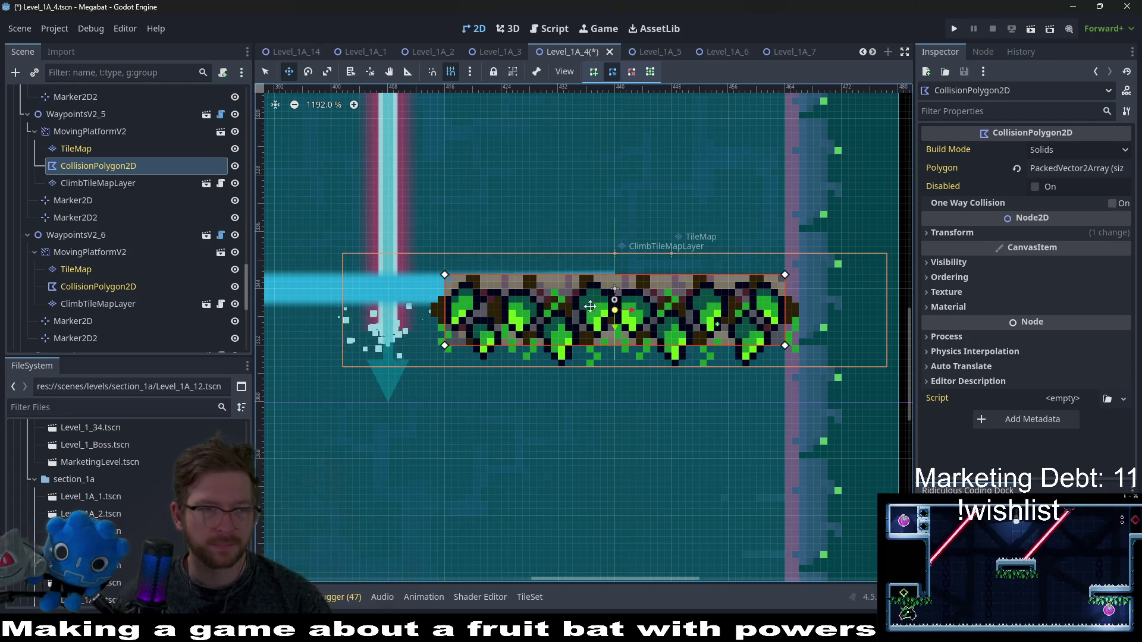
left_click(89, 150)
left_click(89, 132)
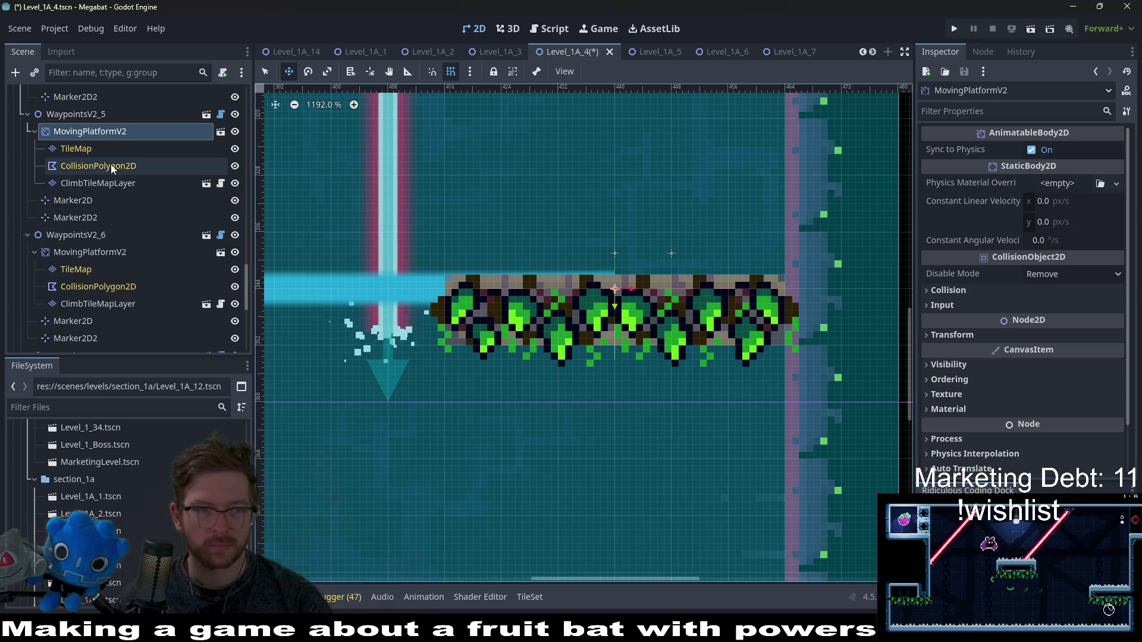
- Shift WaypointsV2_5's TileMap and CollisionPolygon2D up one pixel together
left_click(76, 148)
left_click(90, 167, "shift")
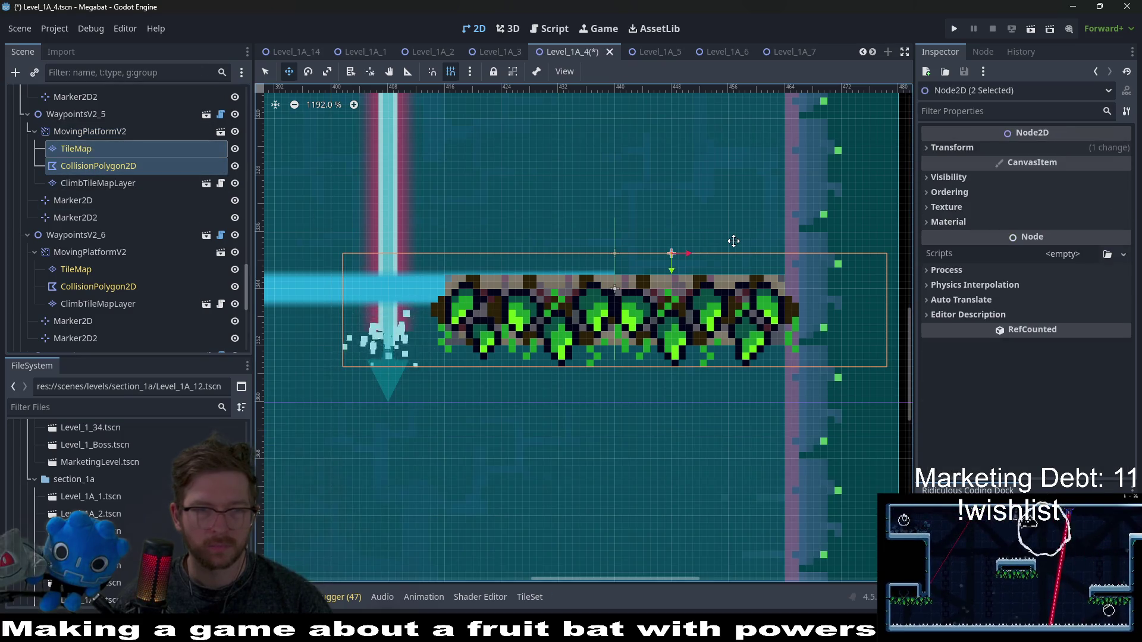
key("Up")
key("Up")
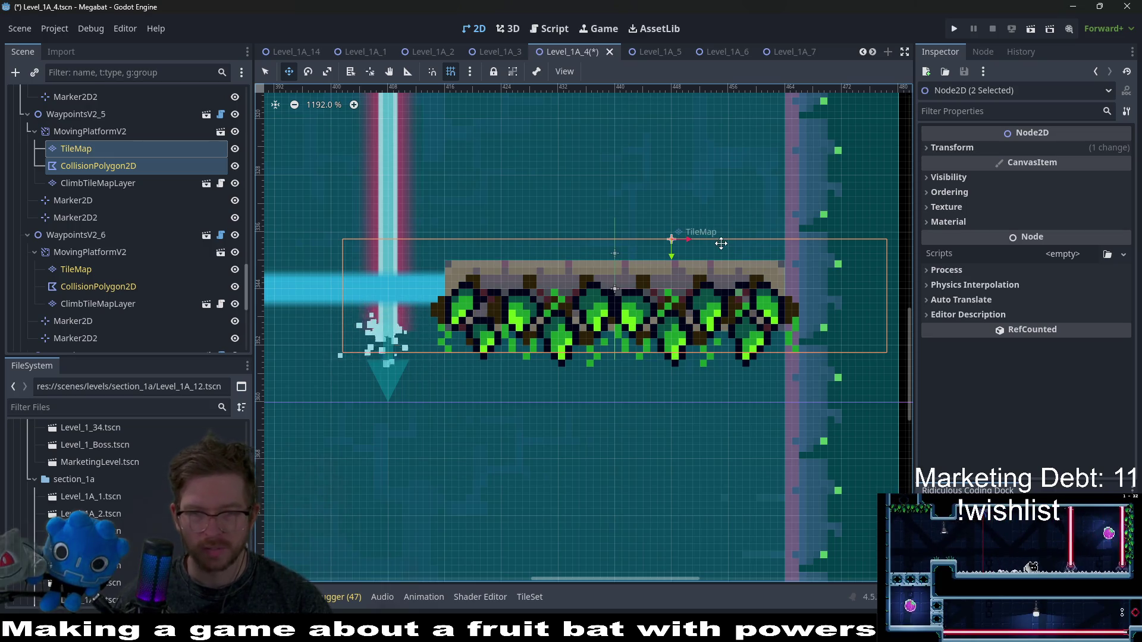
scroll(720, 243, "down", 4)
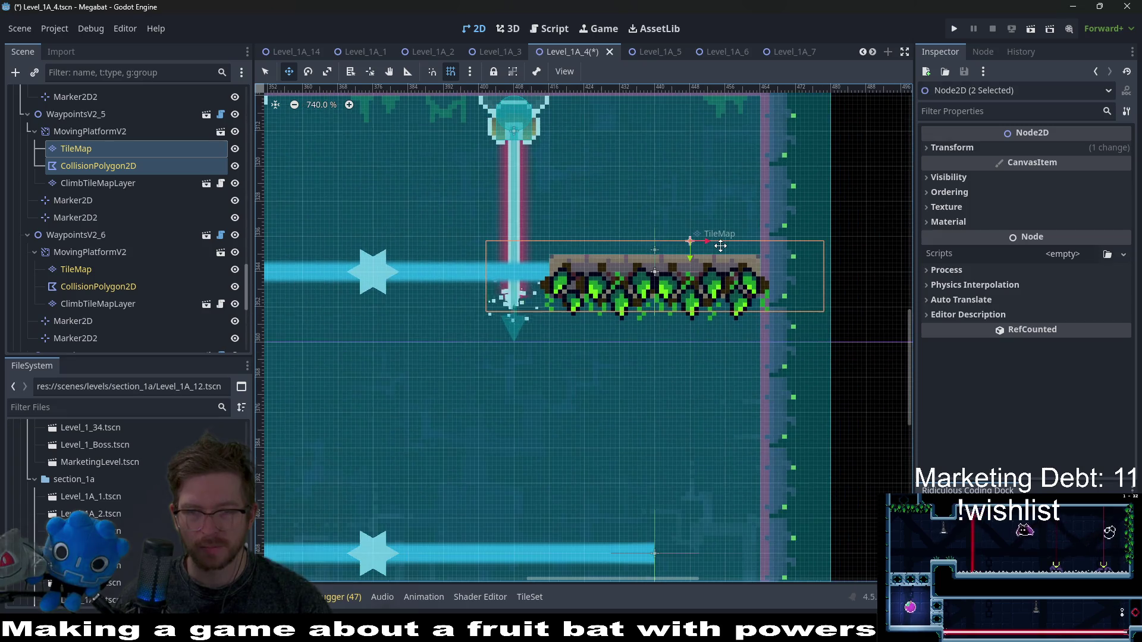
scroll(570, 324, "left", 5)
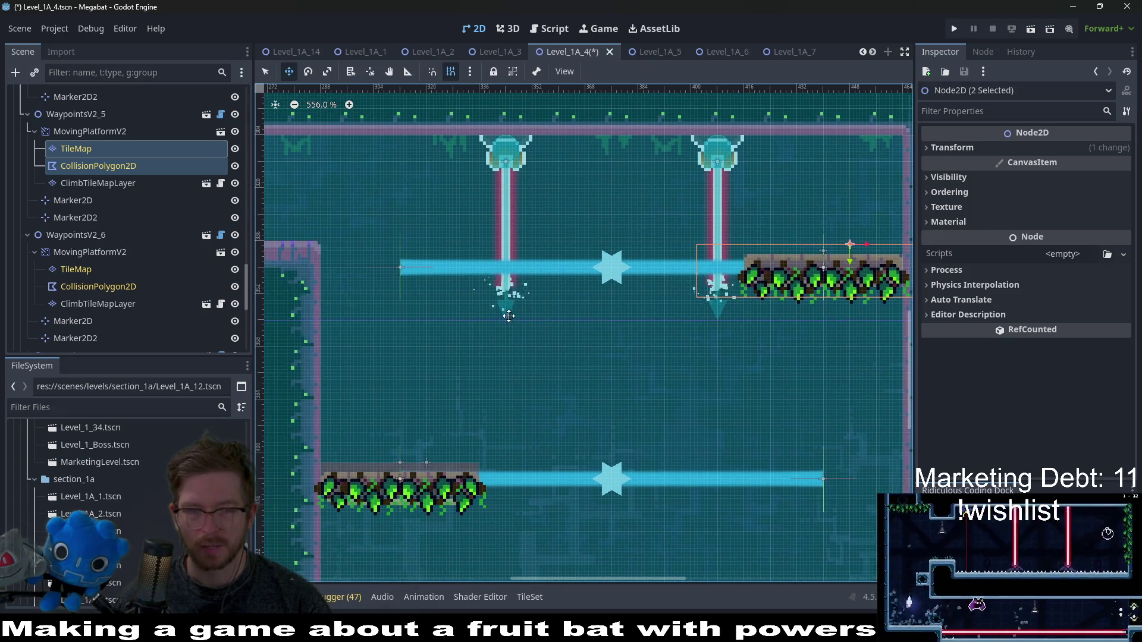
scroll(625, 309, "right", 6)
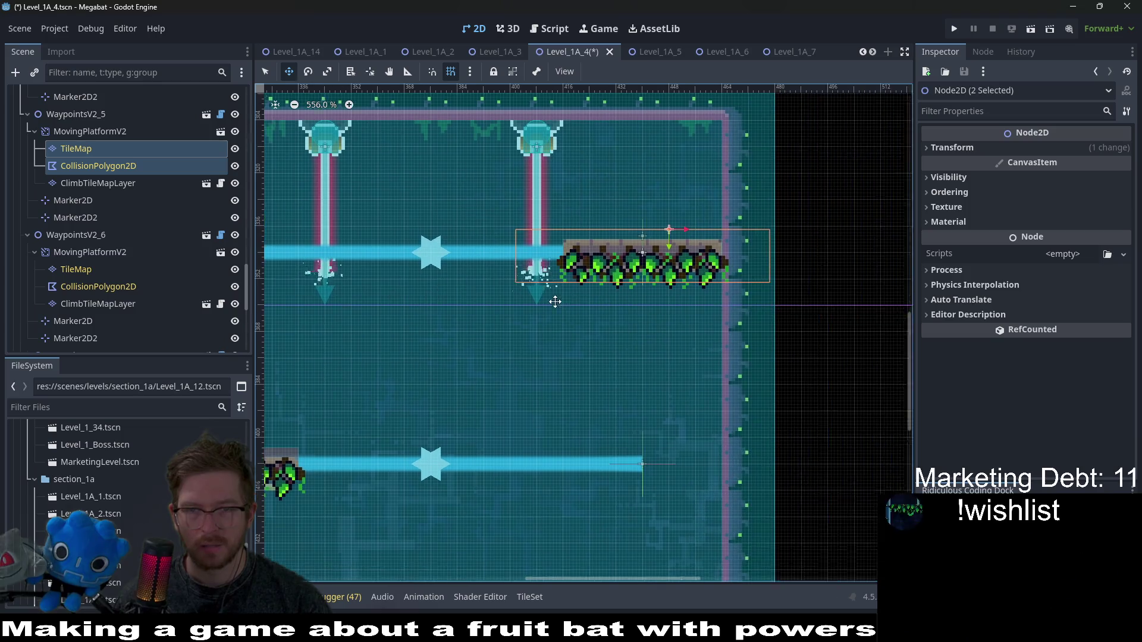
- Select the platform's TileMap, choose lab v2 terrain, and return to selection mode
left_click(87, 150)
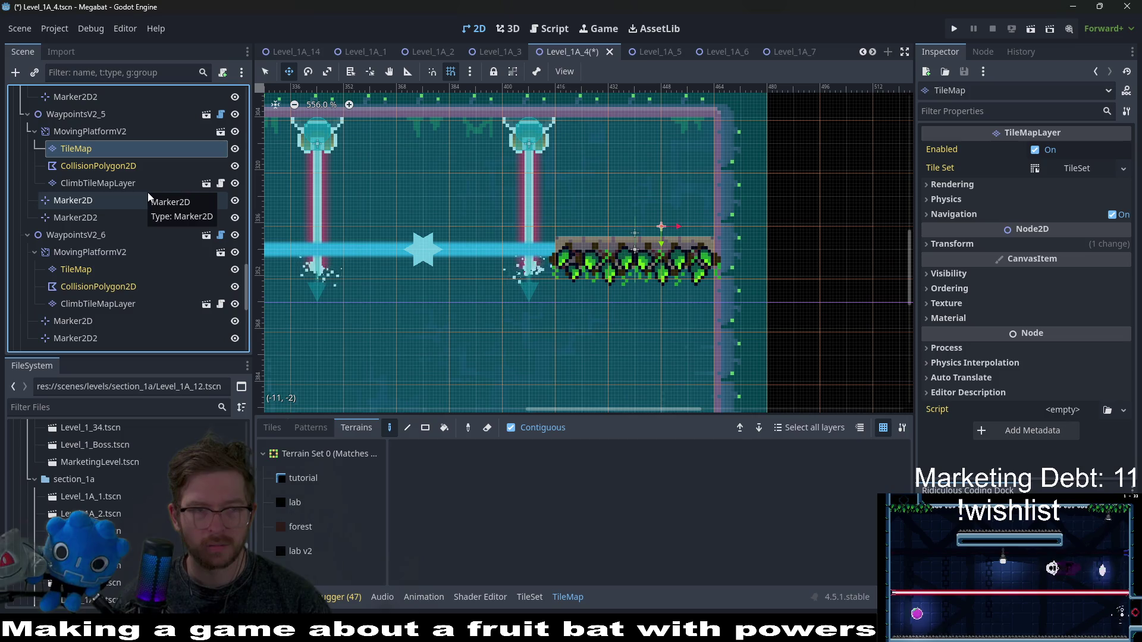
left_click(108, 169)
left_click(83, 147)
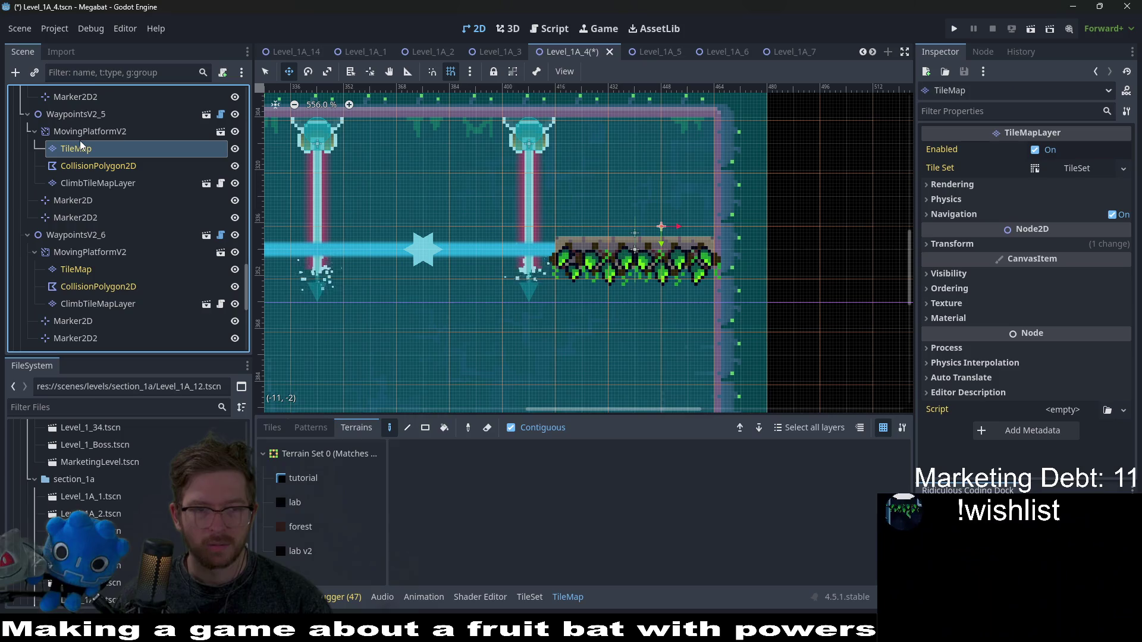
left_click(324, 550)
key("q")
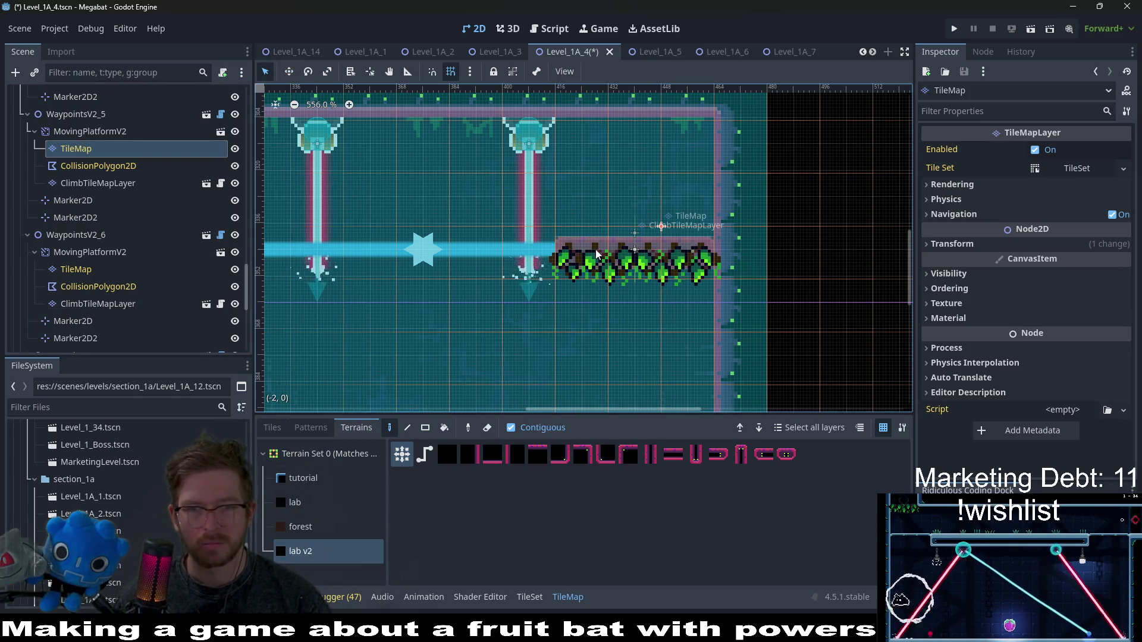
scroll(597, 255, "left", 5)
scroll(597, 254, "down", 4)
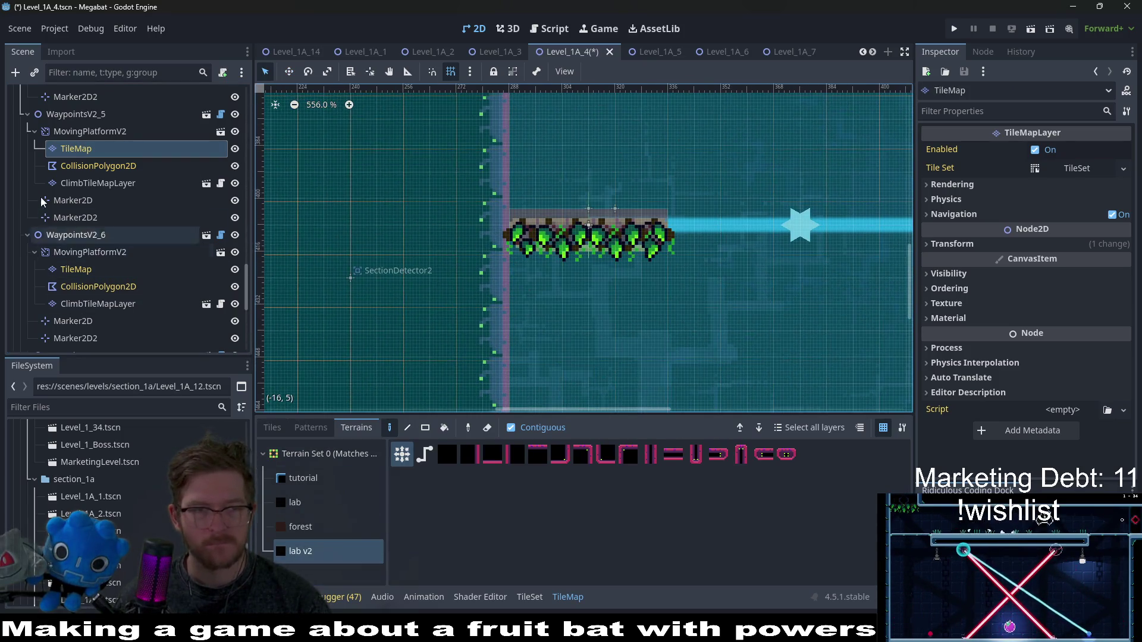
- Select WaypointsV2_6's platform TileMap with lab v2 terrain, then its MovingPlatformV2 body
left_click(96, 253)
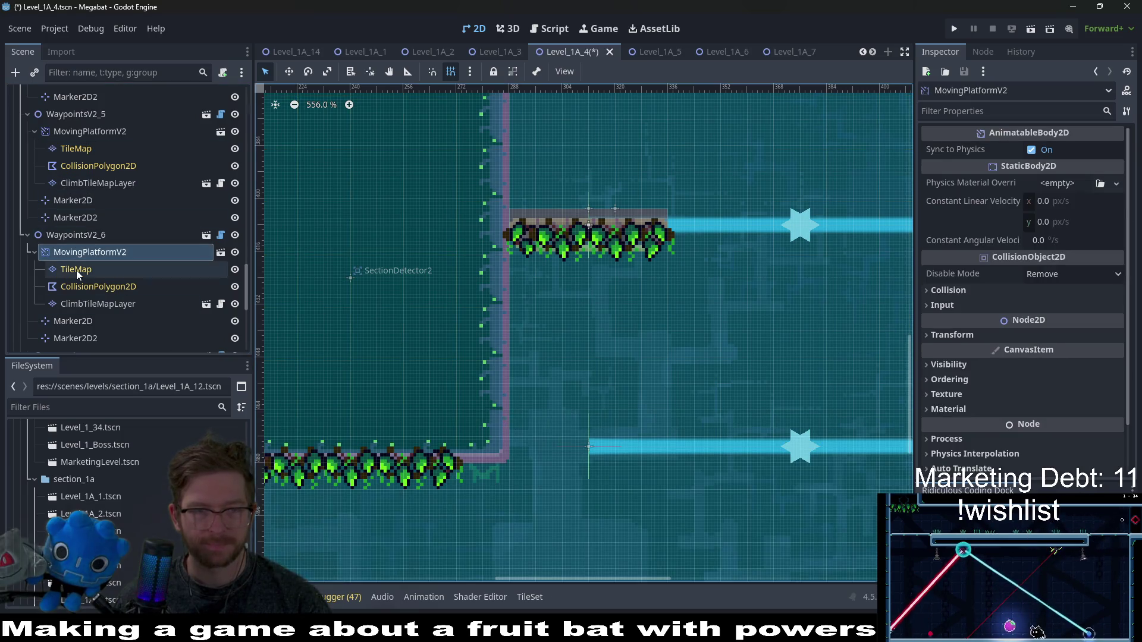
left_click(76, 270)
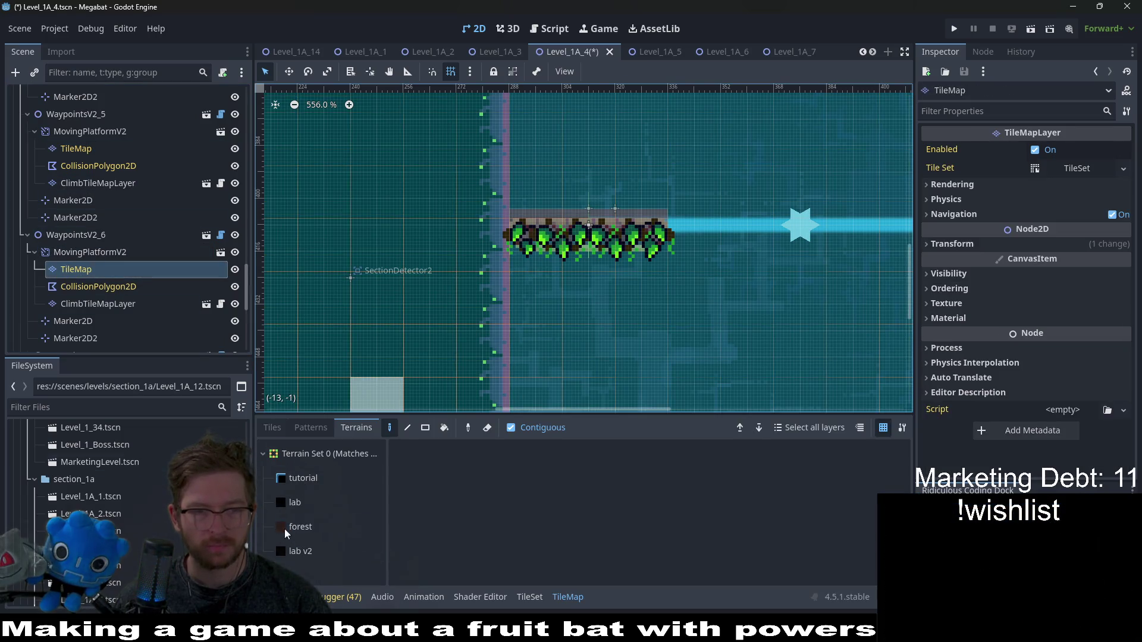
scroll(625, 300, "down", 5)
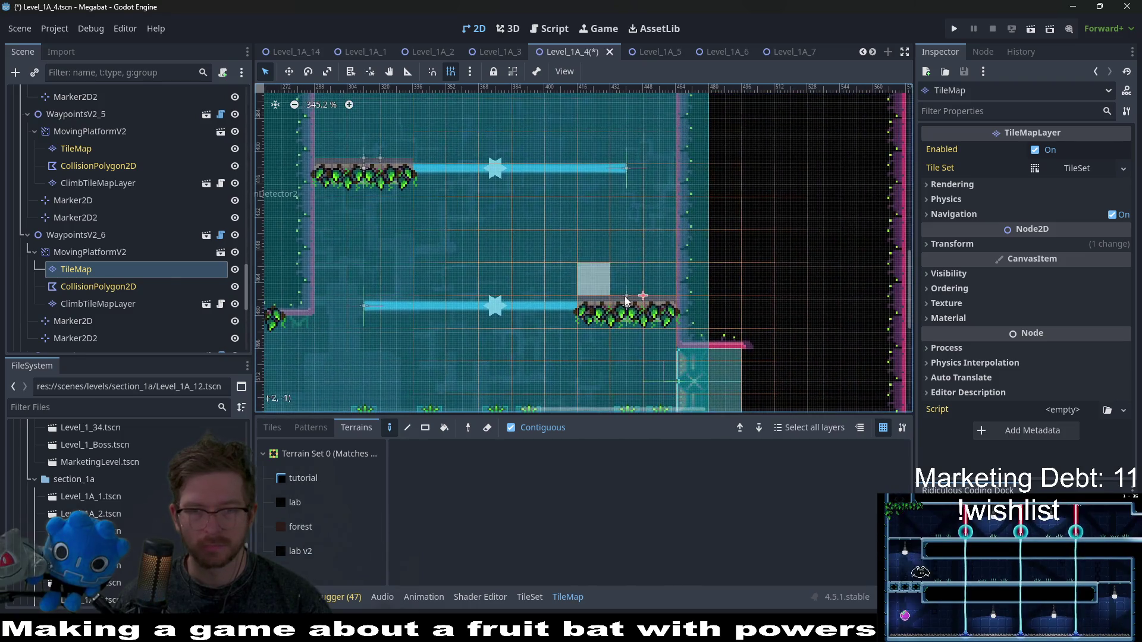
scroll(626, 300, "up", 6)
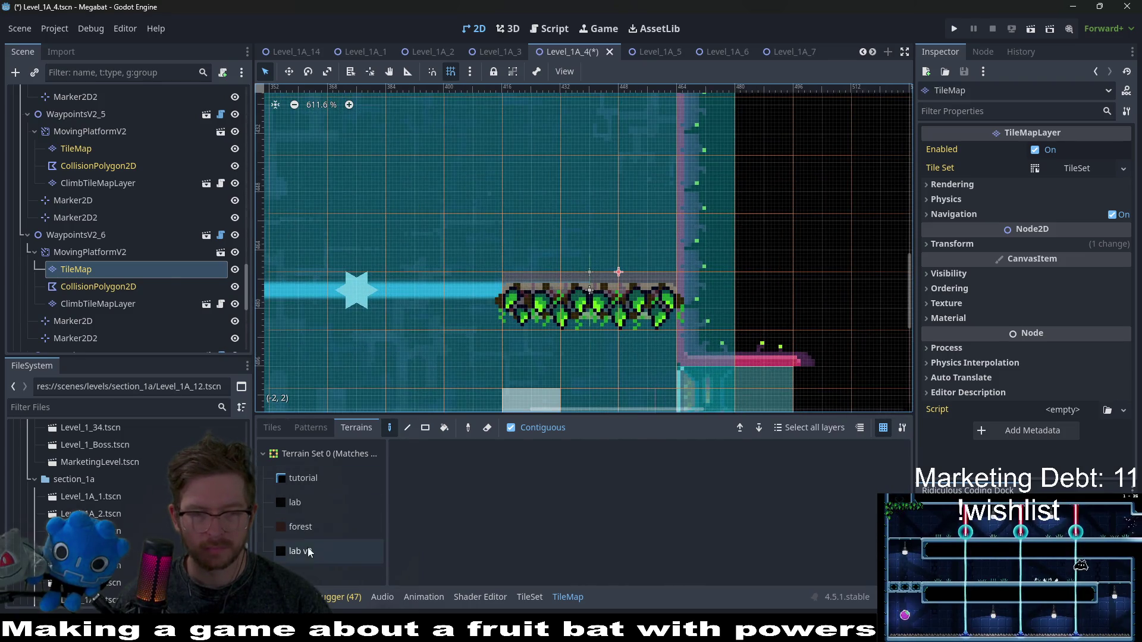
left_click(300, 551)
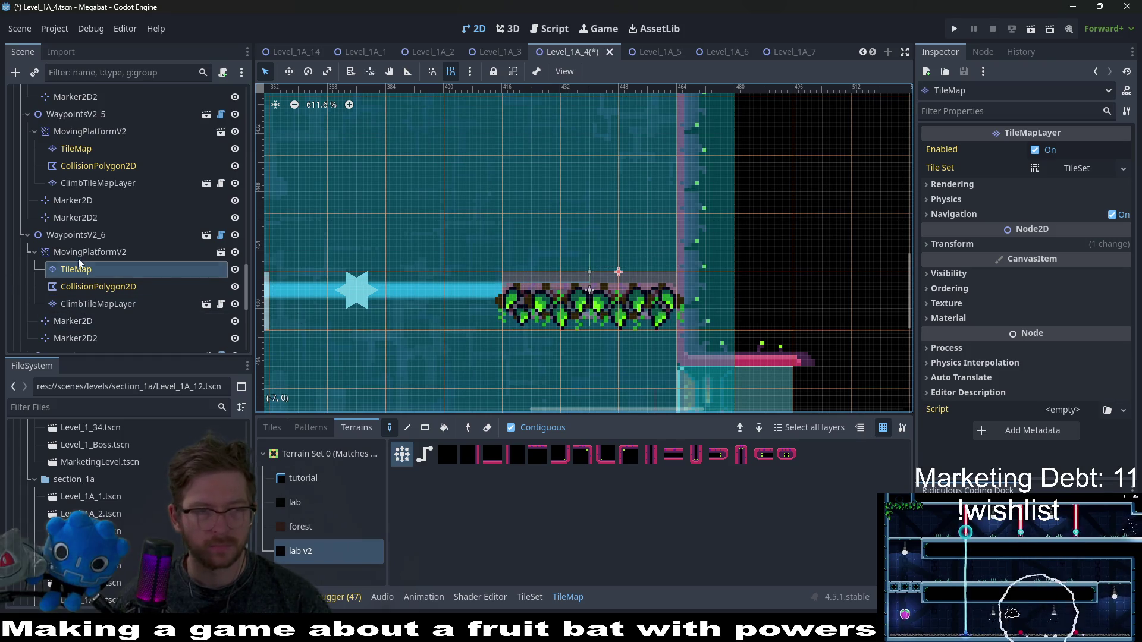
left_click(78, 254)
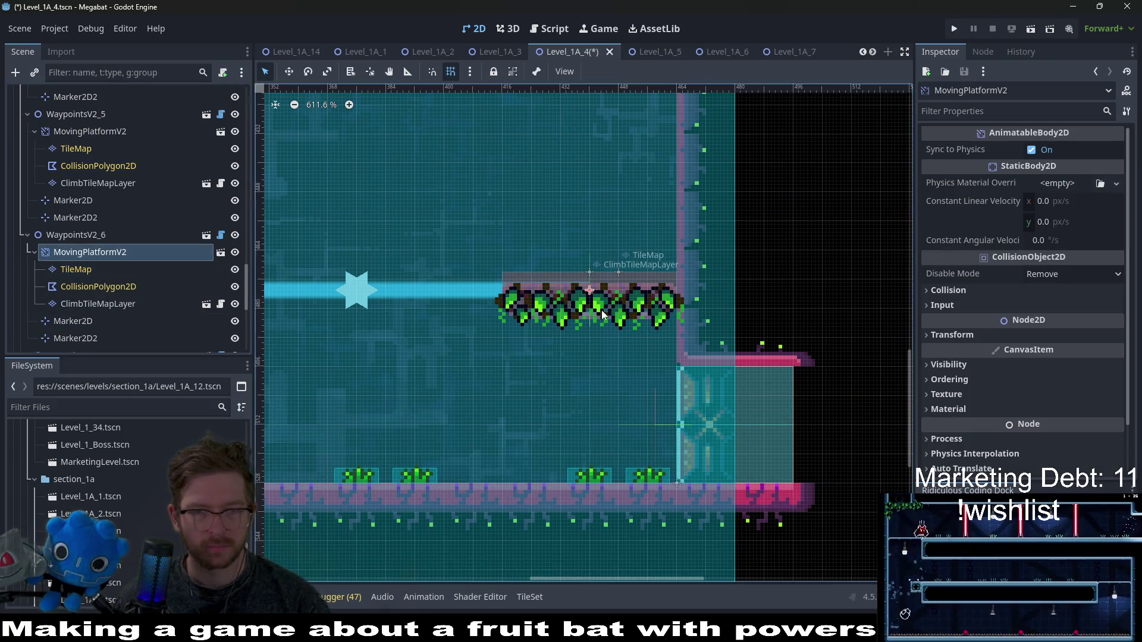
scroll(678, 319, "up", 5)
- Nudge WaypointsV2_6's MovingPlatformV2 up against the wall, then select its TileMap and CollisionPolygon2D
key("w")
key("Up")
key("Up")
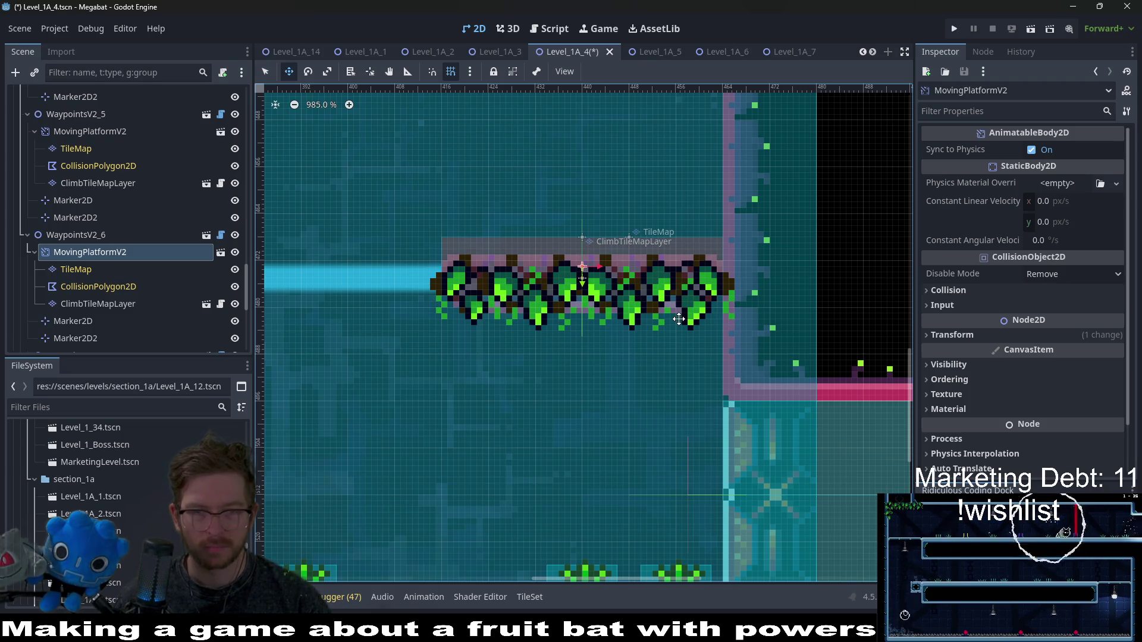
scroll(679, 319, "down", 5)
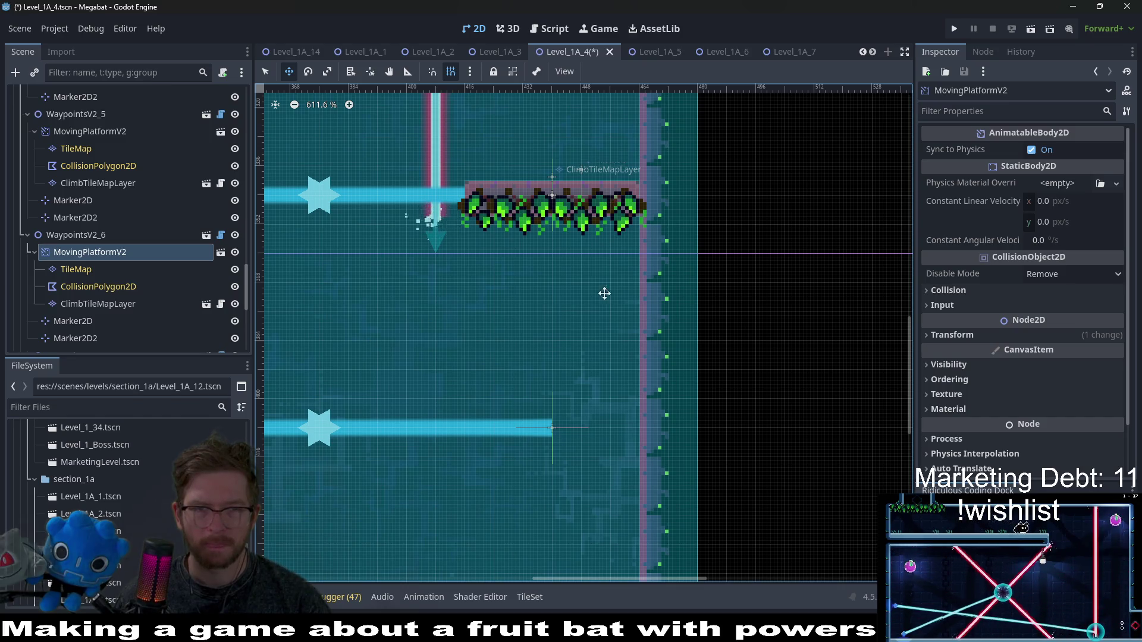
scroll(583, 401, "down", 5)
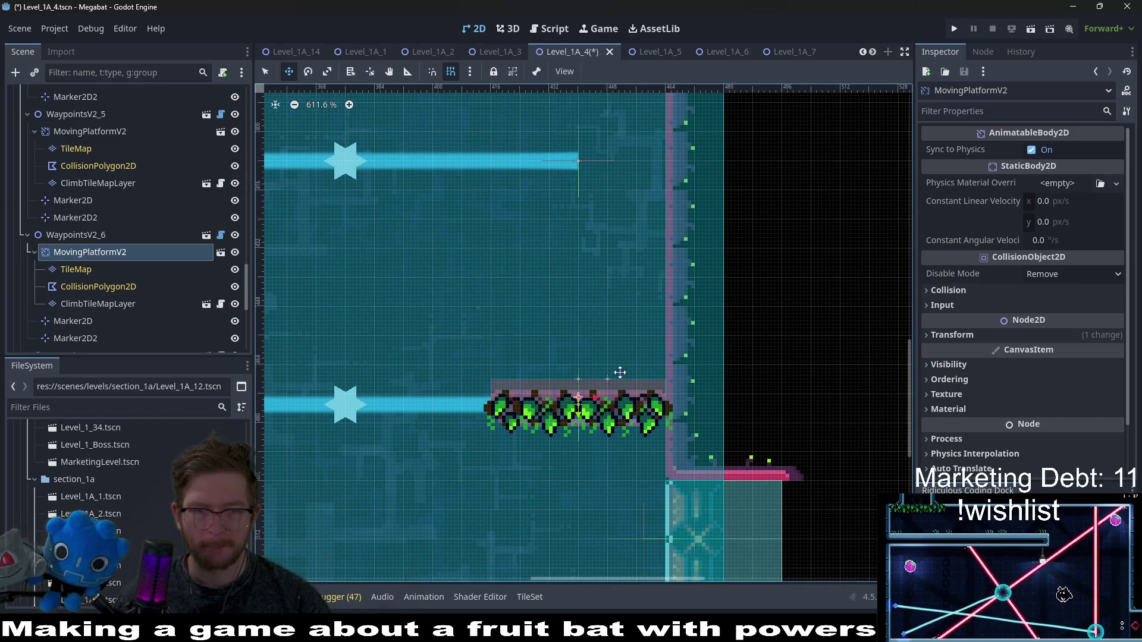
scroll(621, 377, "up", 4)
scroll(622, 382, "up", 1)
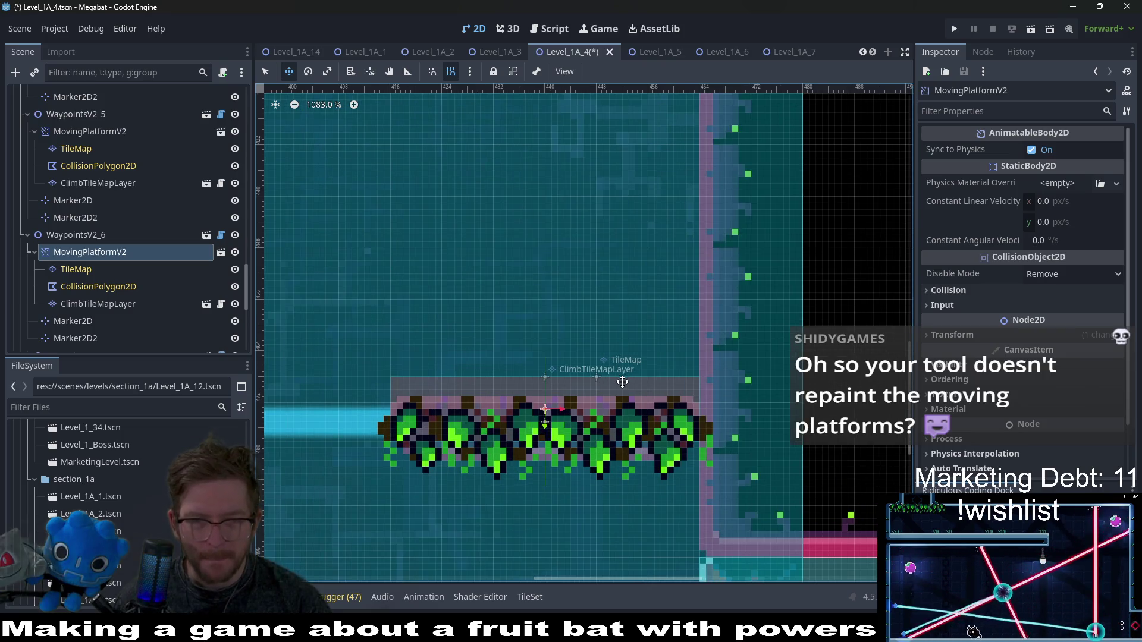
left_click(76, 269)
left_click(98, 286, "shift")
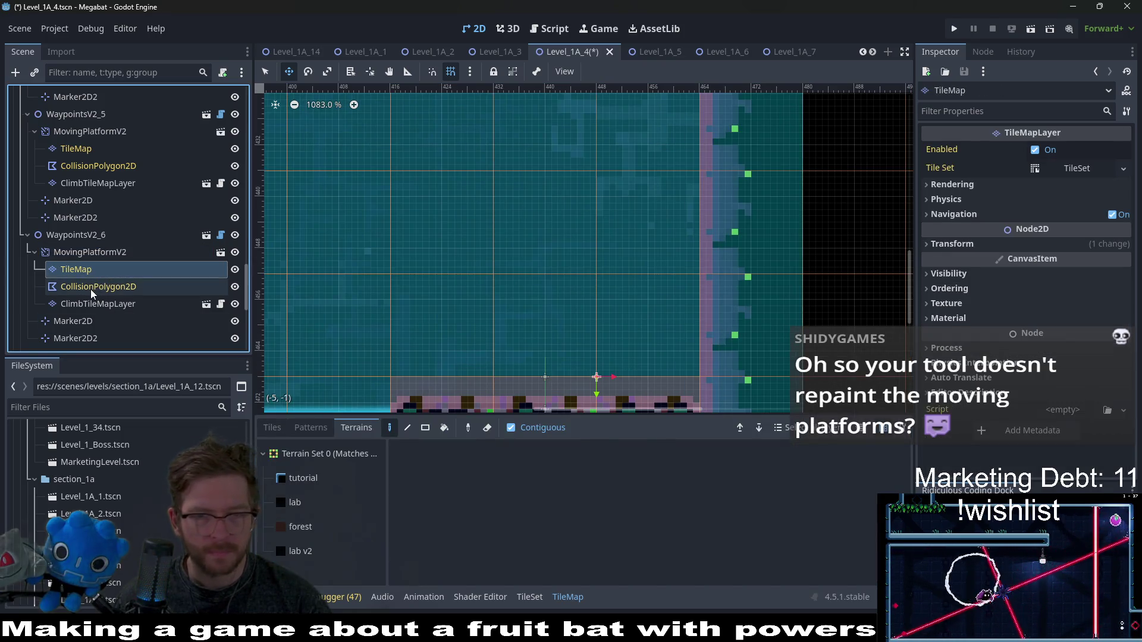
- Lower MovingPlatformV2 two pixels, raise its TileMap and collision shape back, then drop the collision shape one step
scroll(680, 340, "down", 2)
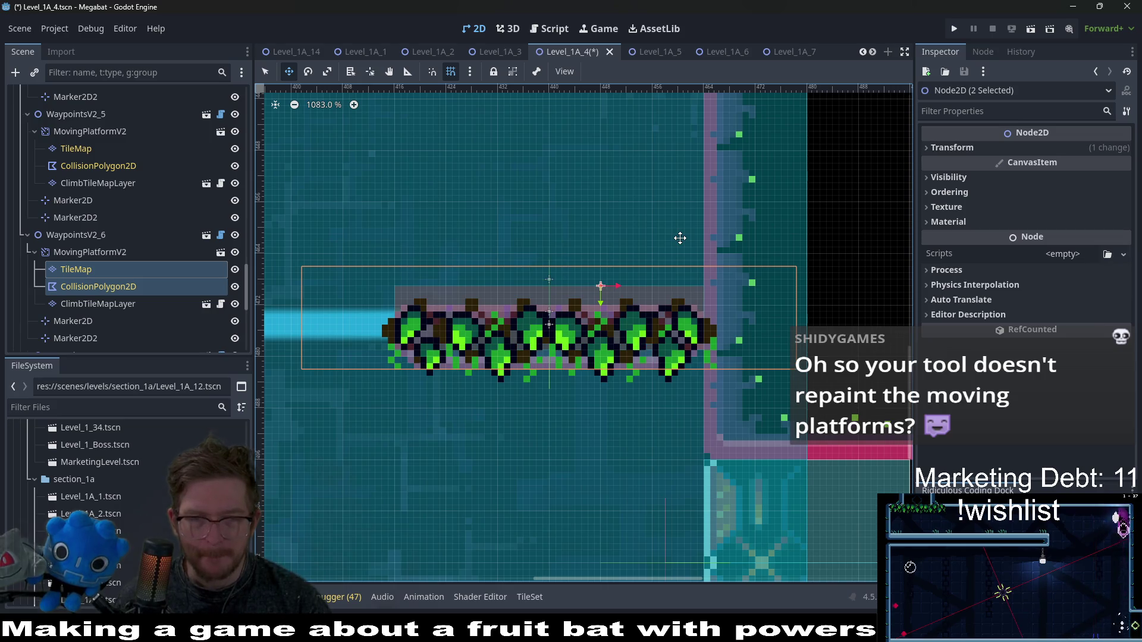
left_click_drag(514, 301, 515, 299)
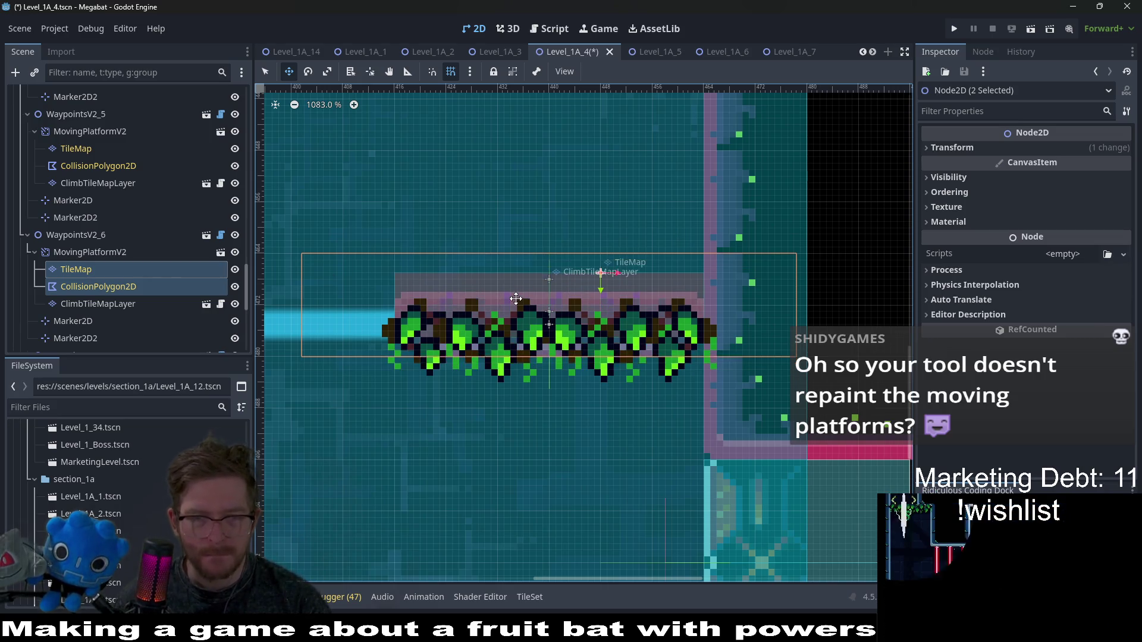
key("Up")
key("Down")
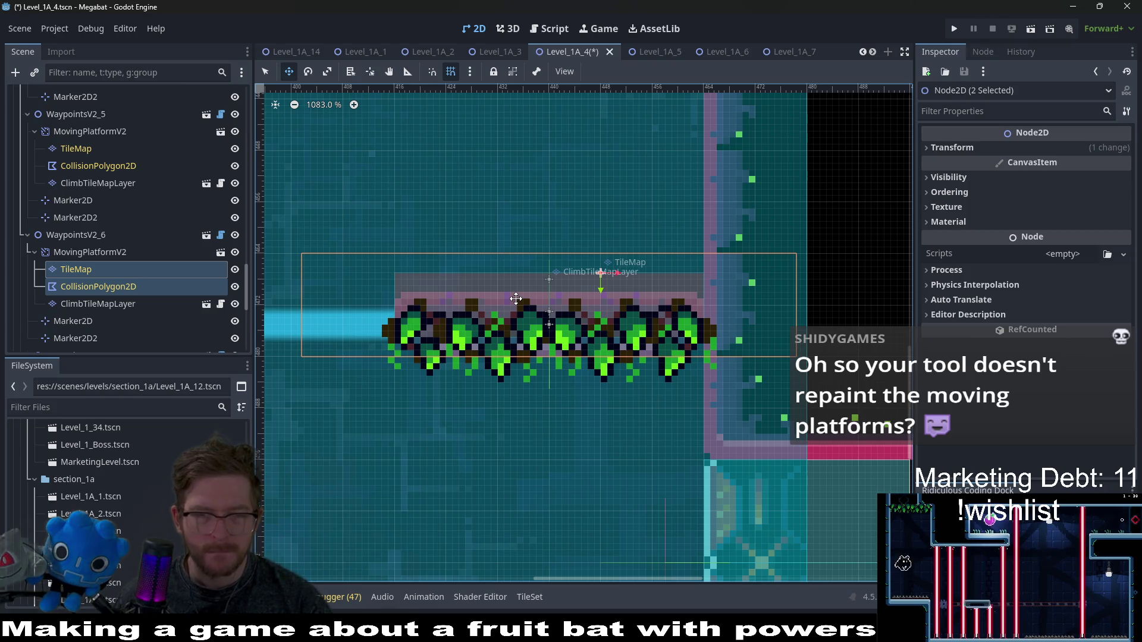
left_click(89, 253)
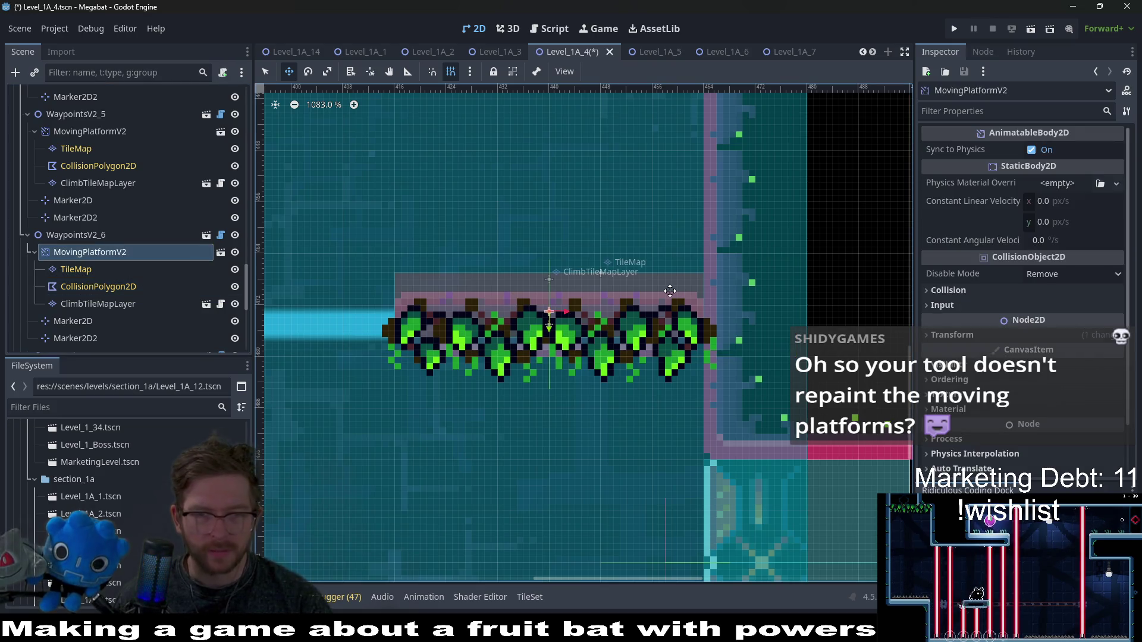
key("Down")
key("Down")
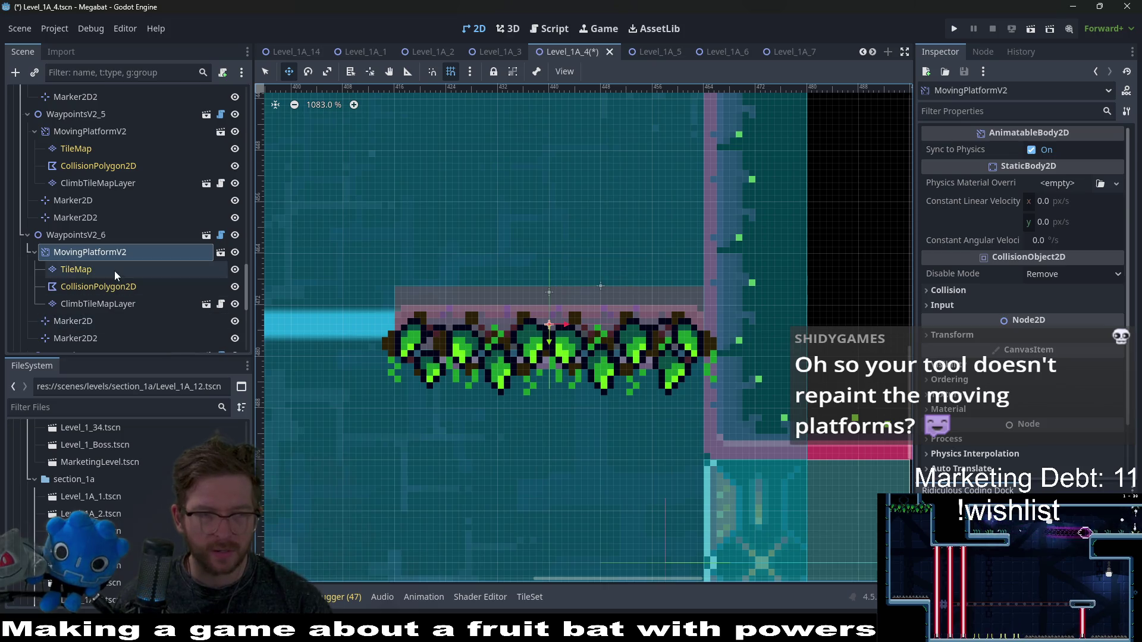
left_click(76, 269)
left_click(98, 287, "shift")
key("Up")
key("Up")
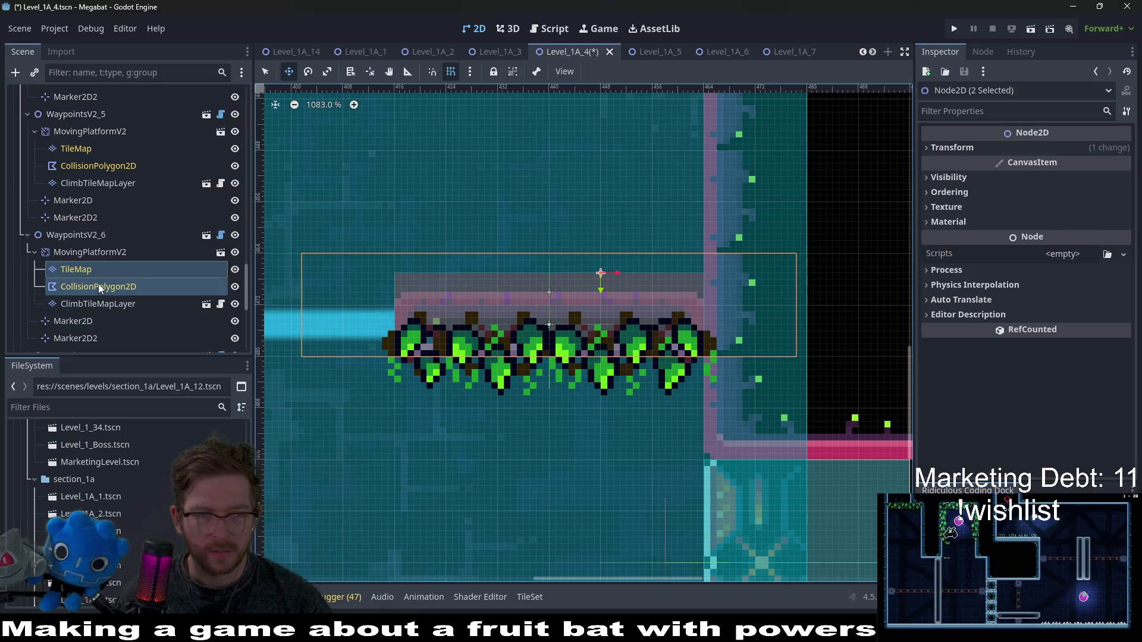
left_click(720, 304)
key("Down")
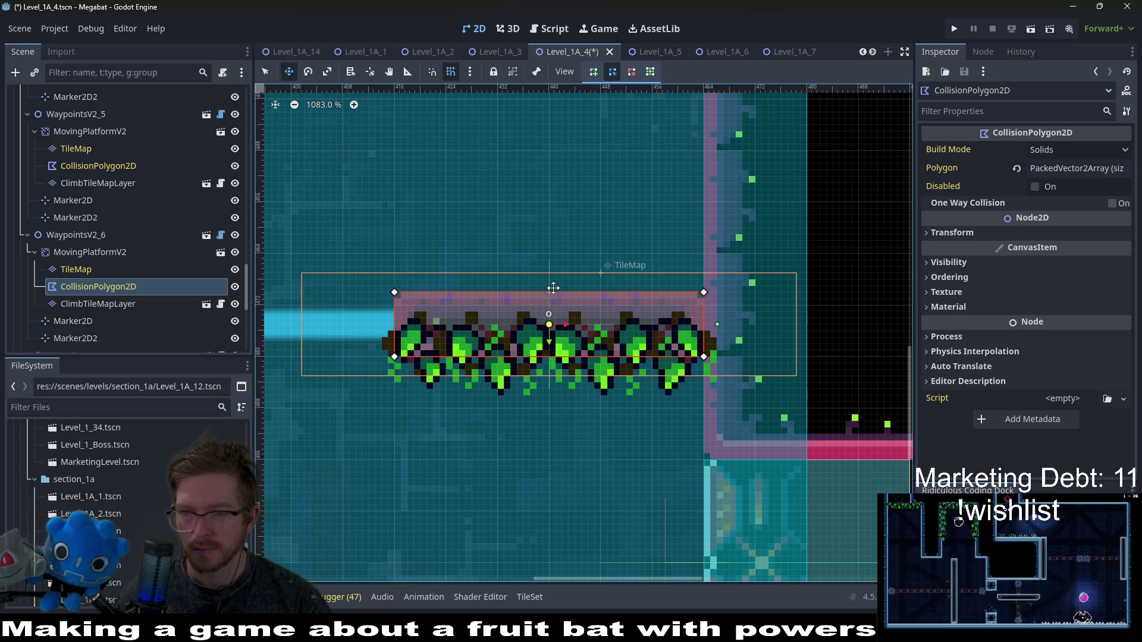
- Select the TileMap of the WaypointsV2_5 moving platform
scroll(553, 288, "down", 8)
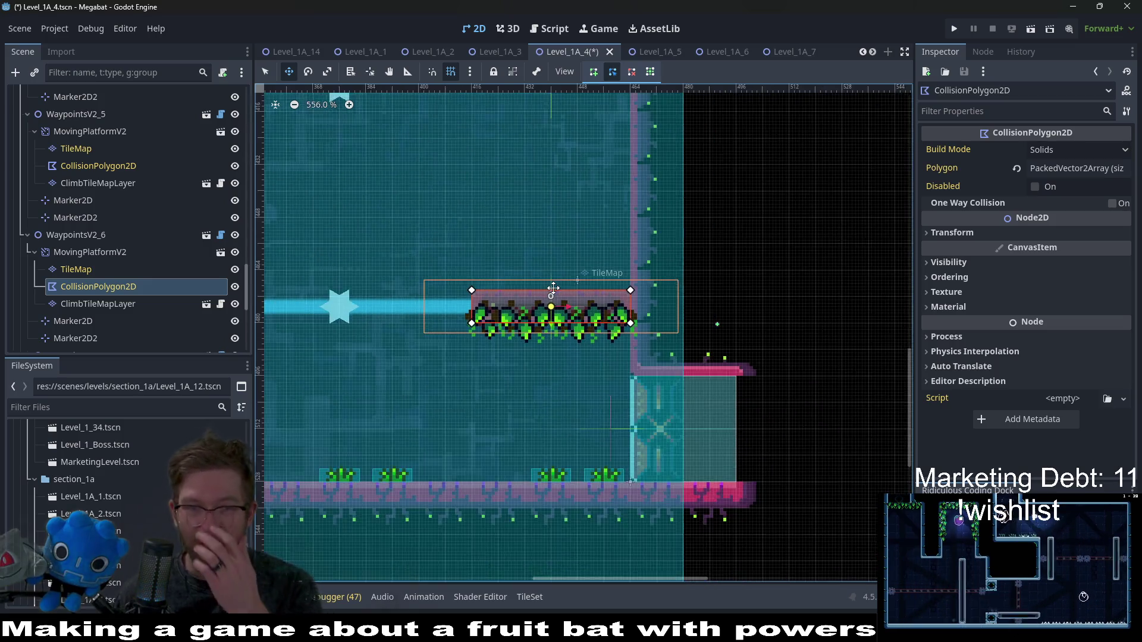
scroll(543, 273, "left", 3)
scroll(533, 315, "up", 3)
scroll(532, 315, "right", 2)
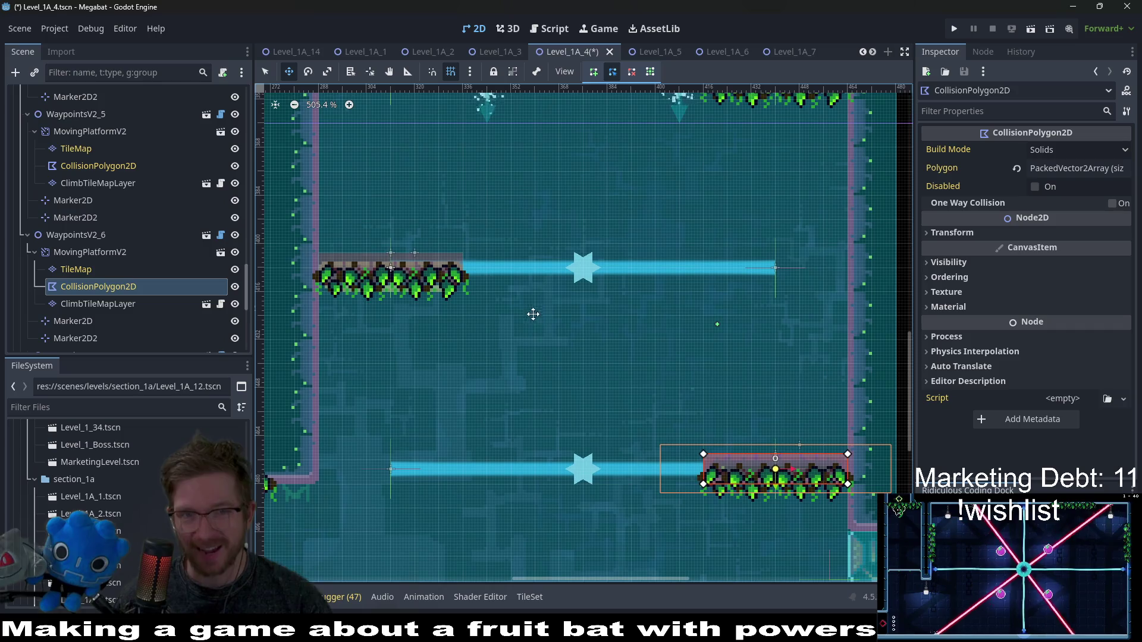
left_click(98, 138)
left_click(91, 151)
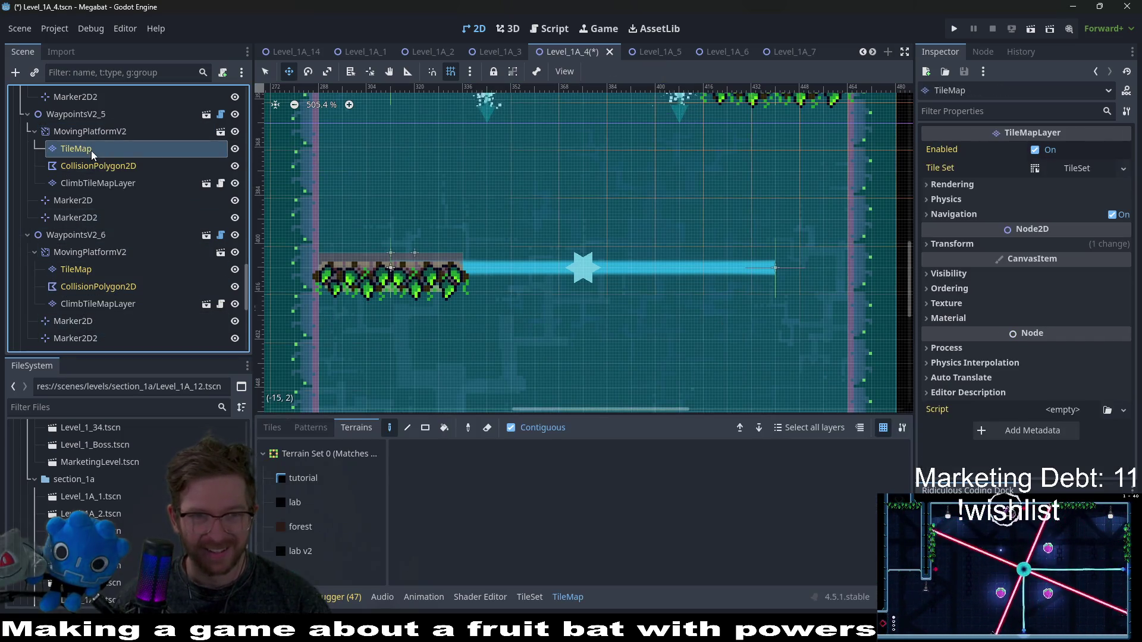
- Select the TileMap of the WaypointsV2_7 moving platform
left_click(88, 170)
scroll(528, 290, "down", 3)
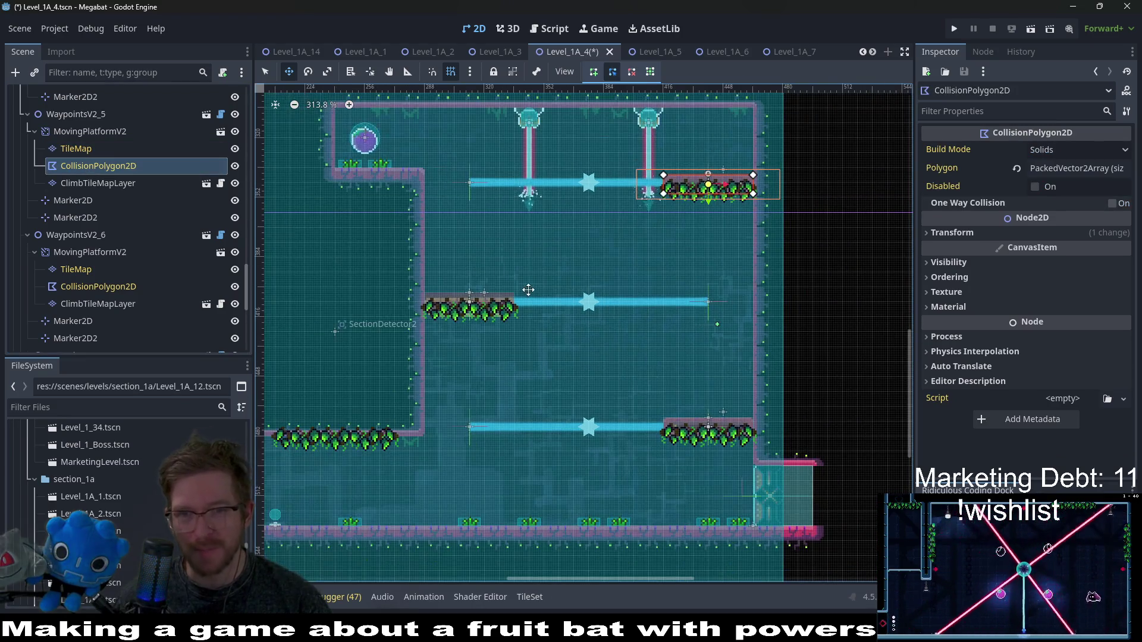
scroll(86, 251, "down", 3)
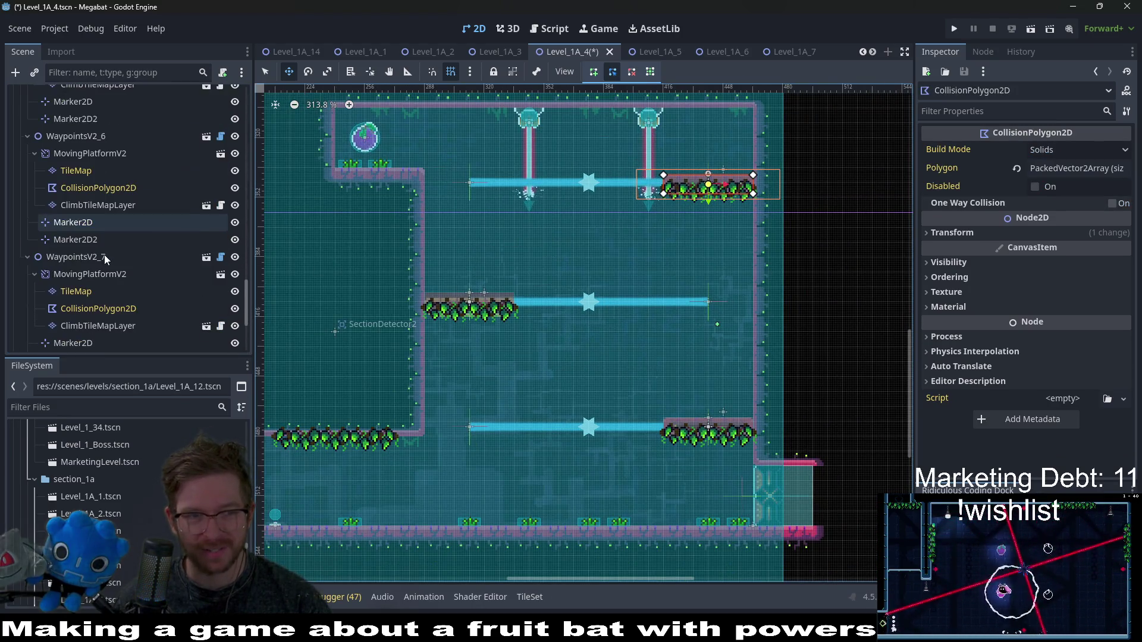
left_click(123, 272)
scroll(482, 292, "up", 5)
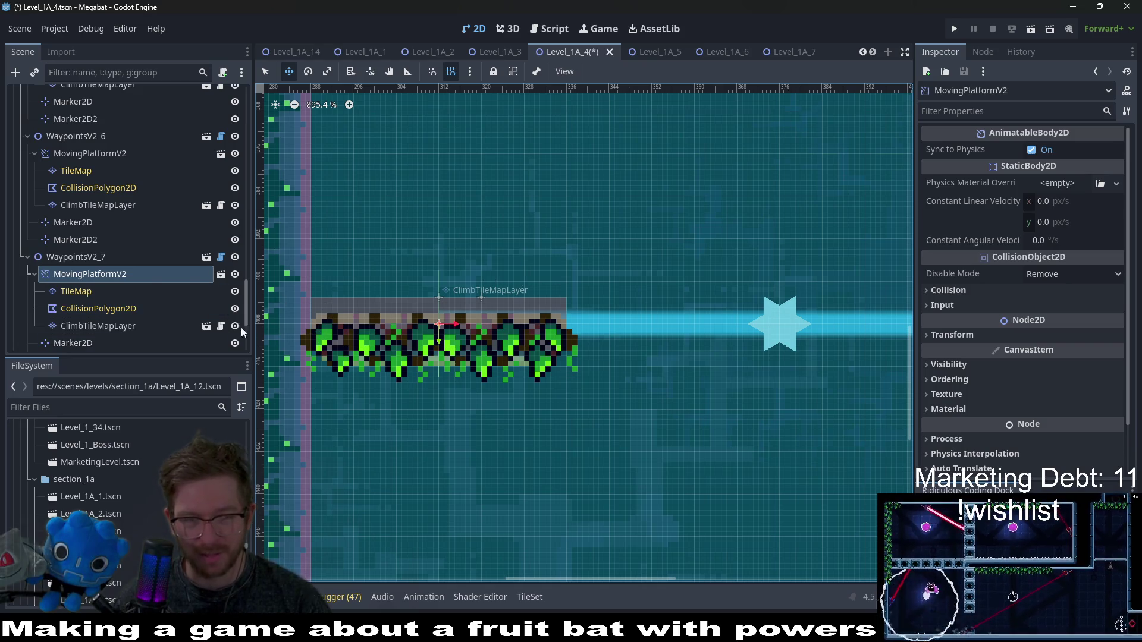
left_click(110, 293)
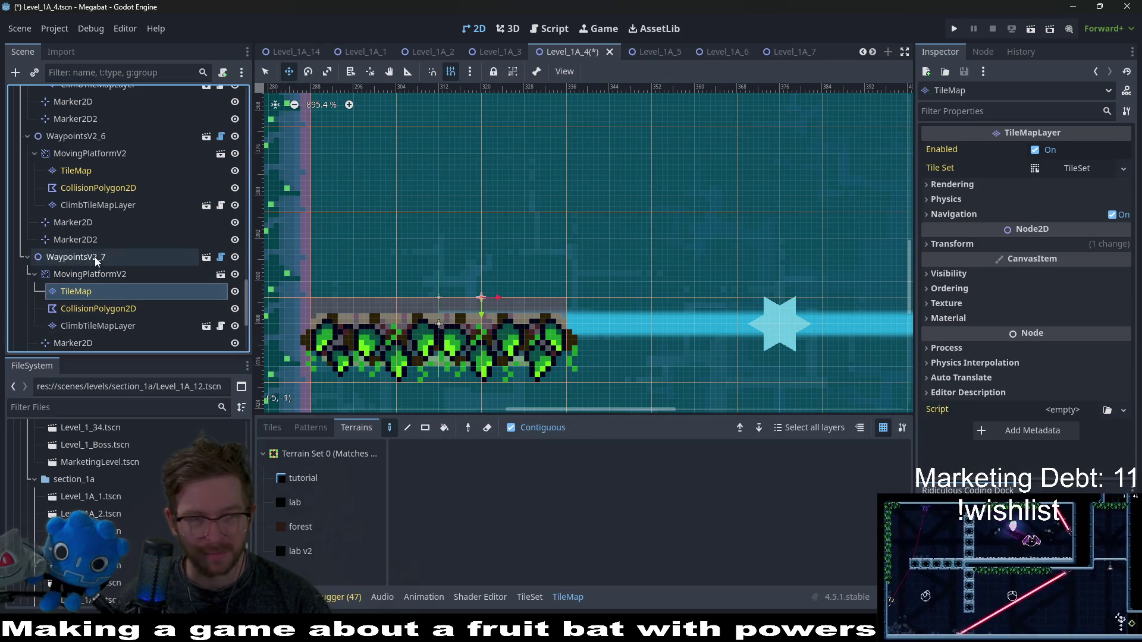
left_click(94, 256)
left_click(79, 283)
left_click(87, 270)
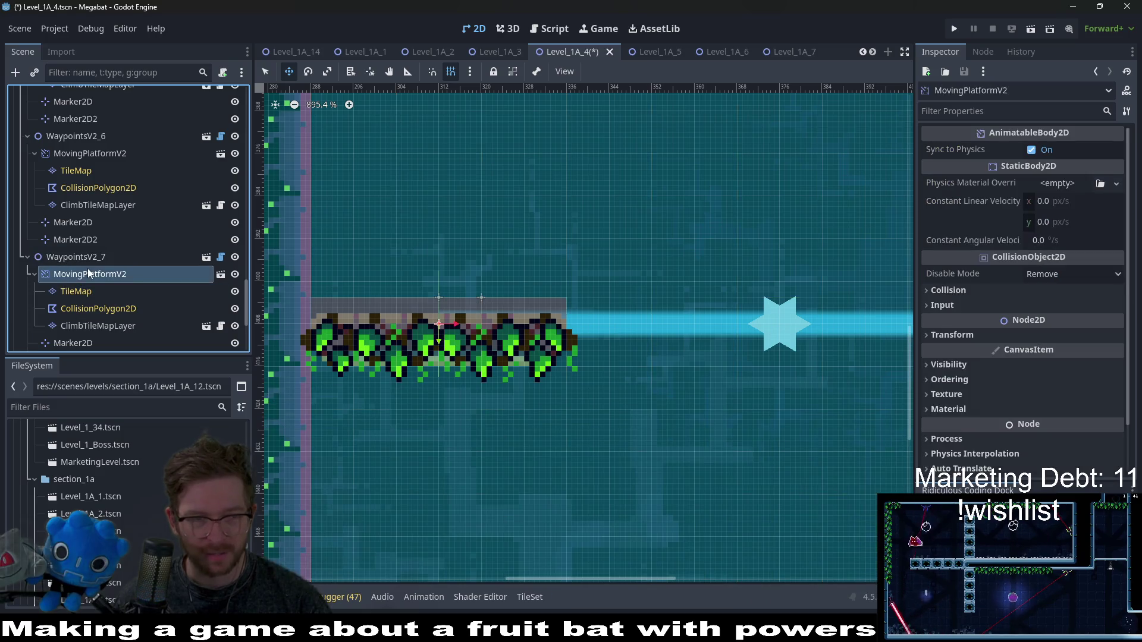
left_click(80, 256)
left_click(95, 275)
left_click(84, 290)
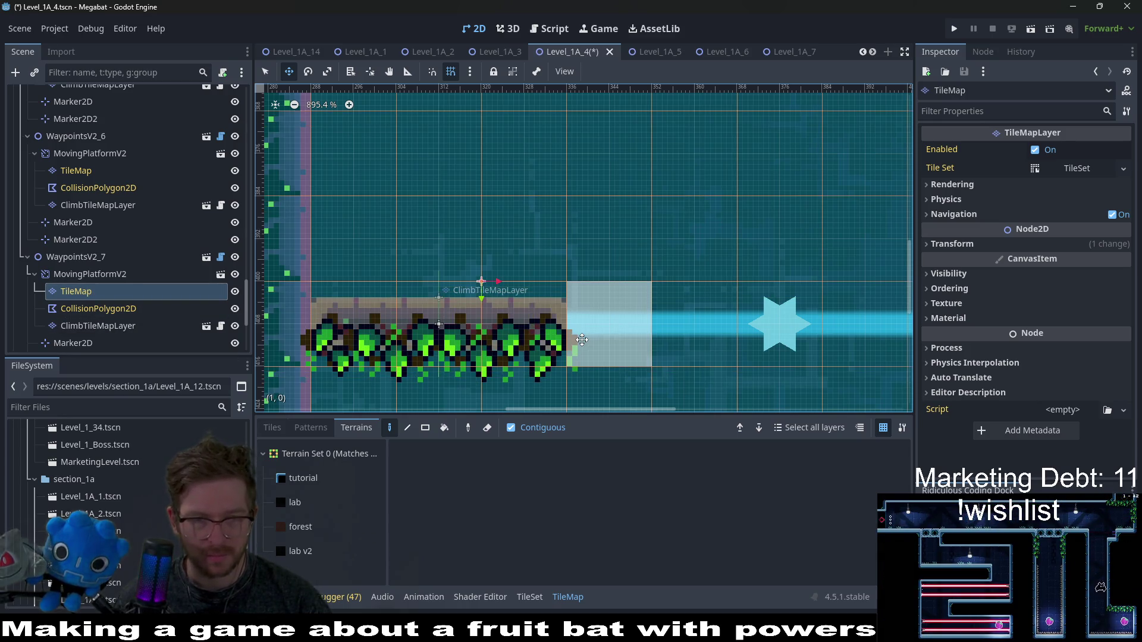
- Choose the lab v2 terrain with the rectangle paint tool and save Level_1A_4
scroll(581, 340, "down", 3)
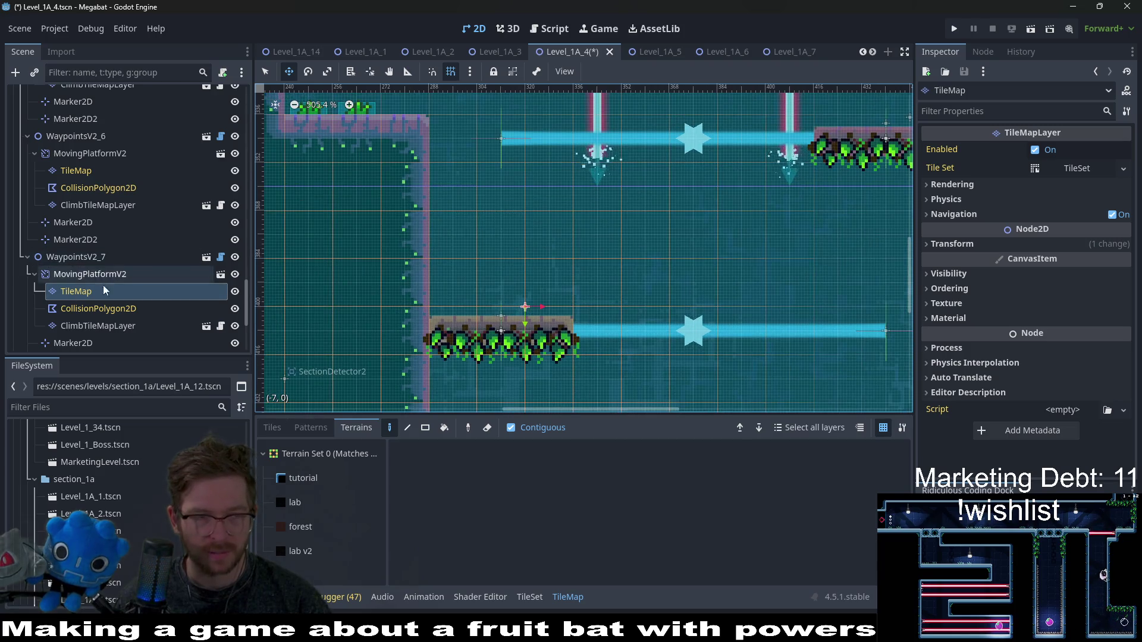
left_click(287, 553)
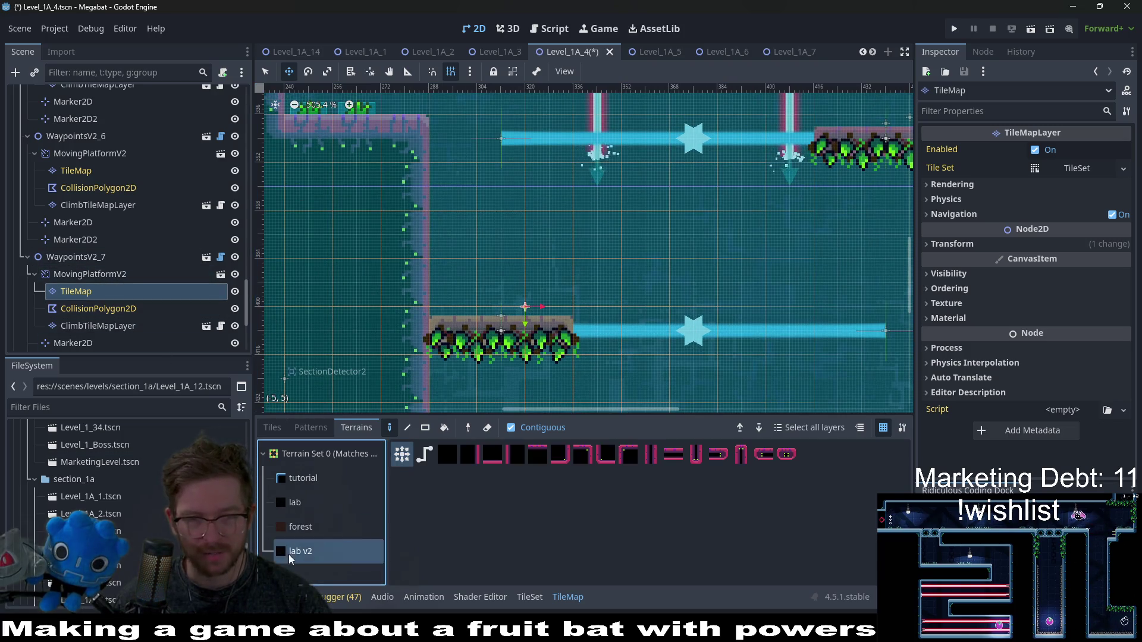
key("r")
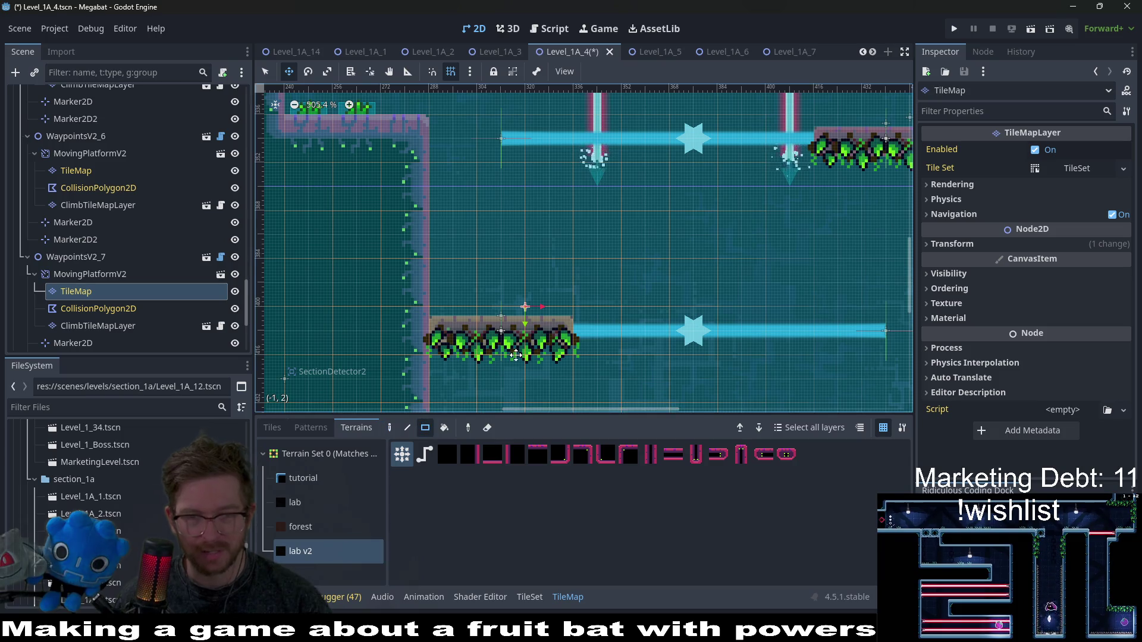
key("ctrl+s")
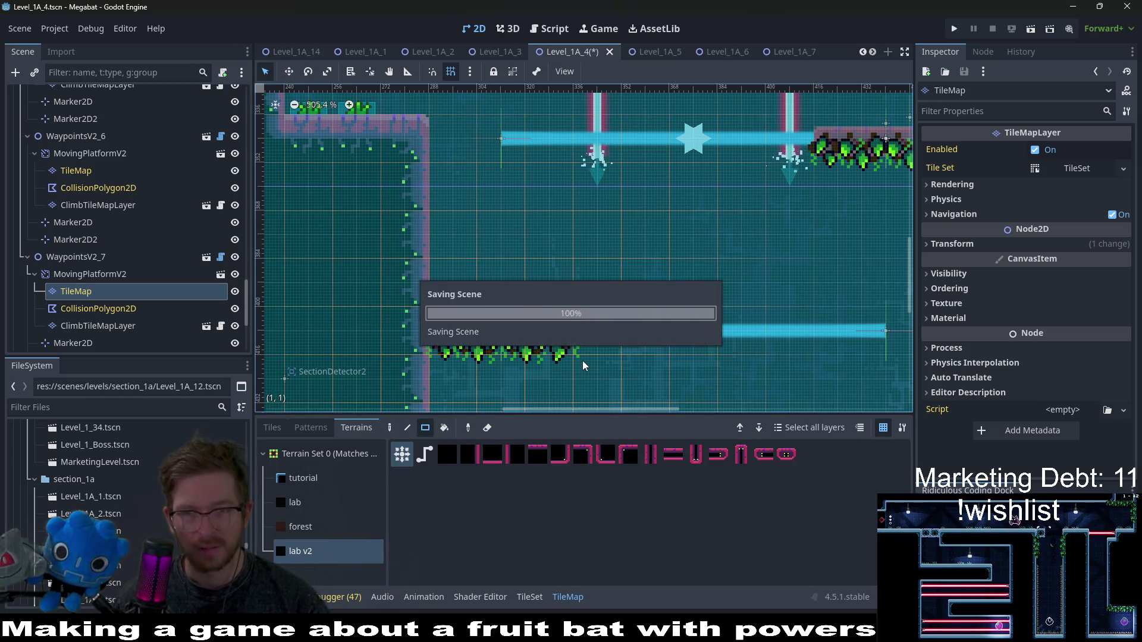
scroll(583, 360, "down", 3)
scroll(684, 333, "down", 5)
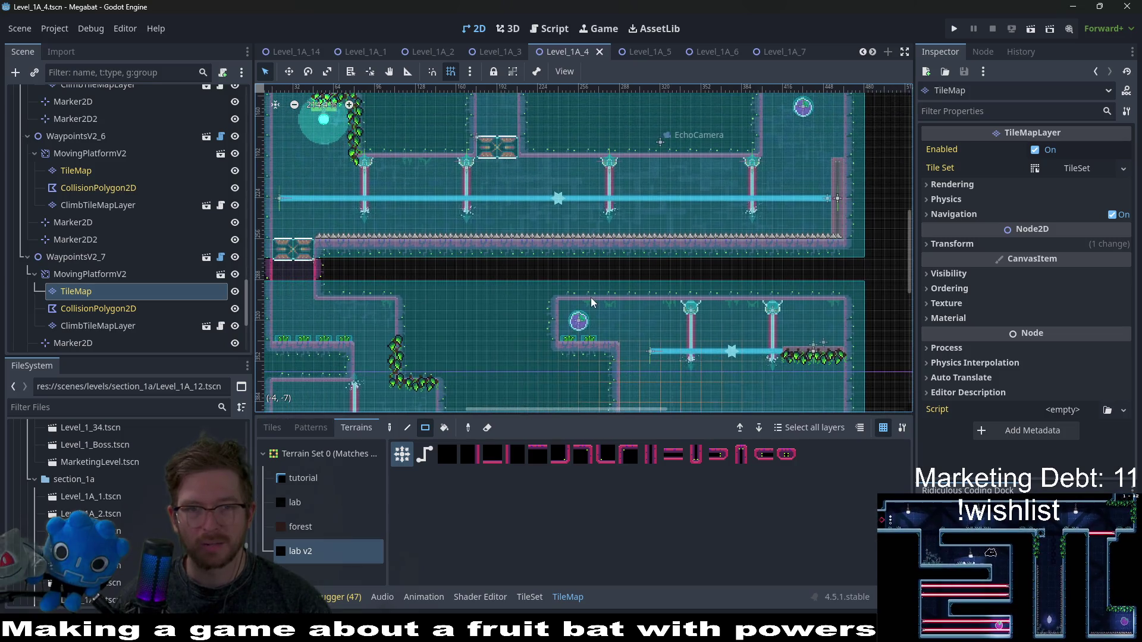
scroll(654, 279, "right", 3)
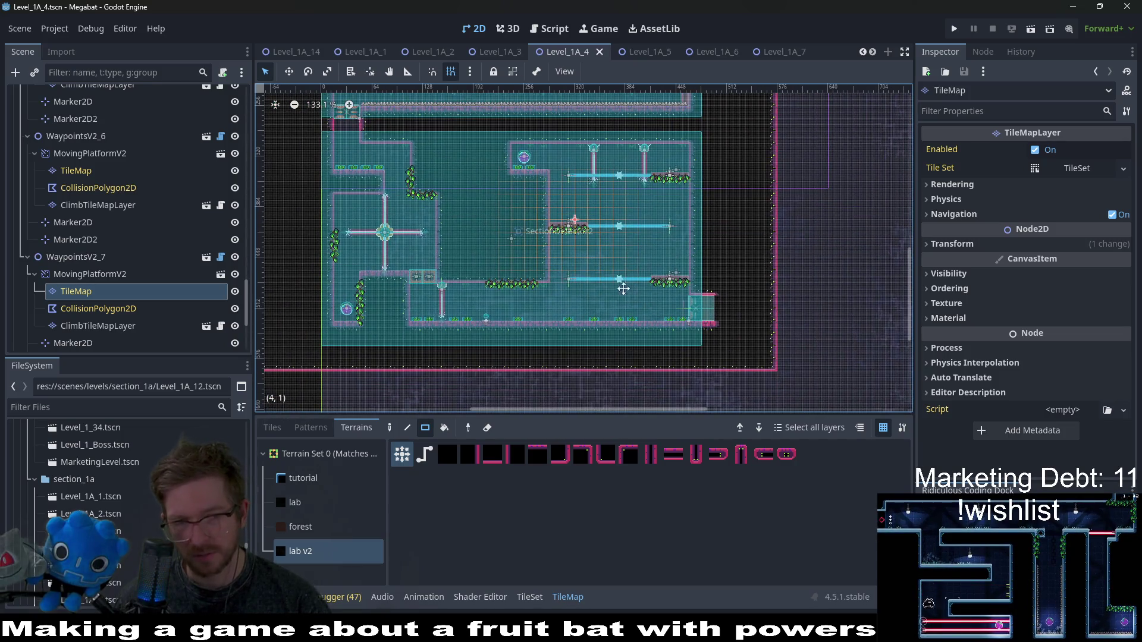
scroll(618, 268, "up", 5)
scroll(112, 256, "down", 5)
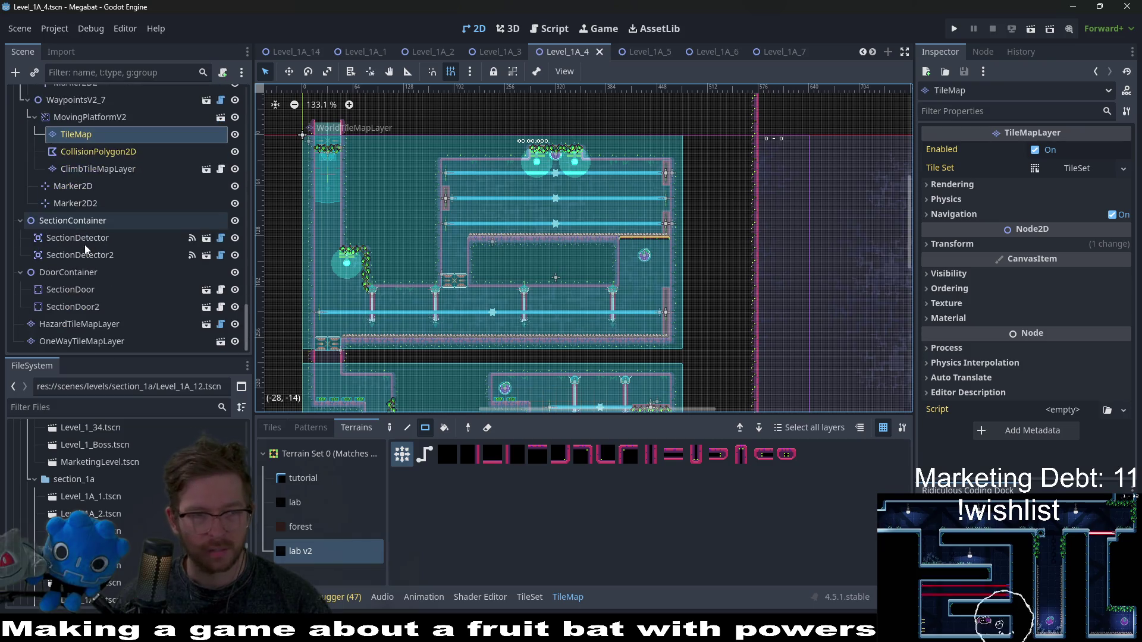
- Filter the Scene tree for 'one' and show OneWayTileMapLayer's Wood, Lab and Tutorial tile sources
left_click(94, 73)
type("one")
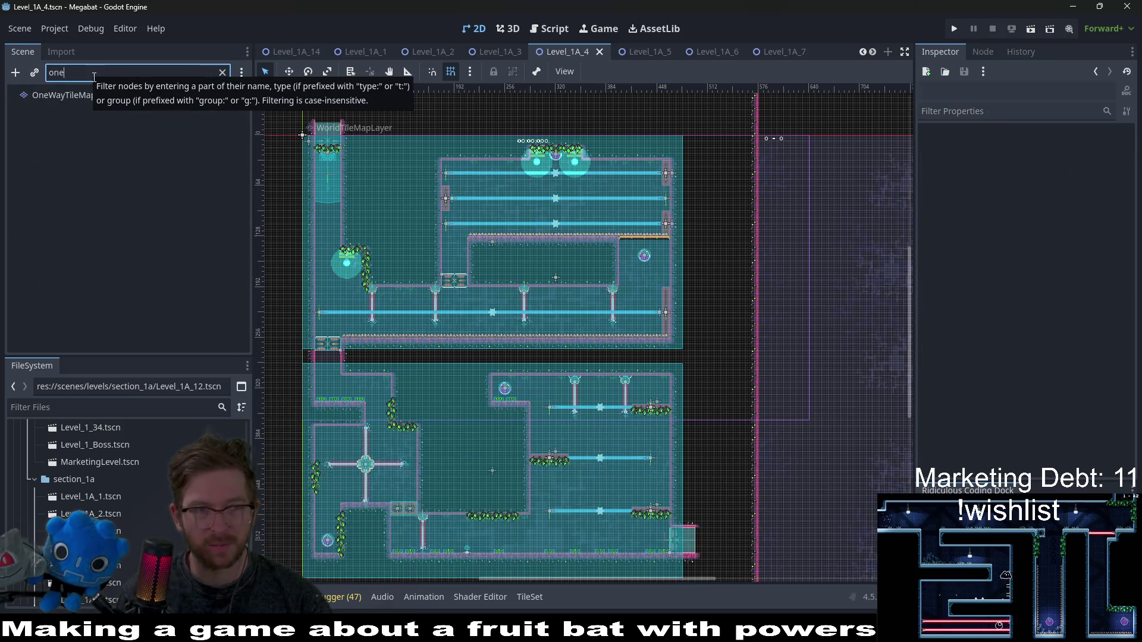
left_click(80, 95)
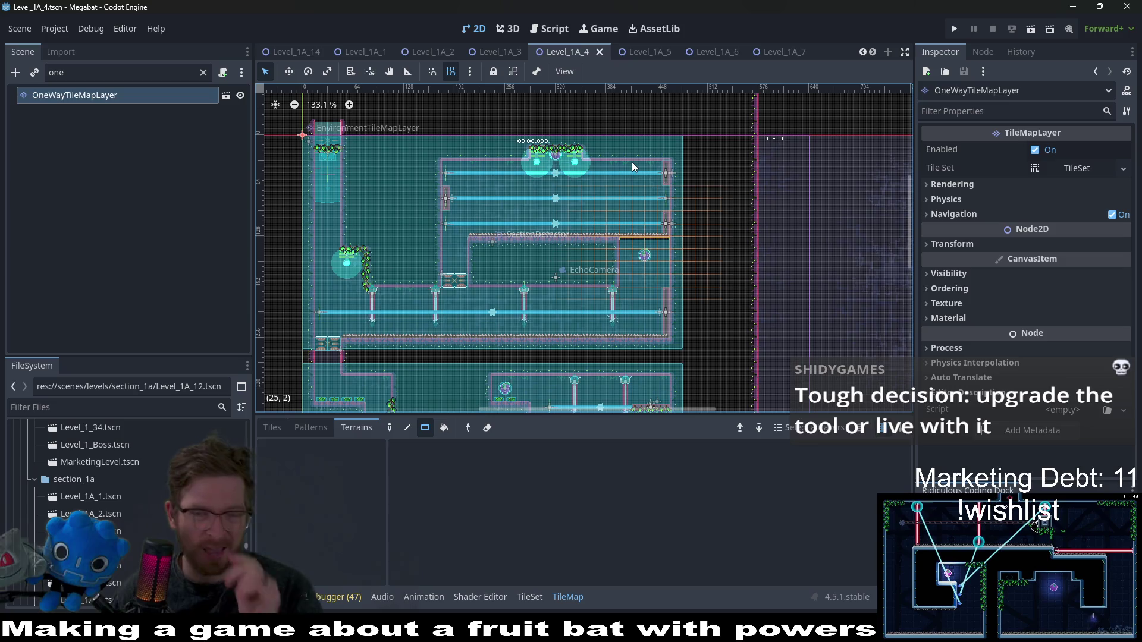
scroll(639, 272, "up", 9)
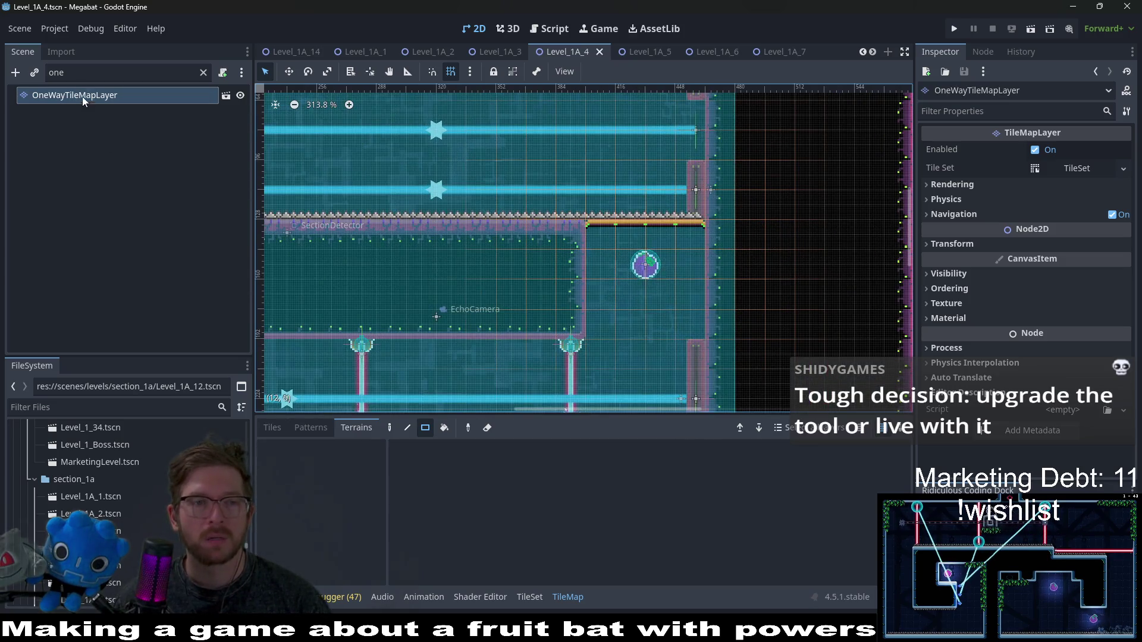
left_click(84, 102)
left_click(269, 427)
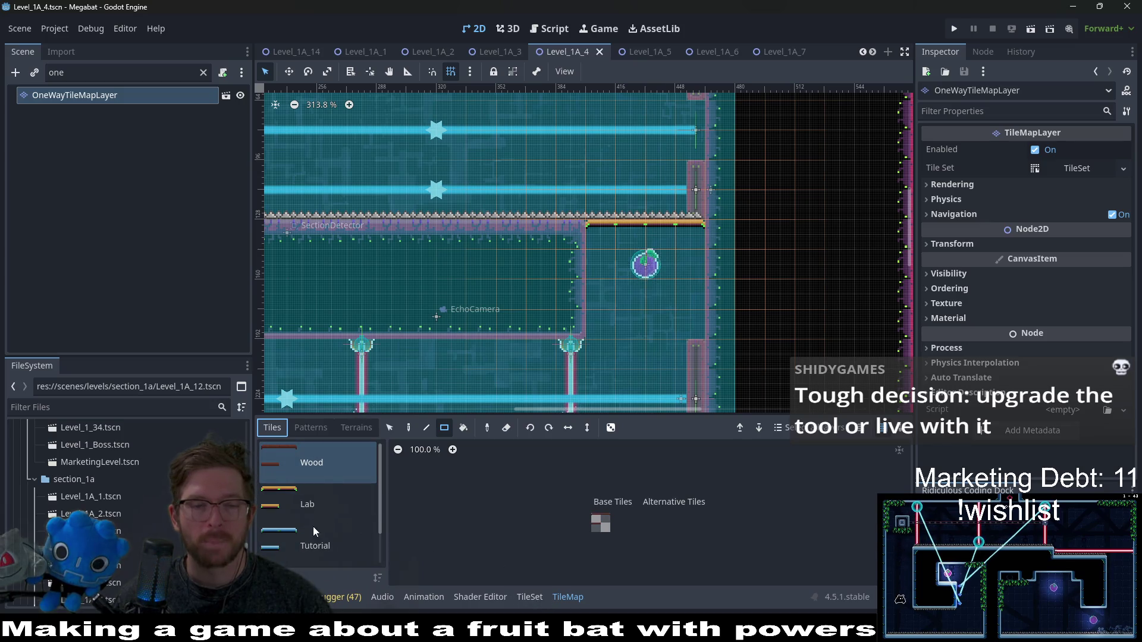
- Paint Lab V2 one-way tiles over the orange platform and save the scene
scroll(315, 531, "down", 2)
left_click(313, 542)
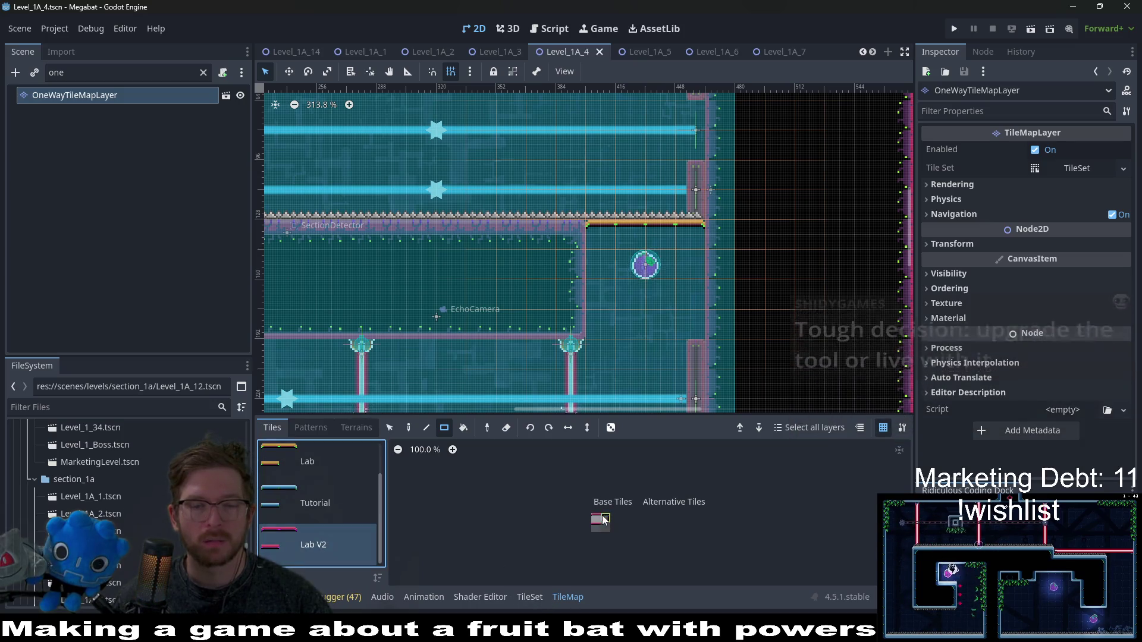
left_click(602, 519)
left_click(600, 226)
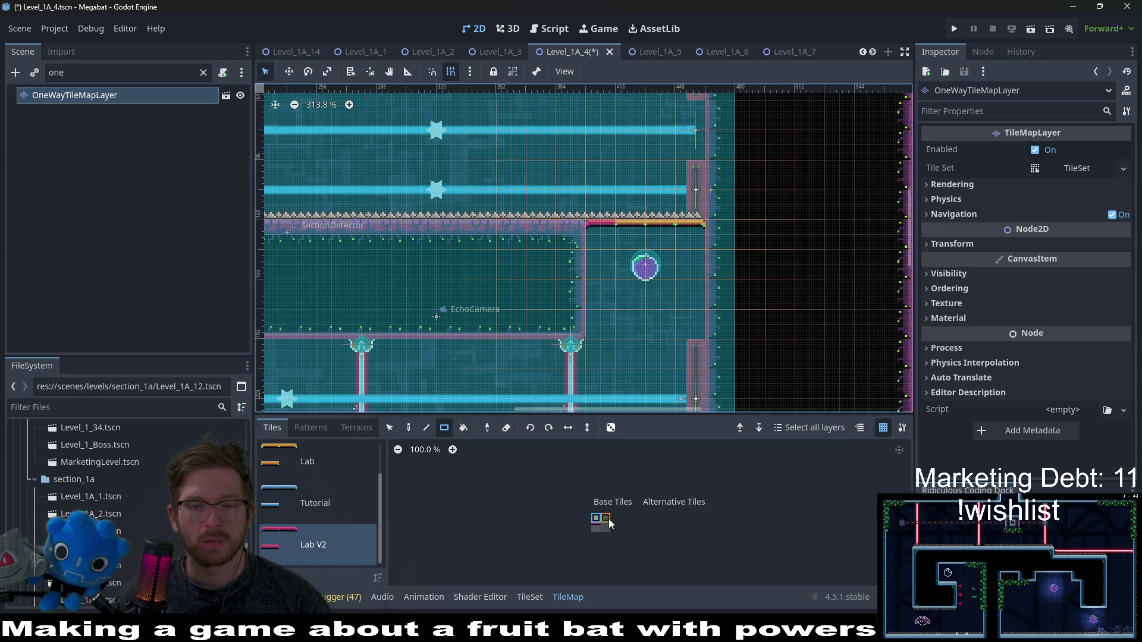
left_click(609, 519)
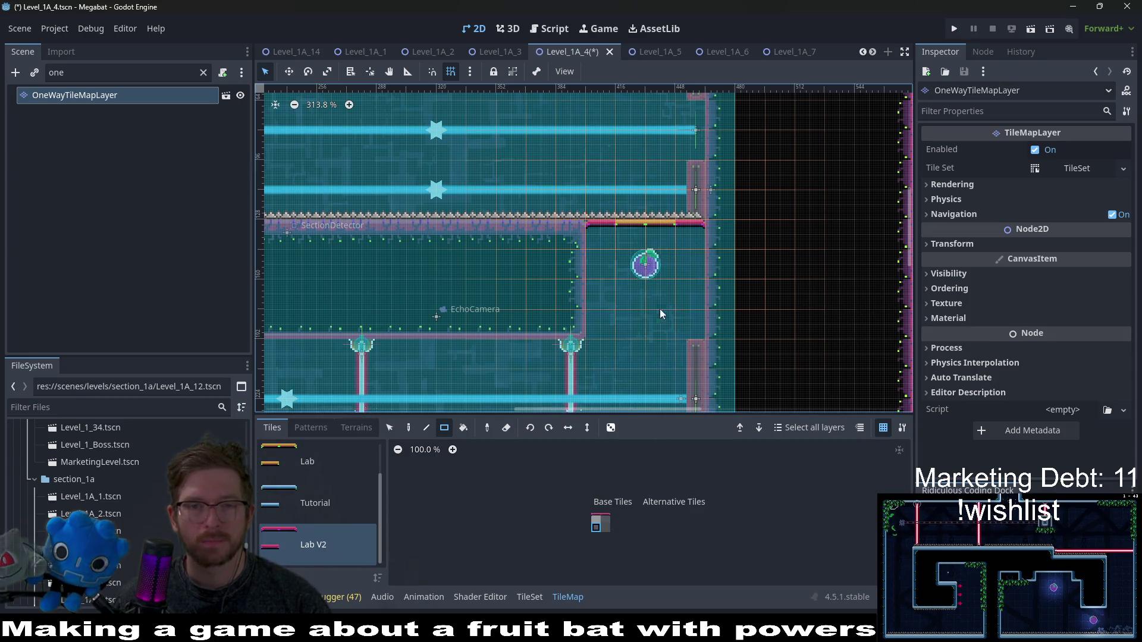
key("ctrl+s")
- Pan toward the destructible blocks and clear the Scene tree node filter
scroll(677, 267, "down", 10)
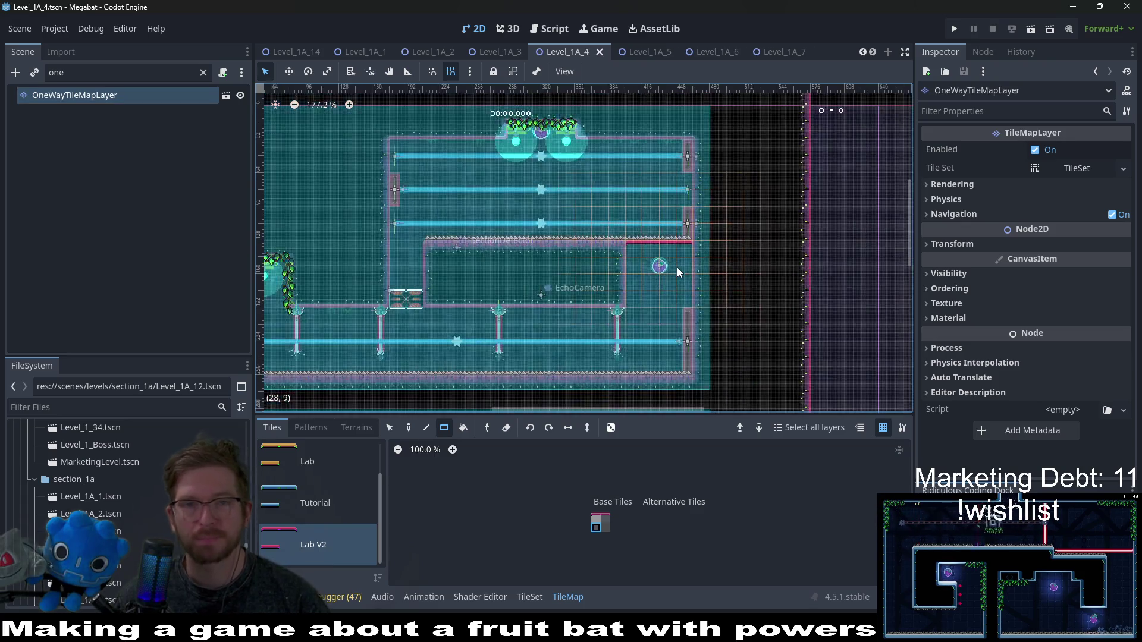
left_click_drag(662, 277, 661, 163)
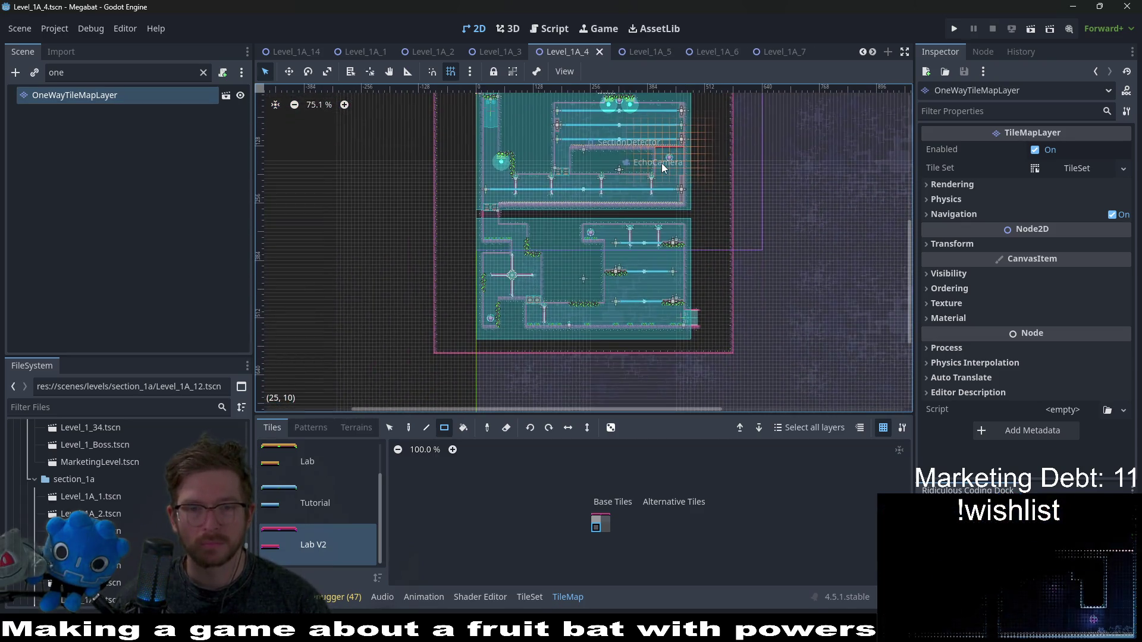
scroll(538, 300, "up", 8)
scroll(538, 299, "up", 7)
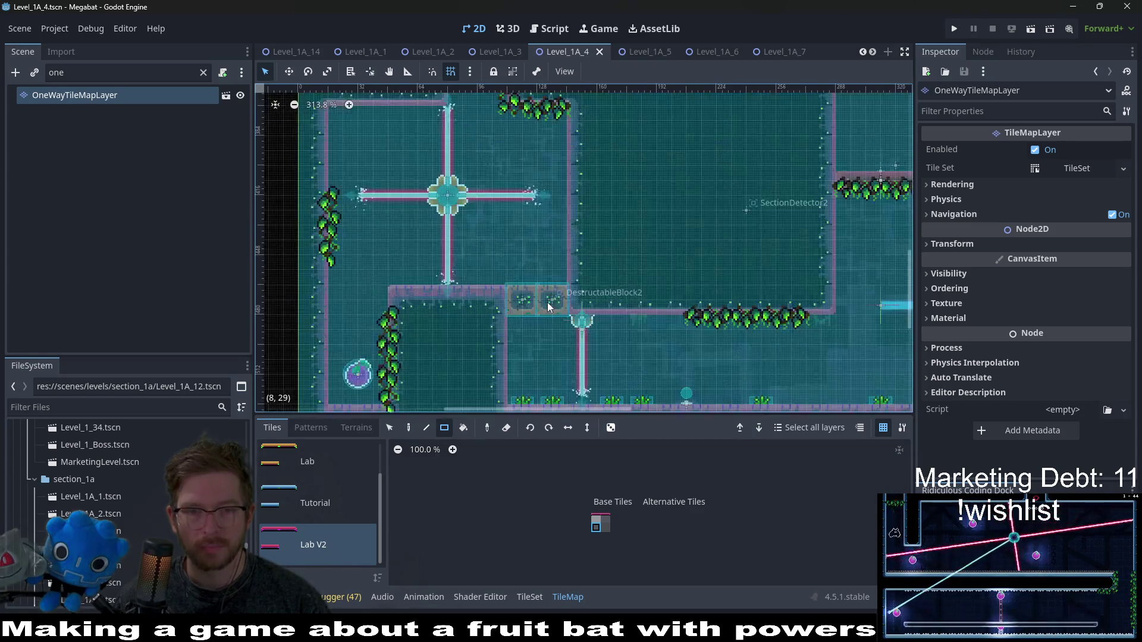
left_click(204, 72)
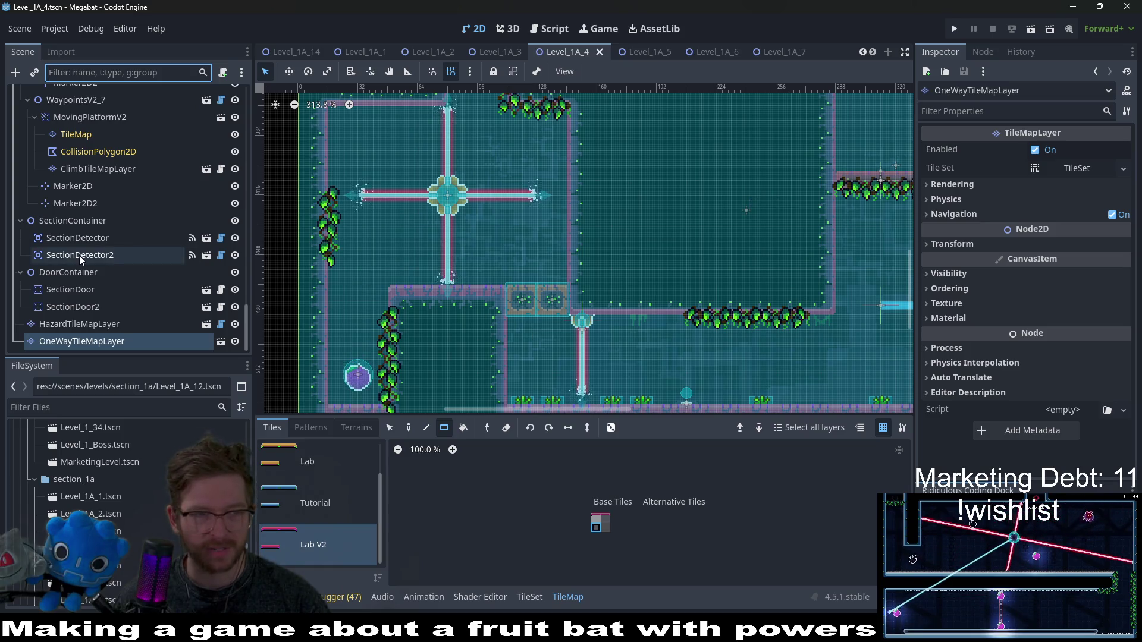
- Filter the Scene tree for 'des' and select DestructableBlock and DestructableBlock2
scroll(108, 262, "up", 8)
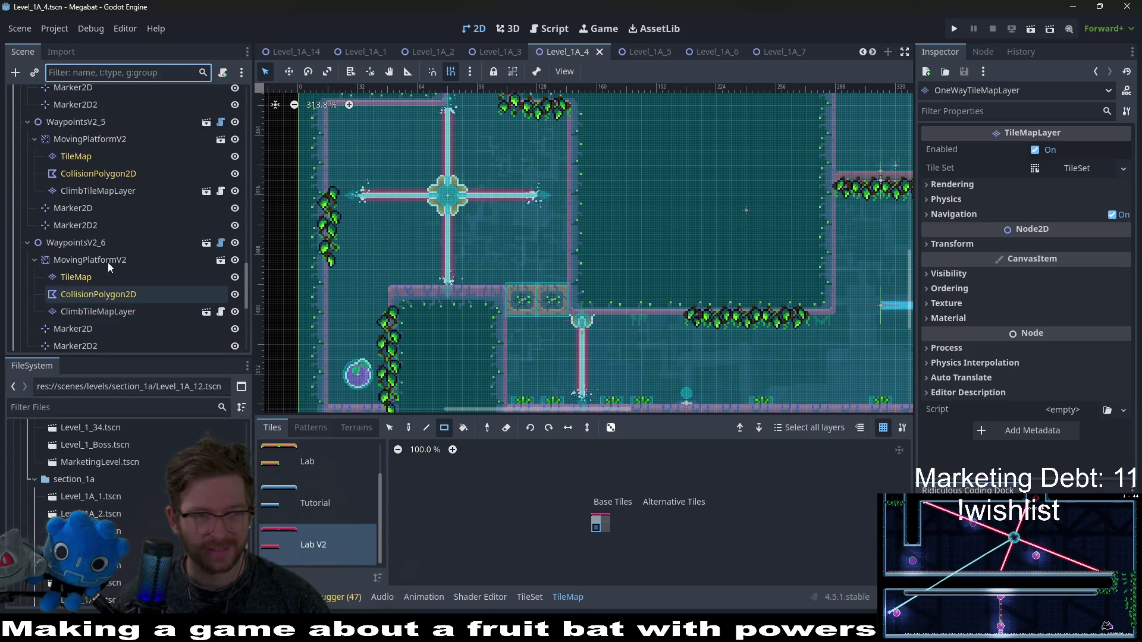
scroll(109, 257, "up", 10)
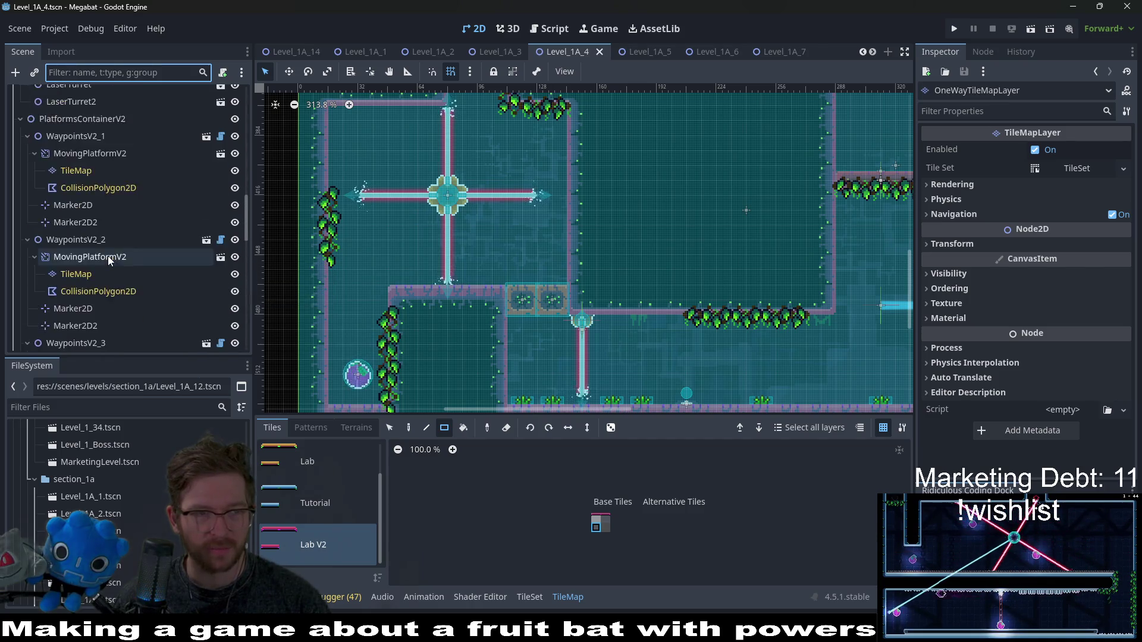
type("break")
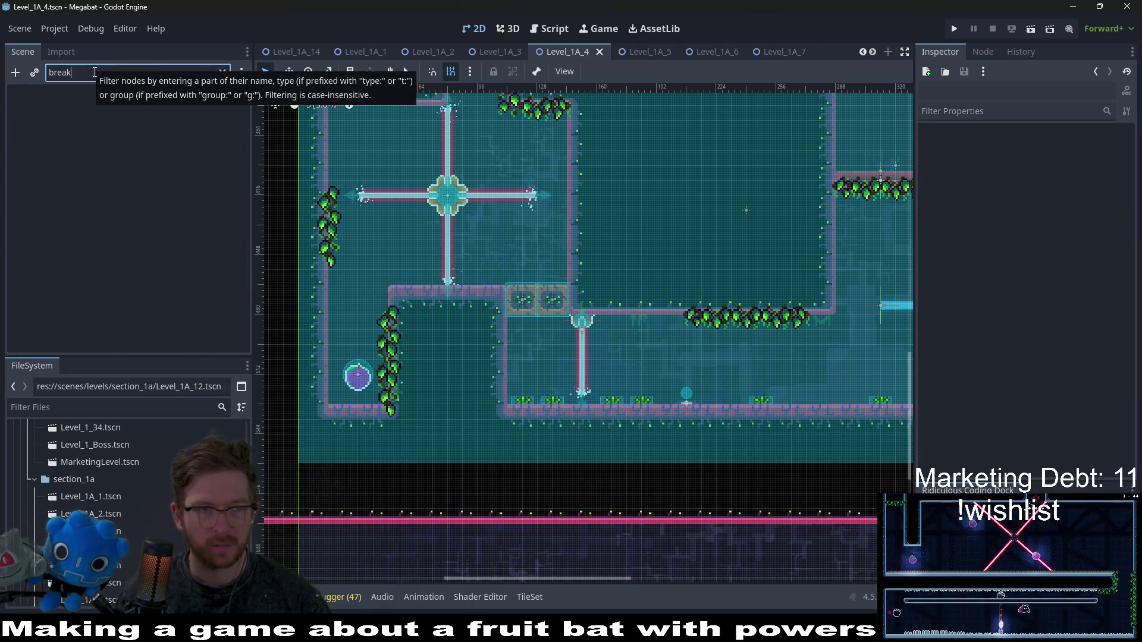
key("BackSpace")
key("BackSpace")
key("BackSpace")
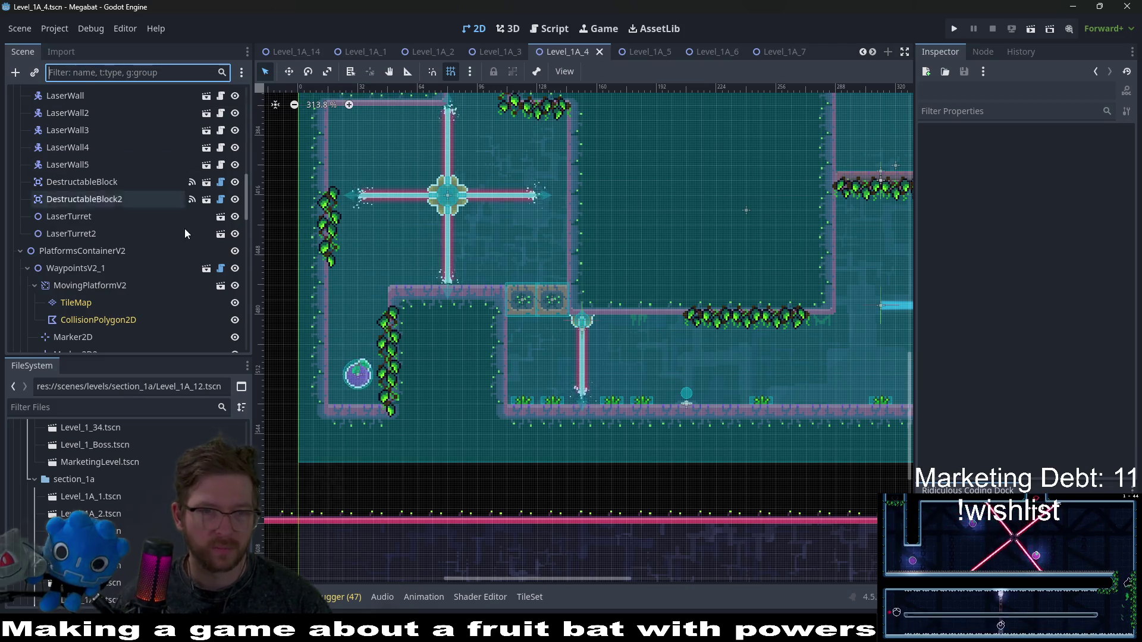
type("brea")
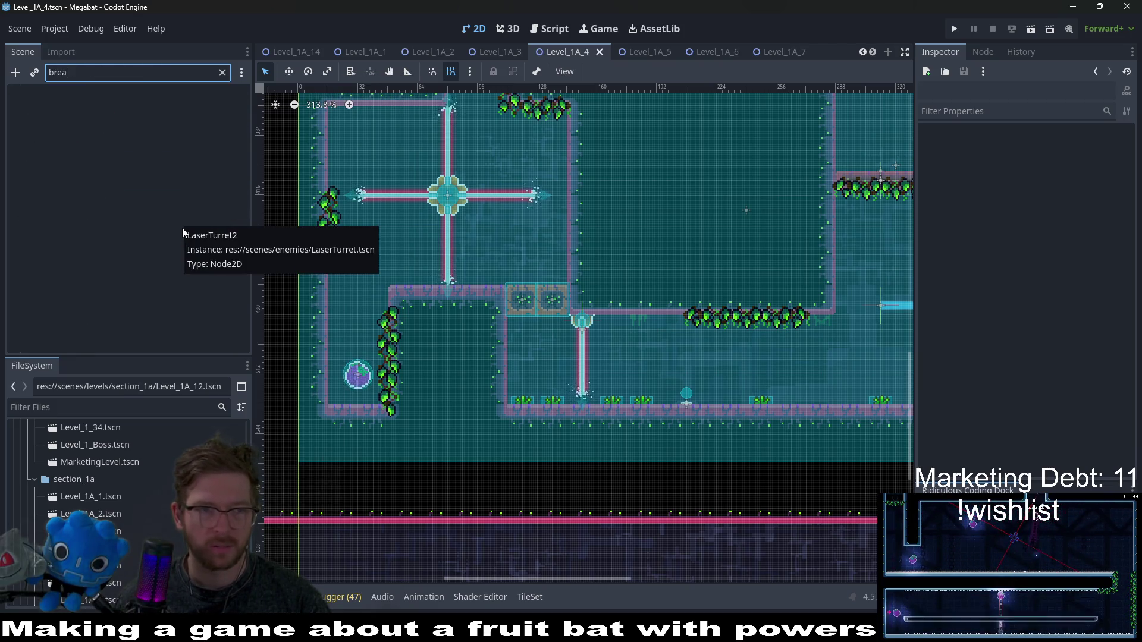
key("BackSpace")
key("BackSpace")
key("BackSpace")
type("des")
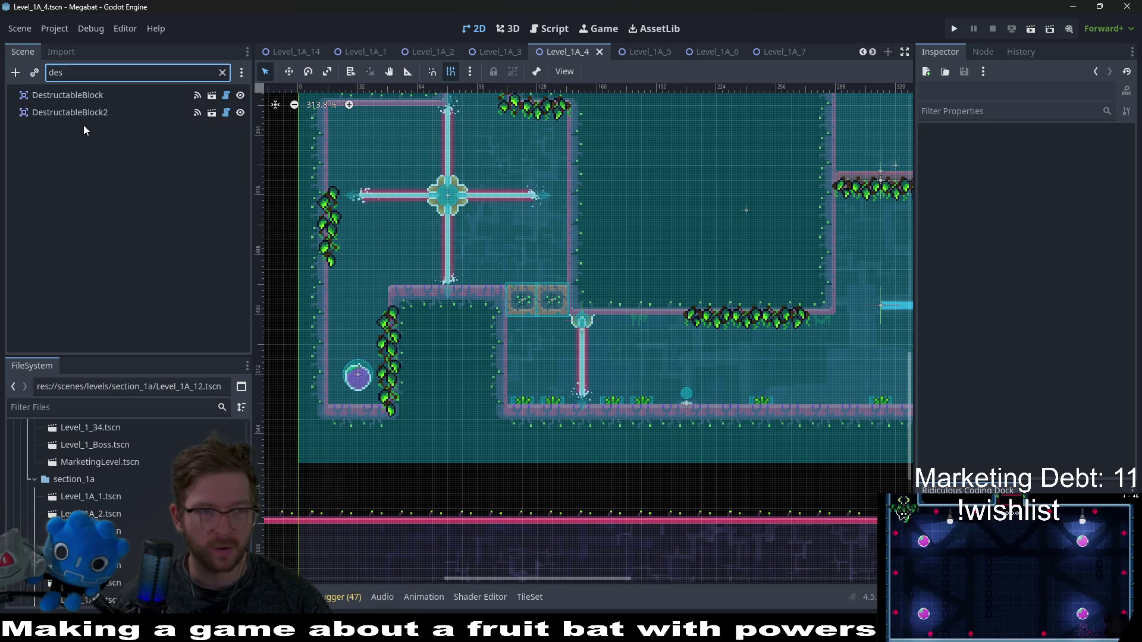
left_click(90, 95)
left_click(94, 112, "shift")
- Set both DestructableBlocks' Type to lab_a, then switch to the Level_1A_5 scene
left_click(202, 72)
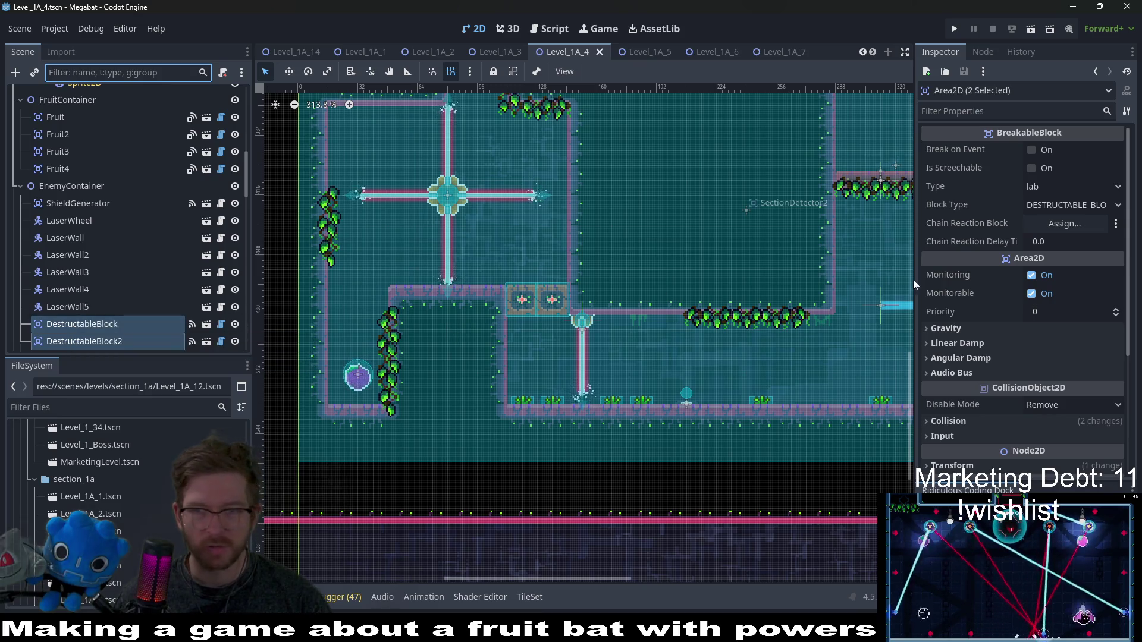
left_click(1070, 188)
left_click(1058, 293)
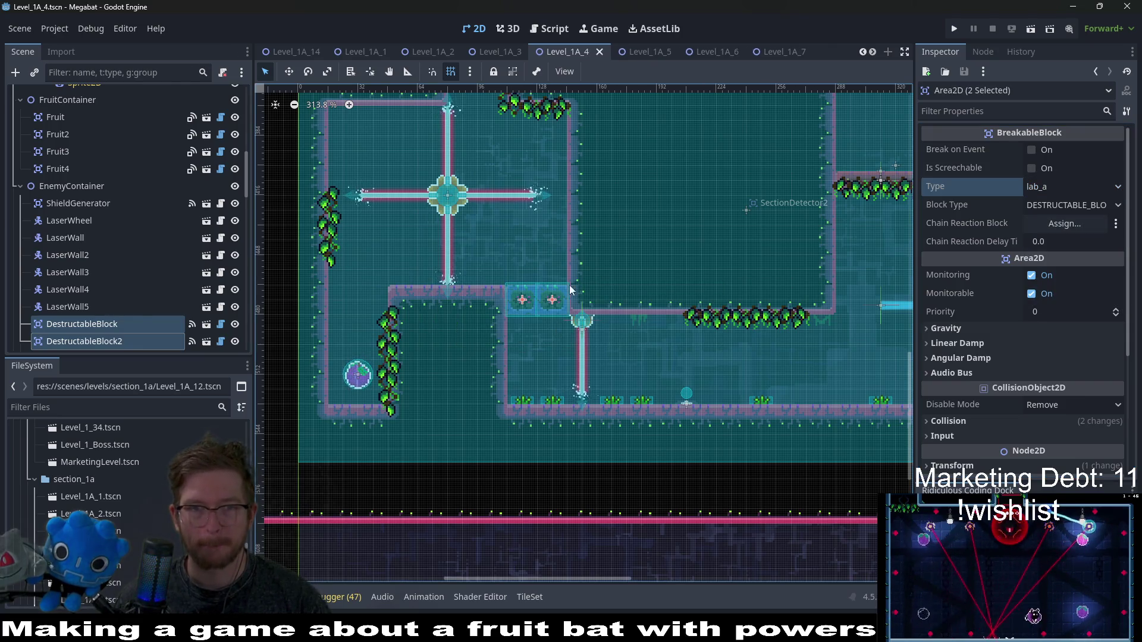
left_click(649, 51)
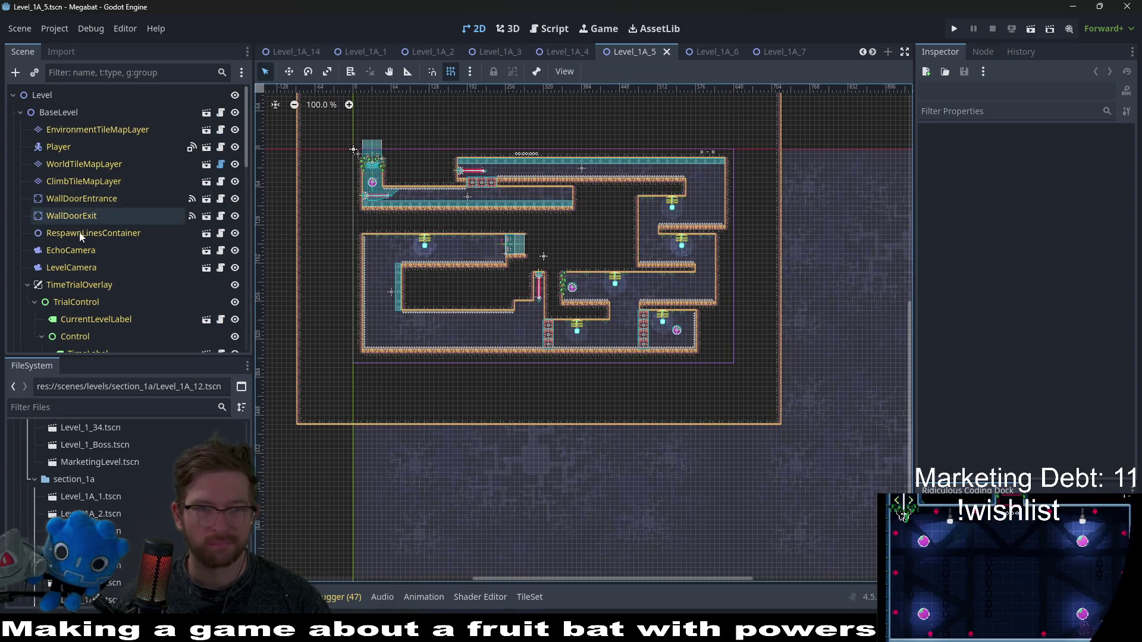
- Select BreakableBlock through BreakableBlock10 and set their Type to lab_a
scroll(83, 226, "down", 3)
scroll(83, 226, "down", 20)
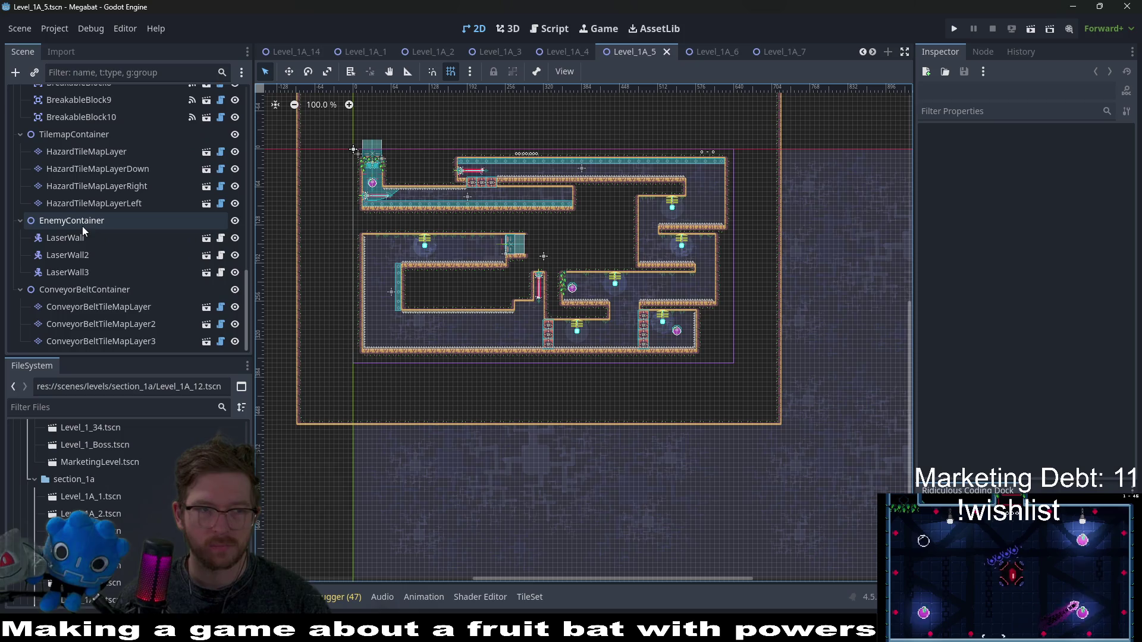
scroll(120, 310, "up", 3)
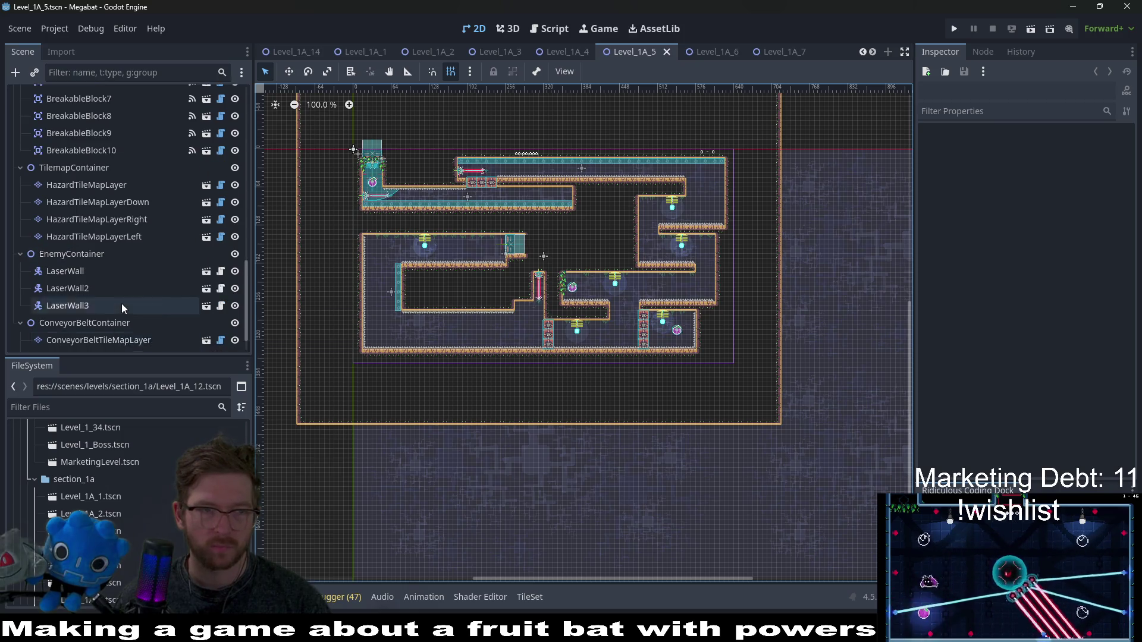
scroll(82, 191, "up", 5)
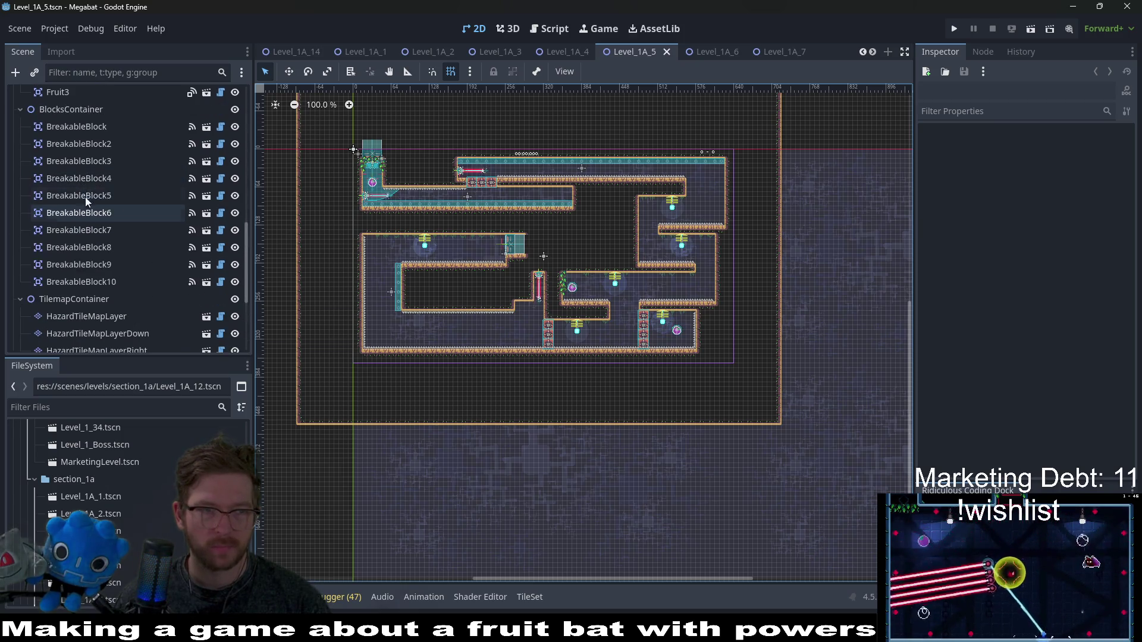
left_click(85, 279)
left_click(86, 128, "shift")
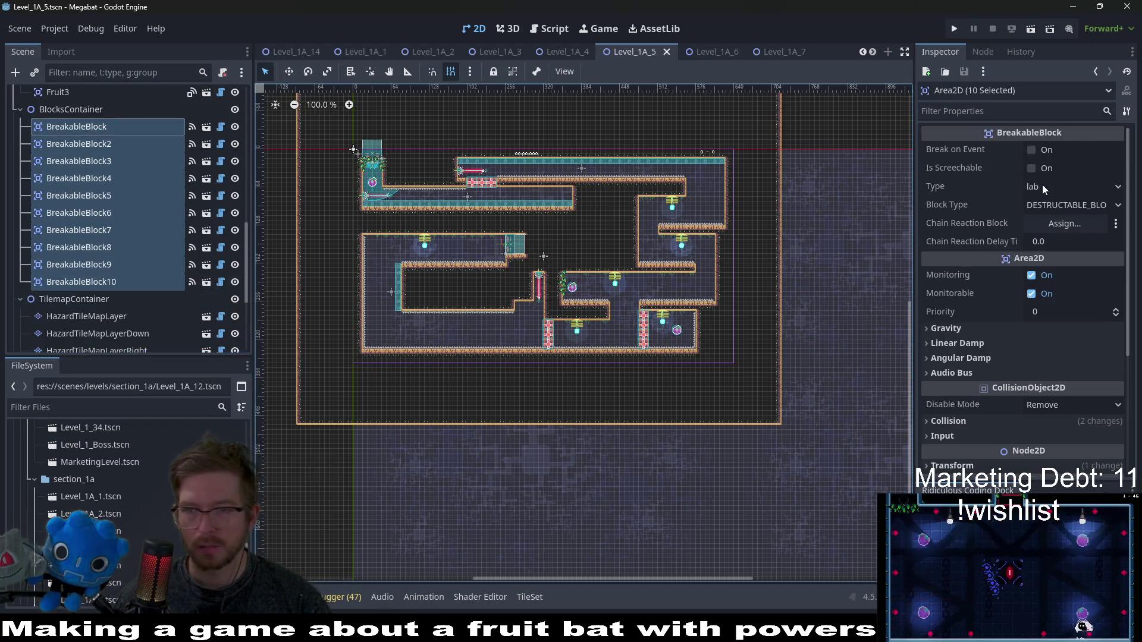
left_click(1059, 186)
left_click(1047, 289)
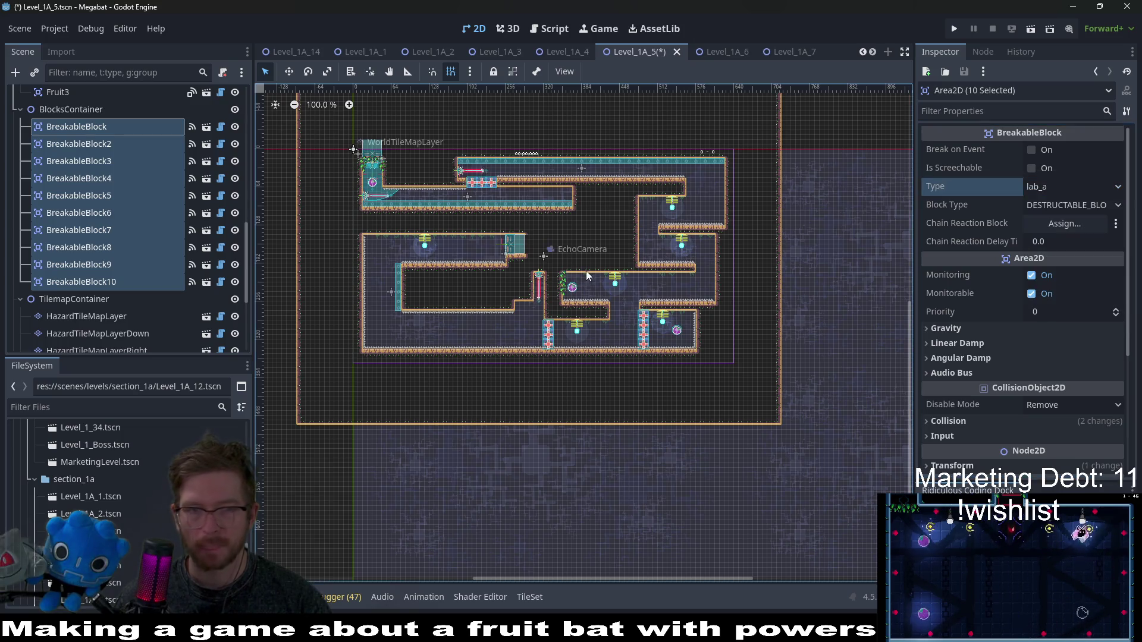
- Select the BaseLevel and EnvironmentTileMapLayer nodes
scroll(87, 162, "up", 10)
left_click(60, 112)
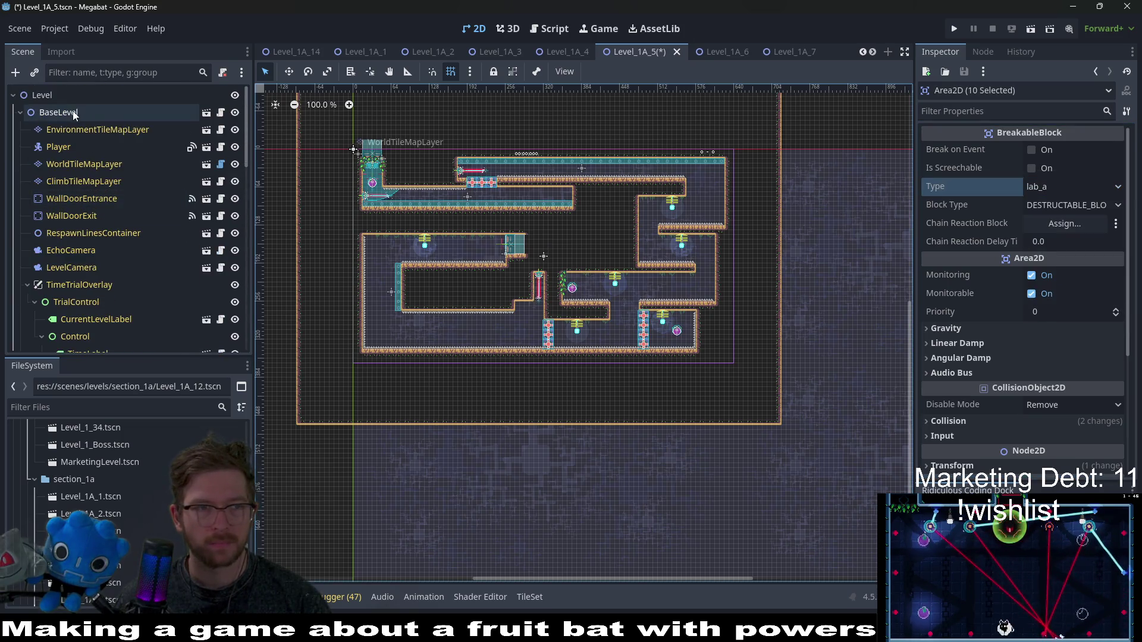
left_click(80, 129)
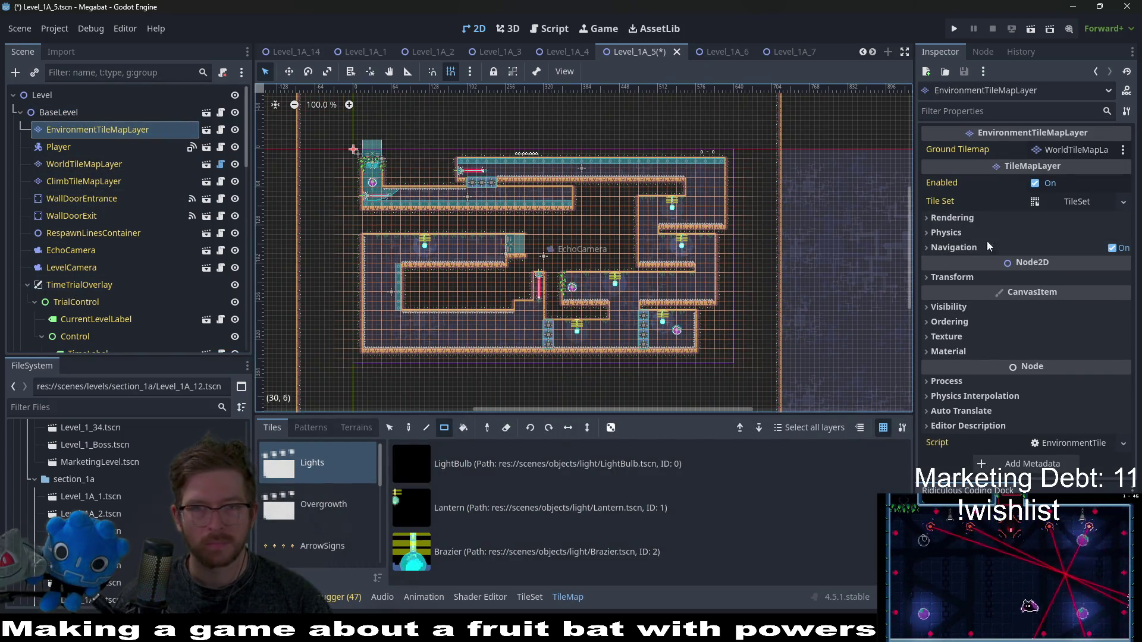
- Convert WorldTileMapLayer's terrain from the Lab source to Lab 2, turning the walls pink
left_click(101, 164)
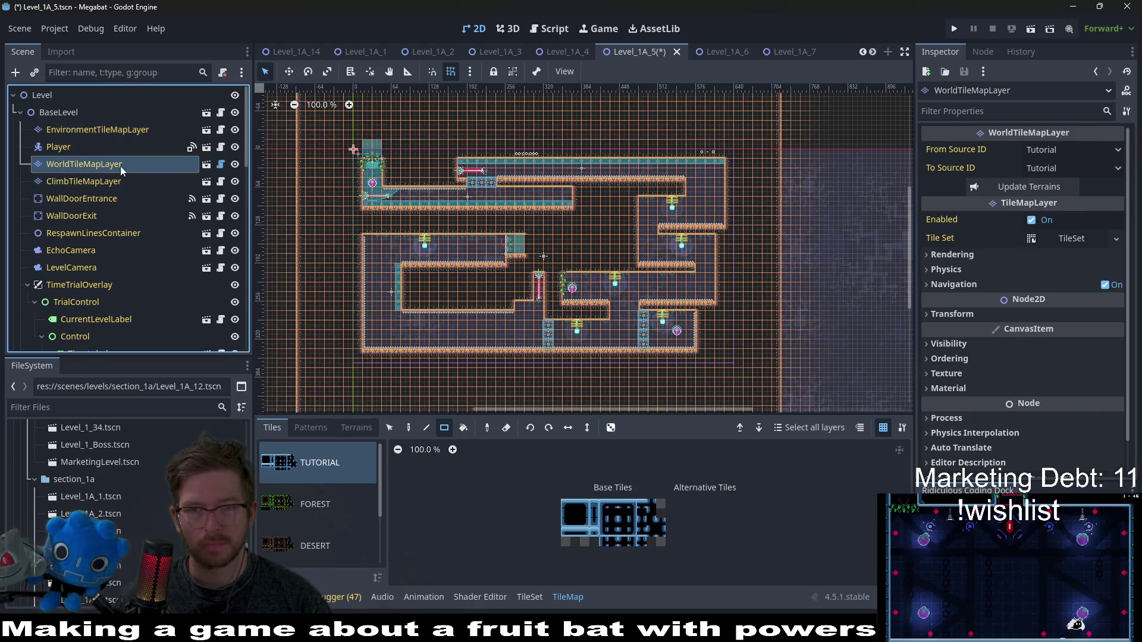
left_click(1068, 150)
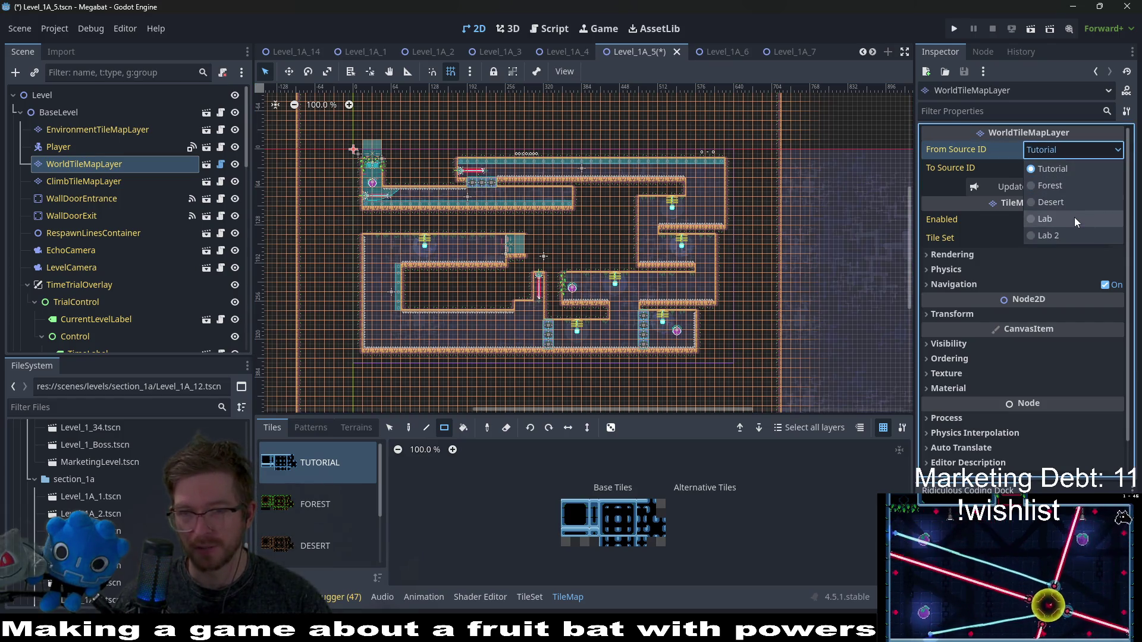
left_click(1074, 217)
left_click(1062, 169)
left_click(1059, 255)
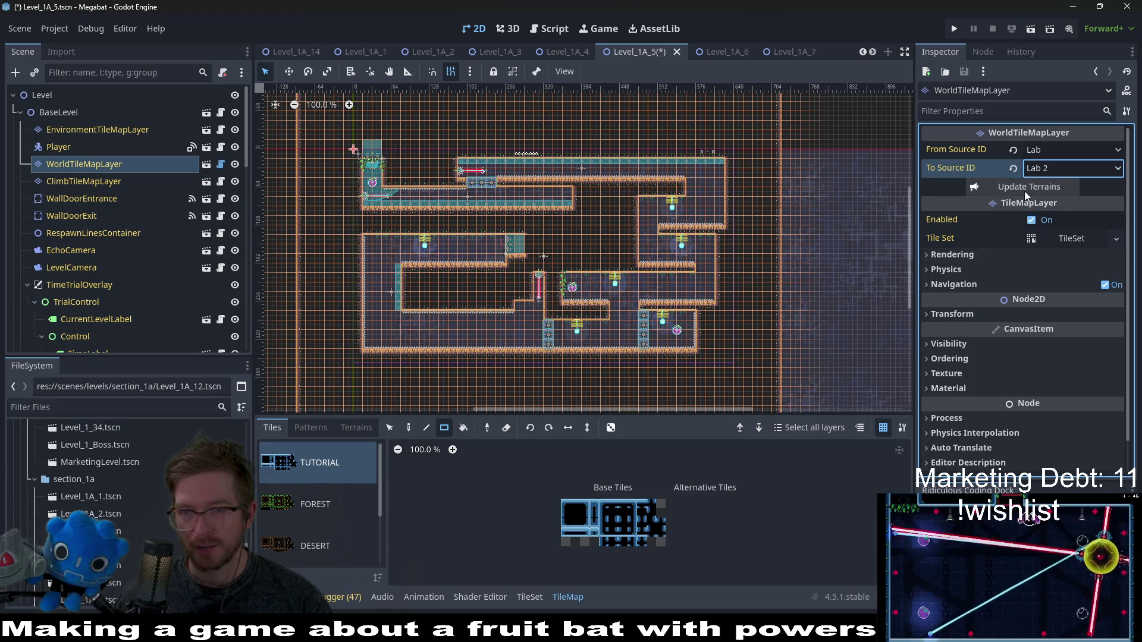
left_click(1024, 189)
- Save Level_1A_5 and switch to the Level_1A_6 scene
key("ctrl+s")
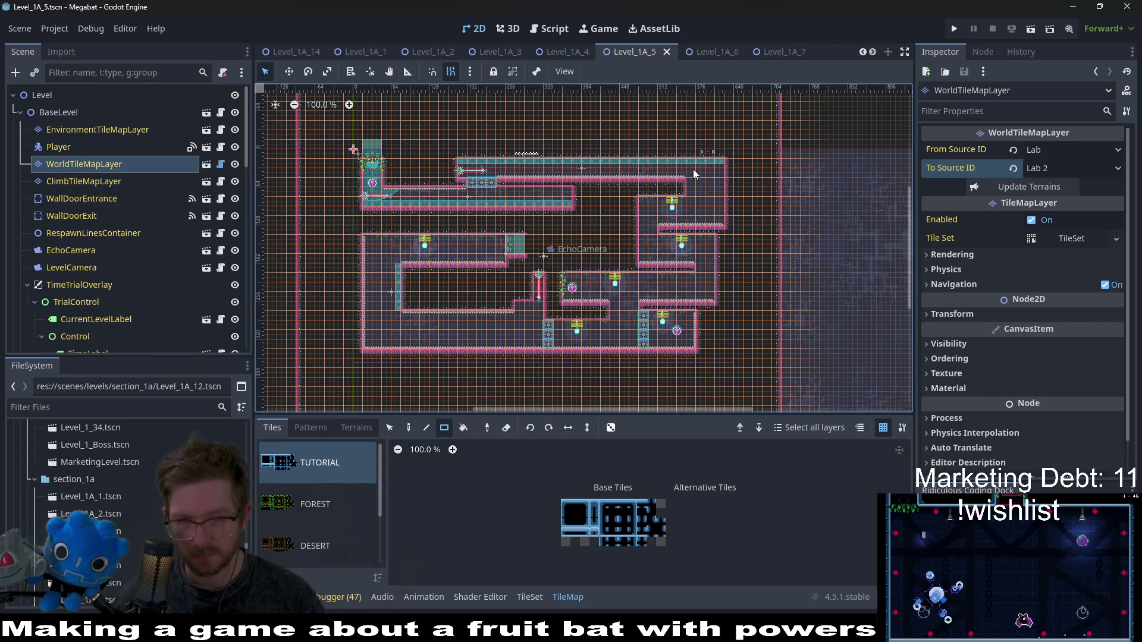
key("ctrl+s")
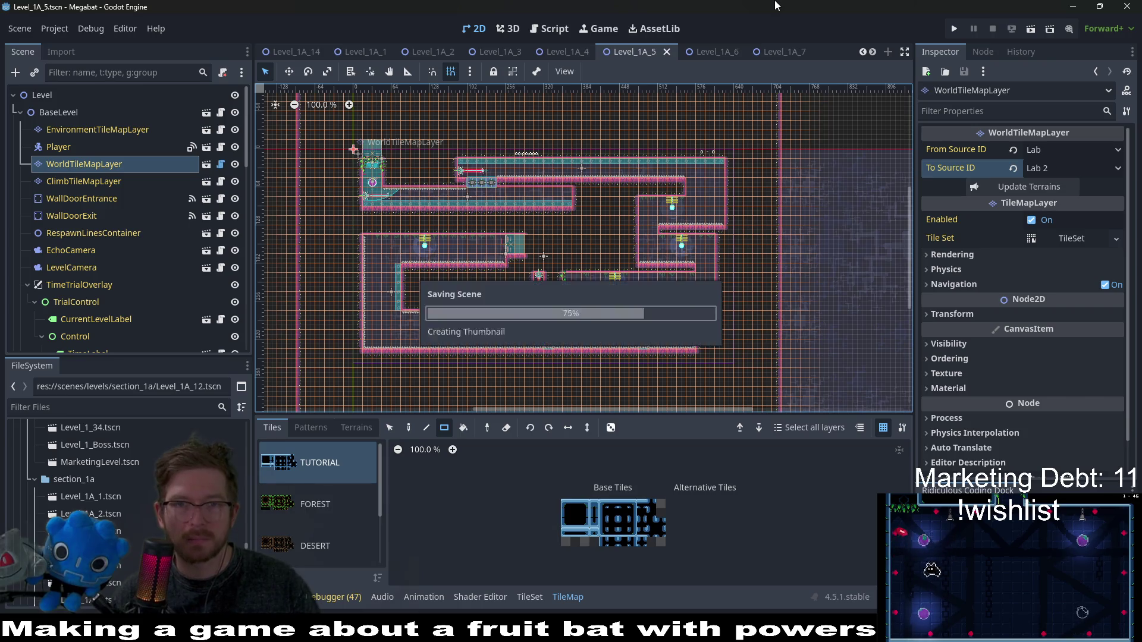
left_click(701, 52)
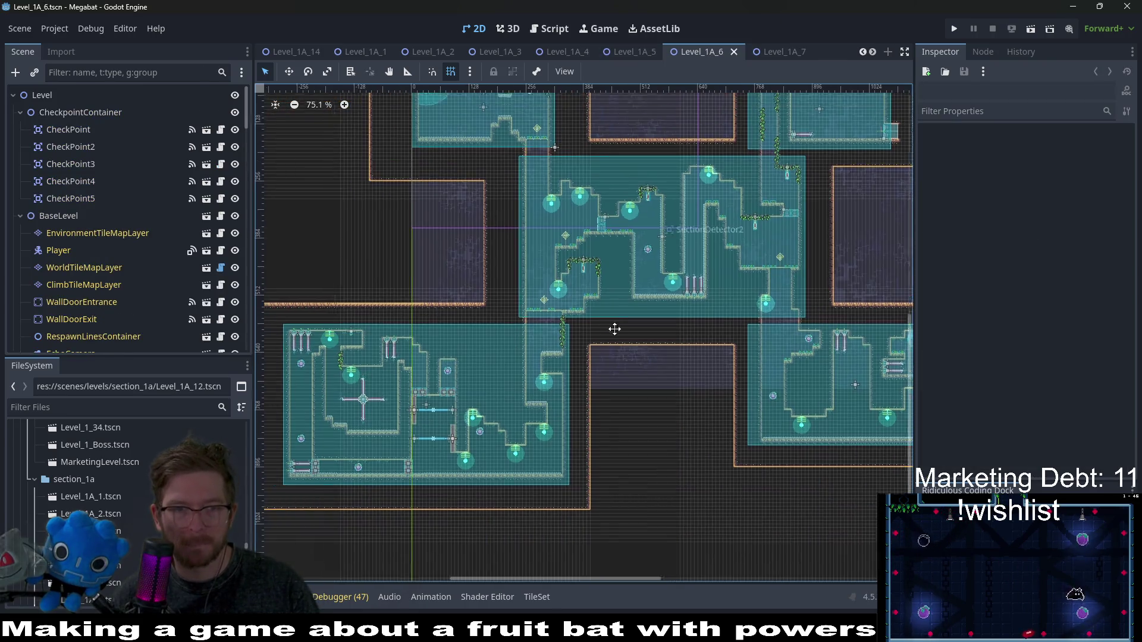
scroll(653, 348, "up", 5)
scroll(653, 348, "left", 2)
scroll(651, 343, "down", 3)
scroll(651, 343, "right", 3)
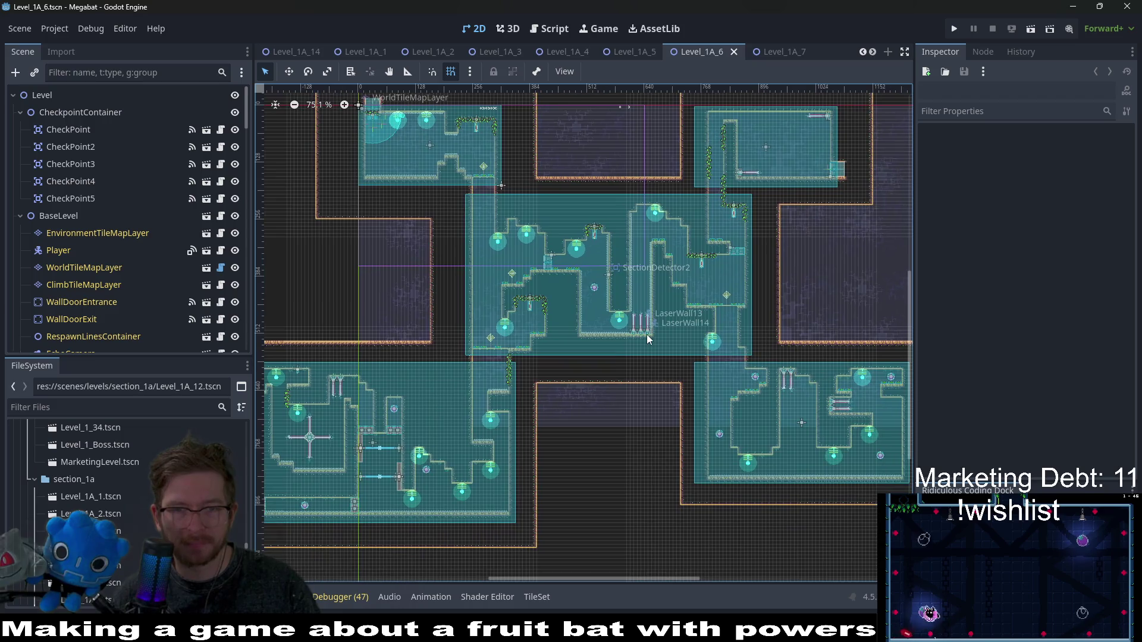
scroll(711, 315, "down", 2)
scroll(711, 315, "left", 4)
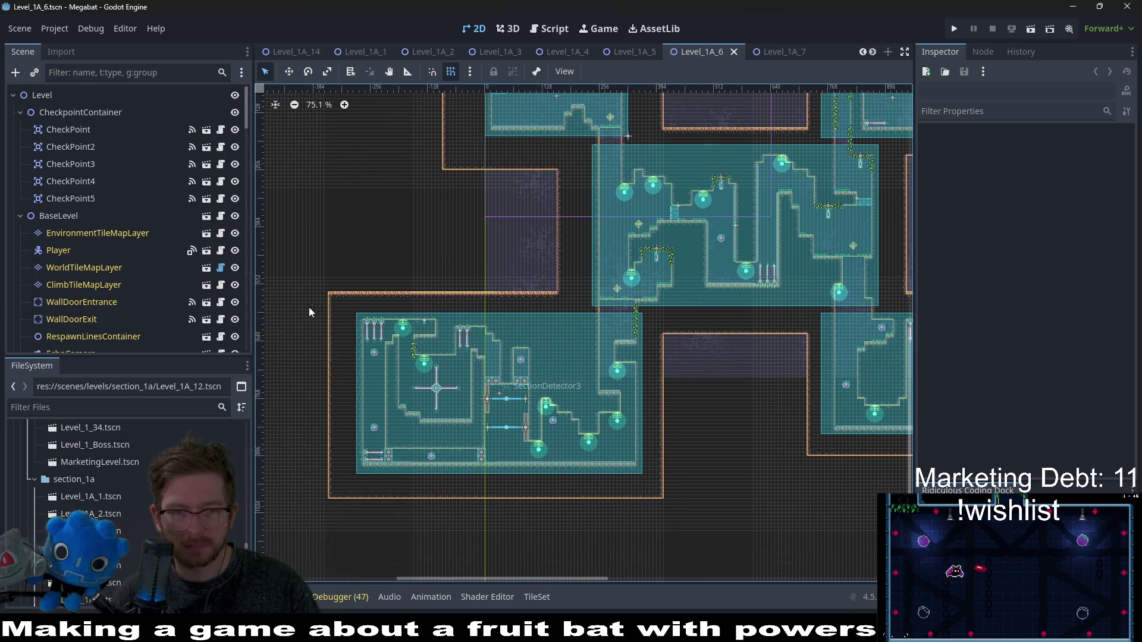
scroll(115, 163, "down", 10)
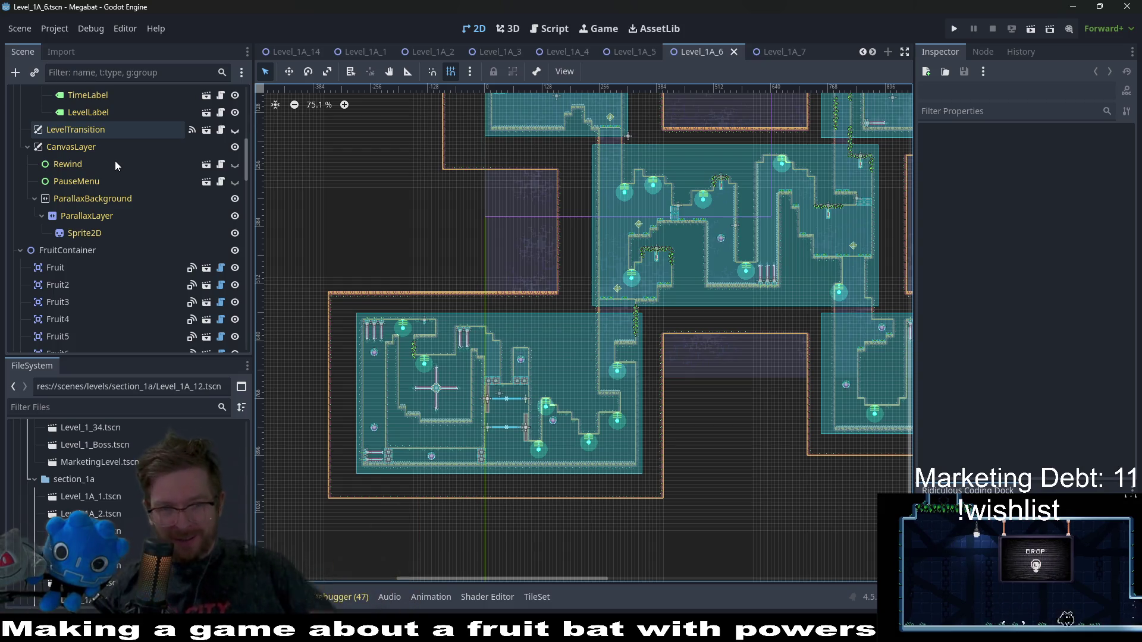
left_click(87, 74)
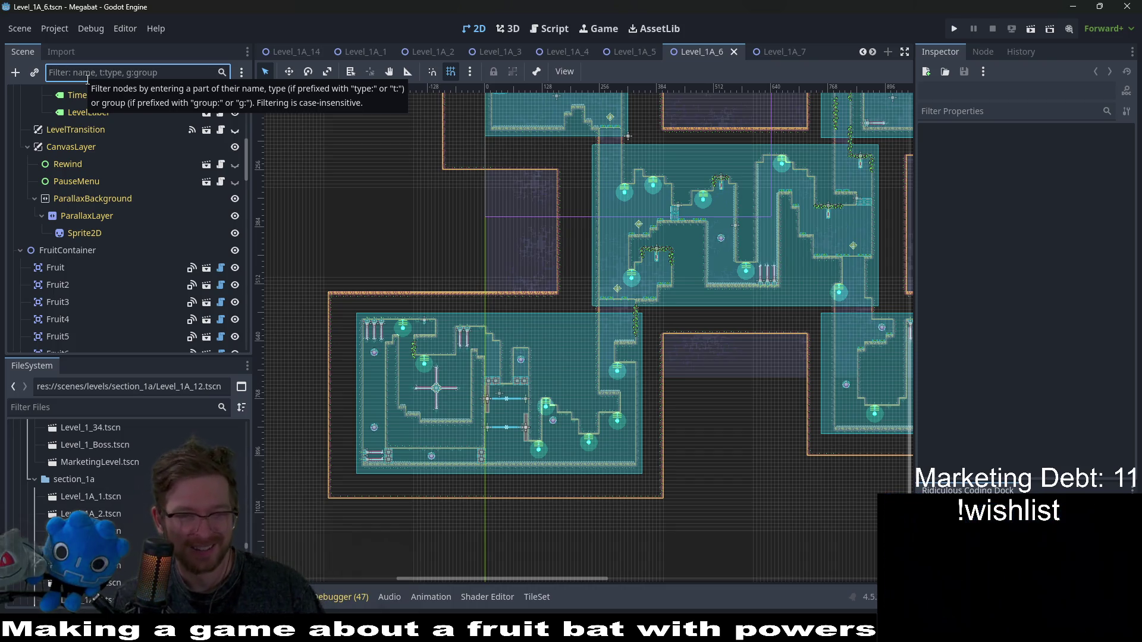
- Filter for 'bre', select all eight BreakableBlock nodes, and set their Type to lab_a
type("bre")
left_click(74, 95)
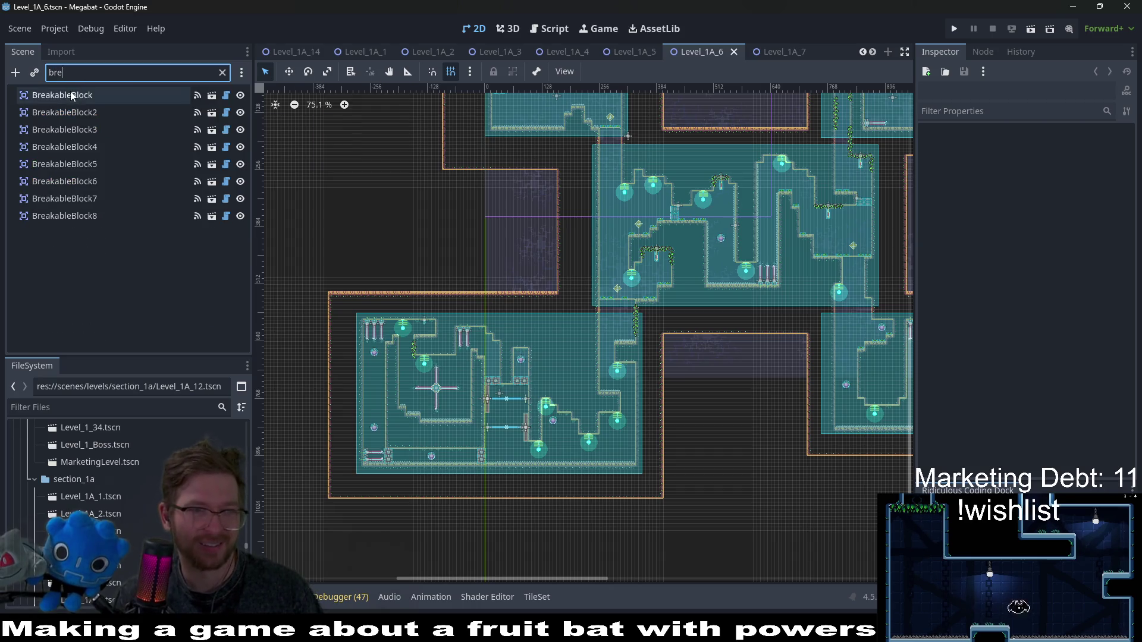
left_click(90, 215, "shift")
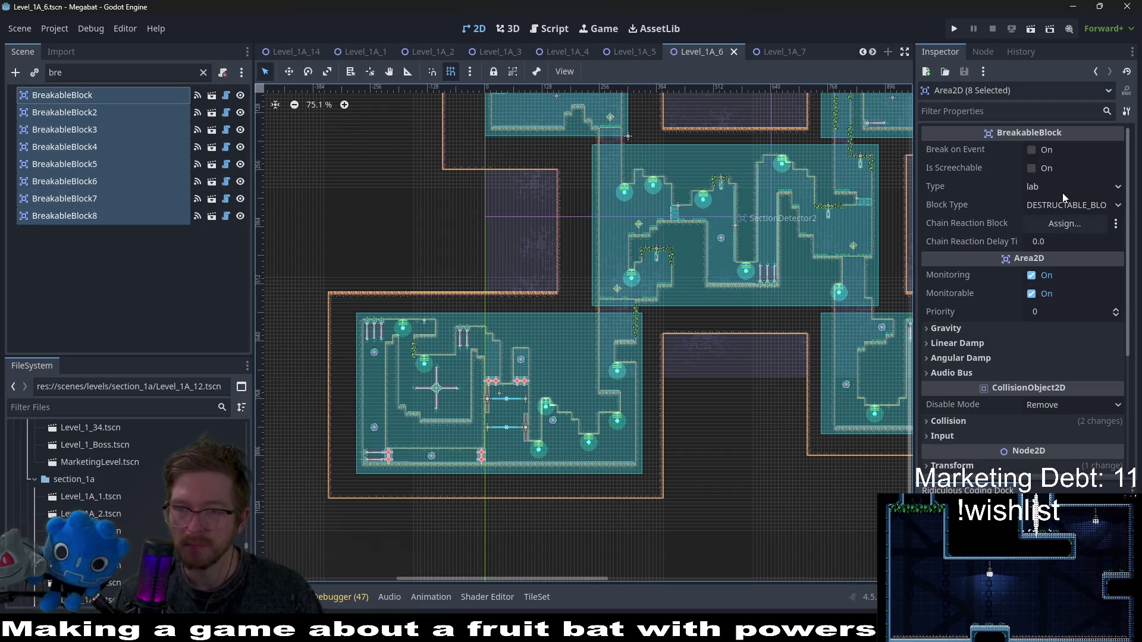
left_click(1046, 187)
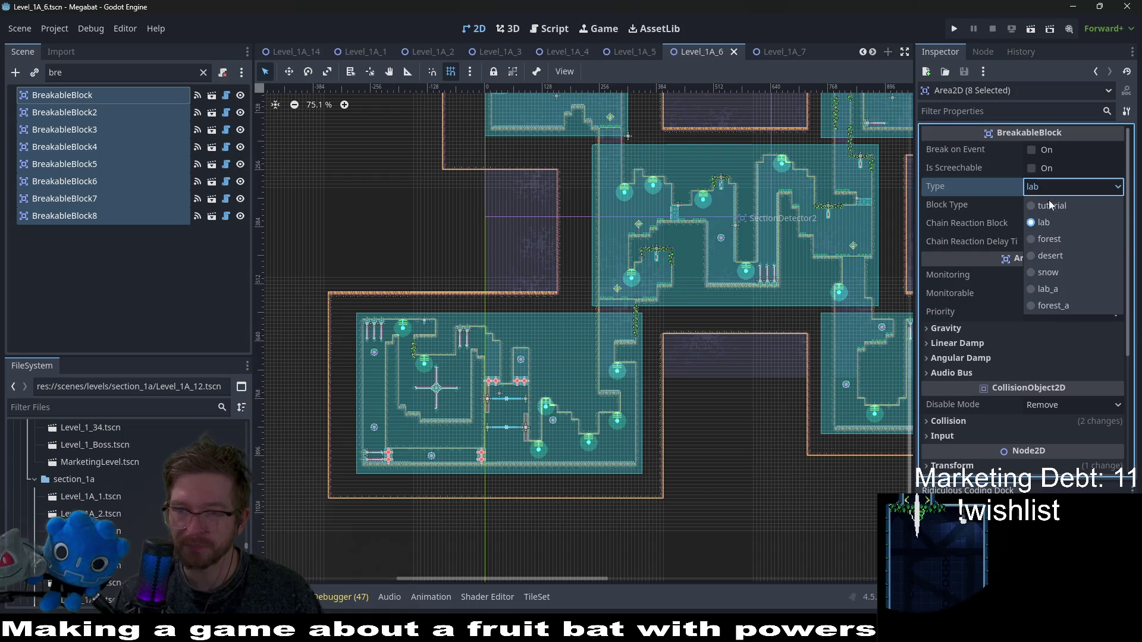
left_click(1051, 291)
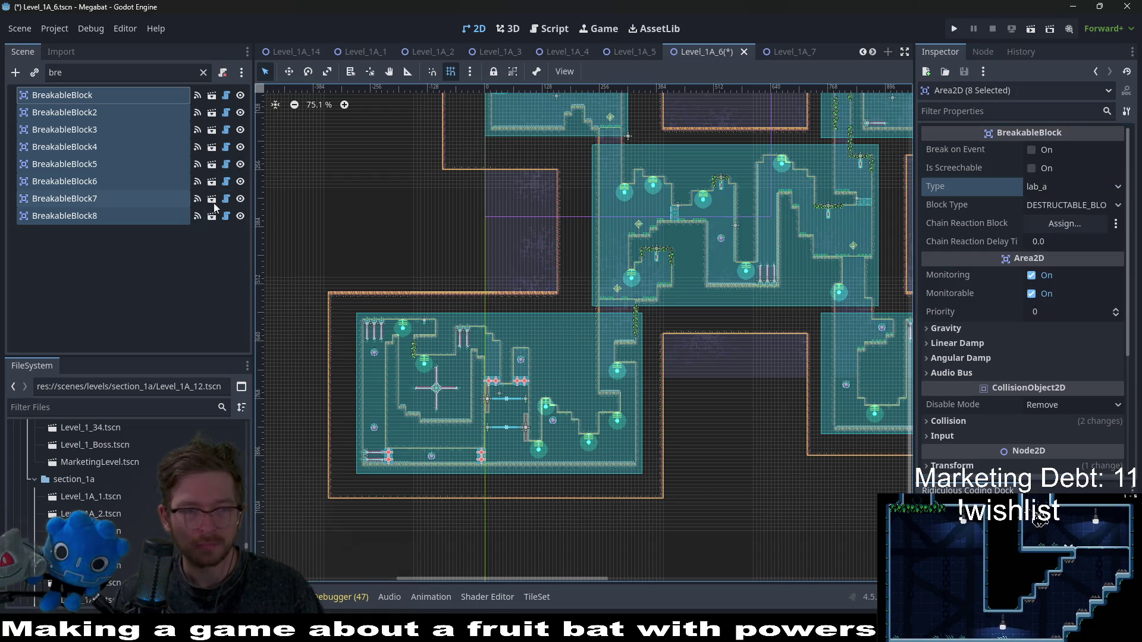
- Clear the node filter and select the EnvironmentTileMapLayer node
left_click(203, 72)
scroll(105, 152, "up", 3)
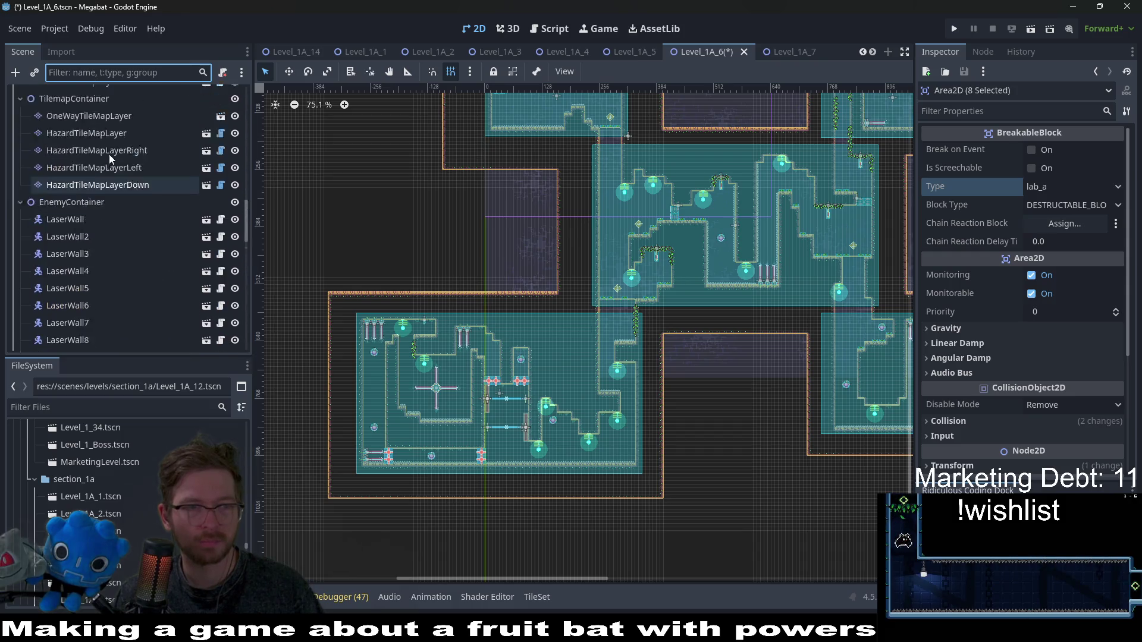
scroll(116, 159, "up", 10)
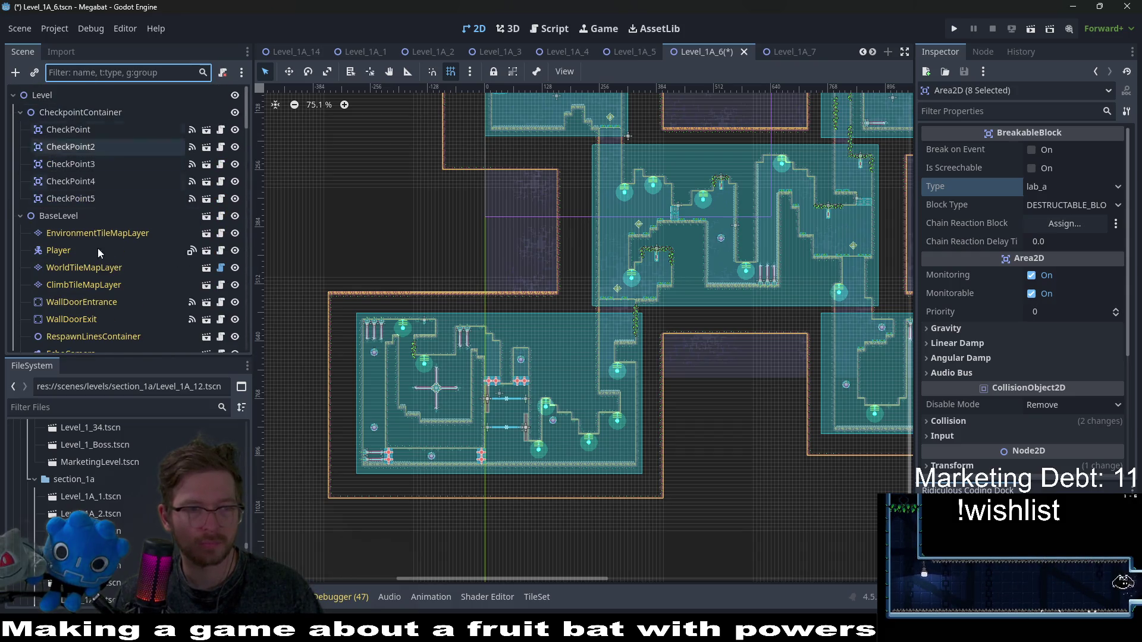
left_click(101, 233)
- Update WorldTileMapLayer's terrains, converting from source Lab to Lab 2
left_click(84, 269)
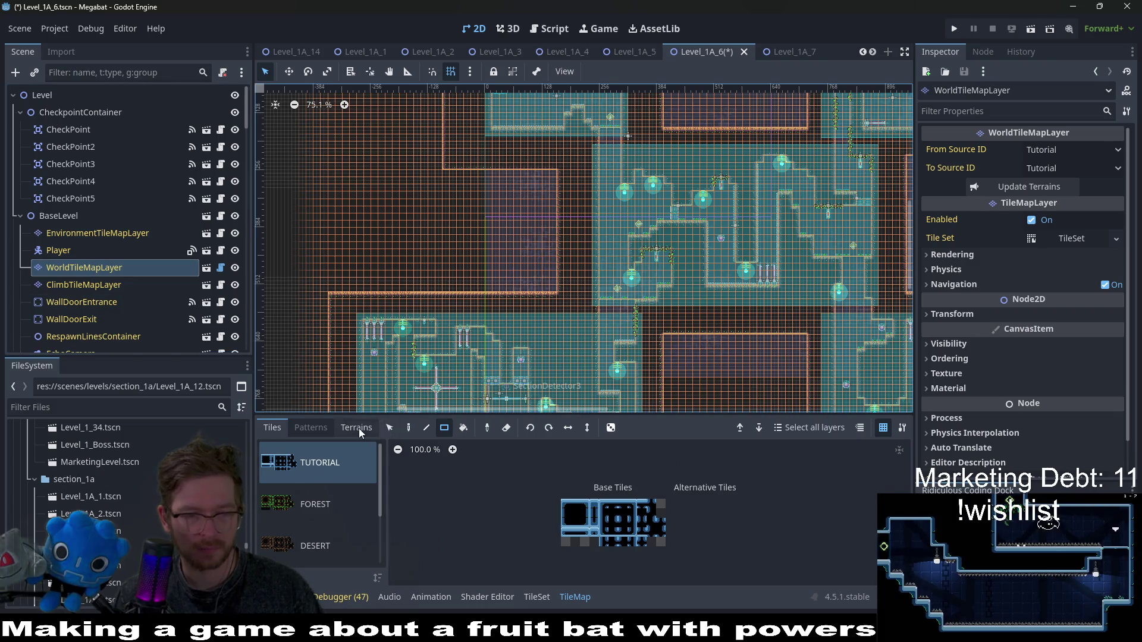
left_click(359, 428)
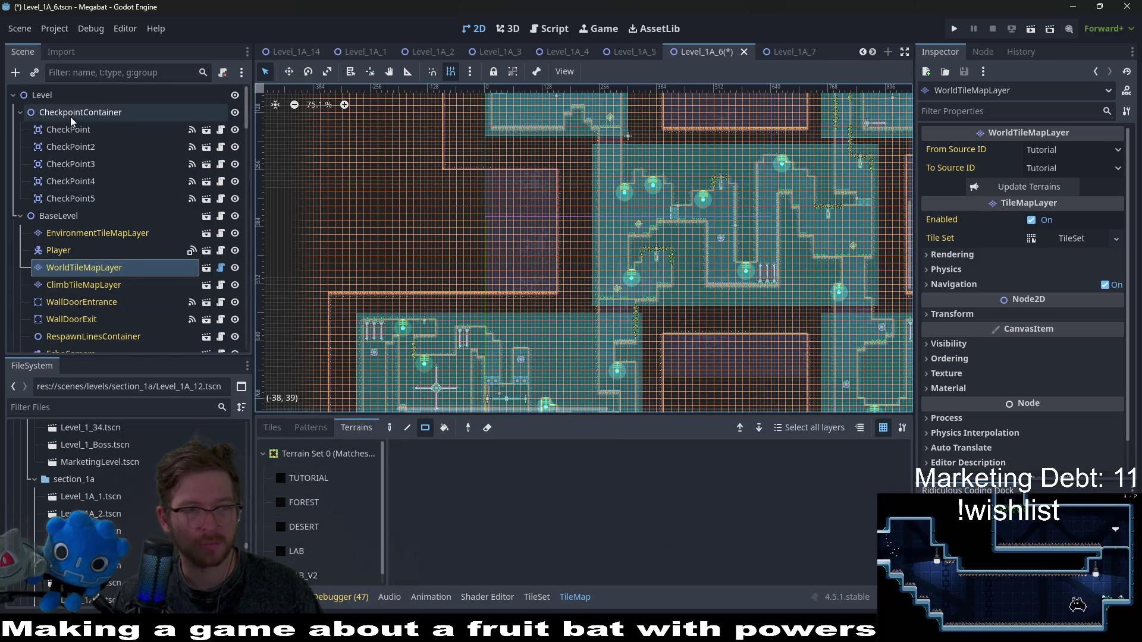
left_click(1071, 150)
left_click(1046, 214)
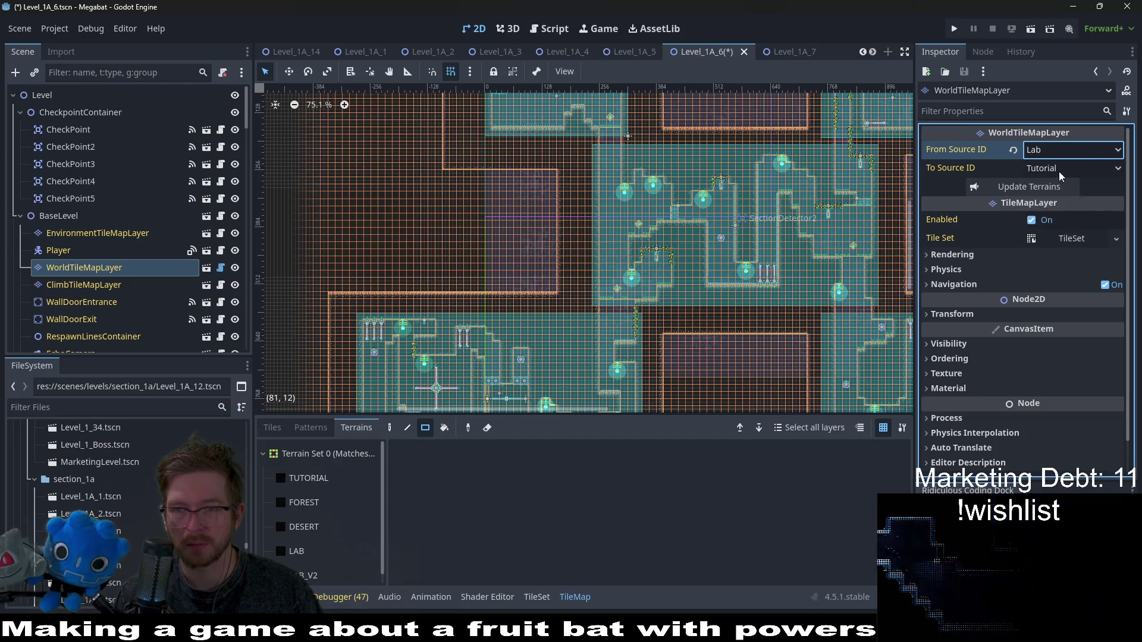
left_click(1071, 168)
left_click(1049, 241)
left_click(1028, 186)
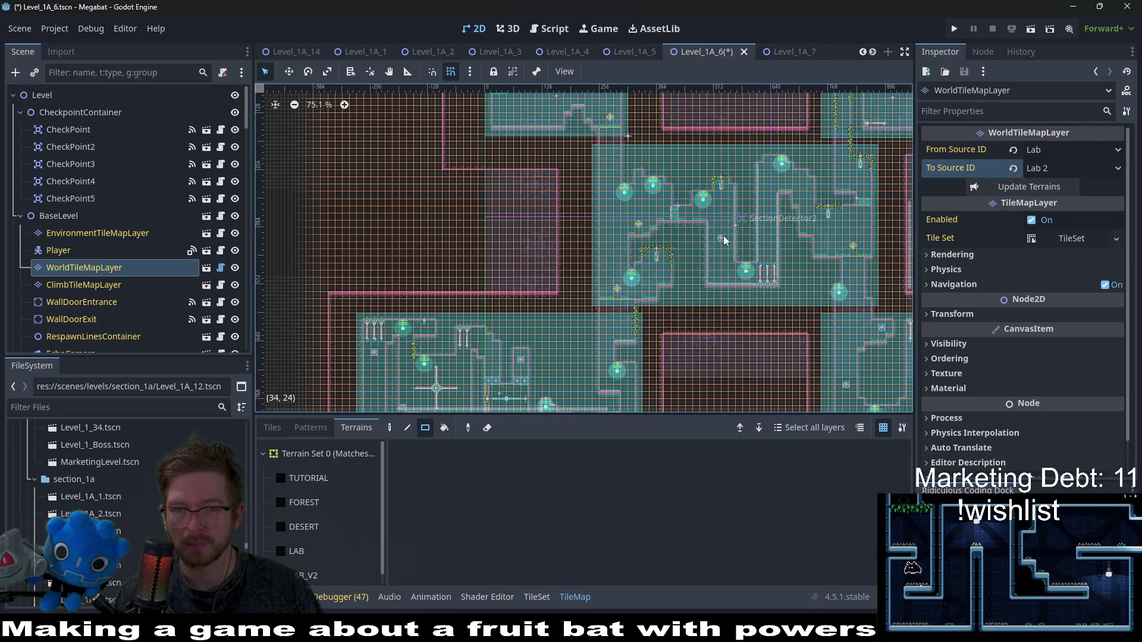
- Pan and zoom around Level_1A_6 to inspect the converted rooms
left_click_drag(745, 252, 632, 208)
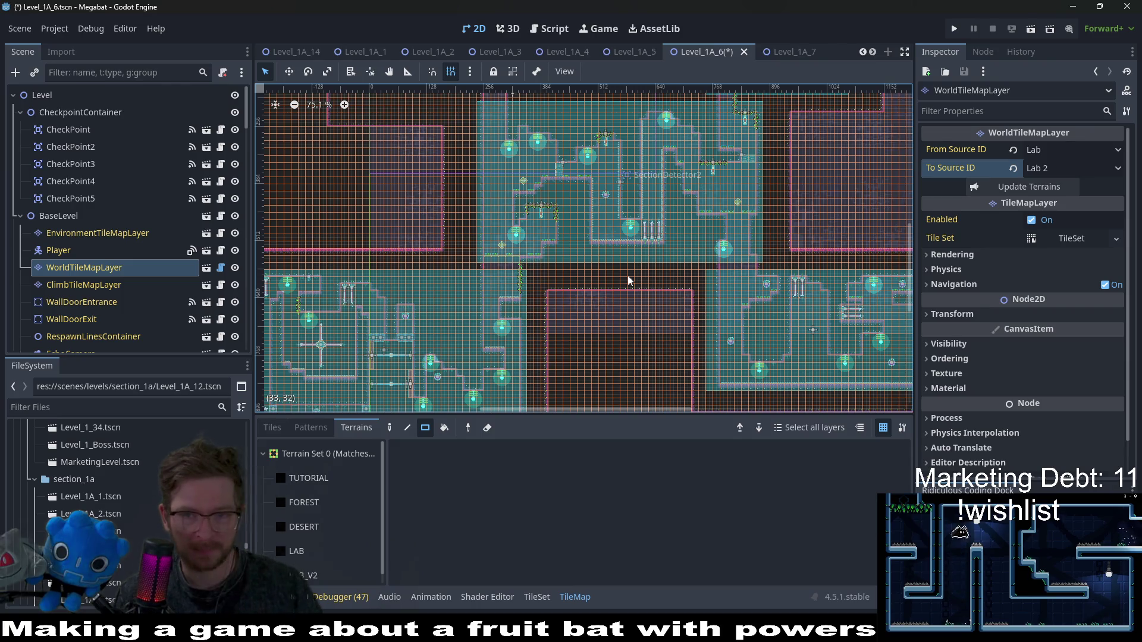
scroll(627, 275, "up", 4)
scroll(725, 305, "up", 5)
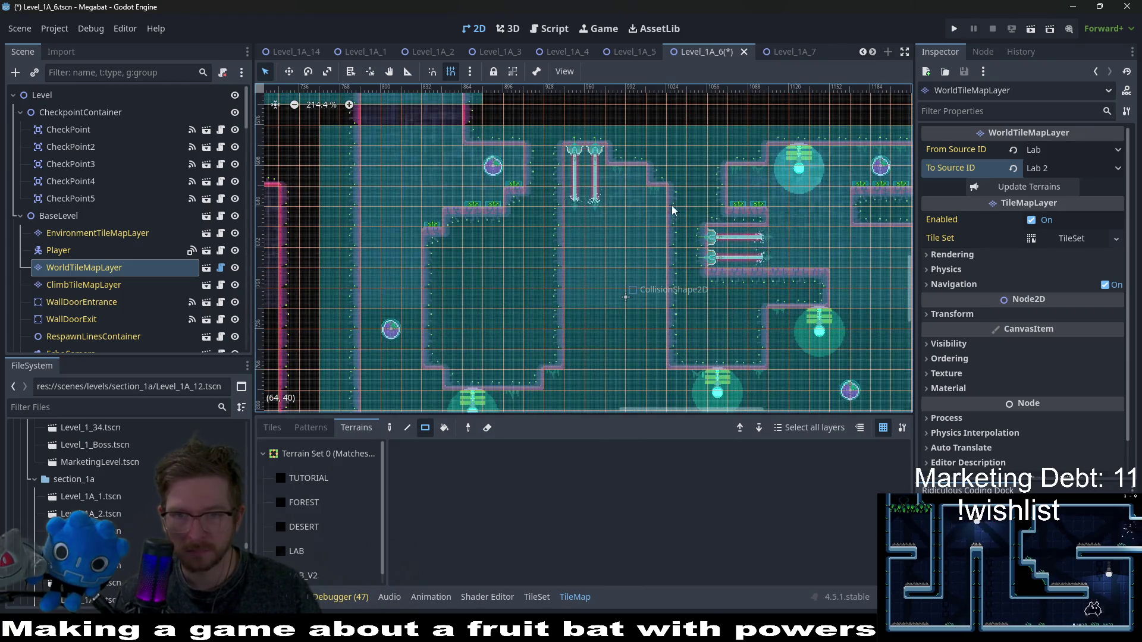
mouse_move(672, 210)
left_mouse_down()
mouse_move(633, 208)
mouse_move(595, 250)
mouse_move(549, 233)
left_mouse_up()
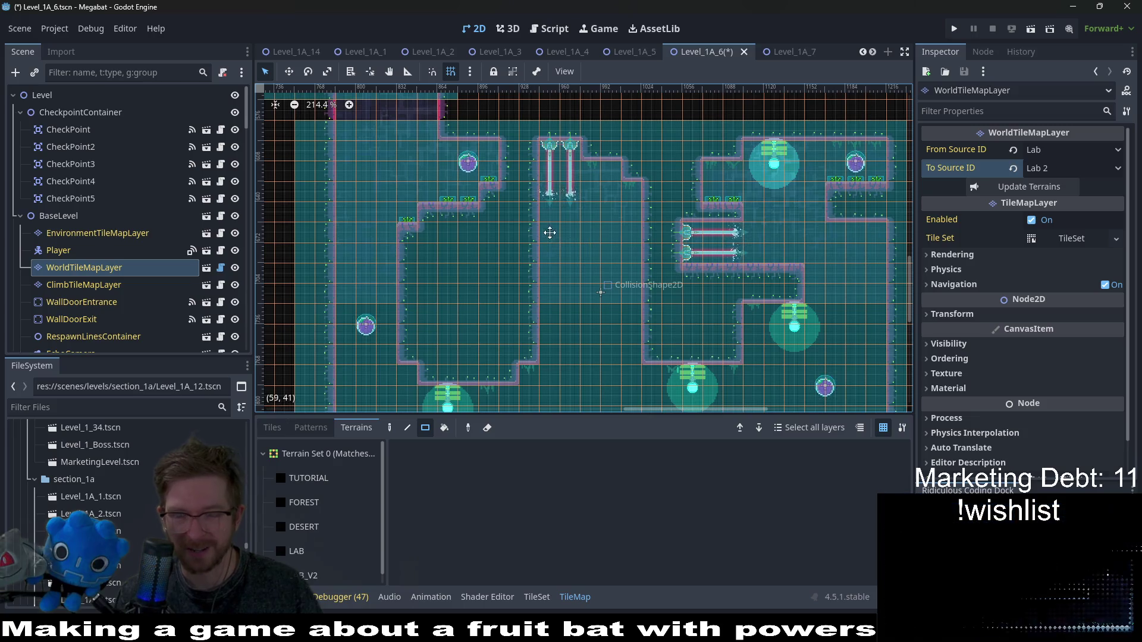
scroll(541, 250, "down", 6)
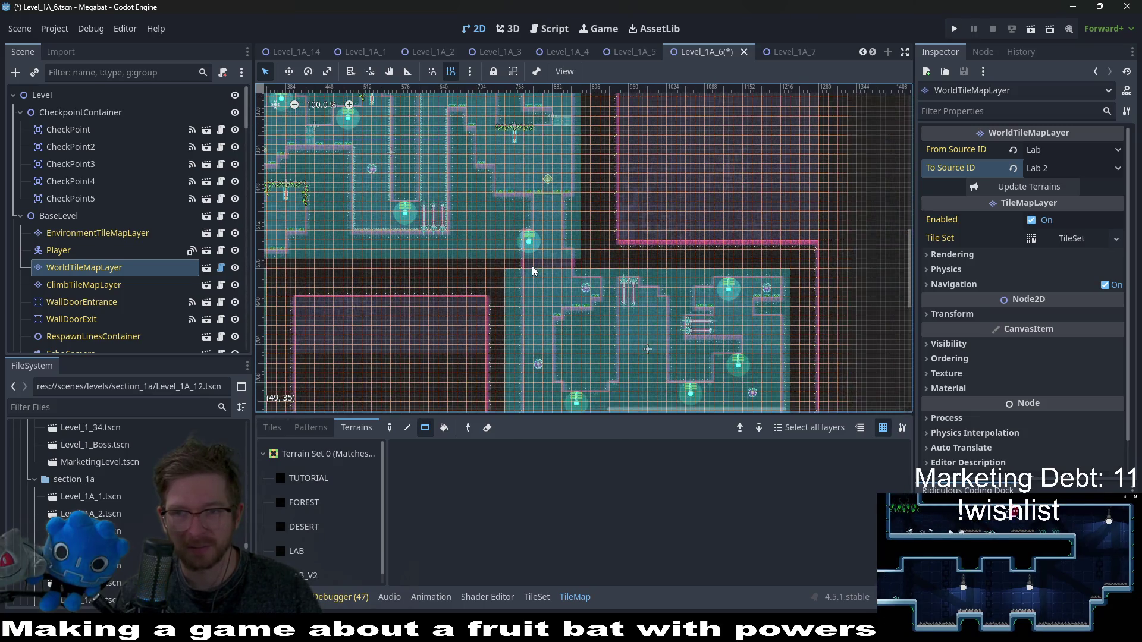
scroll(533, 270, "down", 1)
left_click_drag(532, 270, 587, 267)
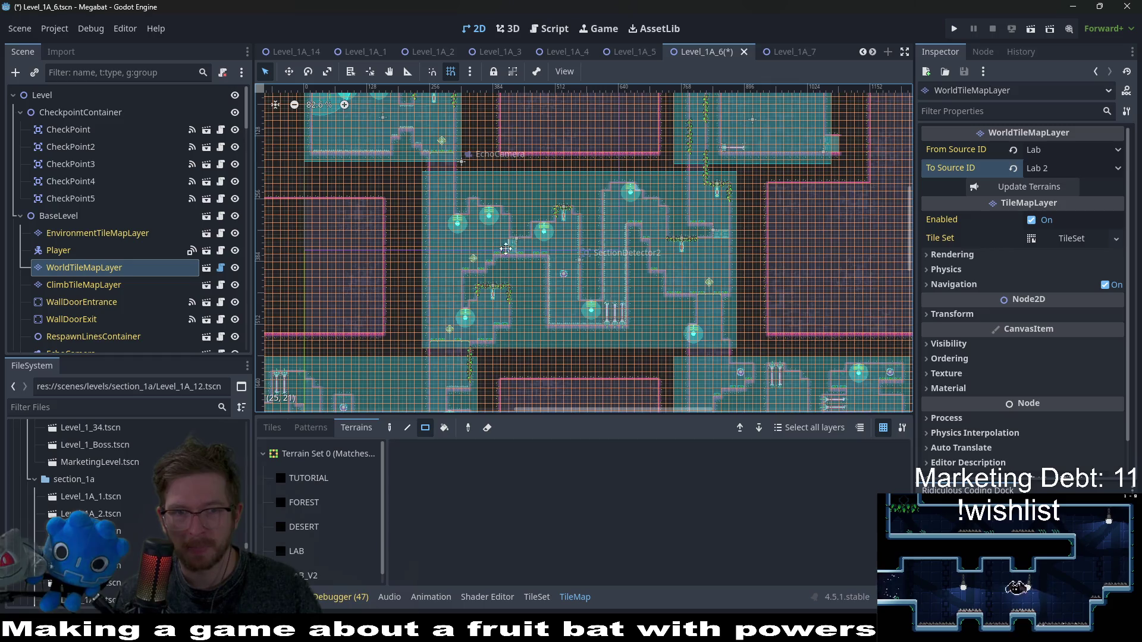
left_click_drag(505, 248, 632, 315)
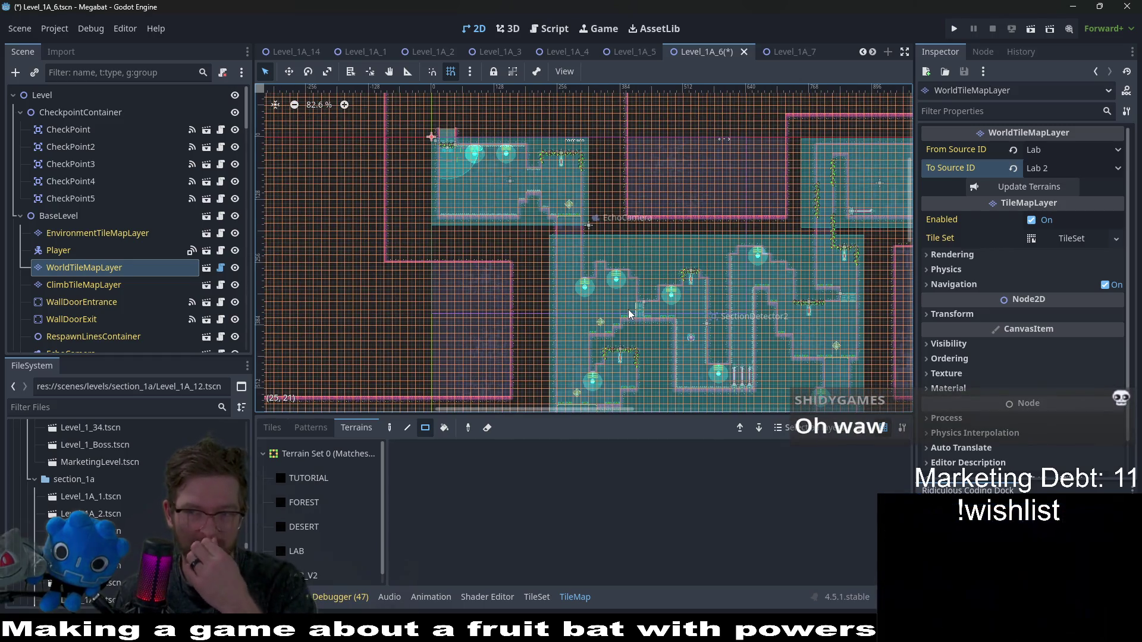
scroll(613, 297, "down", 5)
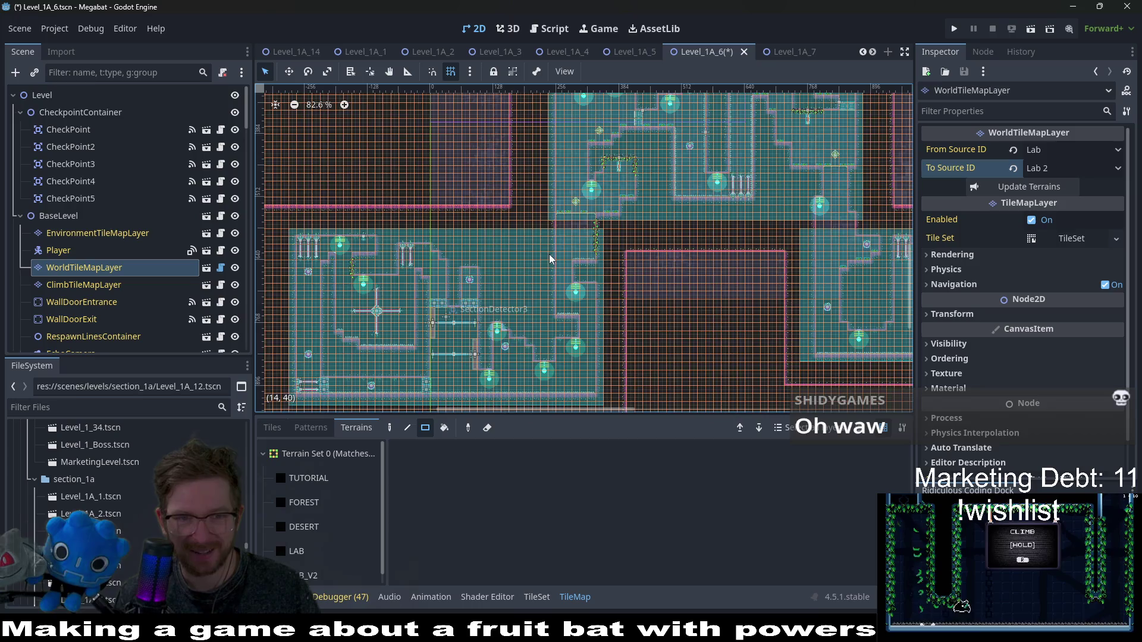
scroll(549, 258, "up", 10)
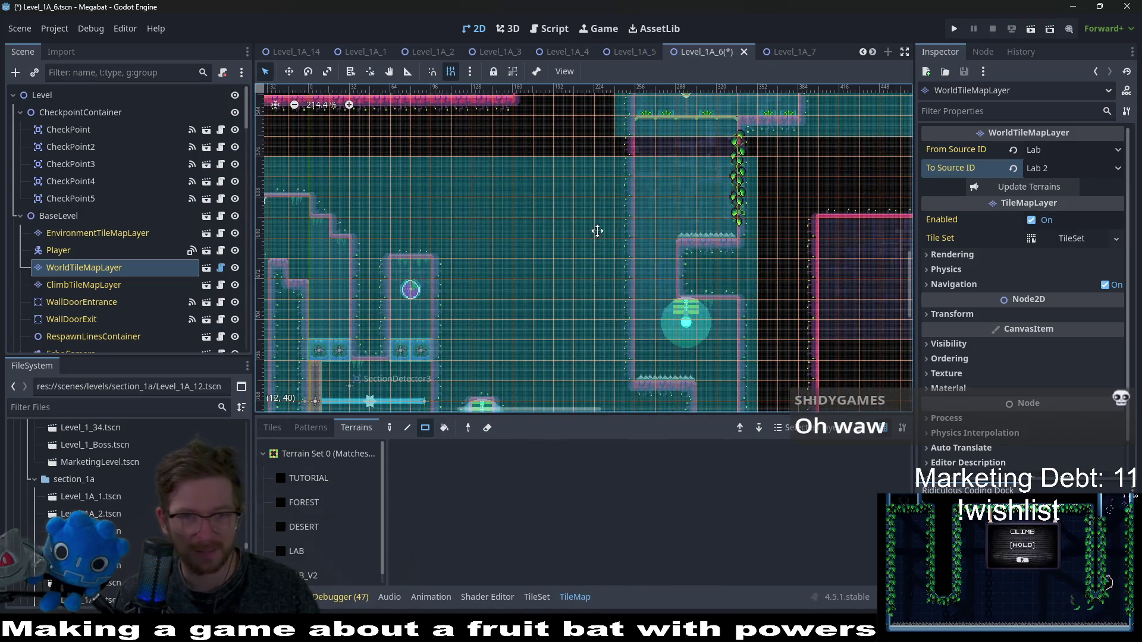
scroll(597, 230, "left", 4)
scroll(597, 231, "down", 4)
scroll(87, 281, "down", 3)
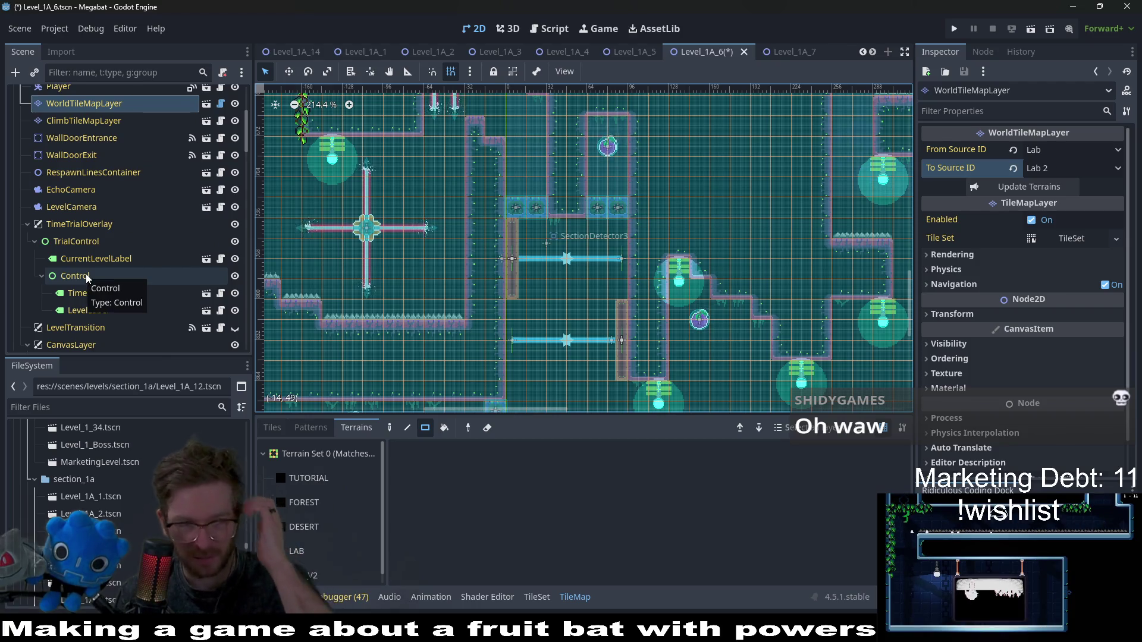
scroll(86, 279, "down", 3)
scroll(87, 277, "down", 10)
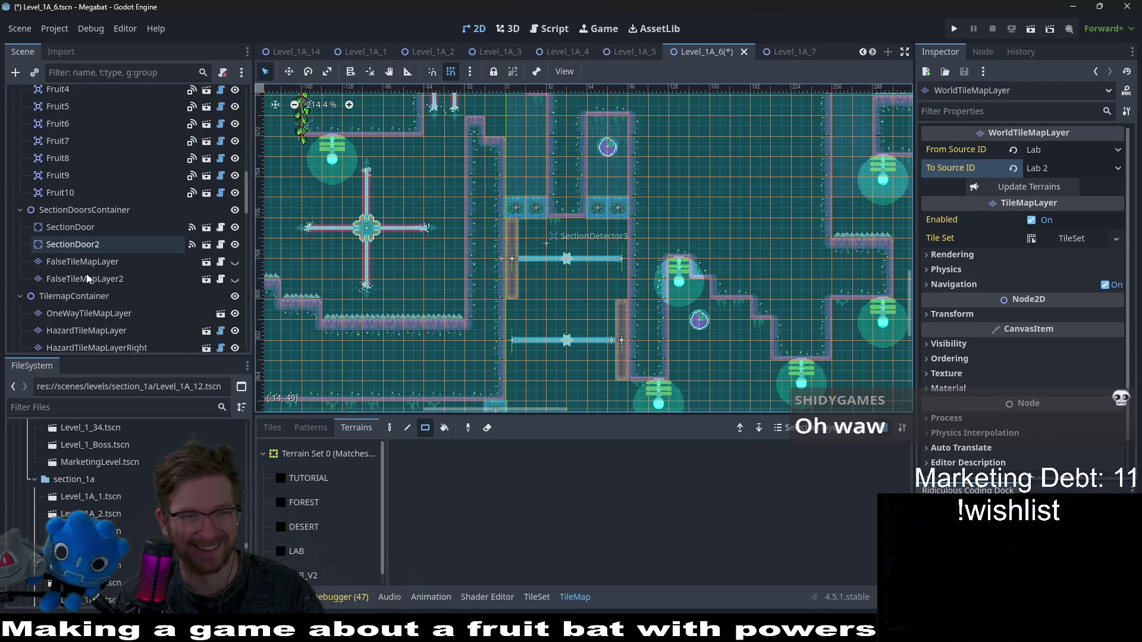
scroll(87, 273, "down", 3)
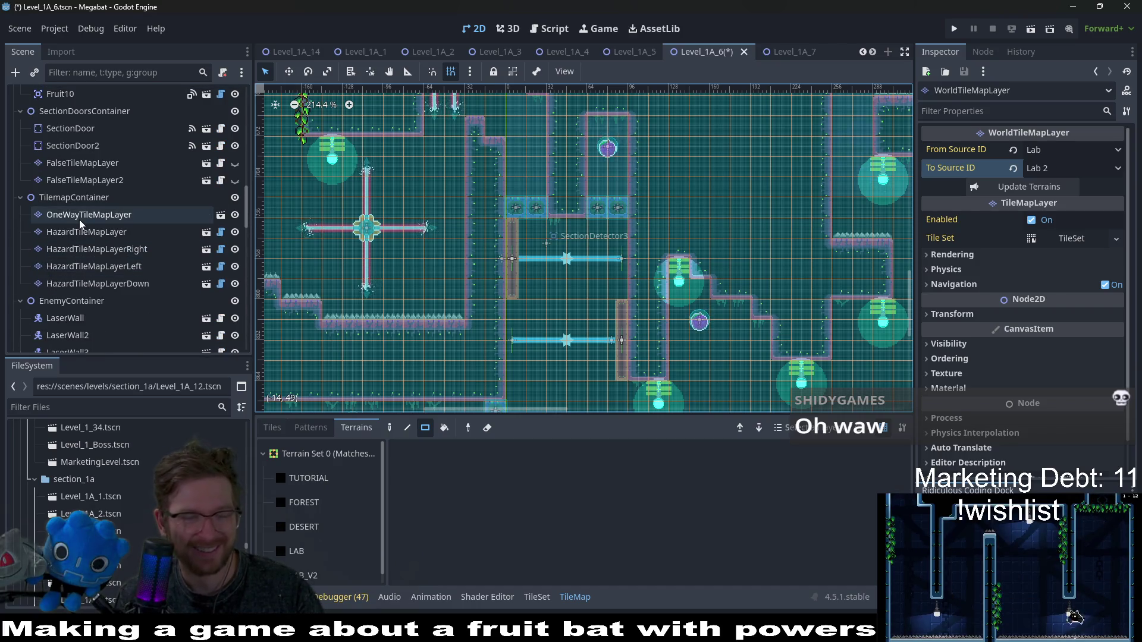
- Select OneWayTileMapLayer and choose Lab V2 as its tile source
left_click(80, 220)
left_click(274, 428)
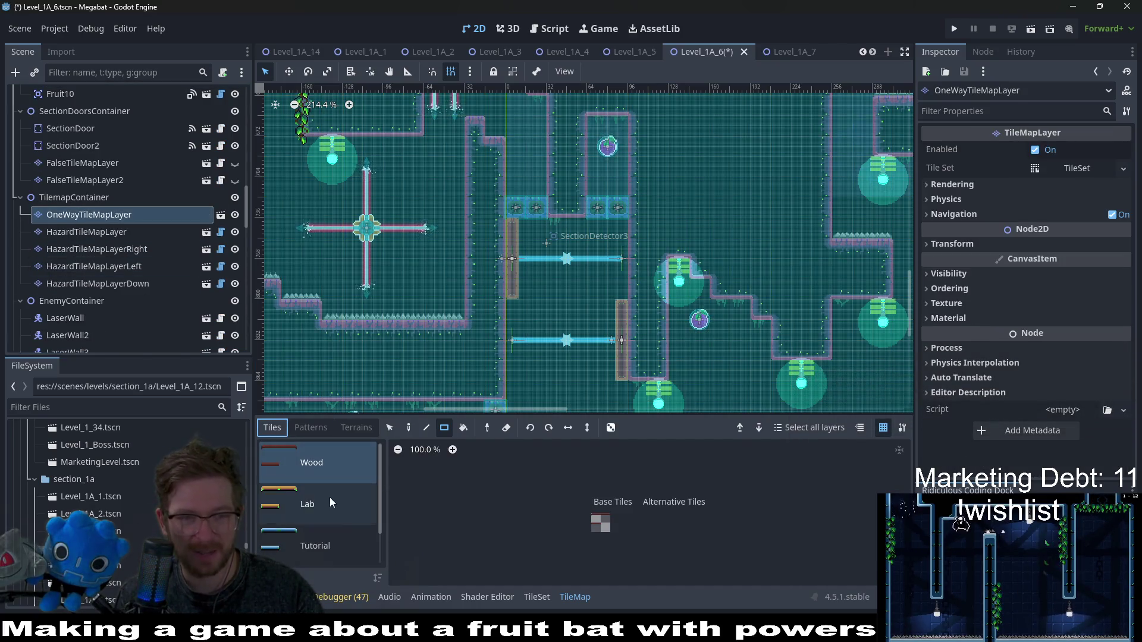
scroll(337, 532, "down", 1)
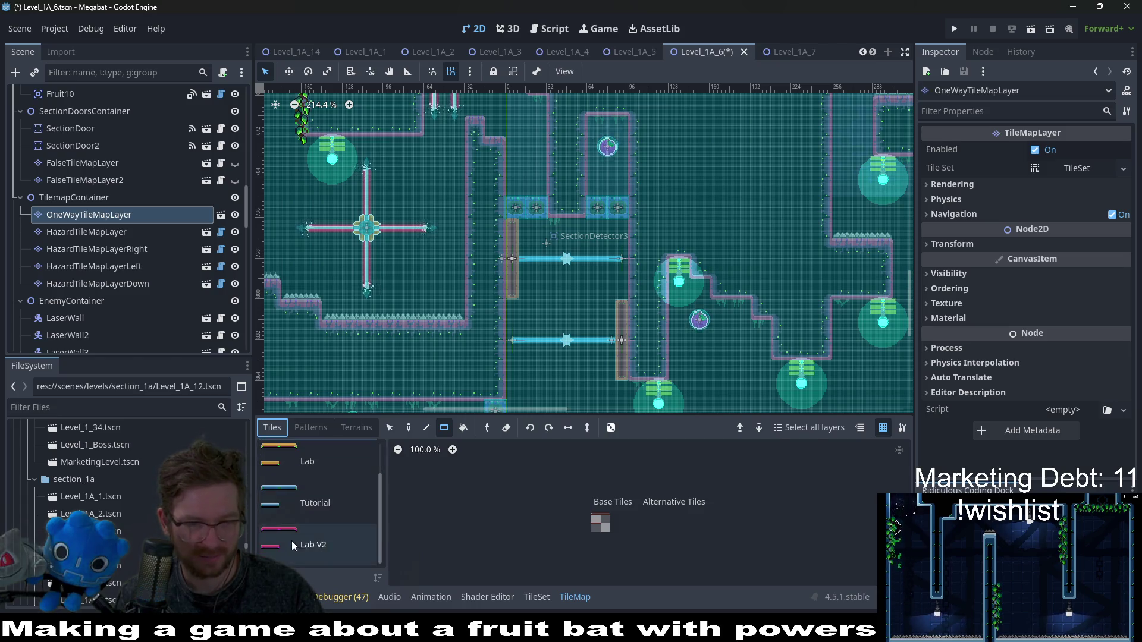
left_click(291, 542)
scroll(719, 248, "down", 4)
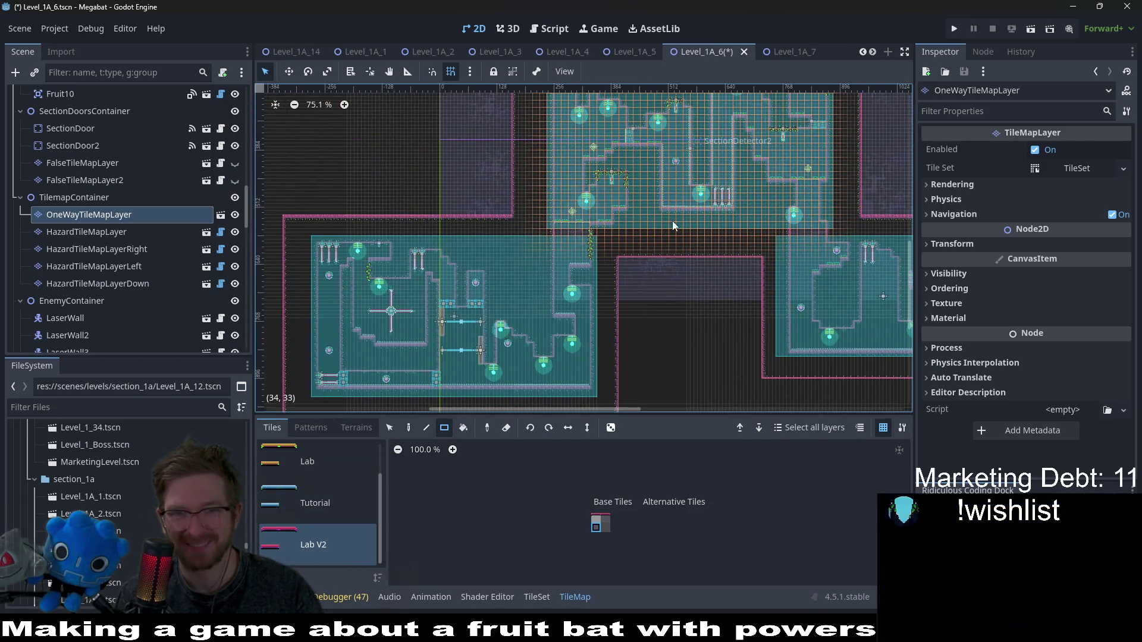
scroll(561, 224, "up", 5)
scroll(562, 224, "up", 2)
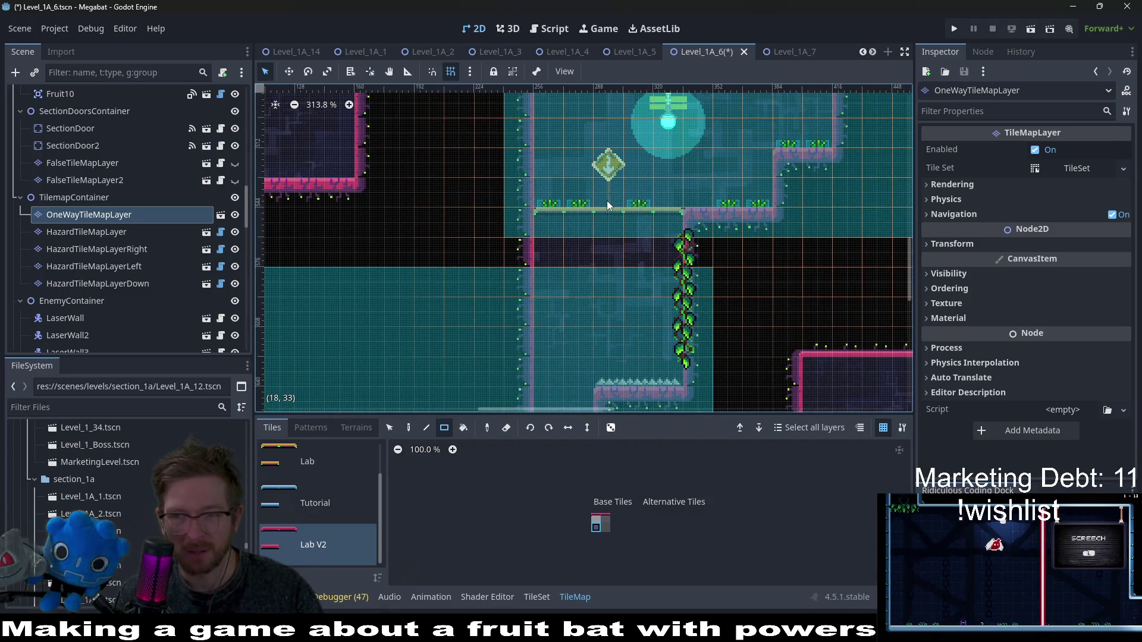
scroll(562, 333, "up", 1)
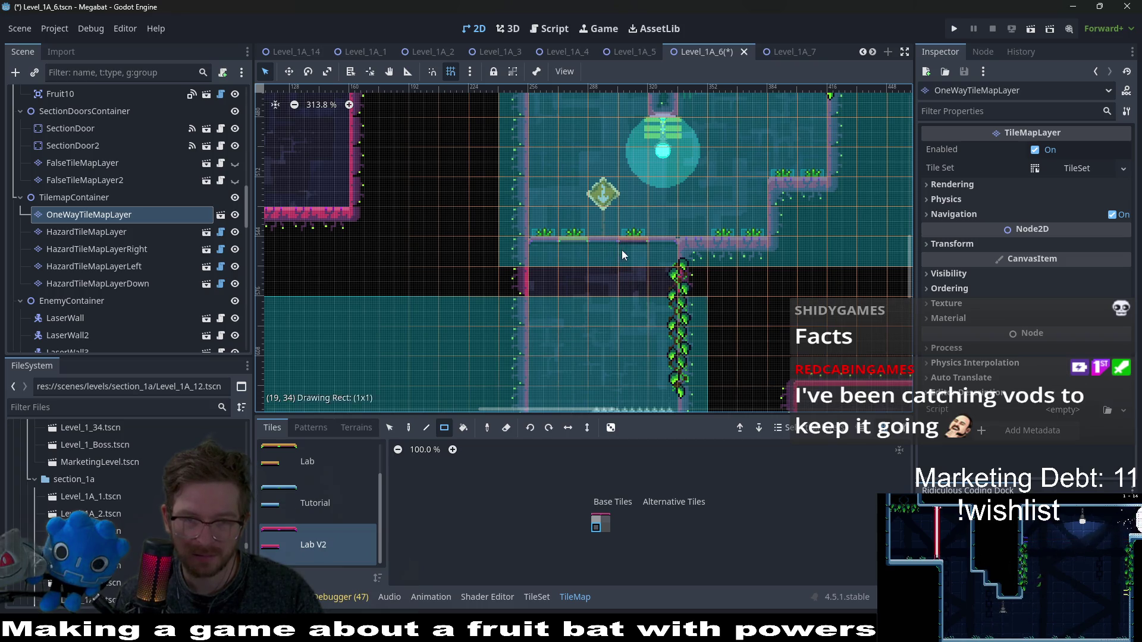
- Pick the Lab V2 one-way tiles for the ledges and save Level_1A_6
scroll(569, 246, "down", 6)
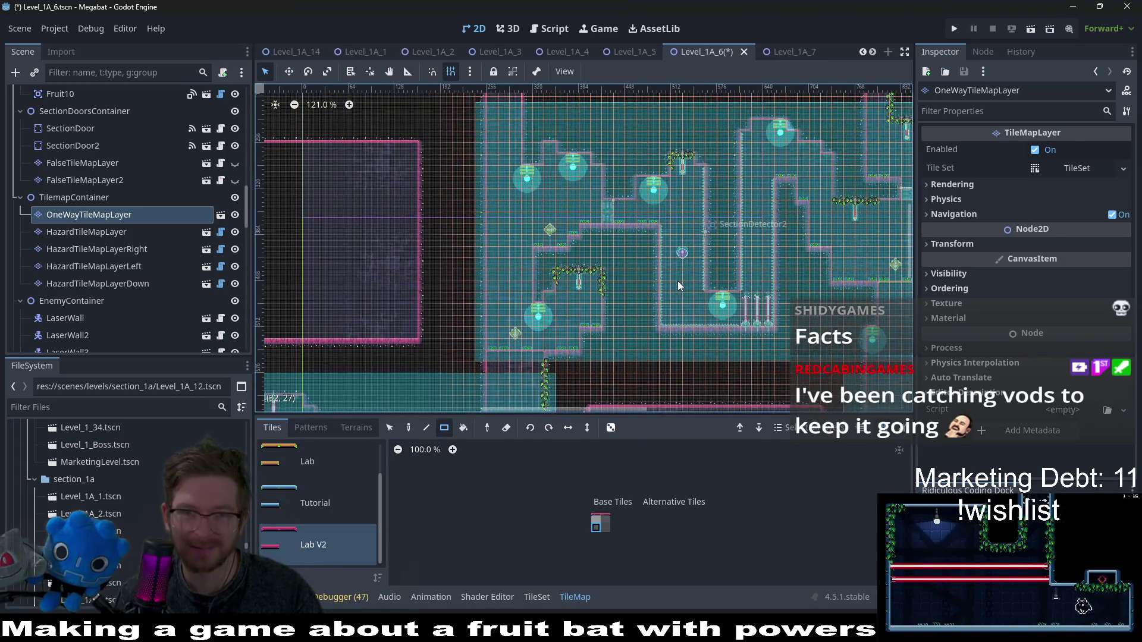
scroll(678, 280, "down", 1)
scroll(750, 315, "up", 2)
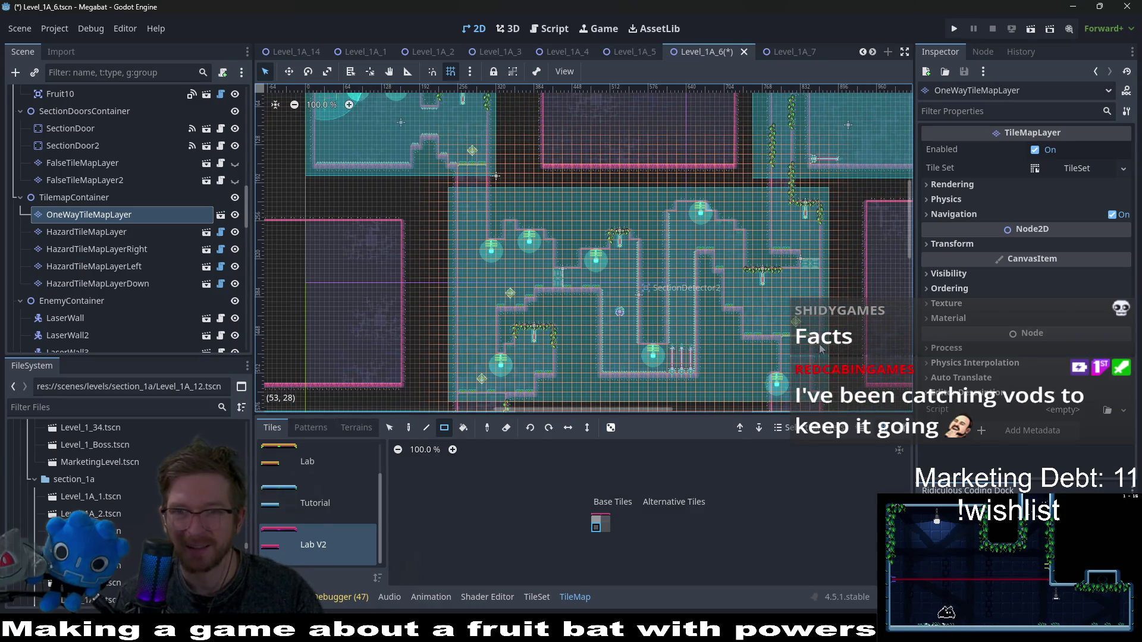
scroll(669, 263, "up", 8)
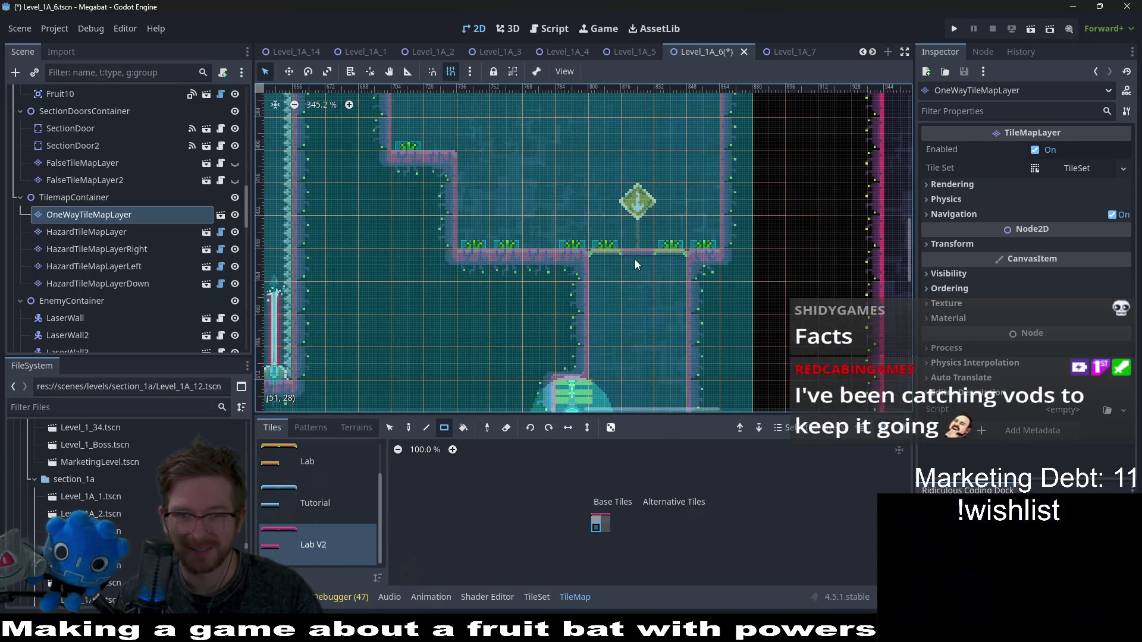
left_click(605, 518)
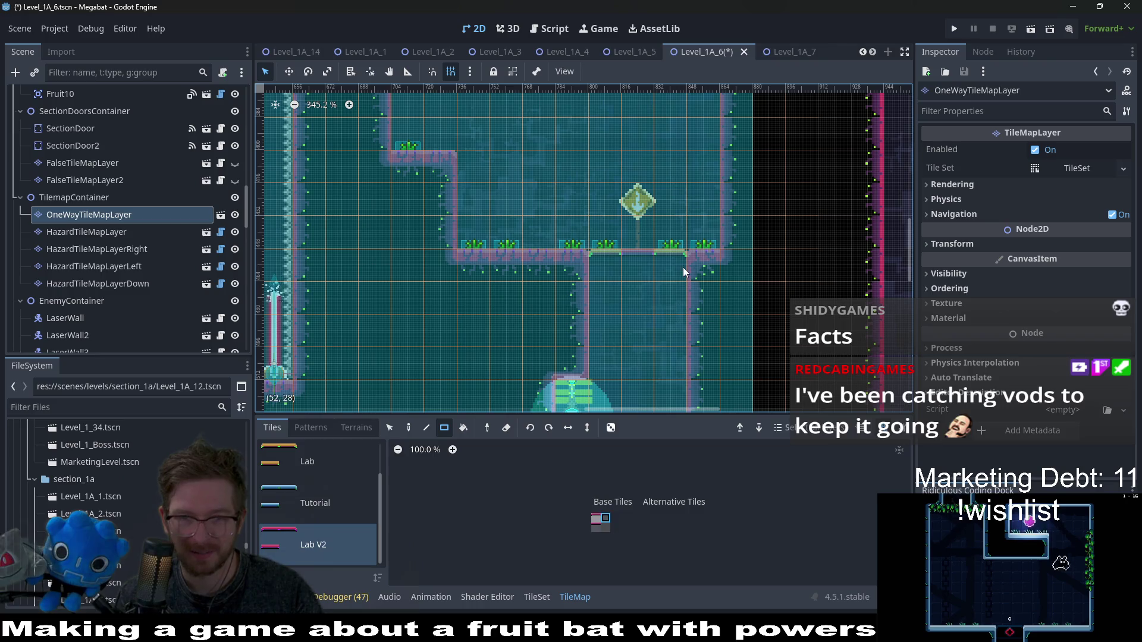
left_click(596, 521)
key("ctrl+s")
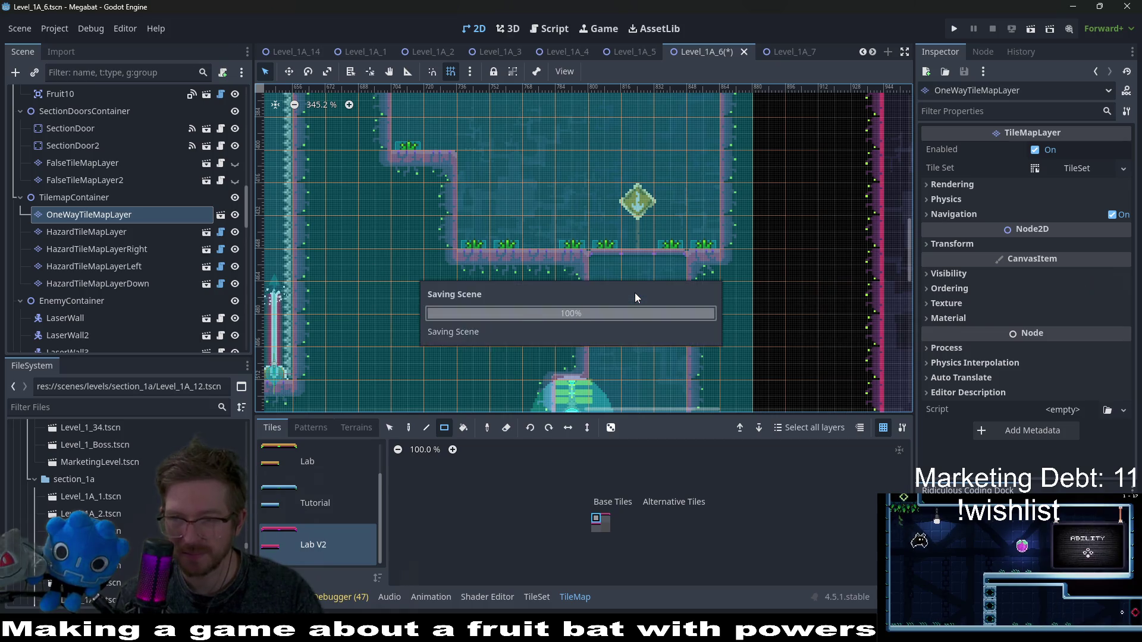
scroll(633, 293, "down", 6)
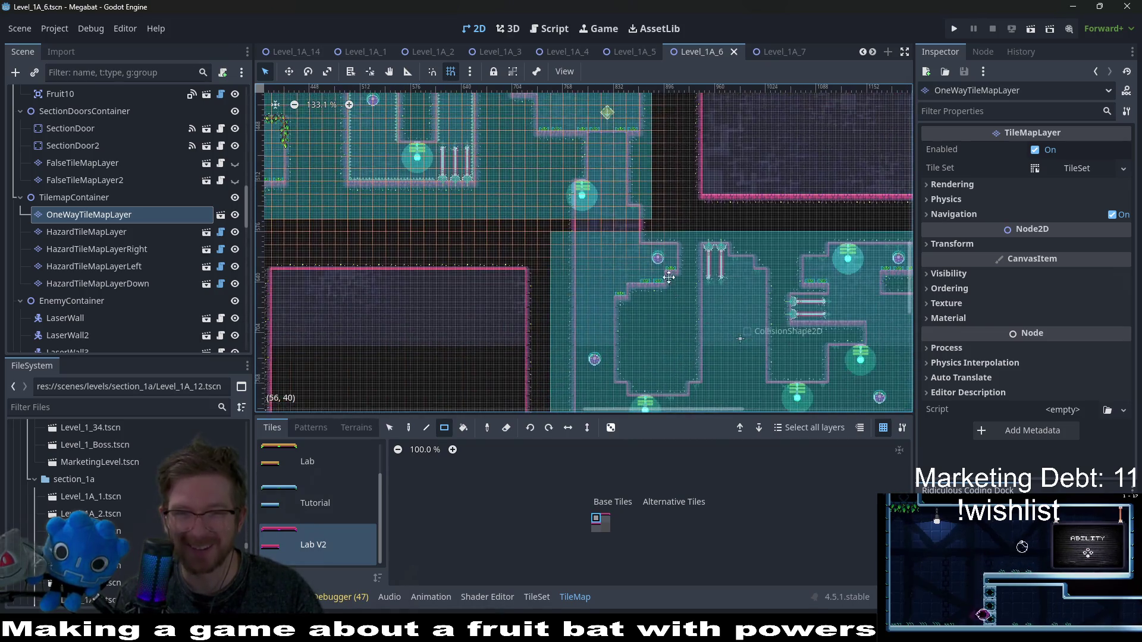
scroll(668, 277, "down", 3)
scroll(684, 259, "right", 2)
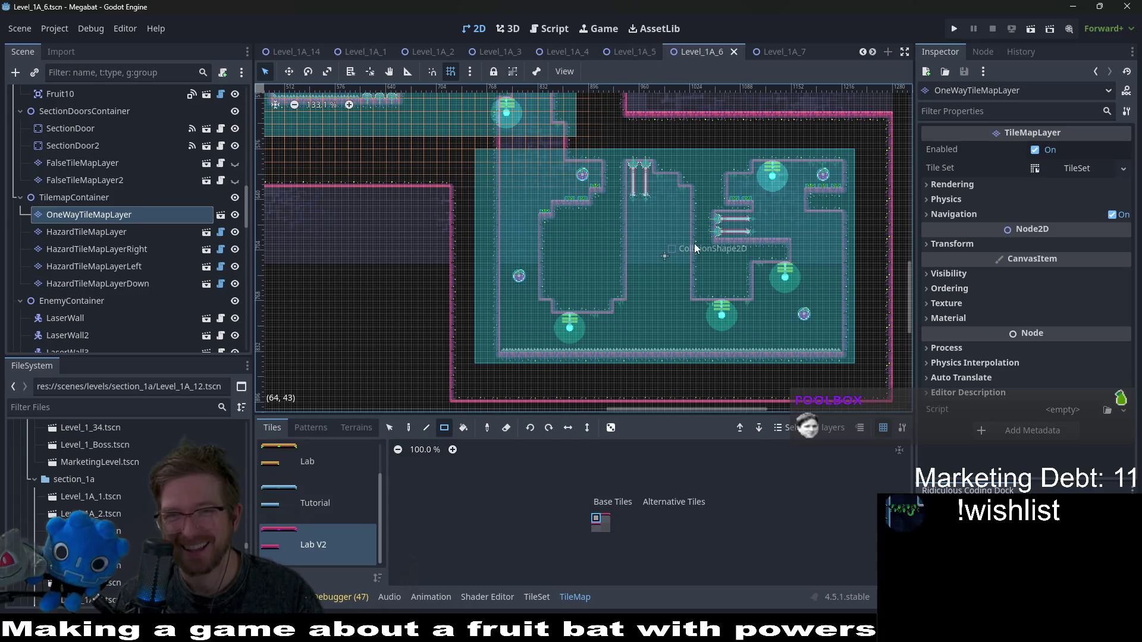
scroll(689, 256, "left", 12)
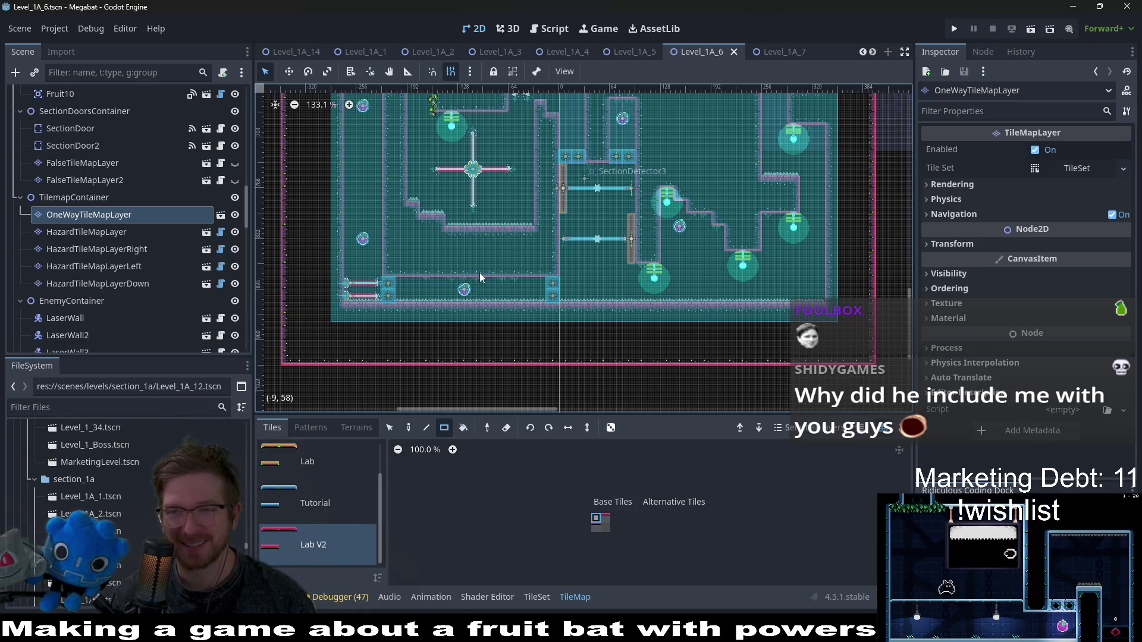
scroll(565, 256, "up", 3)
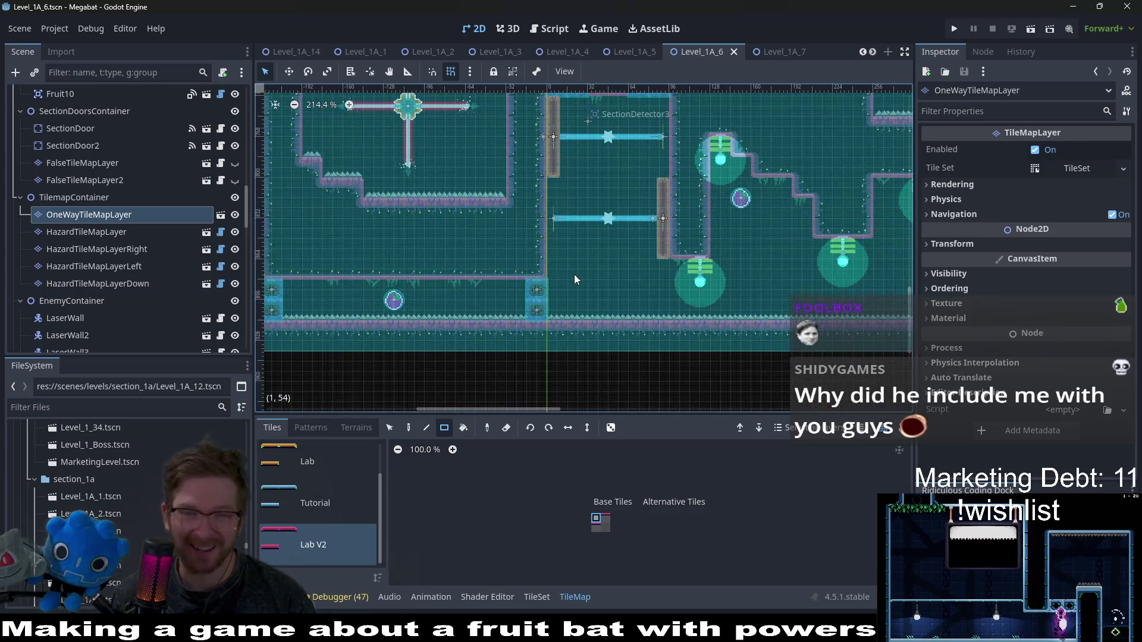
scroll(179, 254, "down", 4)
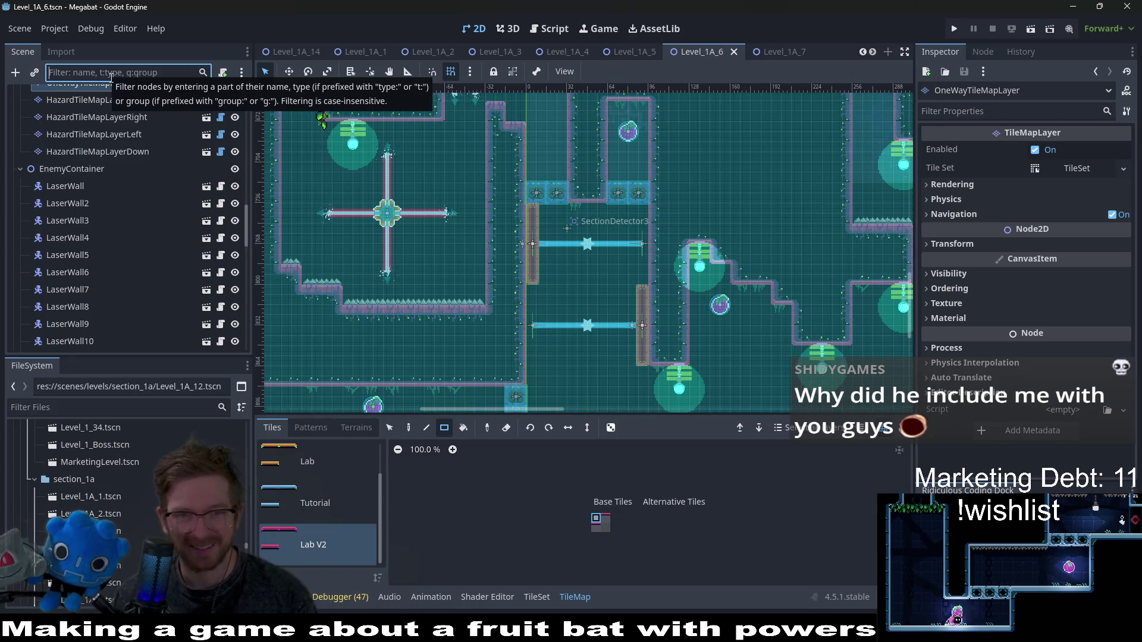
- Filter the scene tree for 'moving' and select the first moving platform's TileMap
type("moving")
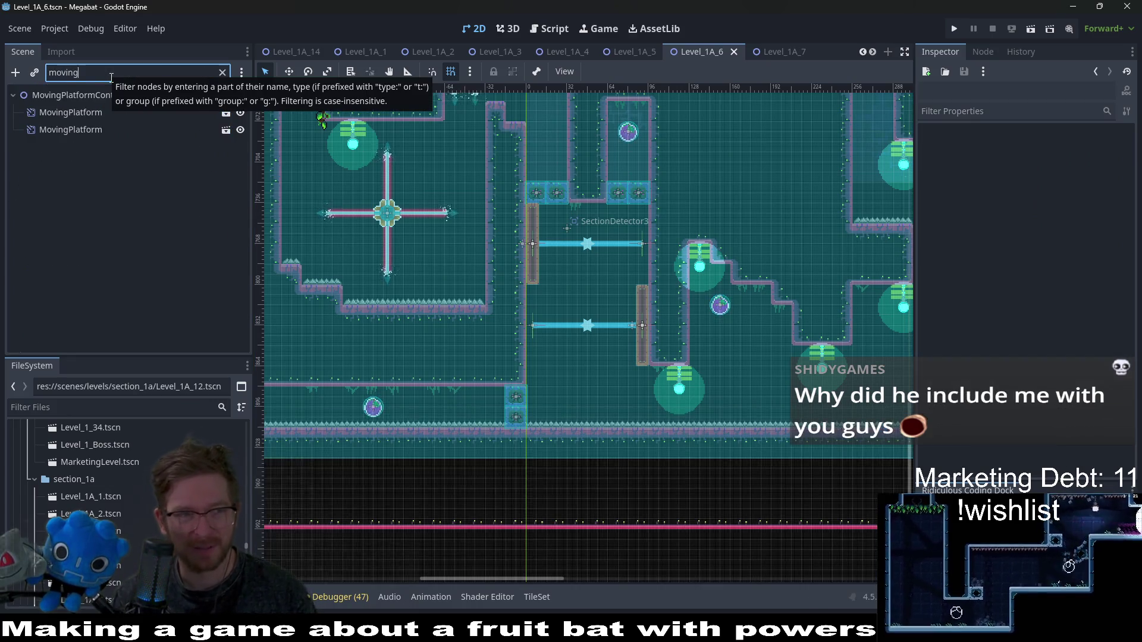
left_click(70, 113)
left_click(203, 72)
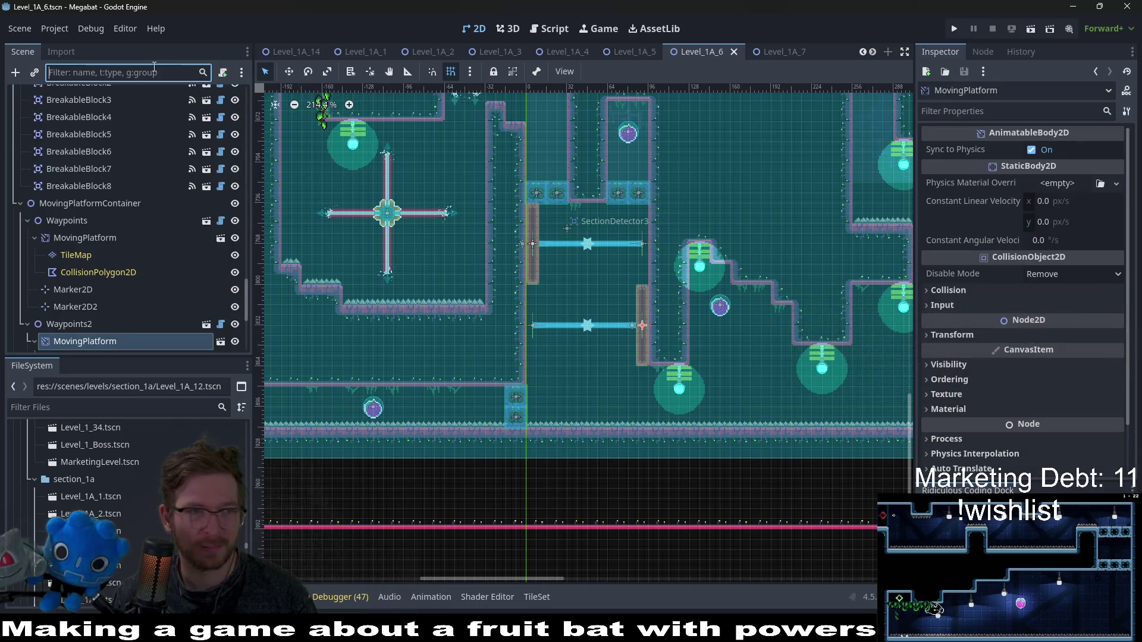
scroll(61, 304, "down", 5)
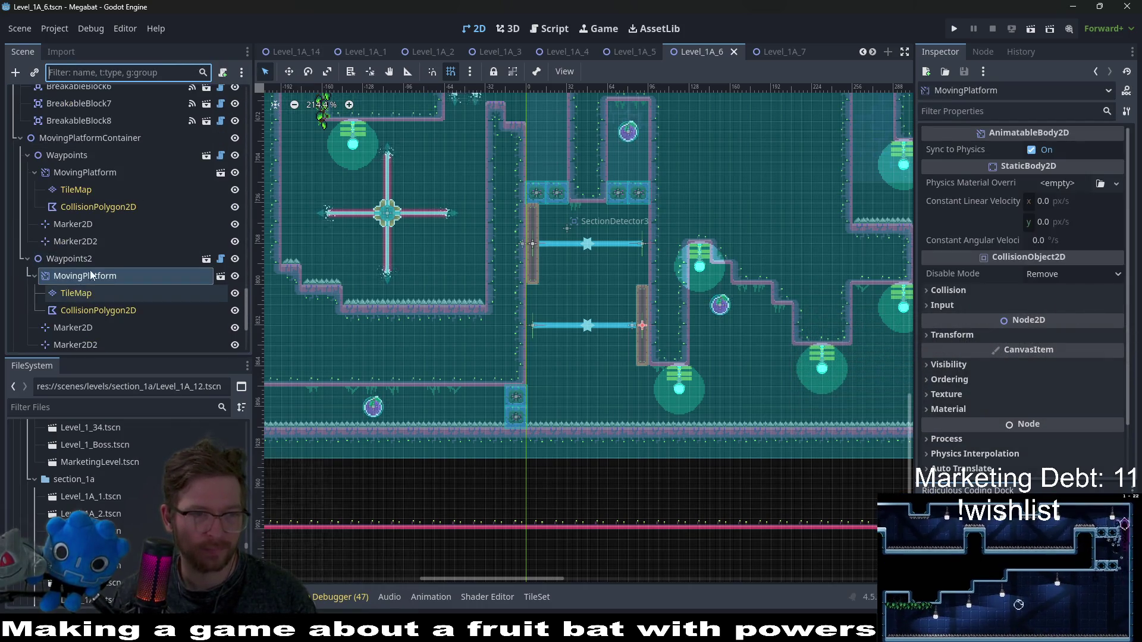
left_click(76, 189)
scroll(569, 259, "up", 7)
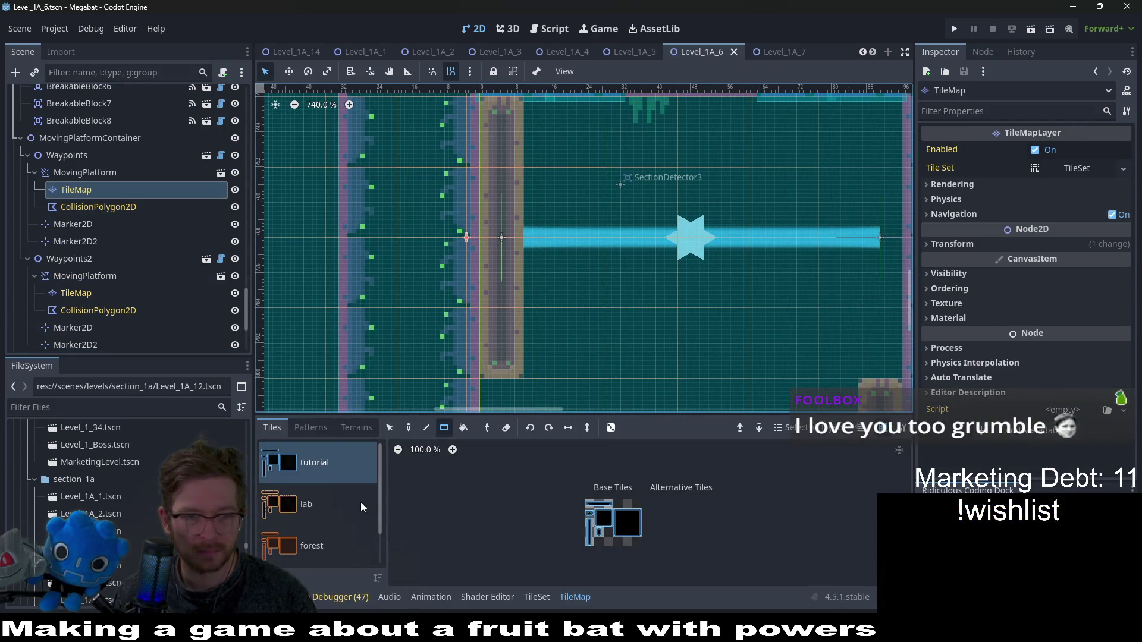
scroll(309, 522, "down", 1)
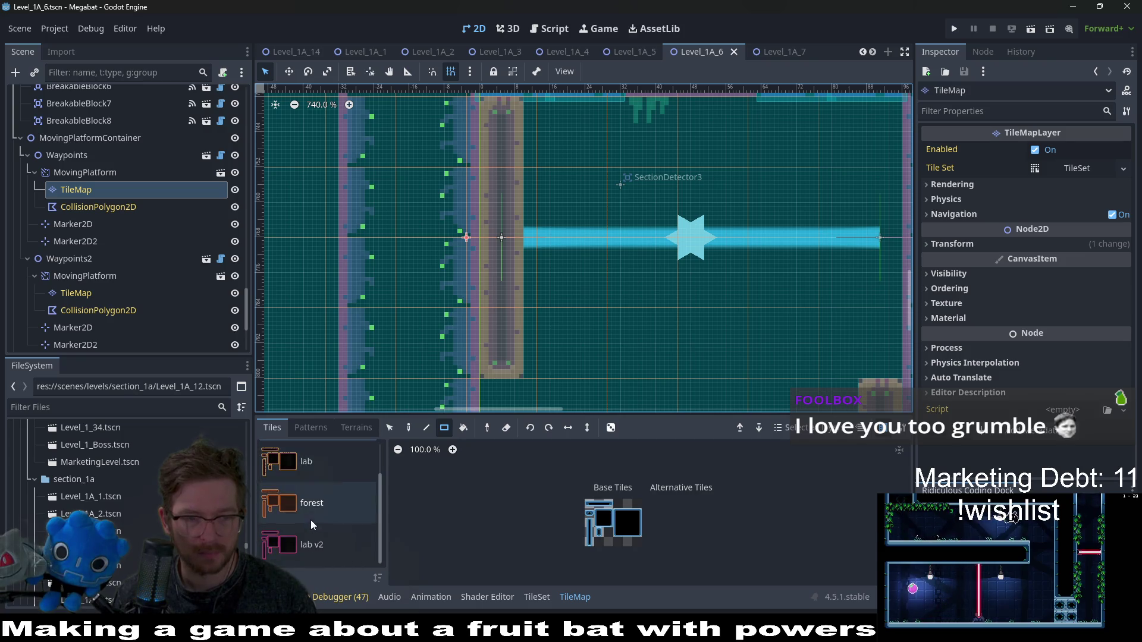
- Paint the first platform's tile column with the lab v2 terrain, undoing a trial tile paint
left_click(311, 535)
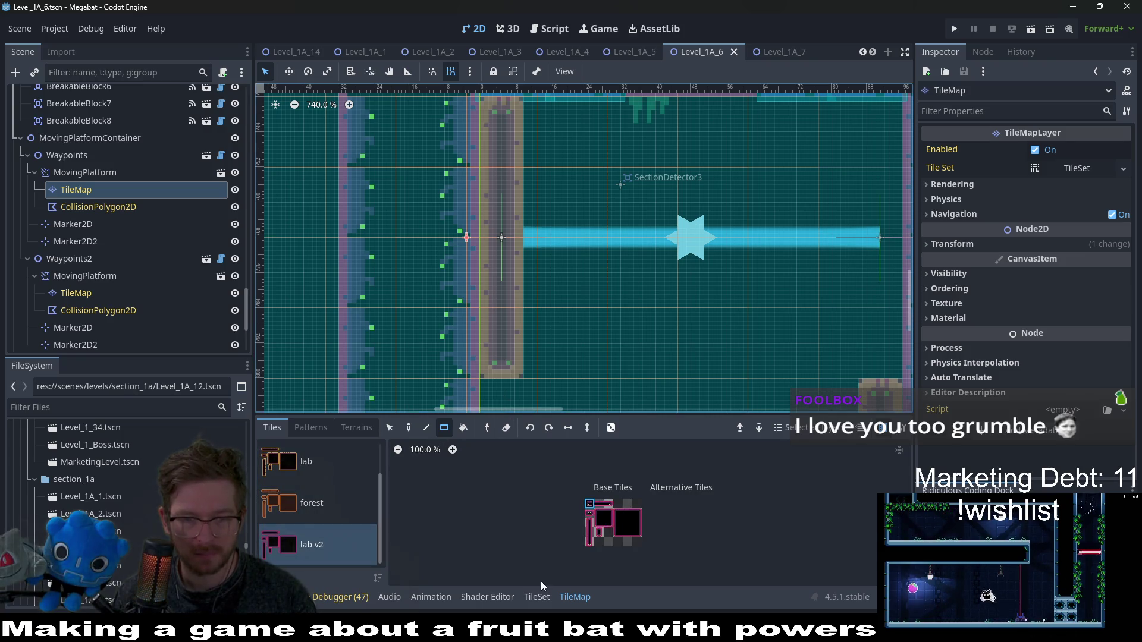
left_click(491, 355)
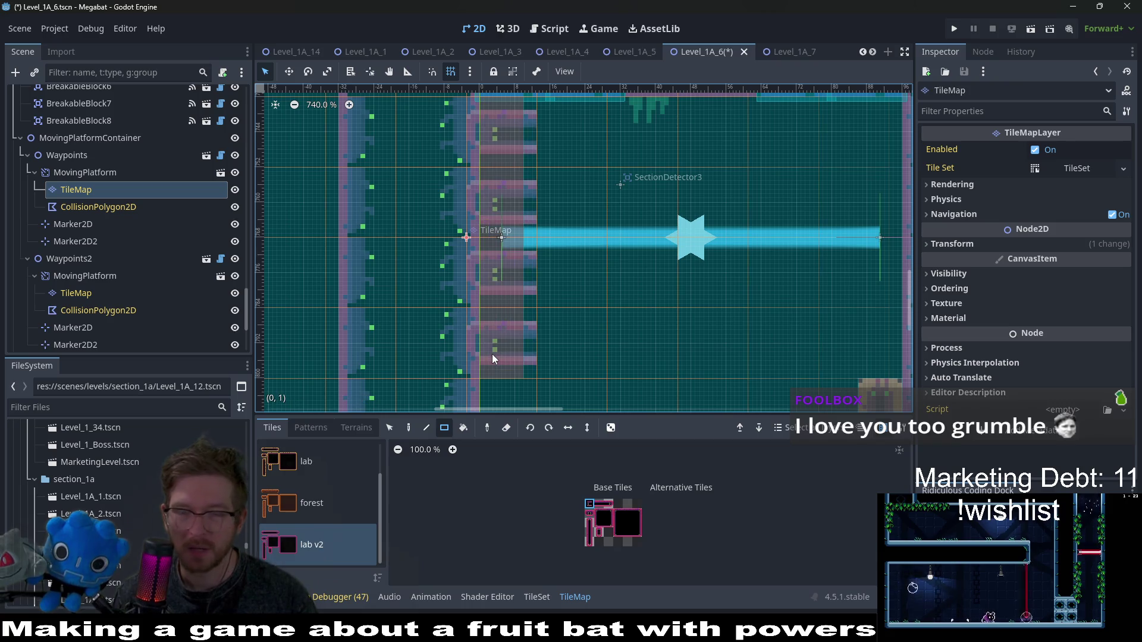
key("ctrl+z")
left_click(355, 426)
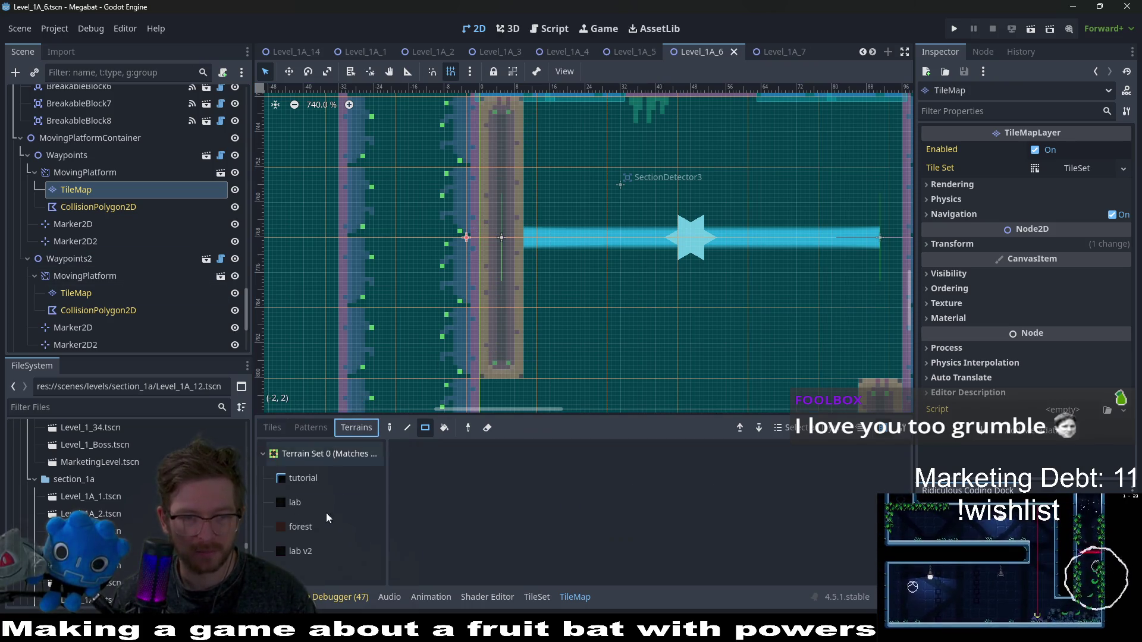
left_click(309, 551)
left_click_drag(503, 153, 491, 351)
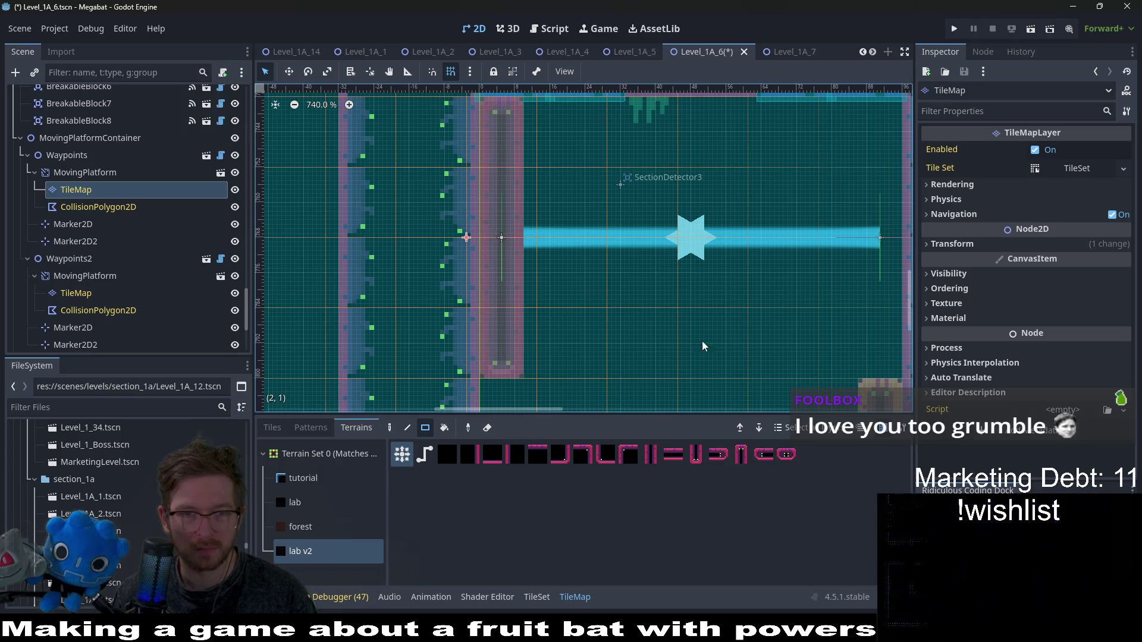
- Paint the second moving platform's TileMap column with lab v2 terrain and save
scroll(612, 262, "down", 3)
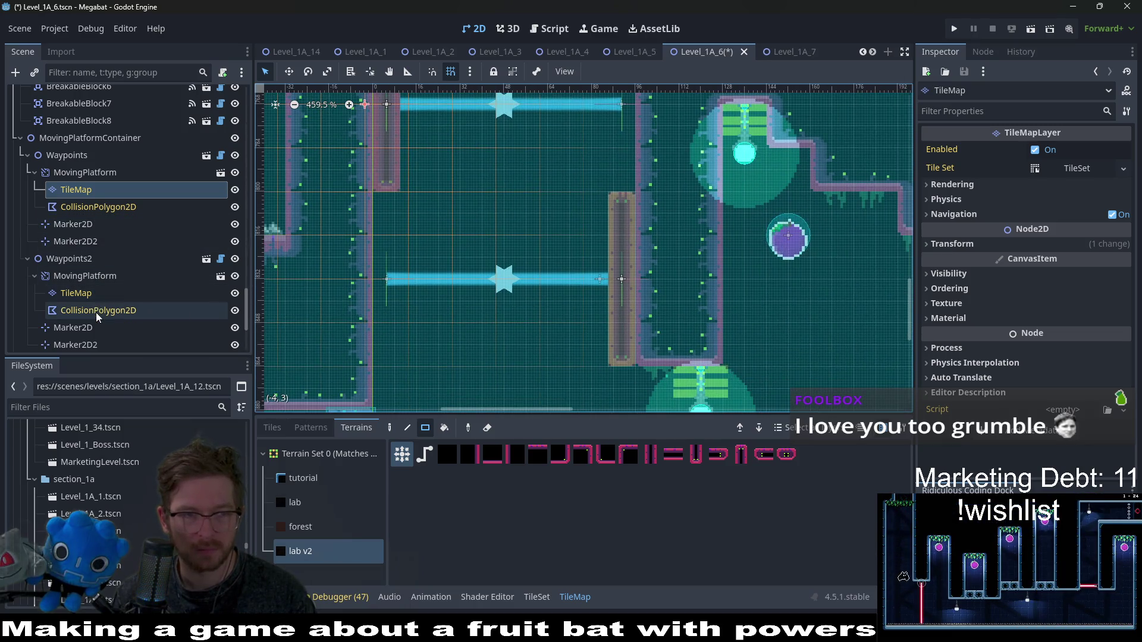
left_click(99, 310)
left_click(80, 294)
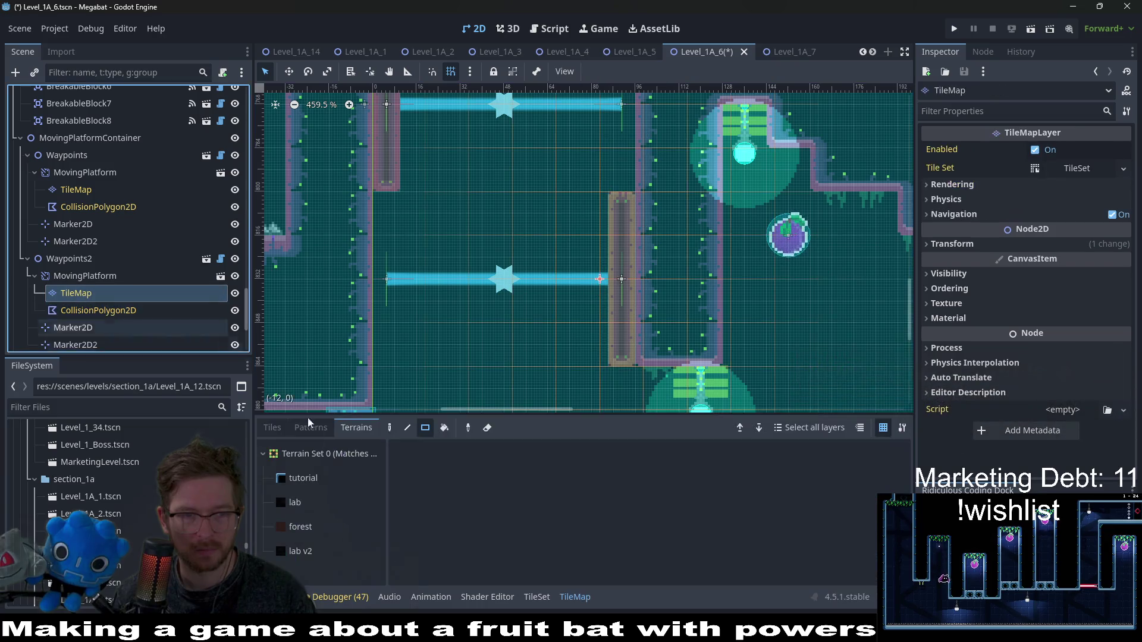
left_click(300, 551)
left_click_drag(622, 199, 619, 341)
key("ctrl+s")
- Pan over the neighbouring rooms to check them and save the scene again
scroll(626, 337, "down", 1)
scroll(628, 338, "down", 10)
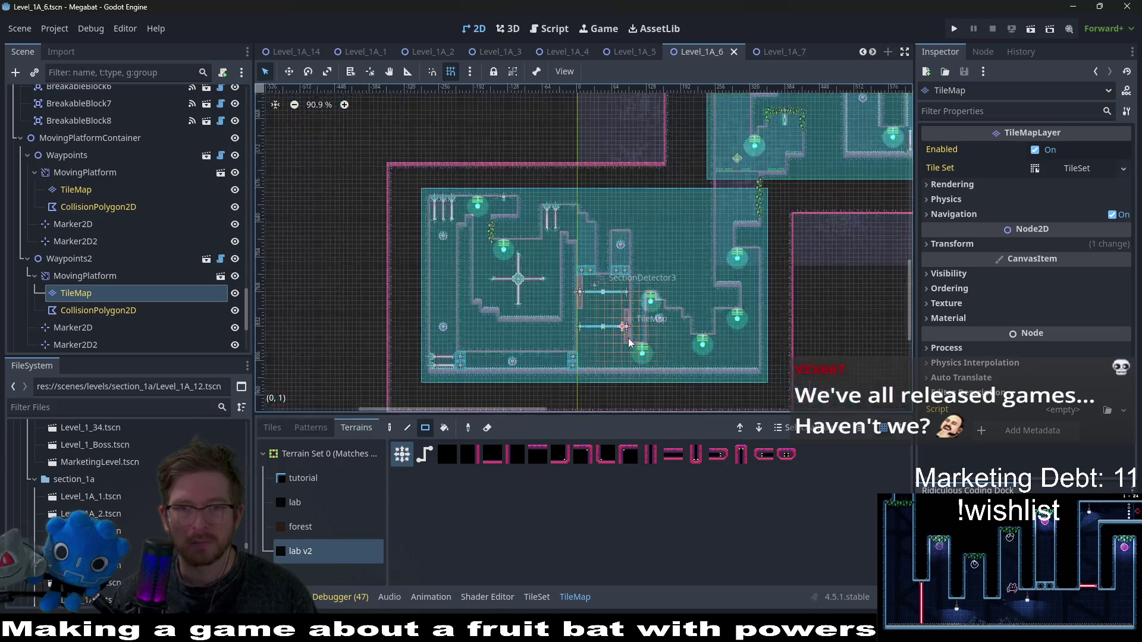
mouse_move(680, 252)
left_mouse_down()
mouse_move(607, 244)
mouse_move(581, 298)
mouse_move(713, 166)
left_mouse_up()
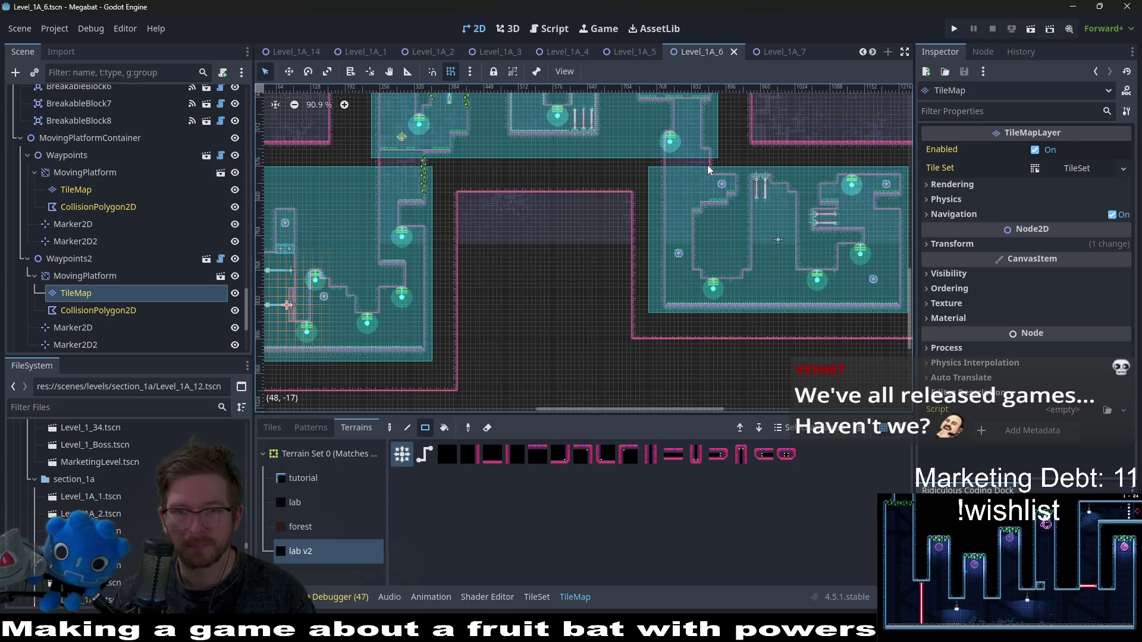
mouse_move(542, 133)
left_mouse_down()
mouse_move(645, 291)
mouse_move(803, 279)
left_mouse_up()
key("ctrl+s")
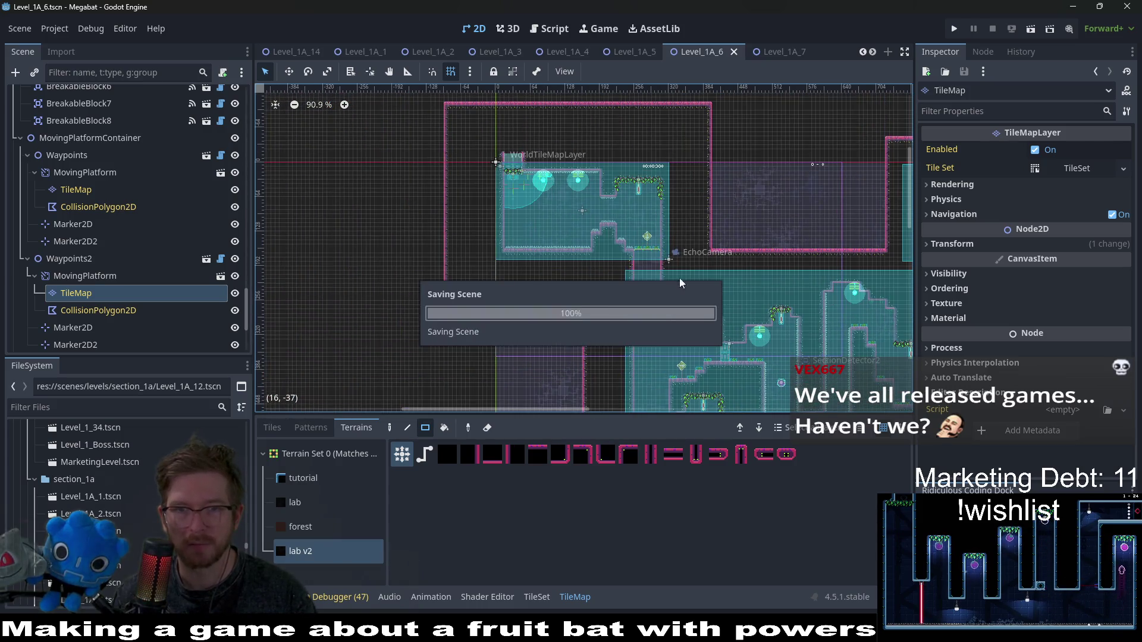
left_click(98, 72)
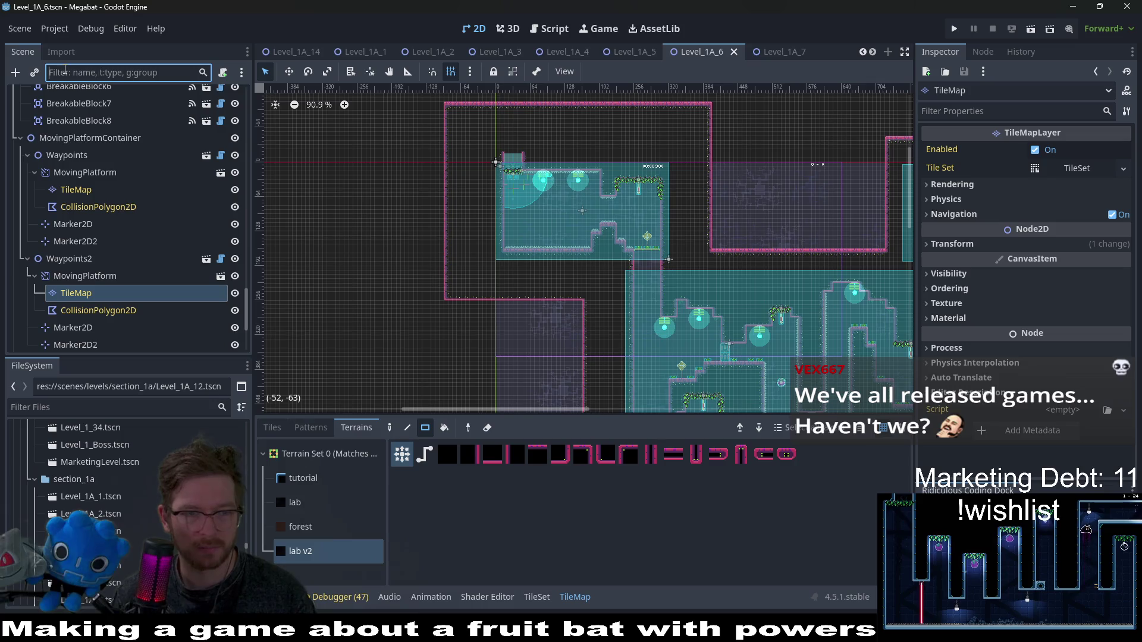
- Select OneWayTileMapLayer via the 'oneway' filter, pick the other one-way tile, and save Level_1A_6
type("oneway")
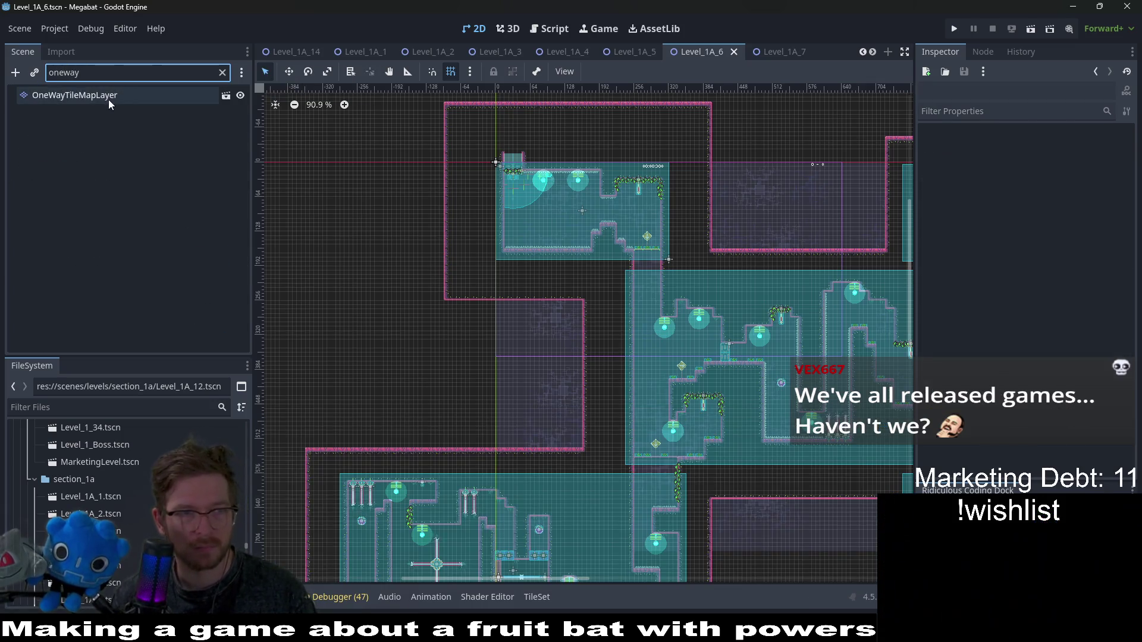
left_click(108, 97)
left_click(272, 427)
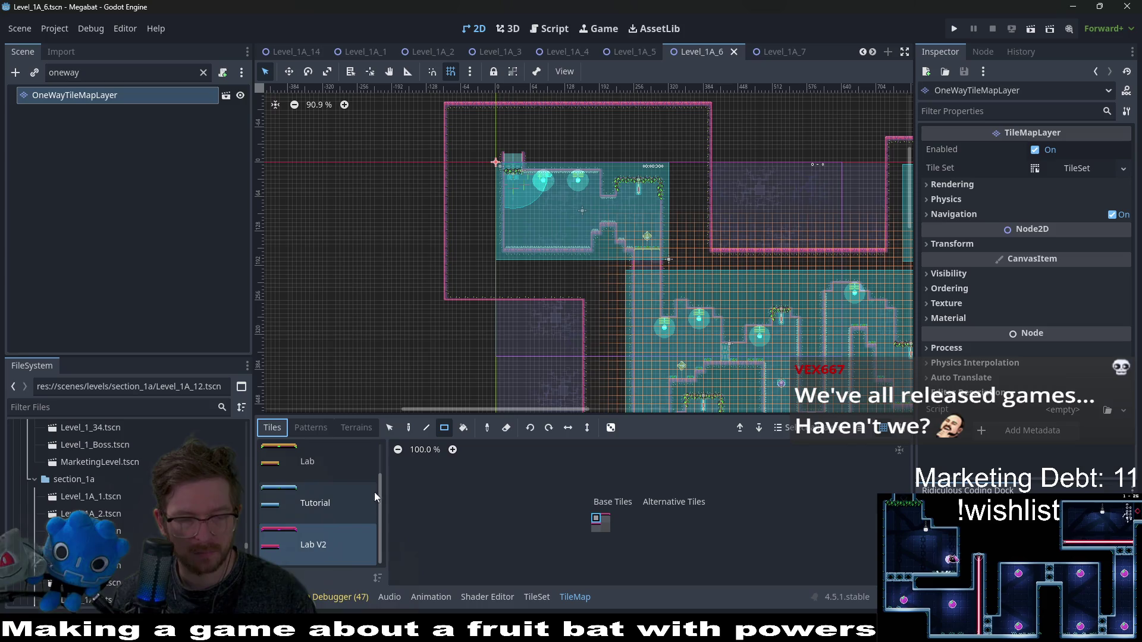
scroll(648, 241, "up", 10)
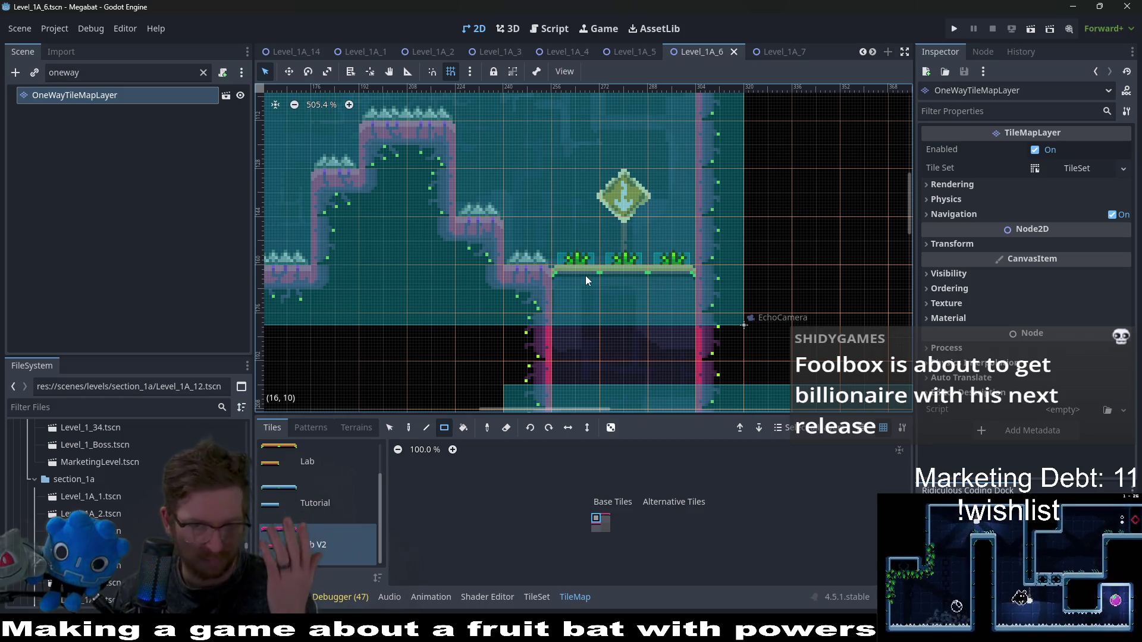
left_click(605, 519)
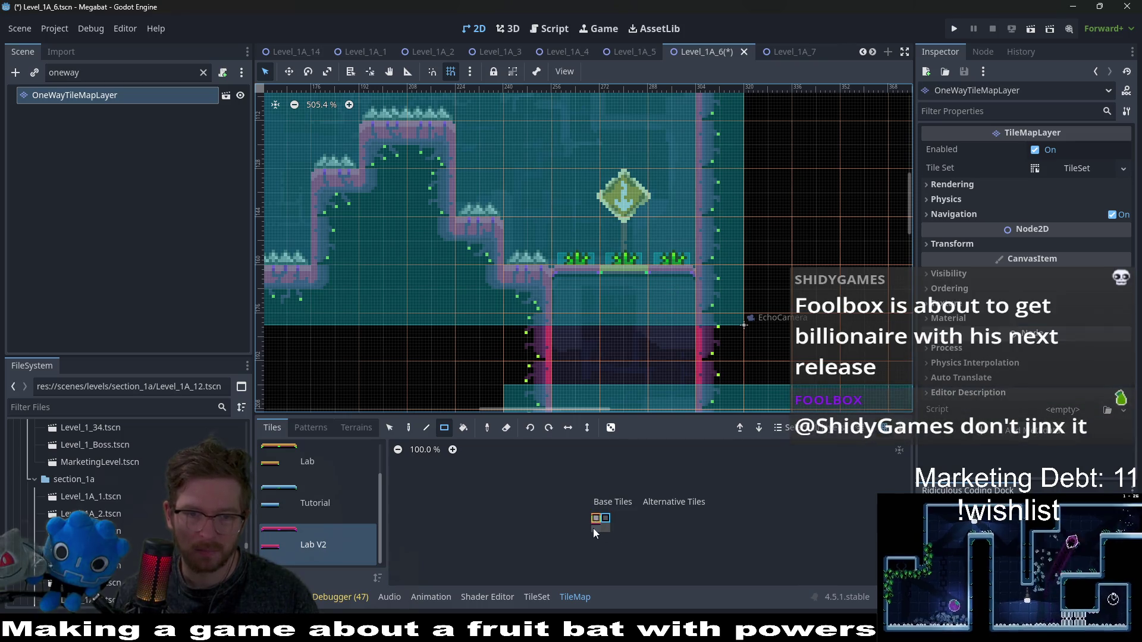
key("ctrl+s")
- Zoom out to review the rooms, then switch to the Level_1A_7 scene
scroll(633, 297, "down", 10)
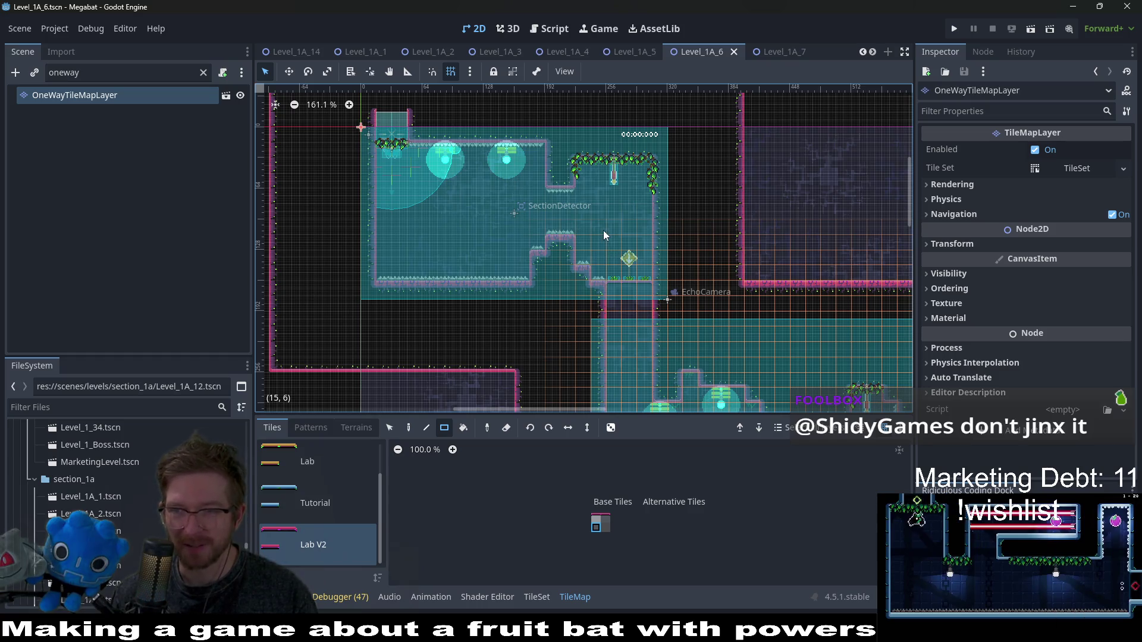
scroll(603, 230, "down", 5)
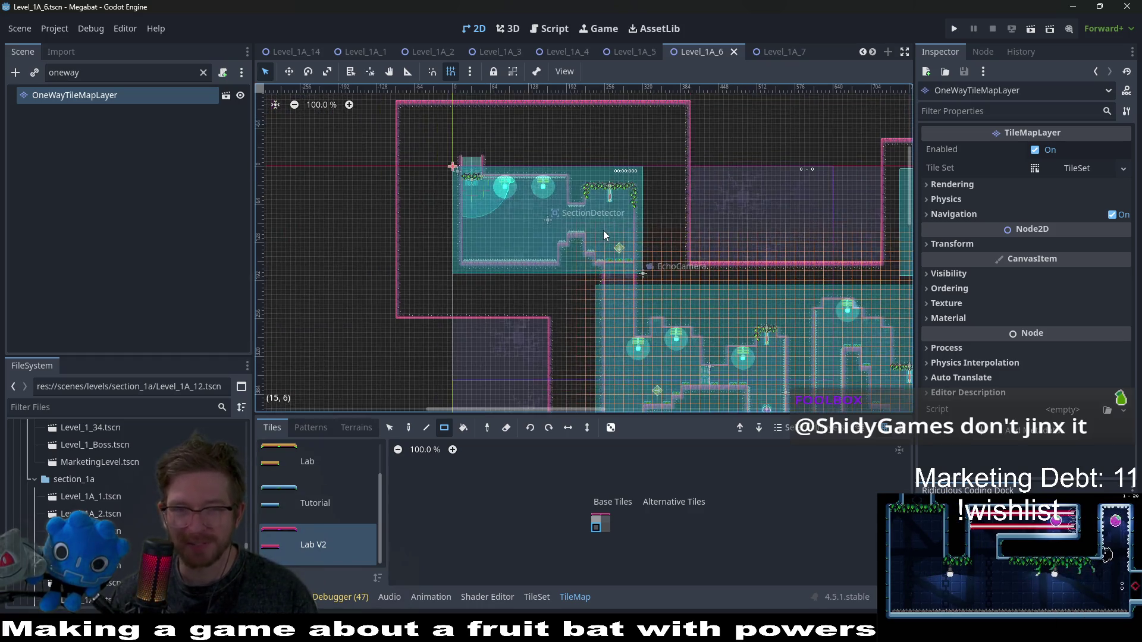
scroll(671, 285, "down", 3)
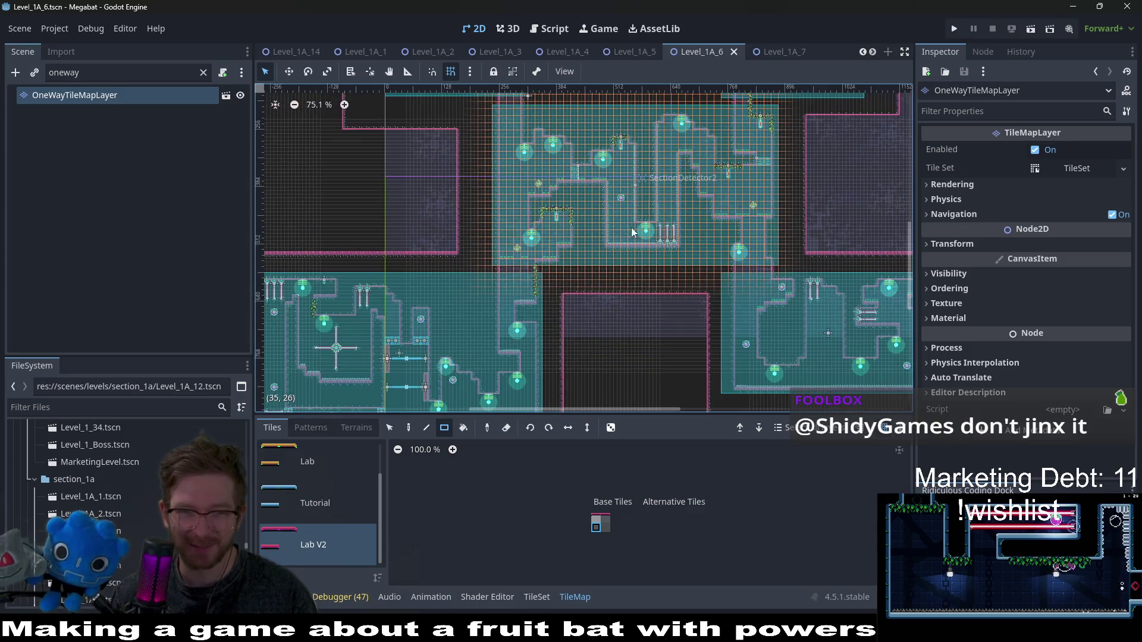
left_click(765, 51)
- Set Level_1A_7's BaseLevel Section to lab_a
scroll(595, 333, "left", 3)
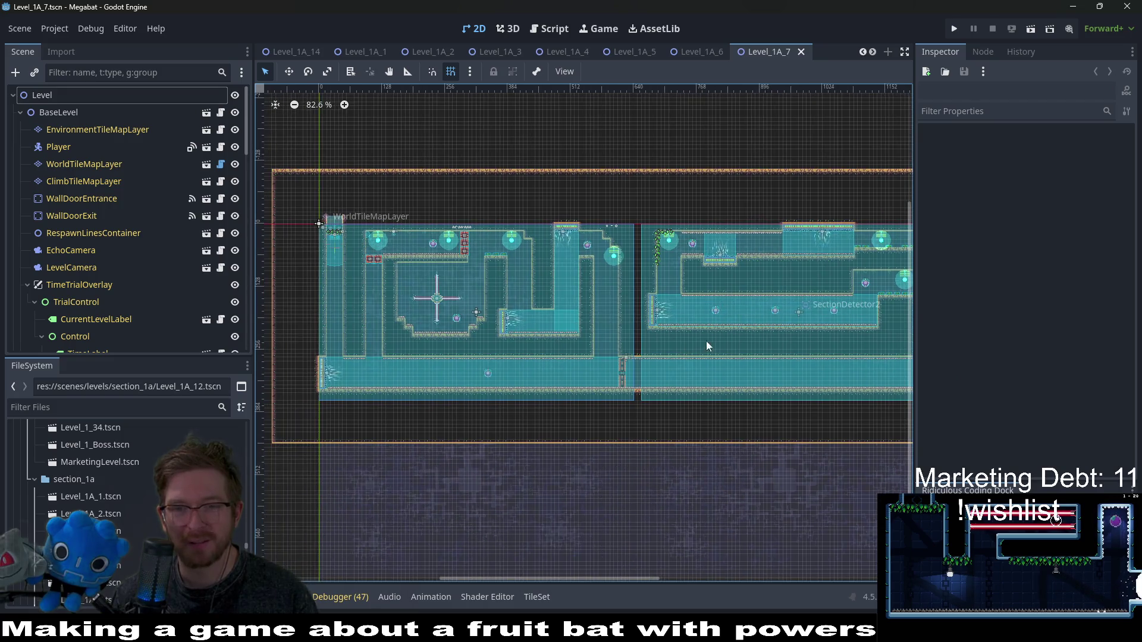
scroll(775, 355, "right", 3)
scroll(775, 355, "down", 1)
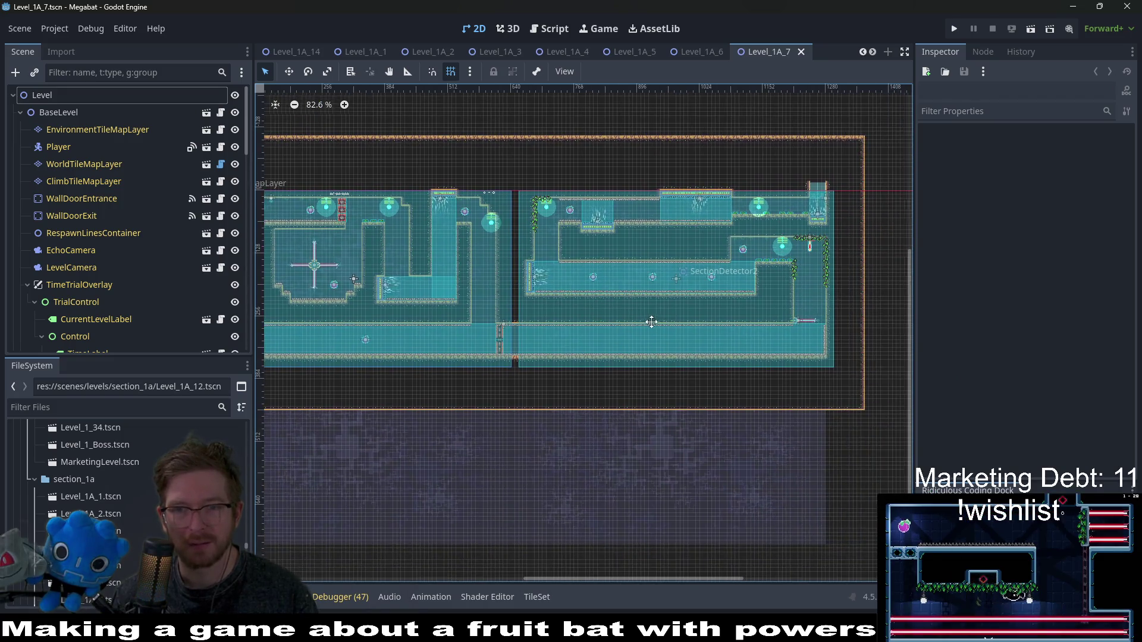
left_click(59, 113)
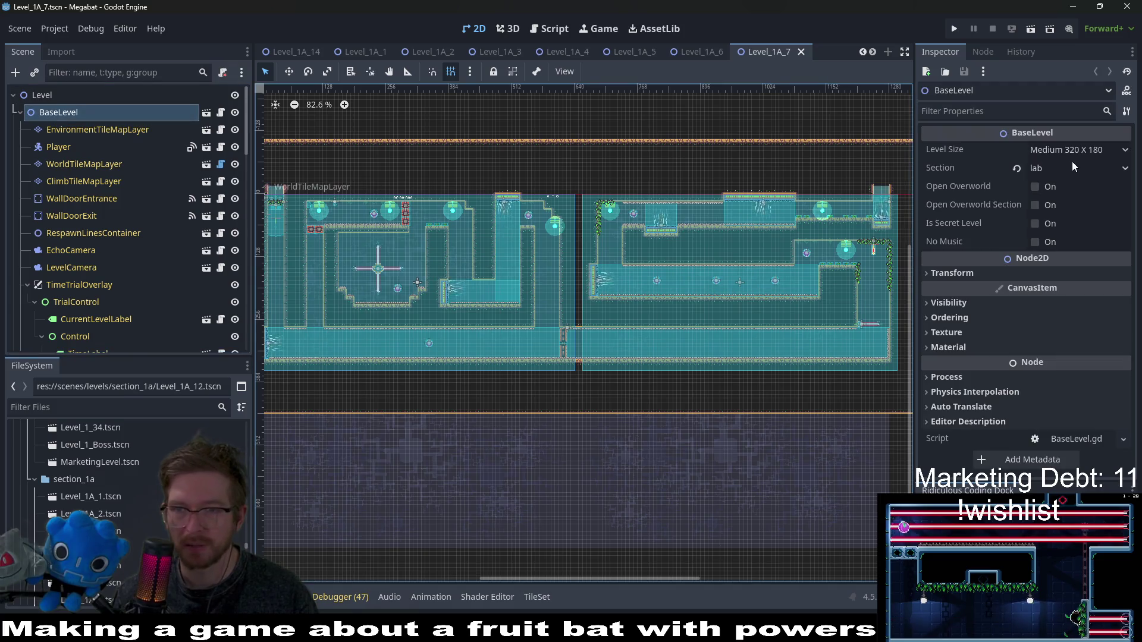
left_click(1059, 171)
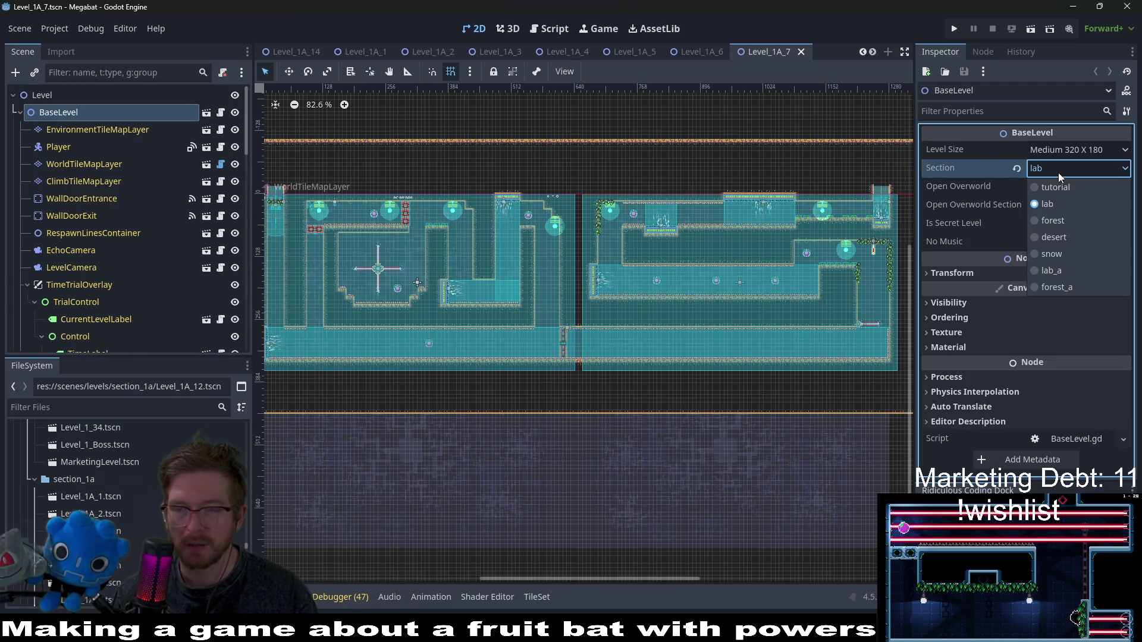
left_click(1068, 270)
- In Level_1A_6, set BaseLevel Section to lab_a and save
left_click(678, 54)
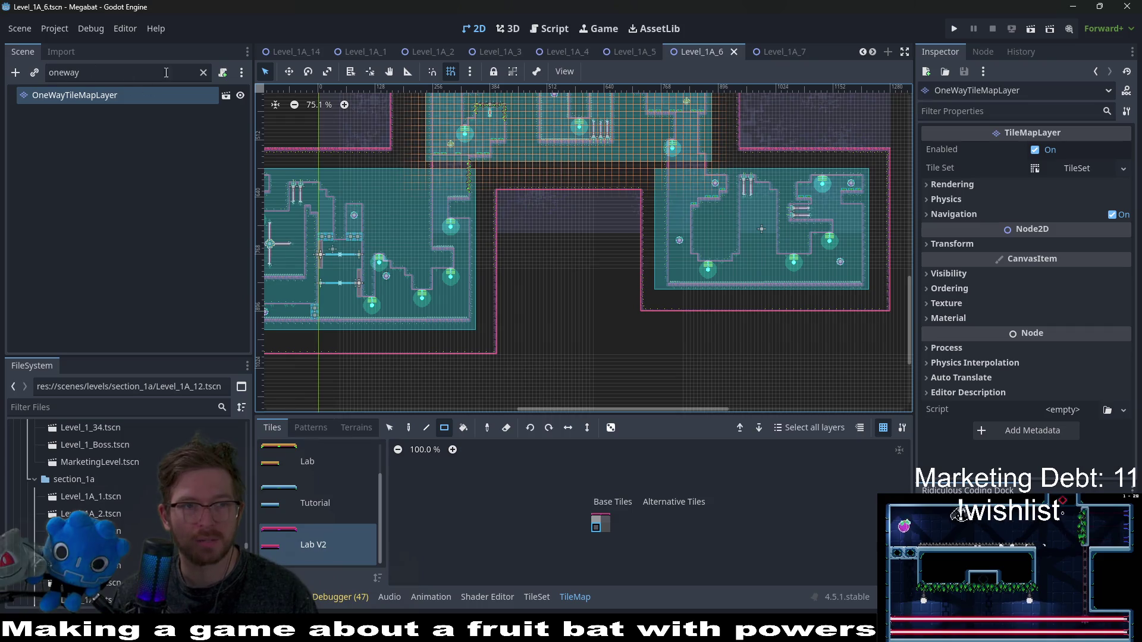
left_click(203, 73)
scroll(155, 148, "up", 10)
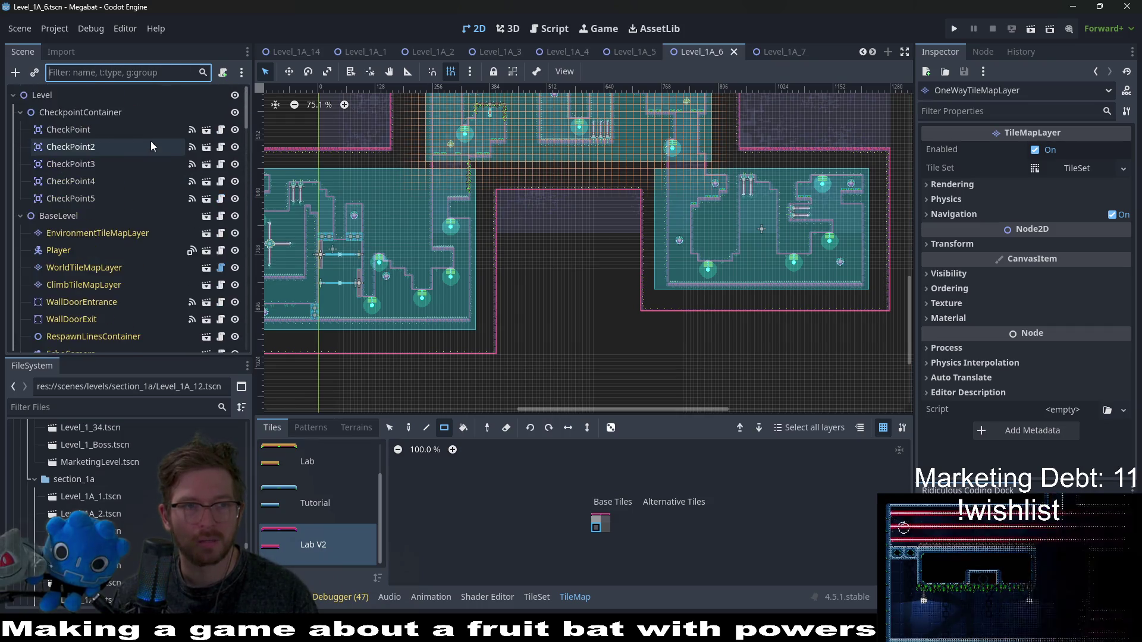
left_click(78, 217)
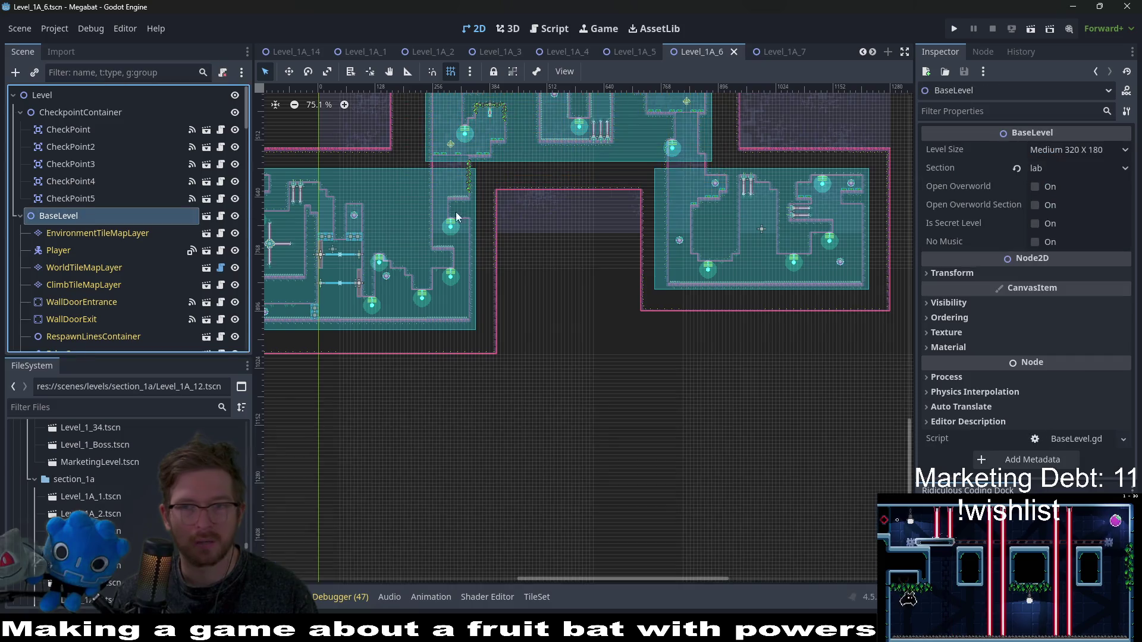
left_click(1073, 168)
left_click(1064, 270)
key("ctrl+s")
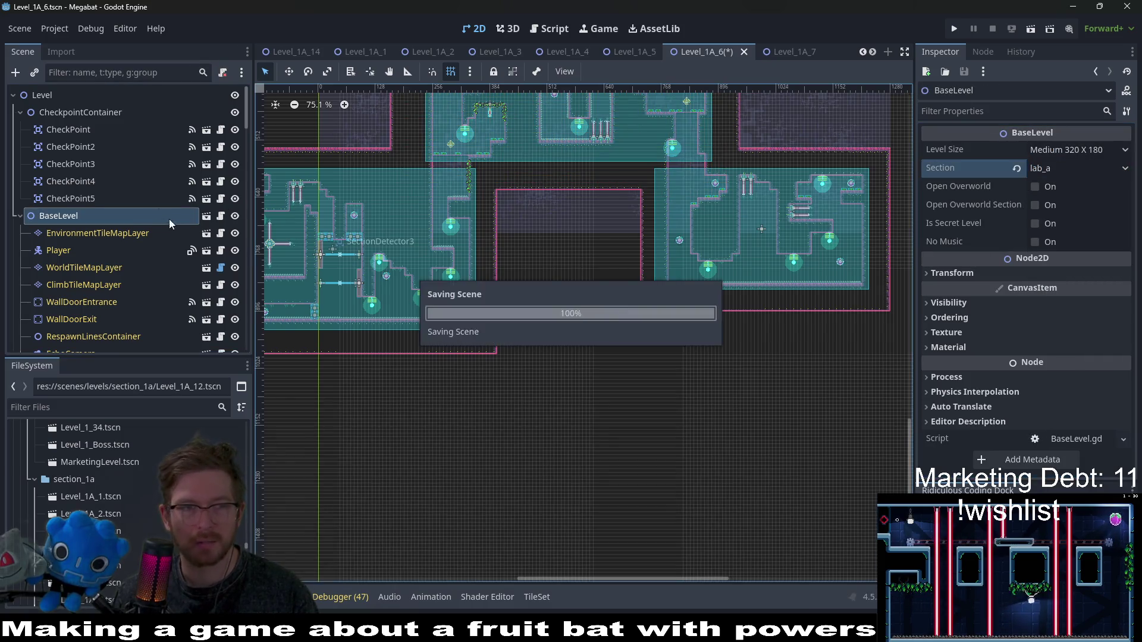
- Set Level_1A_5's BaseLevel Section to lab_a, save, and return to Level_1A_7
left_click(629, 52)
left_click(62, 114)
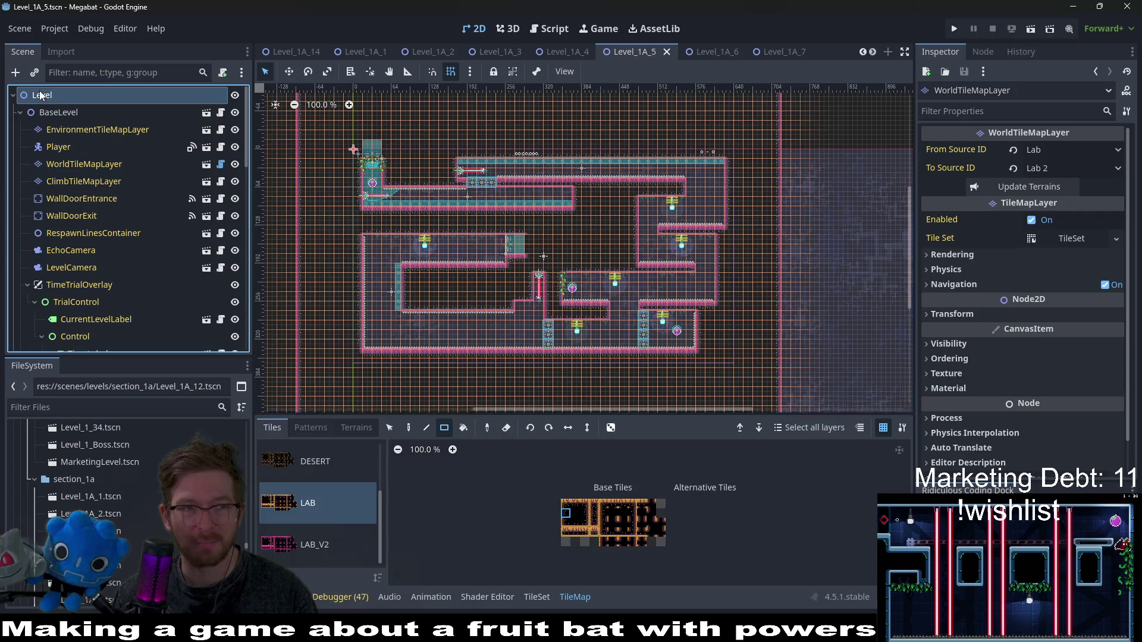
left_click(1079, 168)
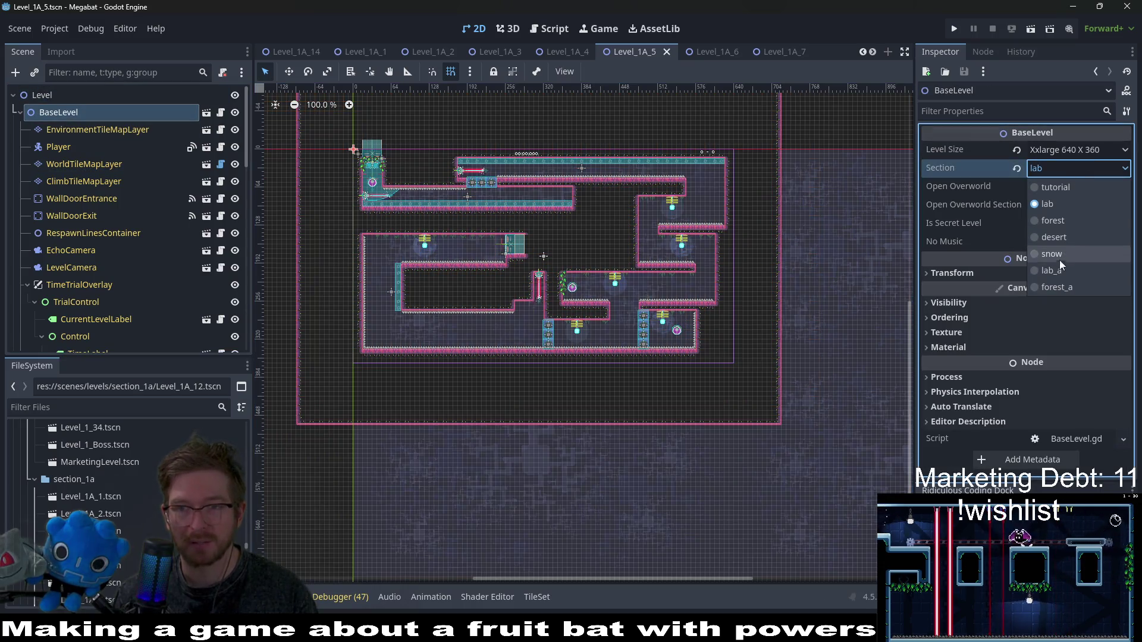
left_click(1061, 269)
key("ctrl+s")
left_click(563, 52)
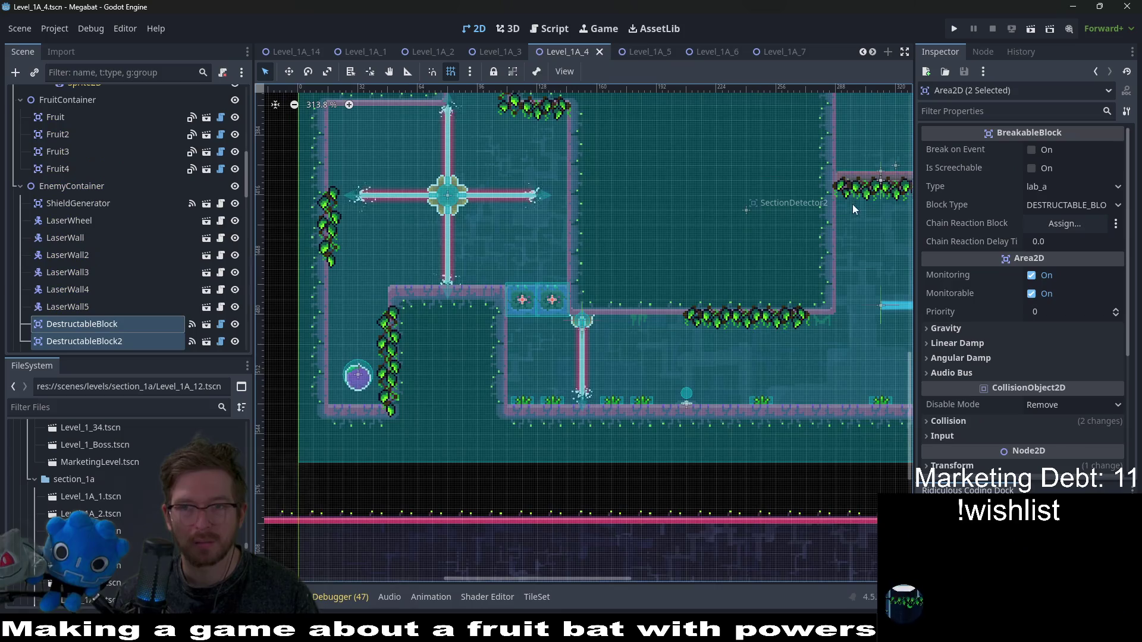
left_click(779, 52)
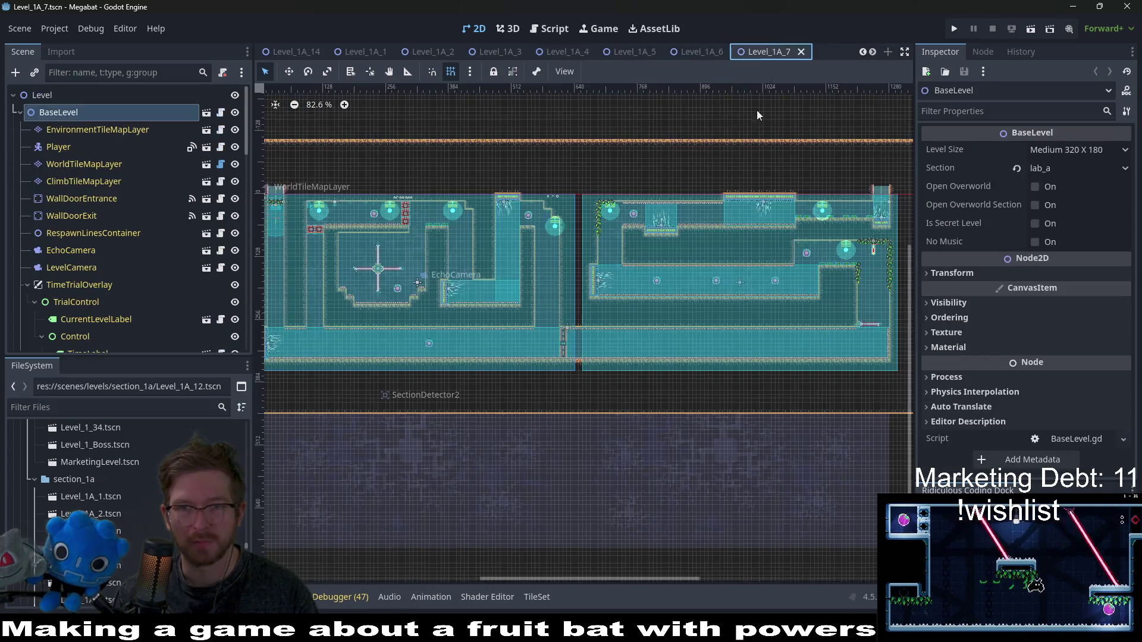
- Switch to Level_1A_9 and set its BaseLevel Section to lab_a
key("ctrl+Tab")
key("ctrl+Tab")
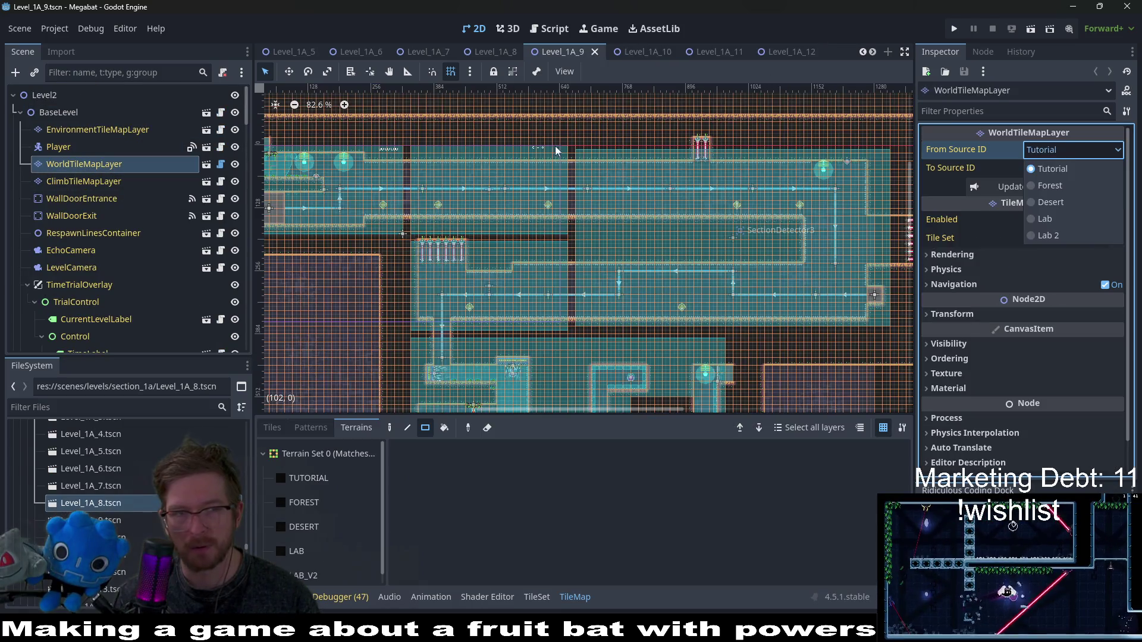
left_click(1064, 164)
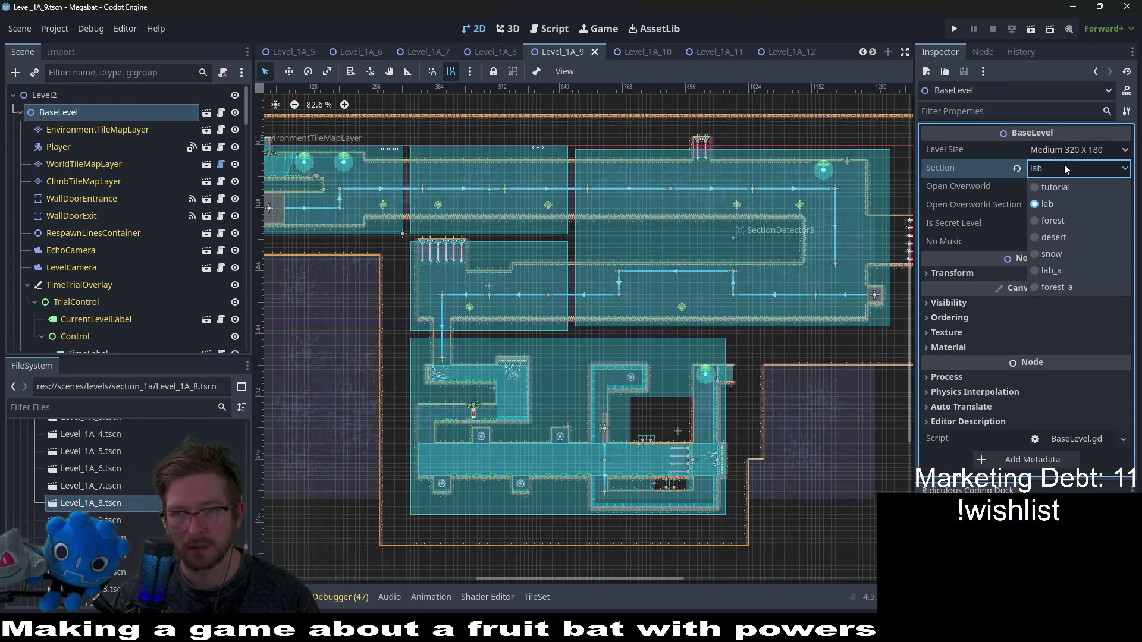
left_click(1039, 270)
- Set WorldTileMapLayer to convert From Source Lab To Source Lab 2, and save
left_click(78, 130)
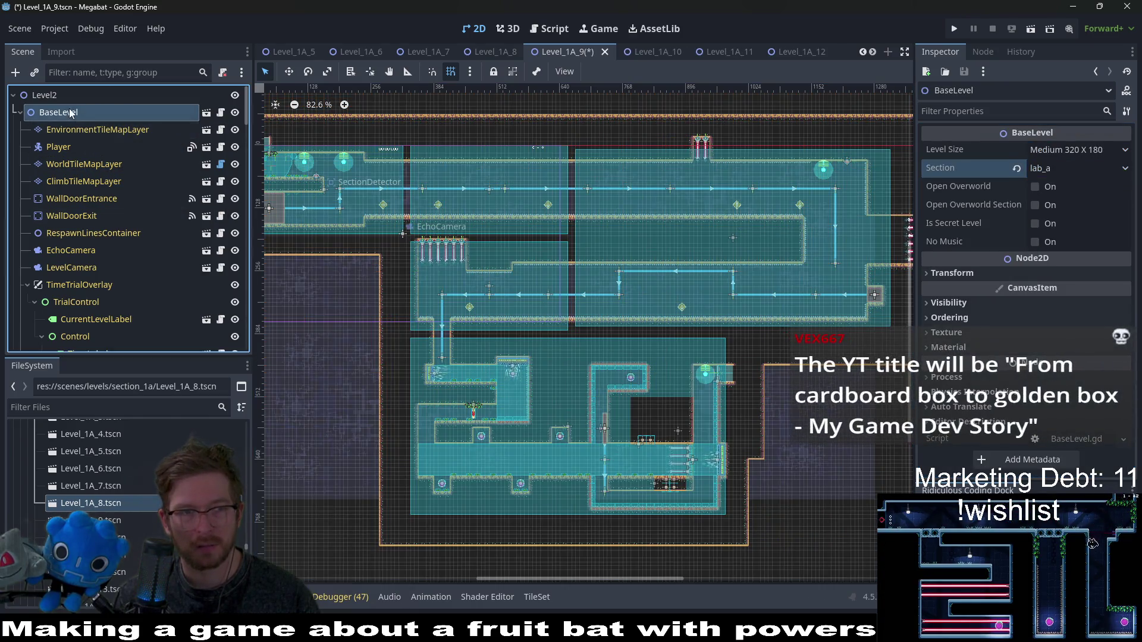
key("Down")
key("Down")
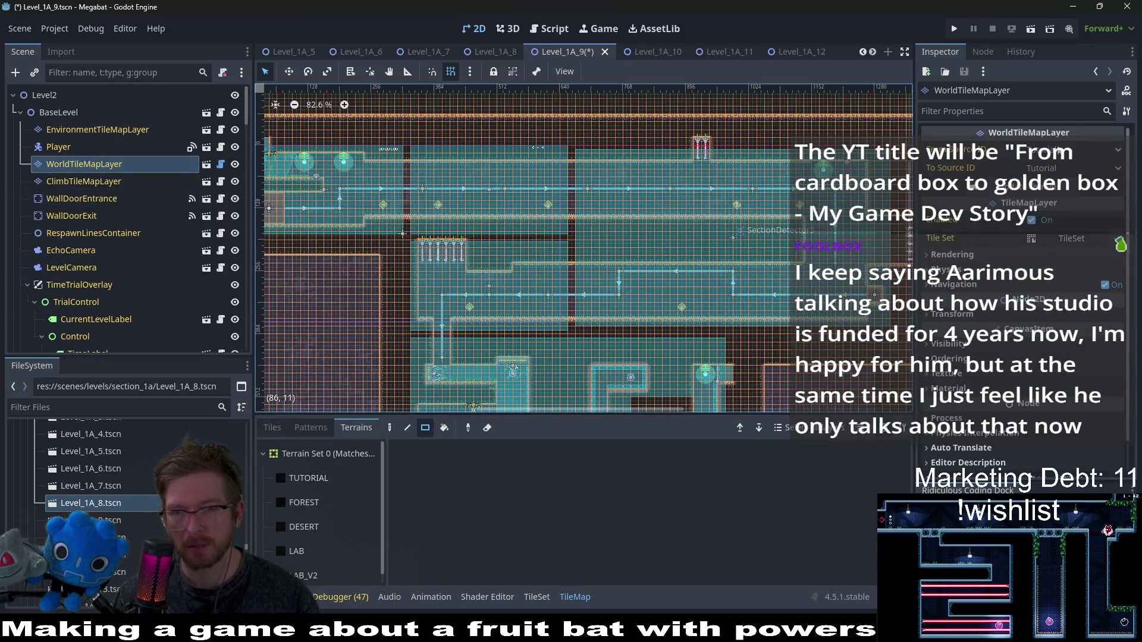
left_click(1070, 149)
left_click(1059, 220)
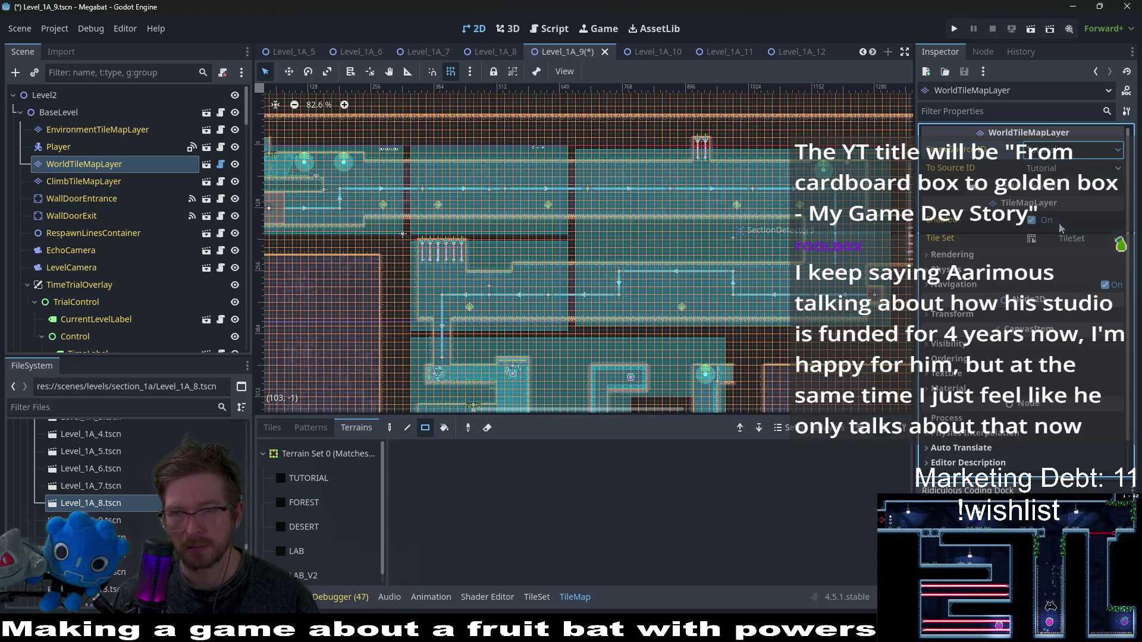
left_click(1070, 169)
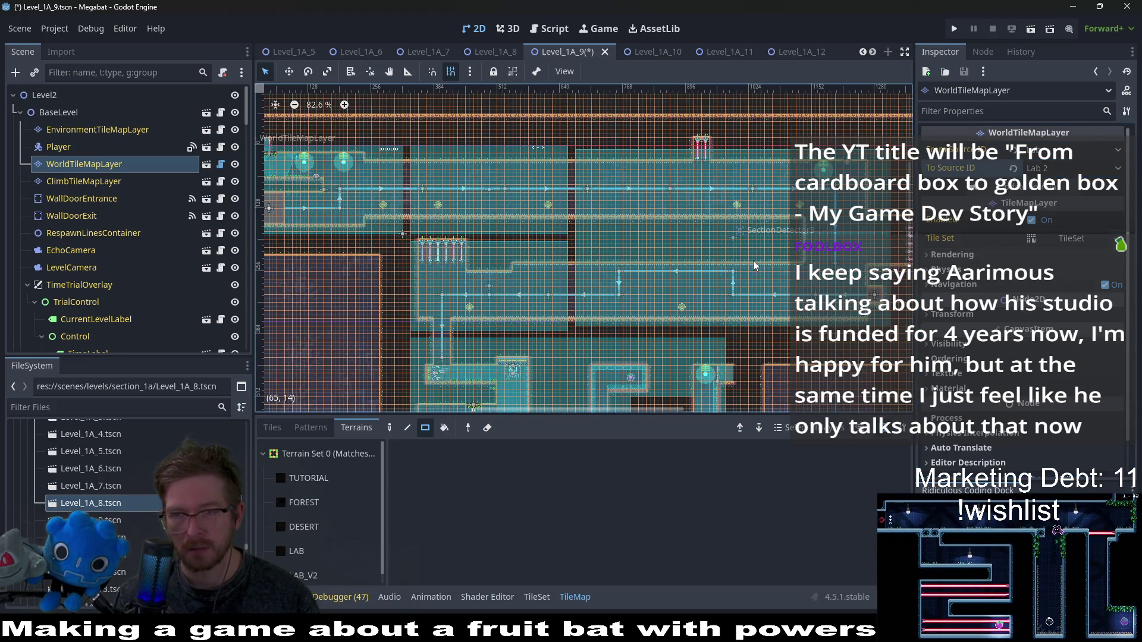
key("ctrl+s")
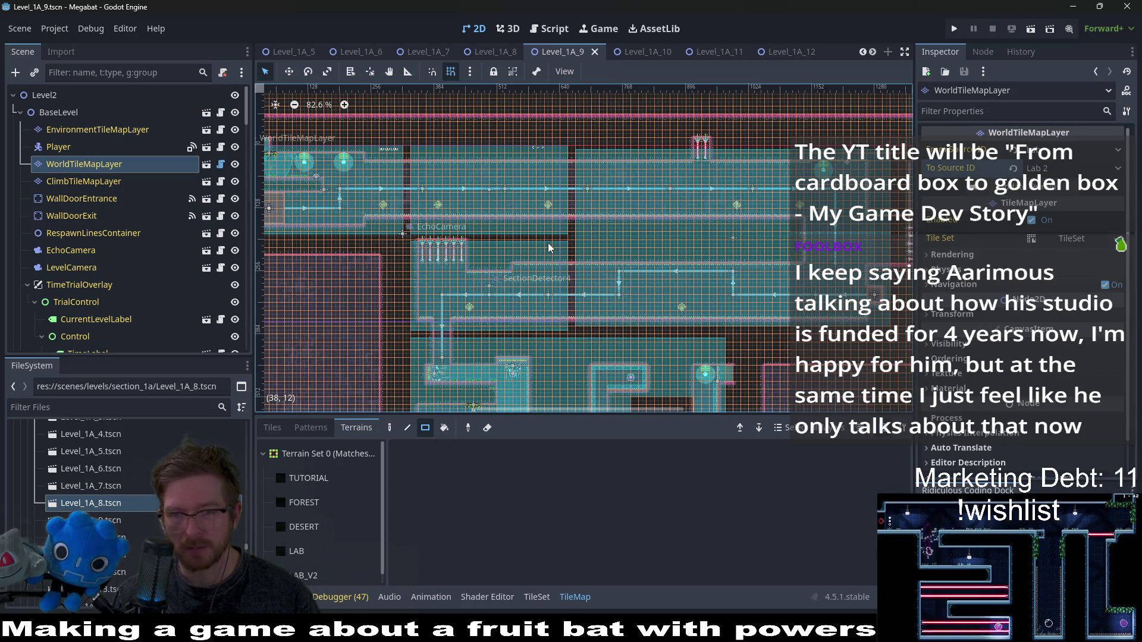
scroll(666, 307, "up", 4)
left_click_drag(666, 307, 313, 225)
- Filter the scene tree for 'fa' and select the FalseTileMapLayer node
scroll(115, 187, "down", 10)
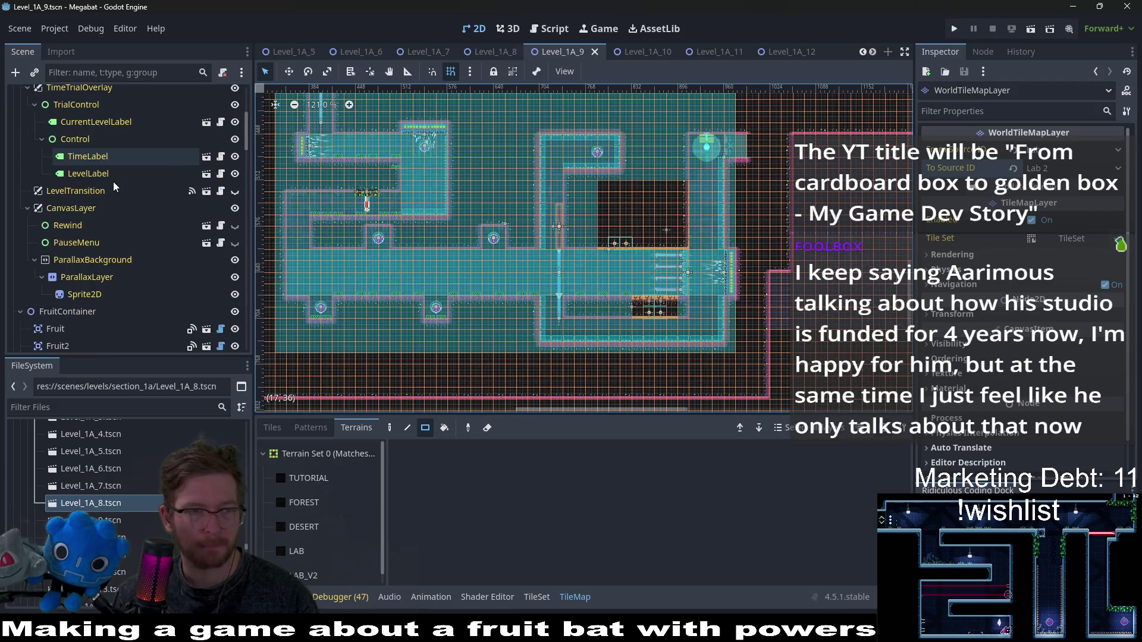
scroll(115, 187, "down", 3)
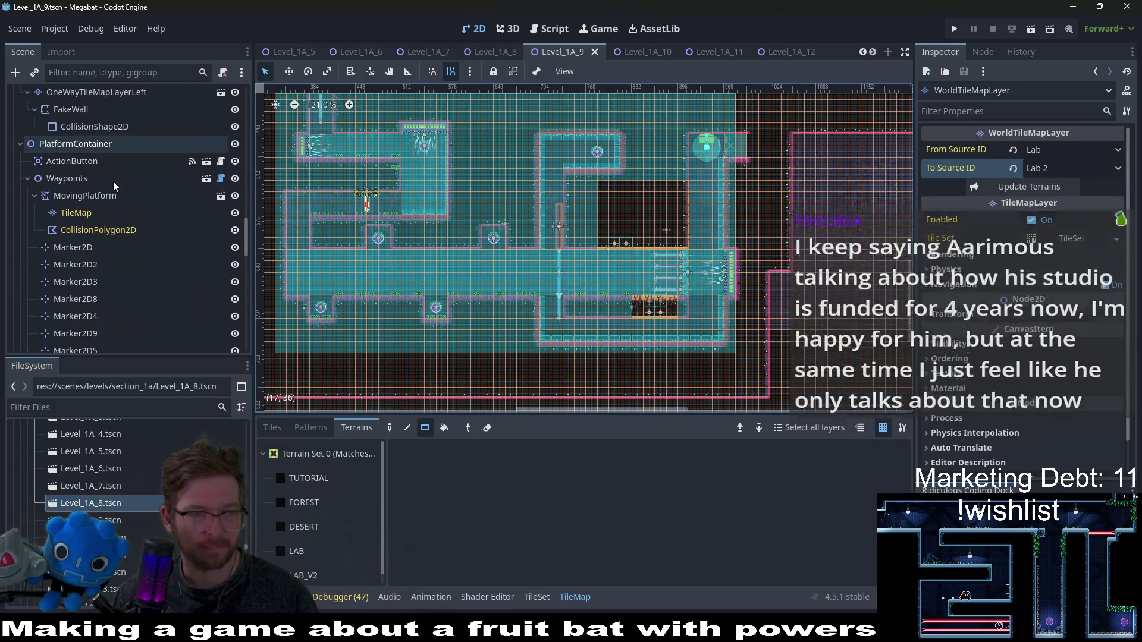
left_click(105, 72)
type("fa")
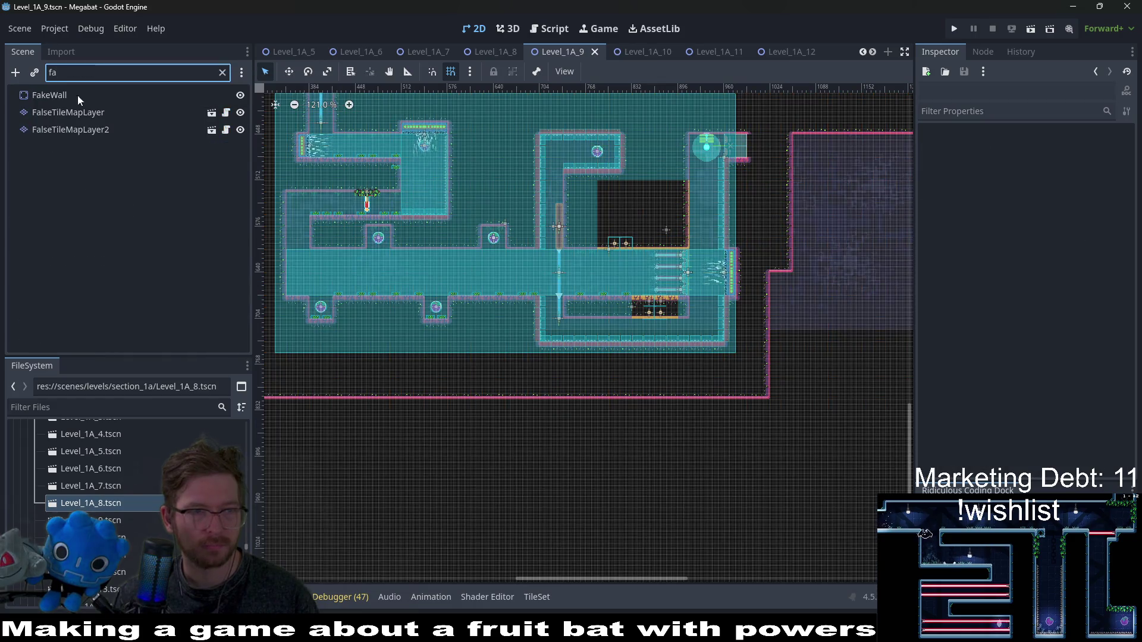
left_click(68, 113)
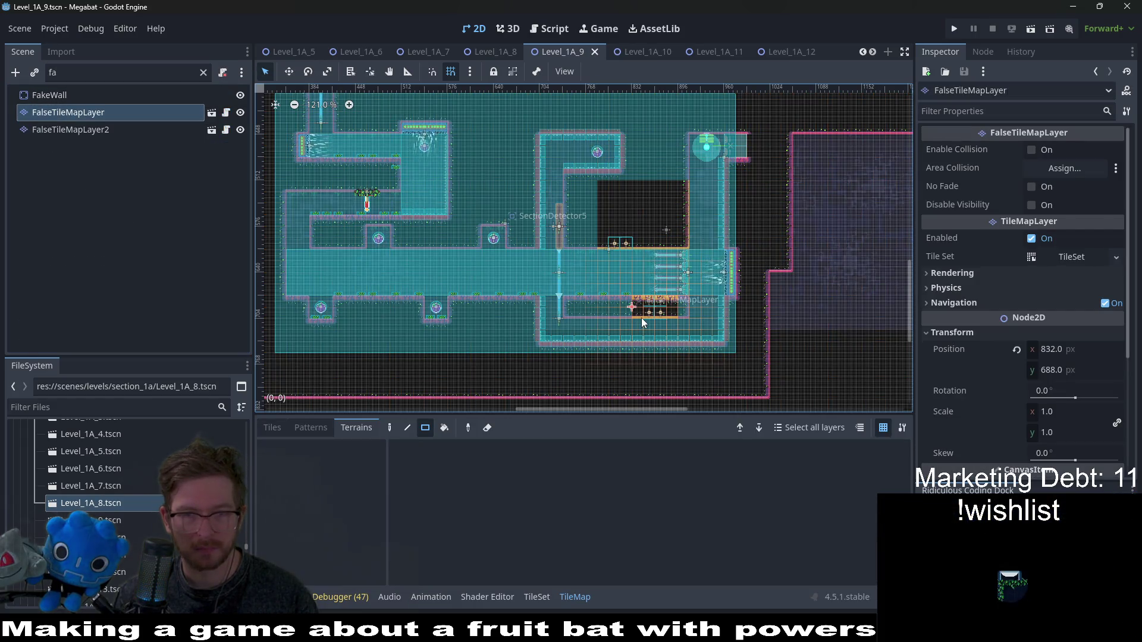
left_click(109, 129)
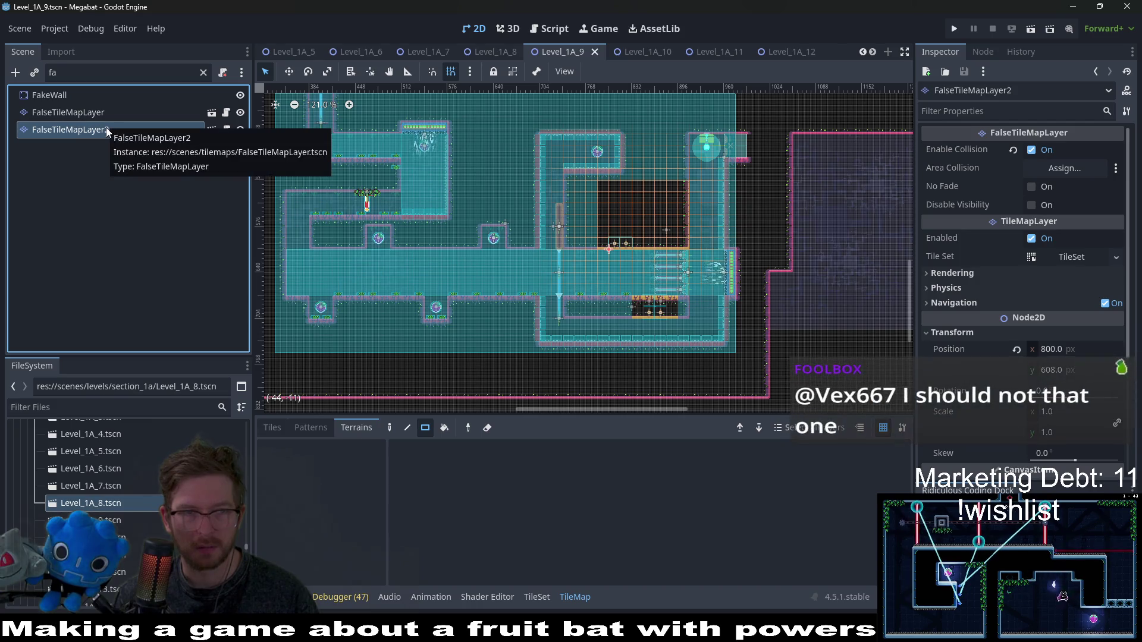
left_click(91, 117)
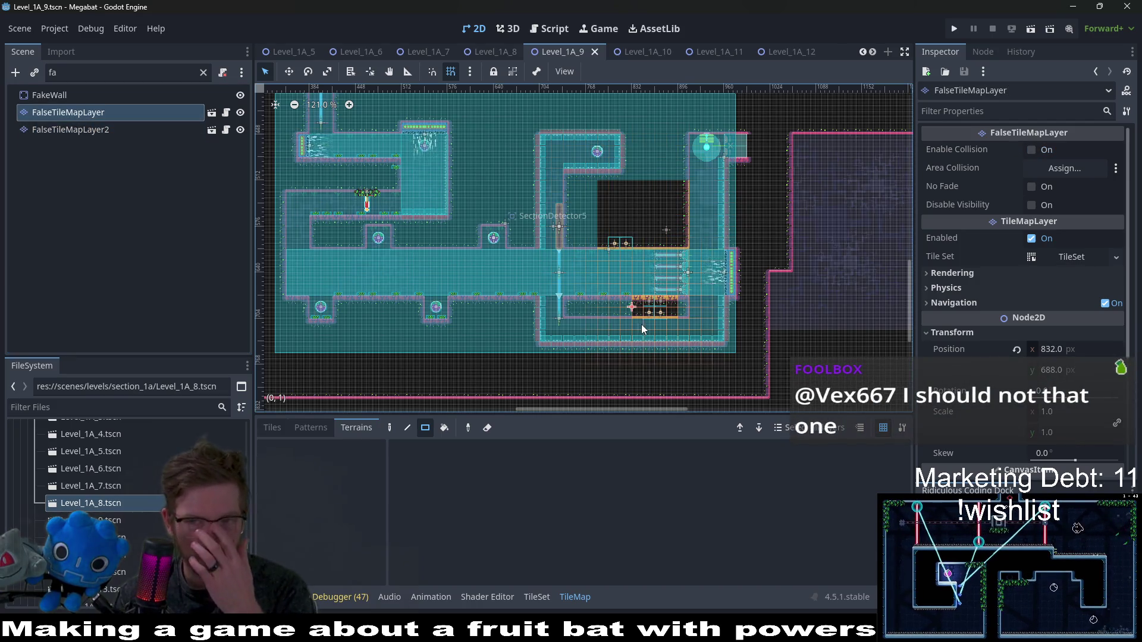
- Repaint FalseTileMapLayer's orange strip and bottom row with pink falst_lab_v2 tiles, keeping the coins
left_click(273, 428)
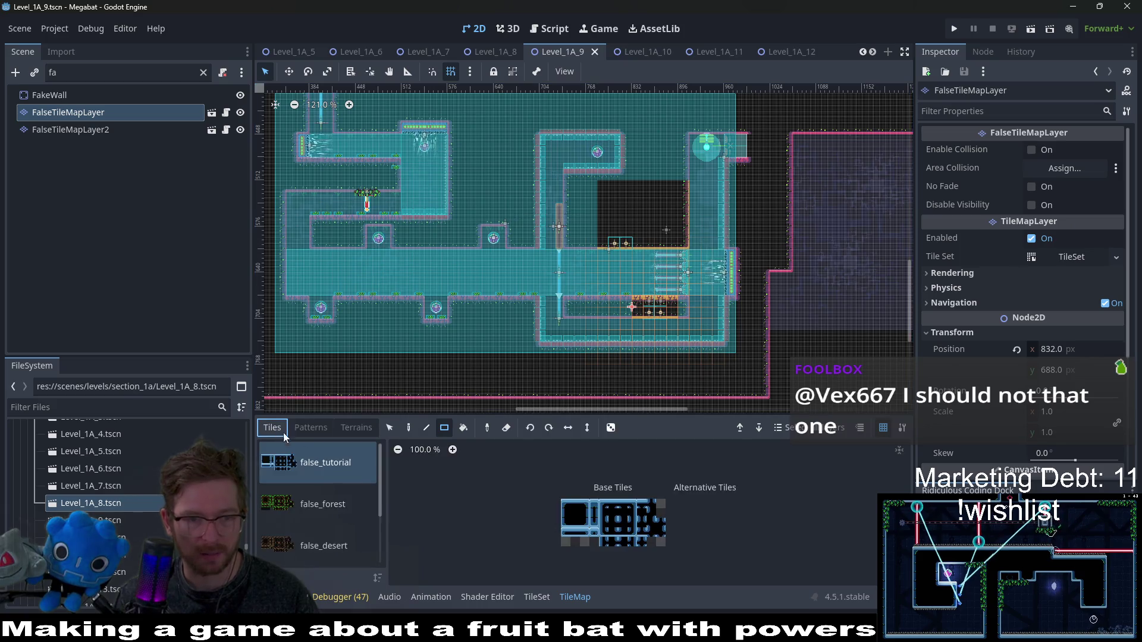
scroll(685, 302, "up", 4)
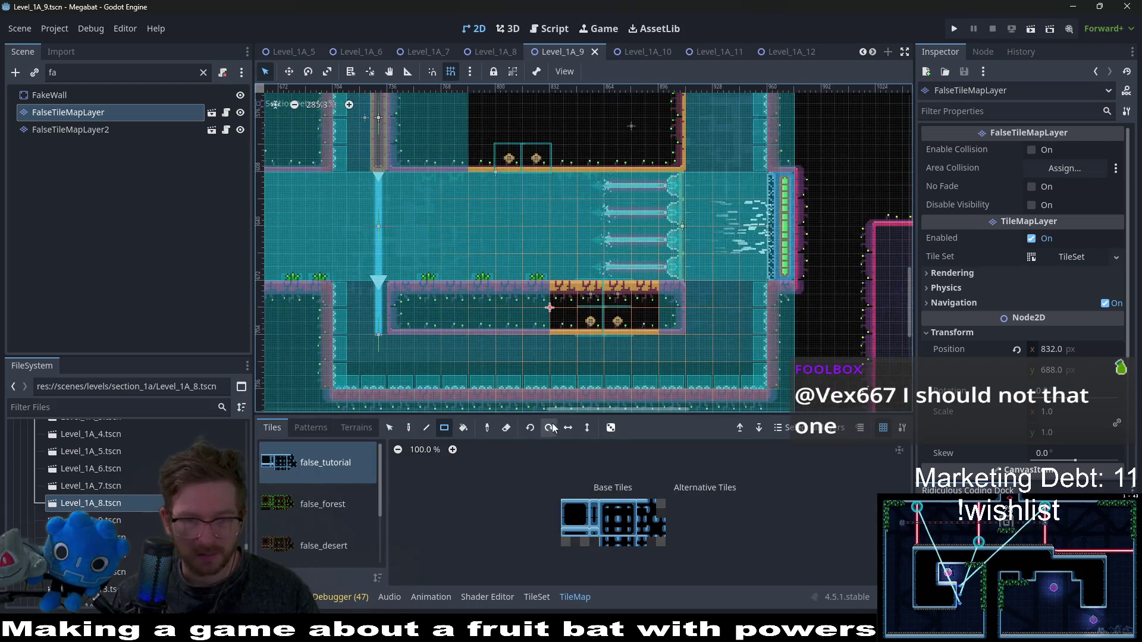
scroll(328, 512, "down", 3)
left_click(315, 538)
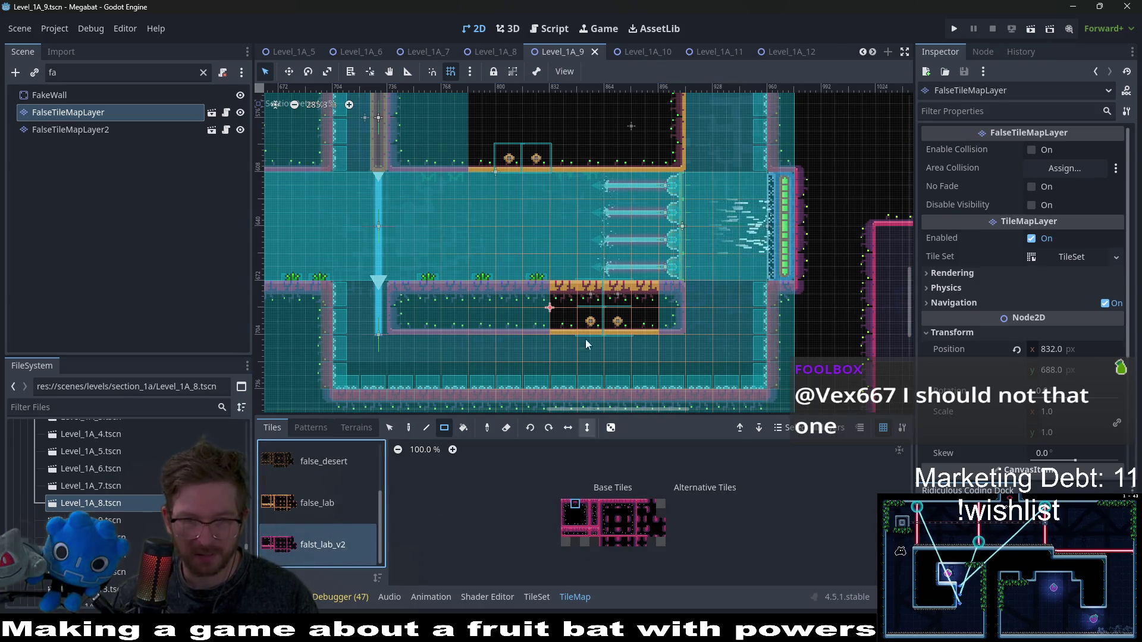
left_click_drag(633, 292, 634, 292)
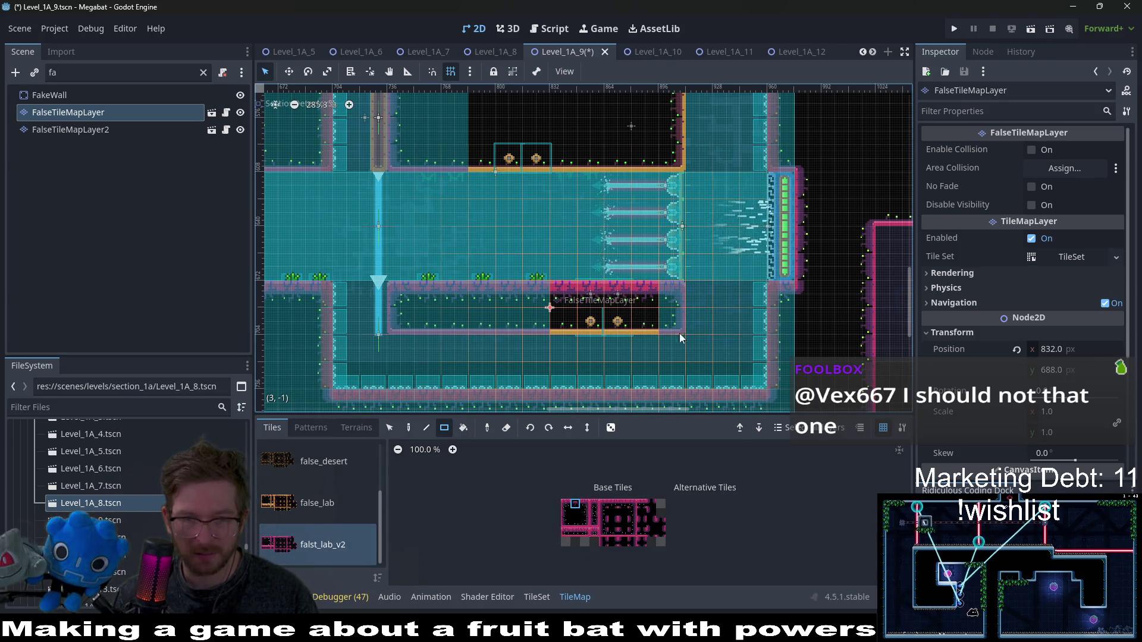
left_click(574, 525)
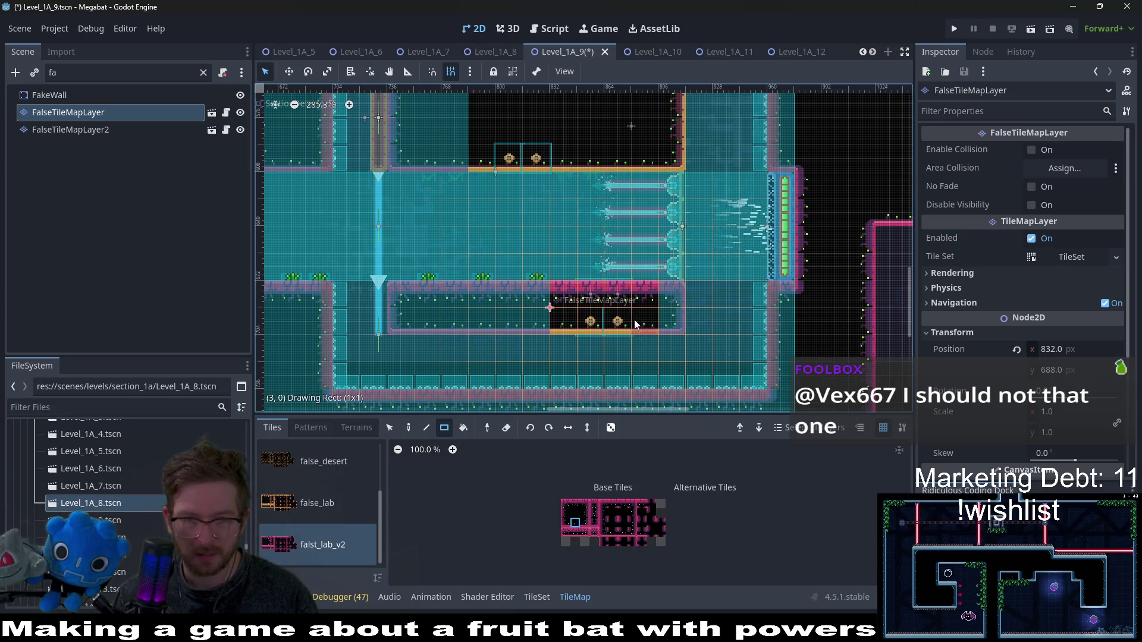
left_click_drag(635, 324, 570, 319)
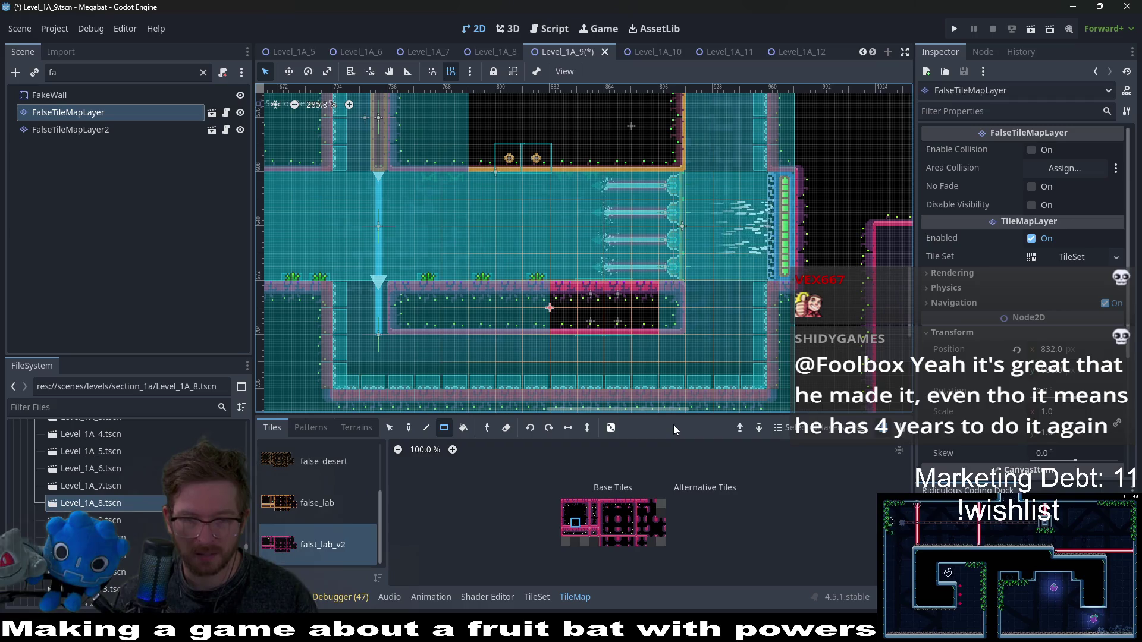
left_click_drag(587, 316, 618, 318)
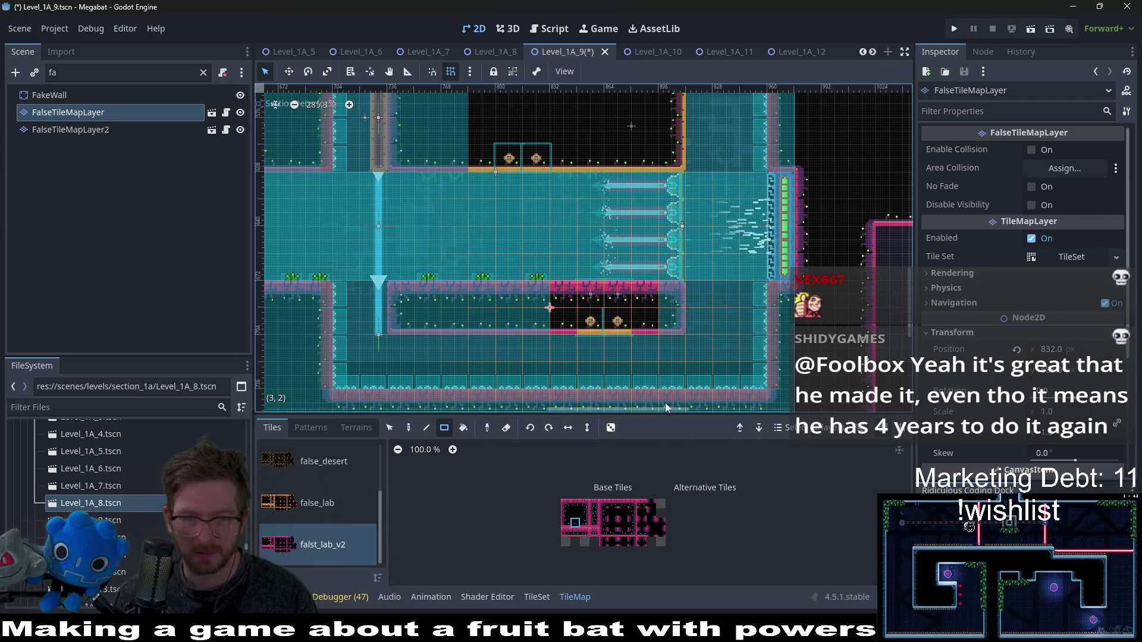
- Repaint FalseTileMapLayer2's false-wall row with falst_lab_v2 tiles and fill above it with dark tiles
left_click(83, 73)
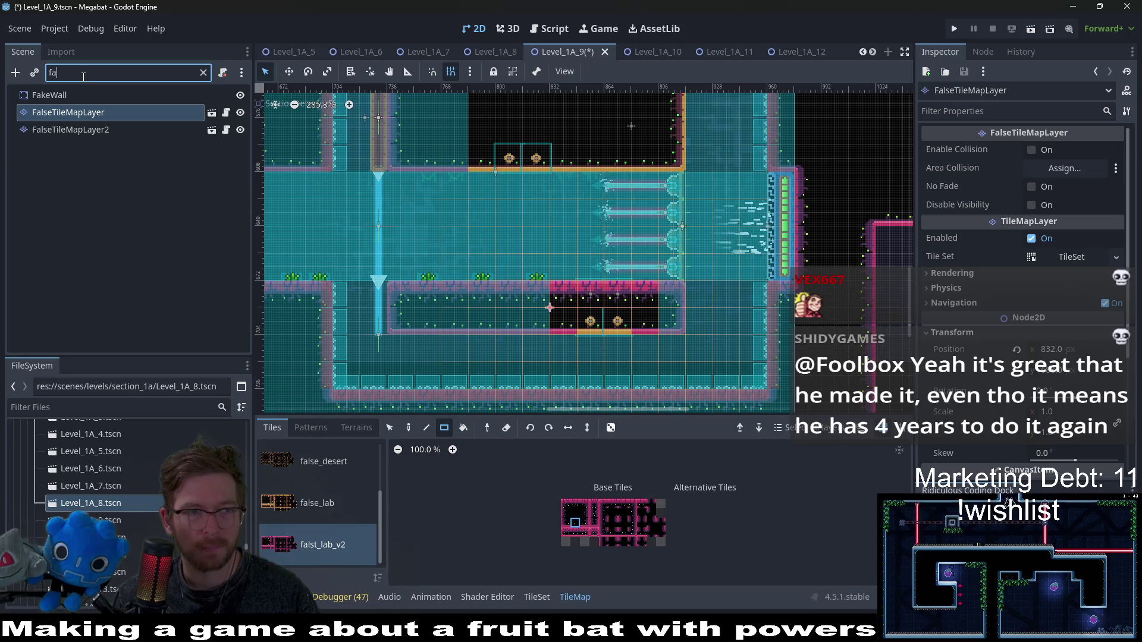
left_click(89, 131)
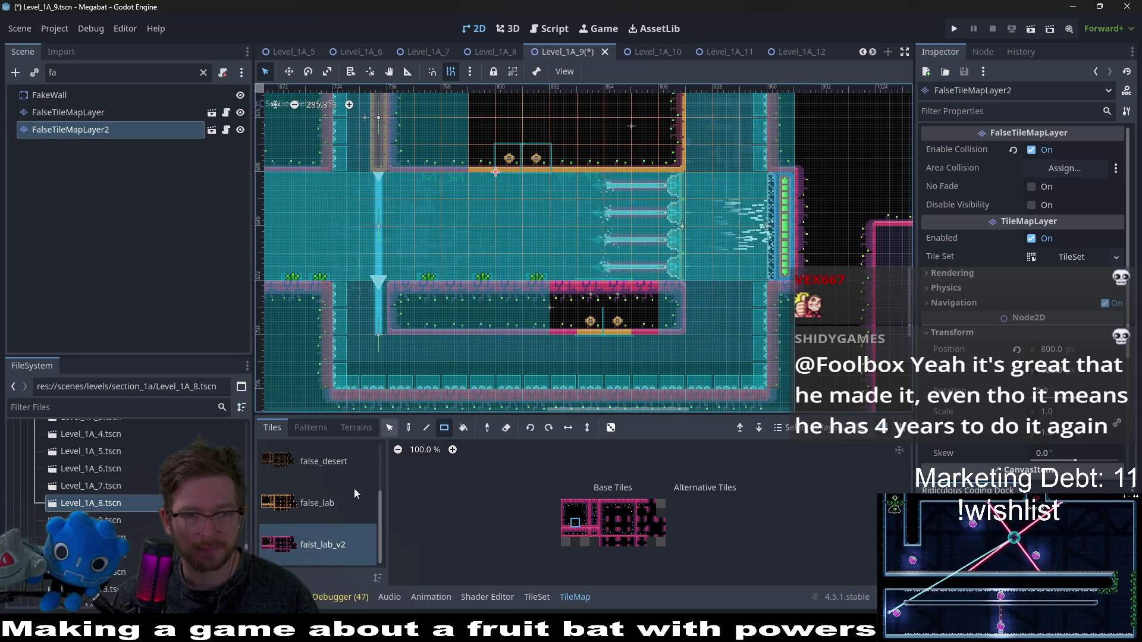
left_click(294, 549)
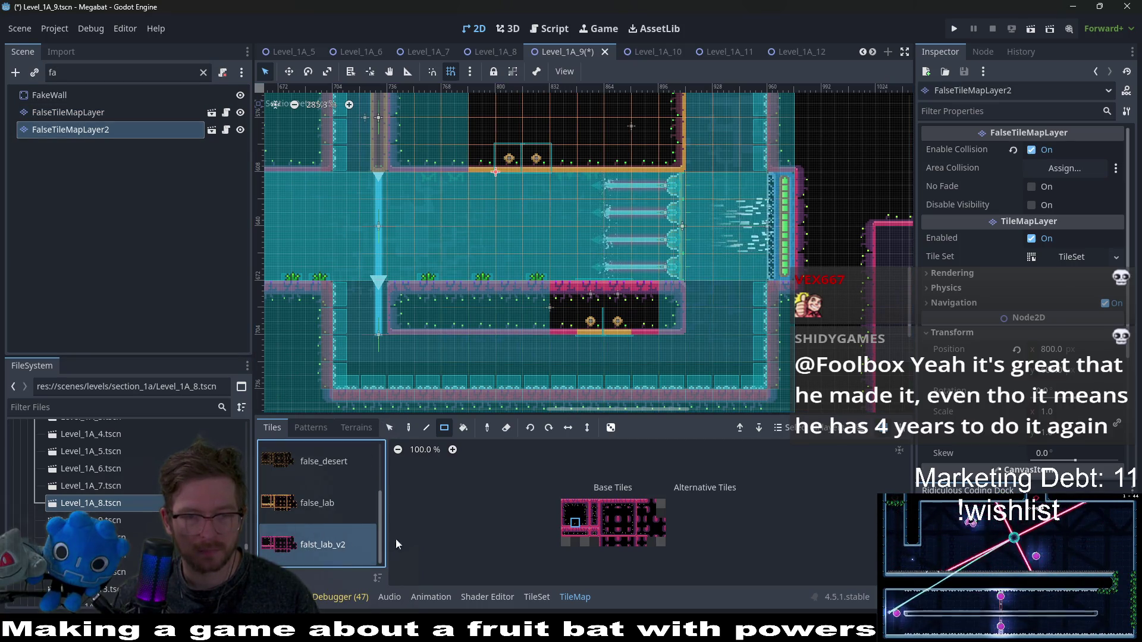
left_click_drag(535, 182, 498, 364)
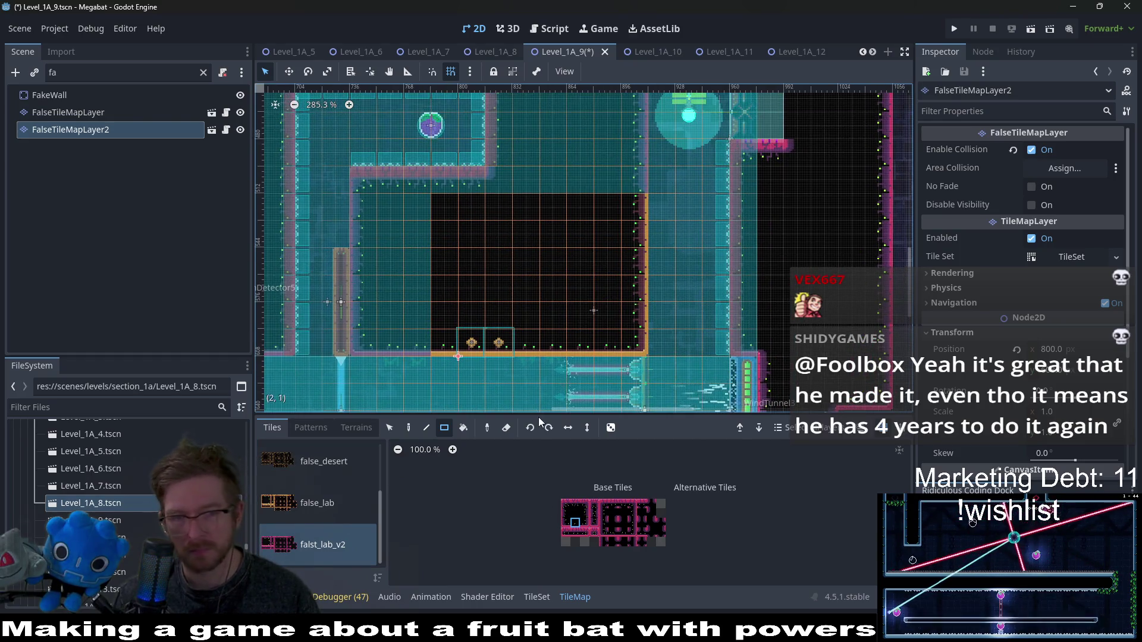
left_click(437, 337)
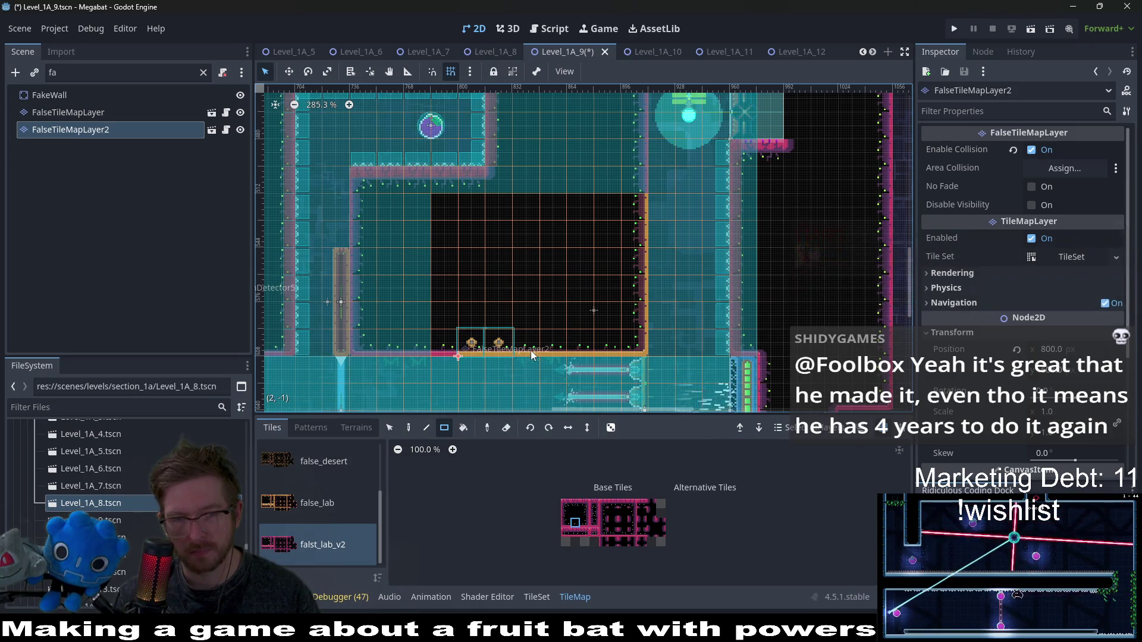
left_click_drag(531, 355, 605, 344)
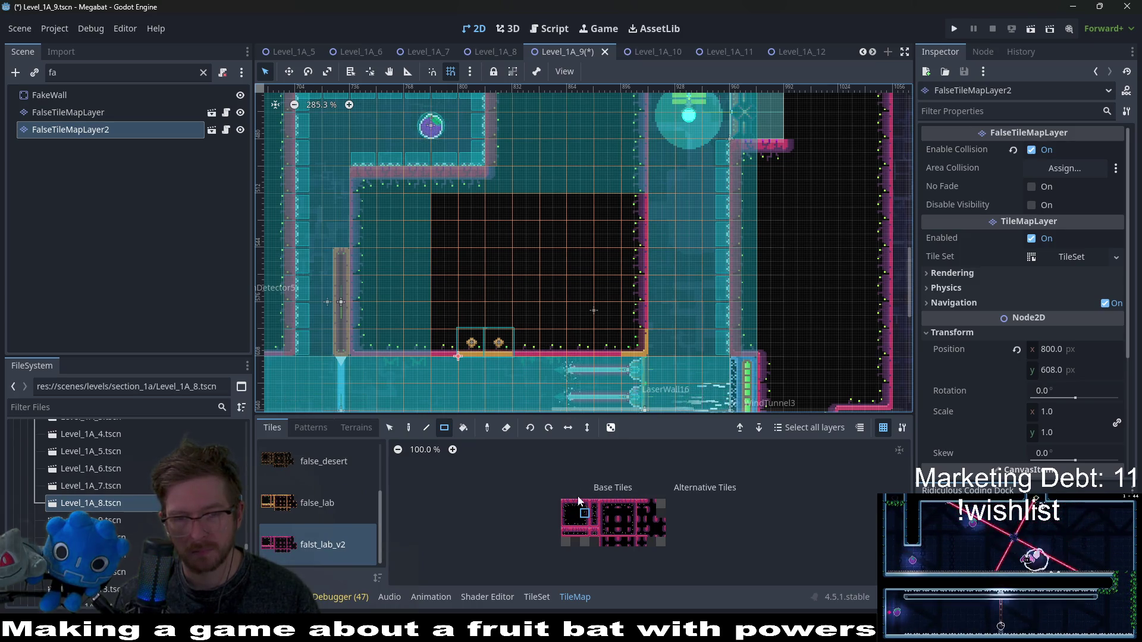
left_click(585, 524)
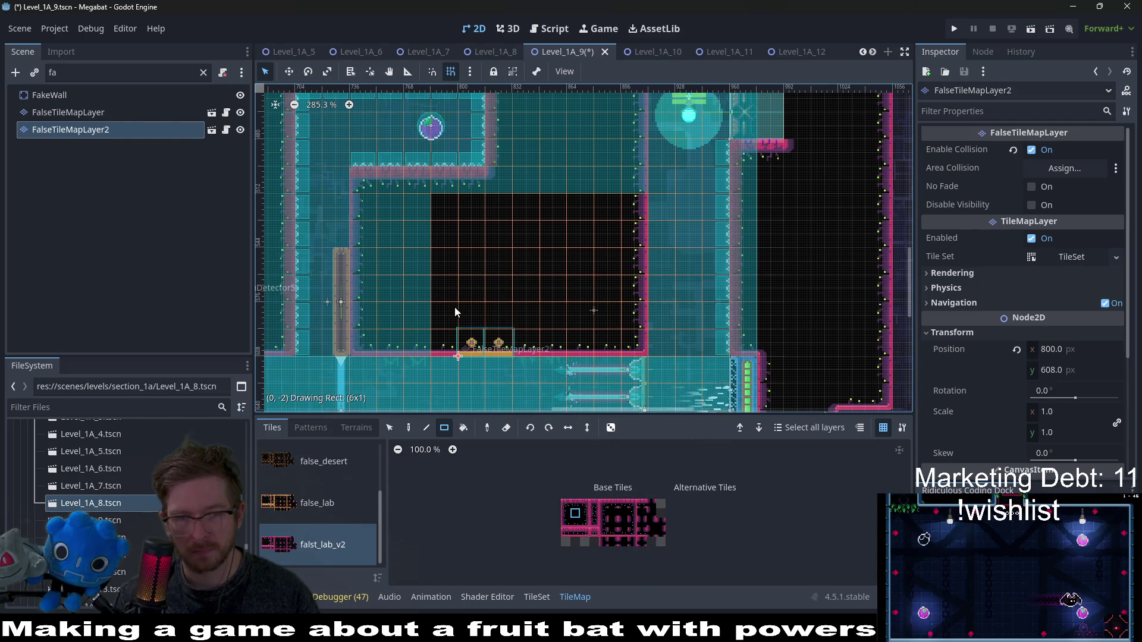
mouse_move(452, 233)
left_mouse_down()
mouse_move(453, 224)
mouse_move(460, 239)
left_mouse_up()
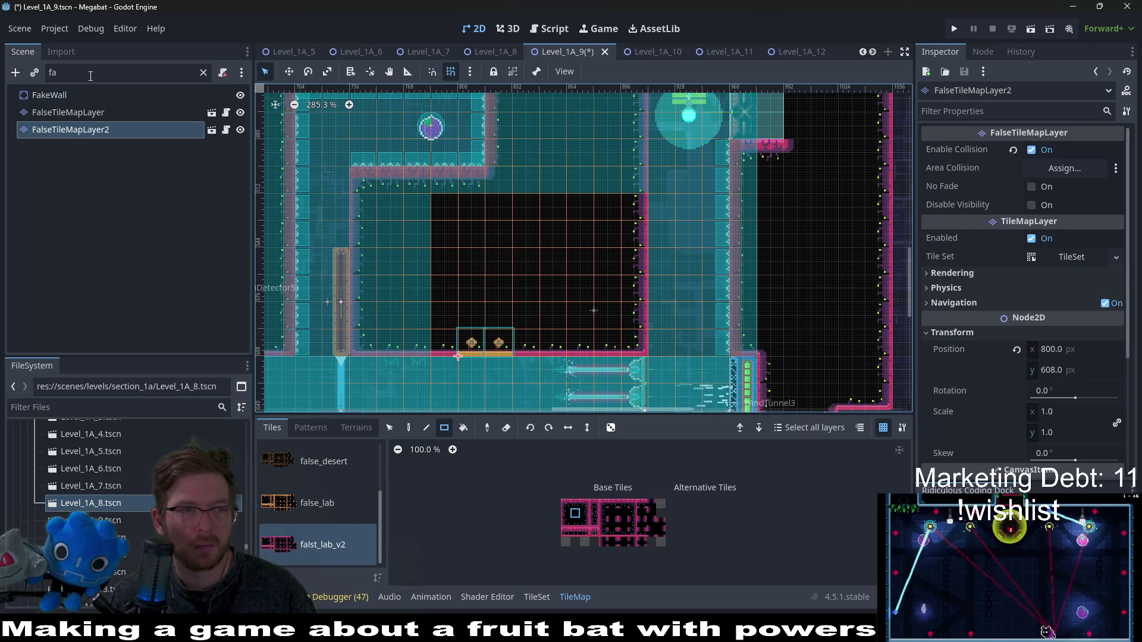
- Filter for 'bre' and set BreakableBlock3 through BreakableBlock8's Type to lab_a
double_click(56, 72)
type("bre")
left_click(93, 114)
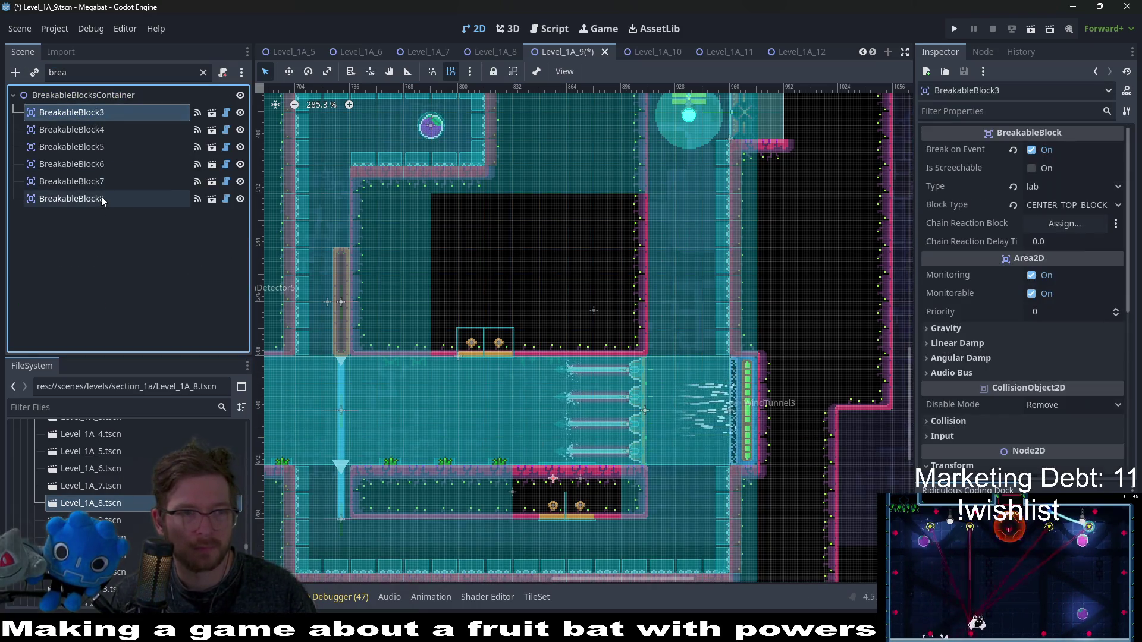
left_click(100, 197, "shift")
left_click(1043, 191)
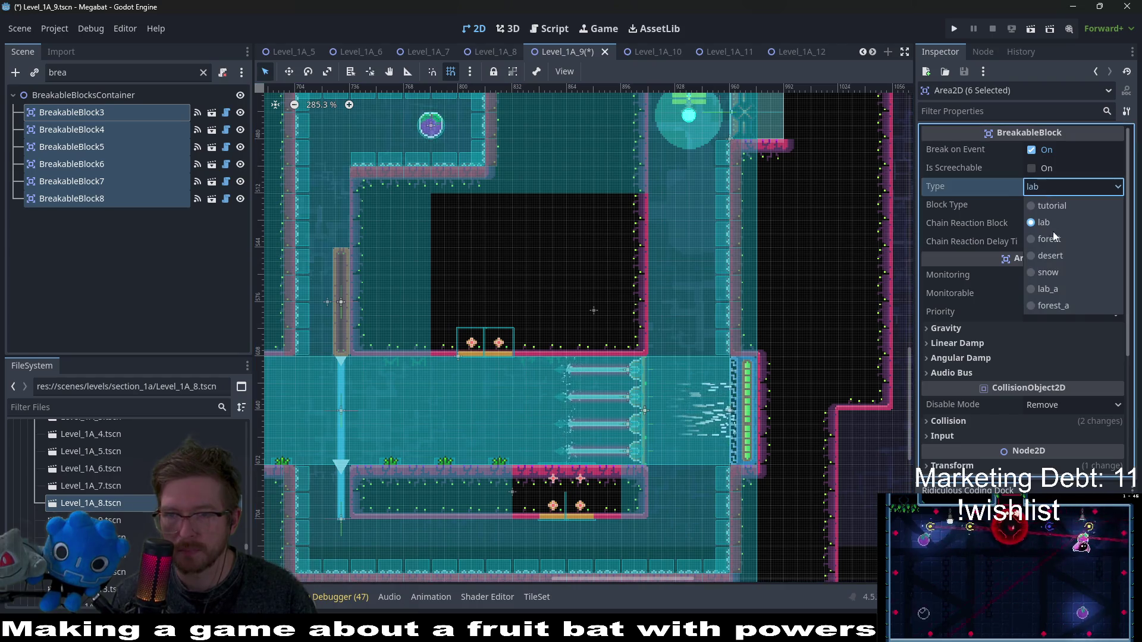
left_click(1058, 290)
- Save Level_1A_9 and pan around the level to review the blocks
scroll(470, 330, "down", 5)
left_click_drag(470, 330, 657, 343)
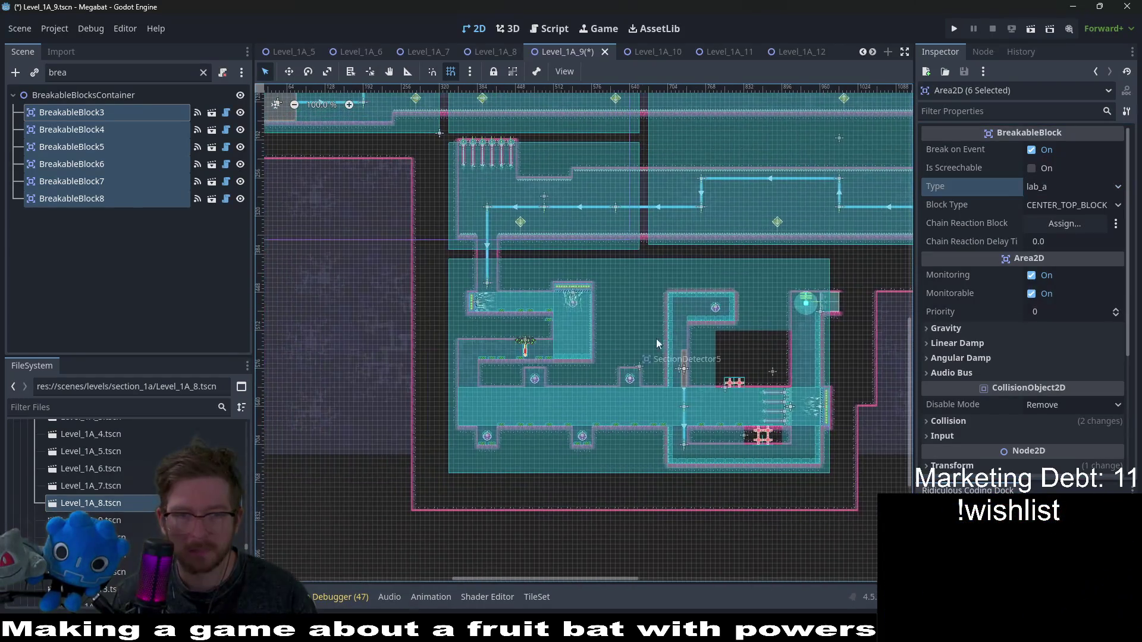
key("ctrl+s")
left_click_drag(750, 294, 677, 300)
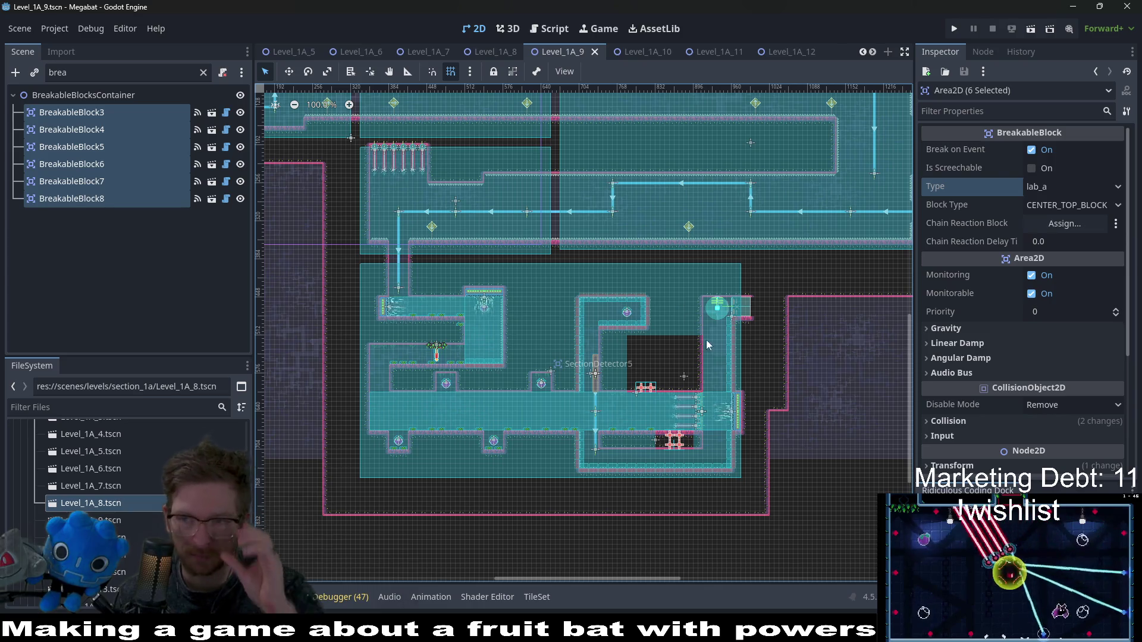
left_click_drag(714, 357, 715, 328)
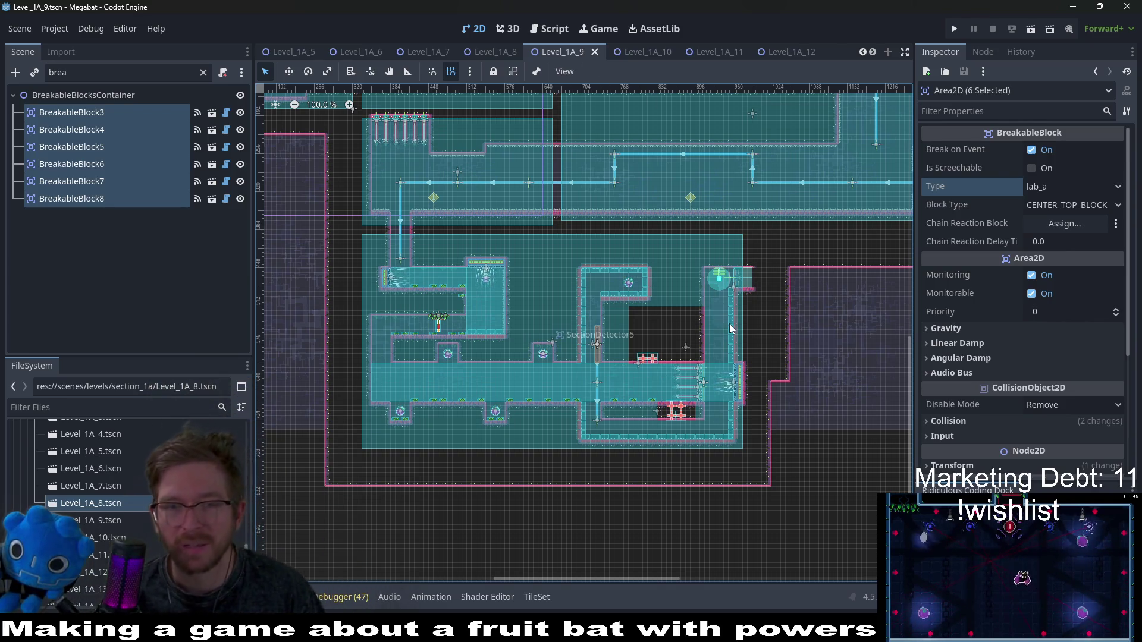
- Clear the scene filter and zoom in on the laser walls beside the wind tunnel
scroll(708, 395, "up", 10)
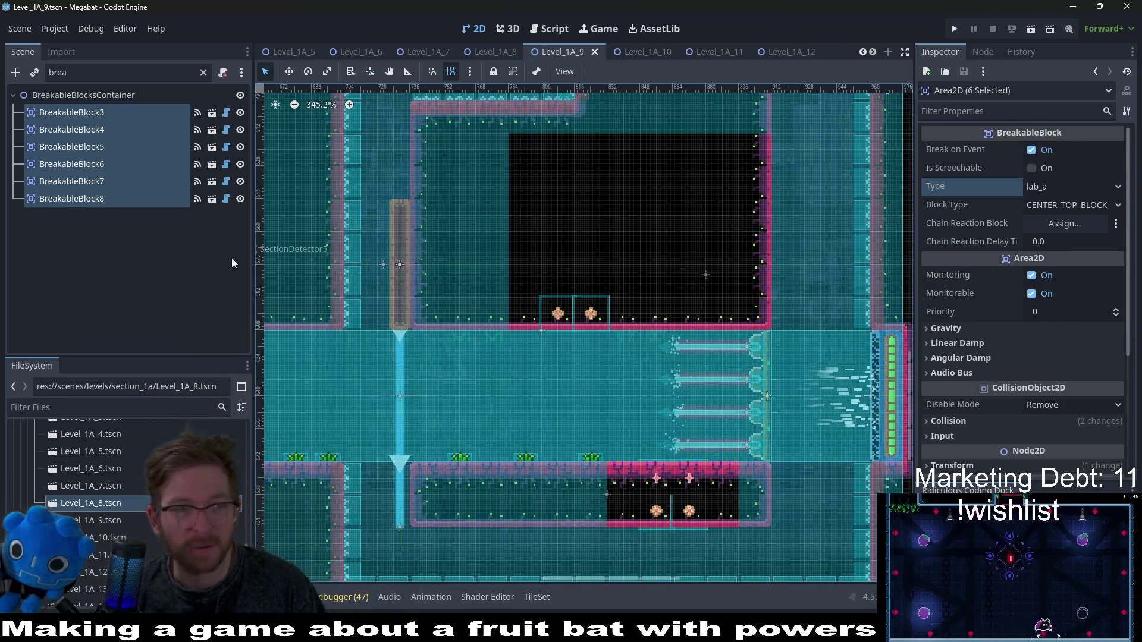
left_click(203, 73)
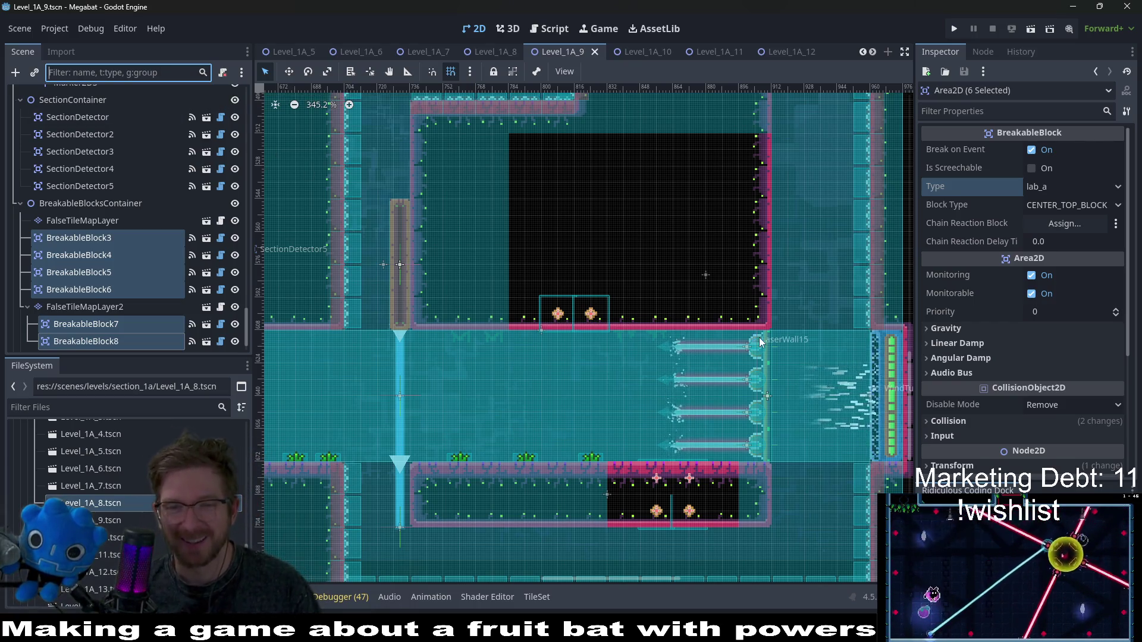
scroll(786, 399, "up", 8)
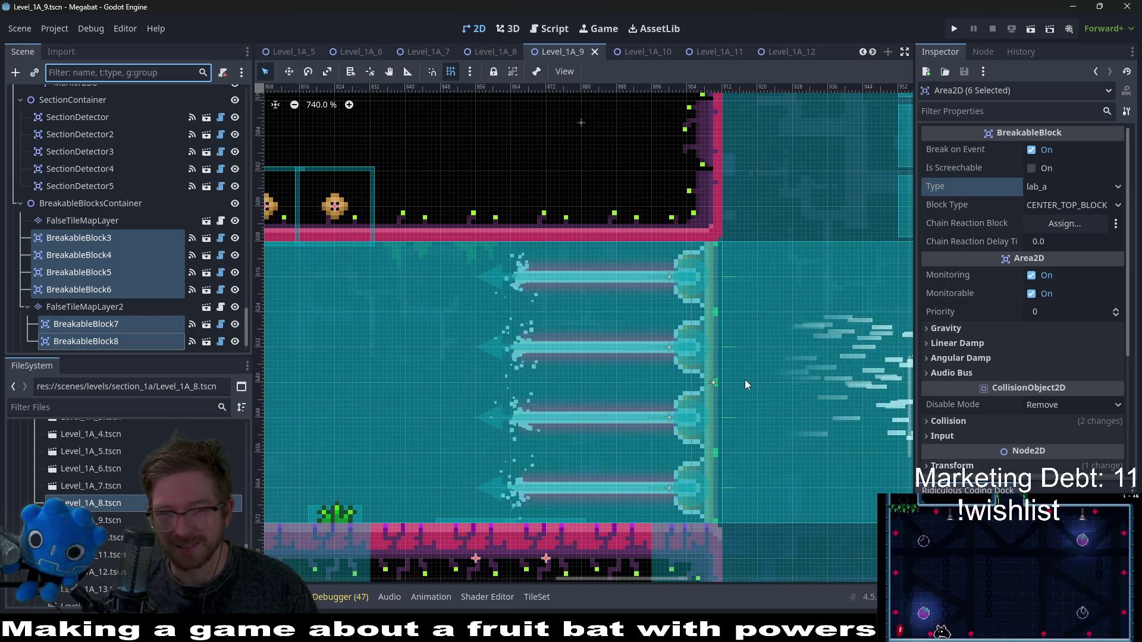
scroll(743, 385, "down", 1)
scroll(701, 380, "down", 1)
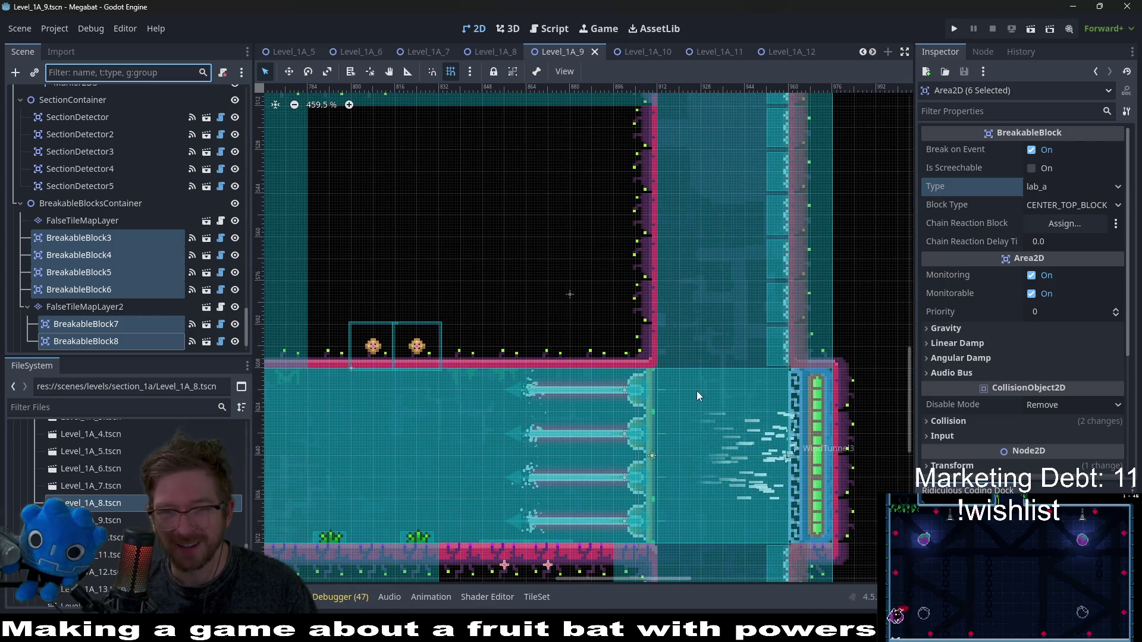
left_click_drag(696, 391, 714, 331)
left_click_drag(696, 385, 700, 344)
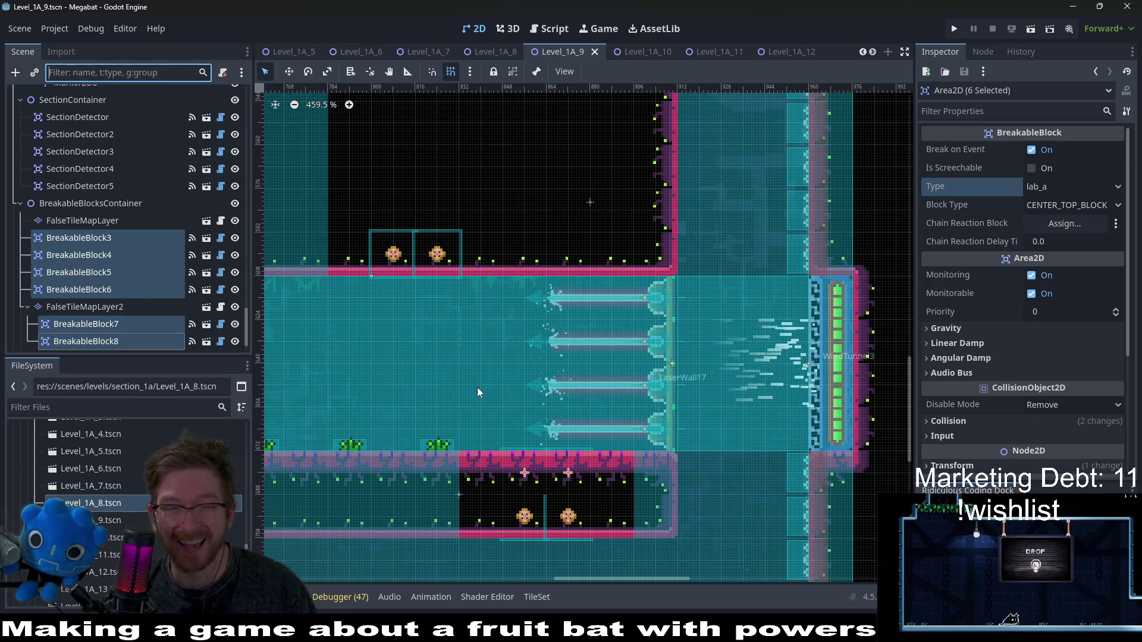
scroll(119, 214, "up", 10)
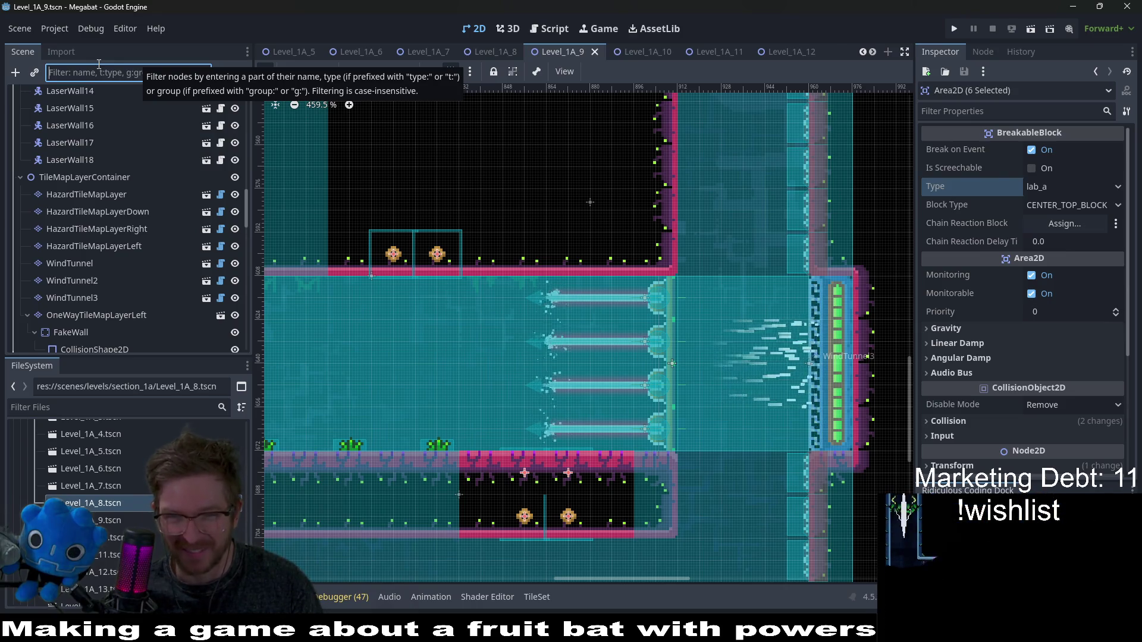
- Select OneWayTileMapLayerLeft and paint a Lab V2 tile onto the one-way wall
type("oneway")
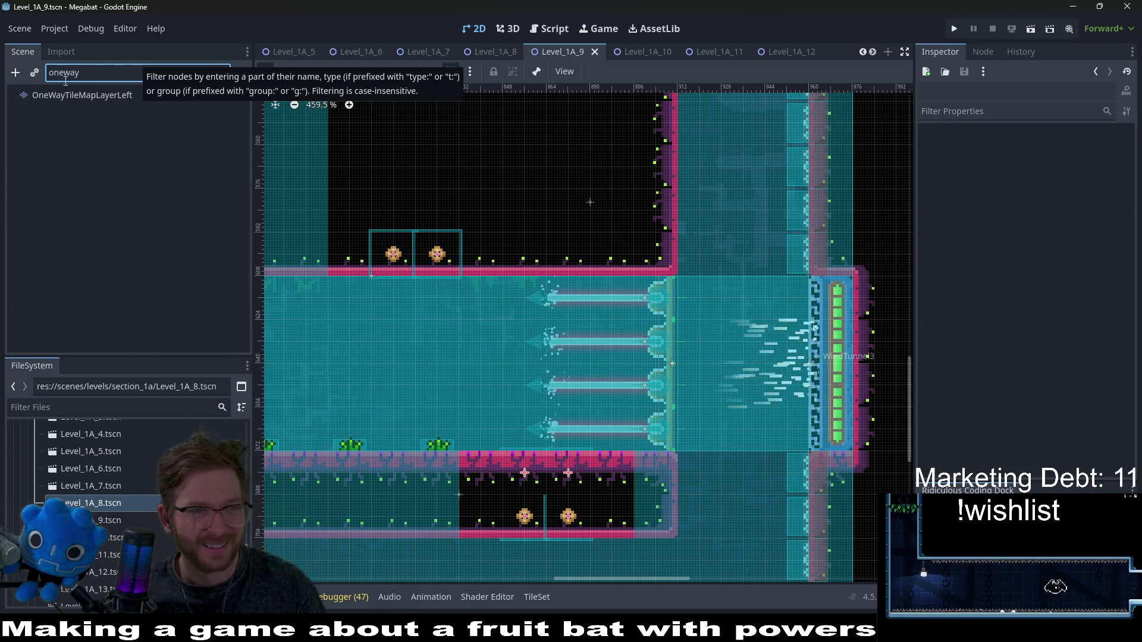
left_click(75, 96)
left_click(352, 433)
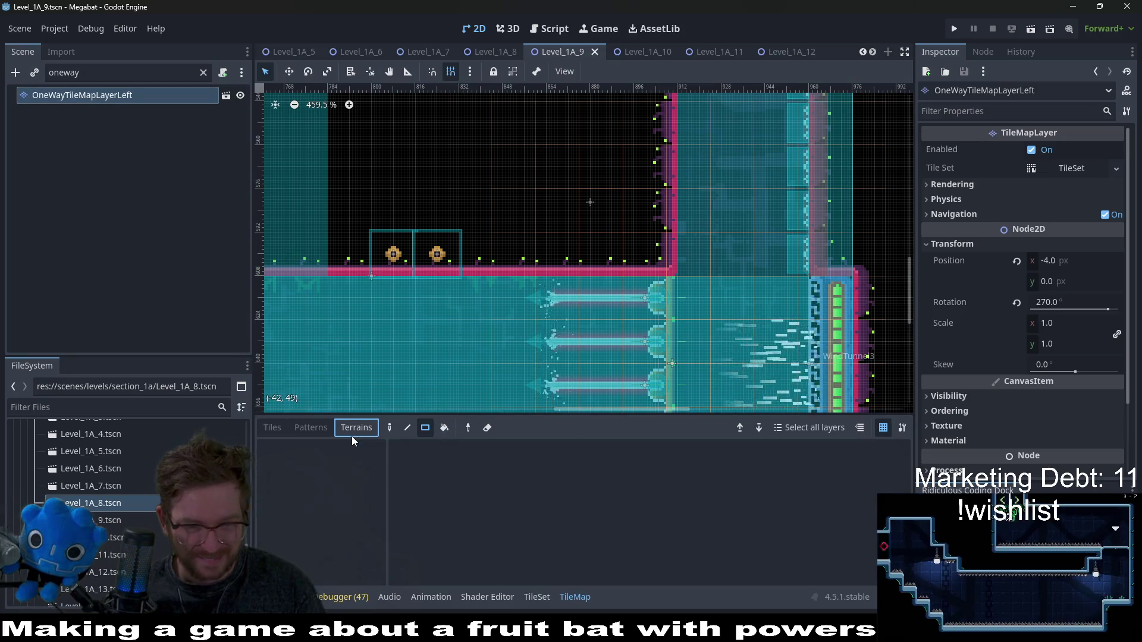
left_click(271, 428)
left_click(314, 544)
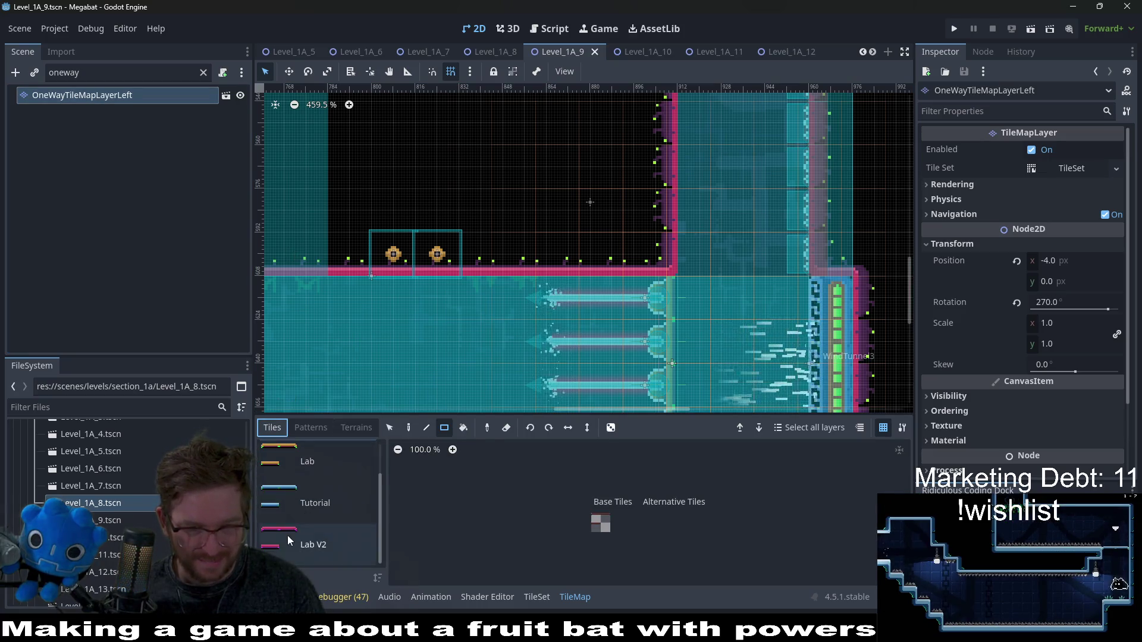
left_click(596, 524)
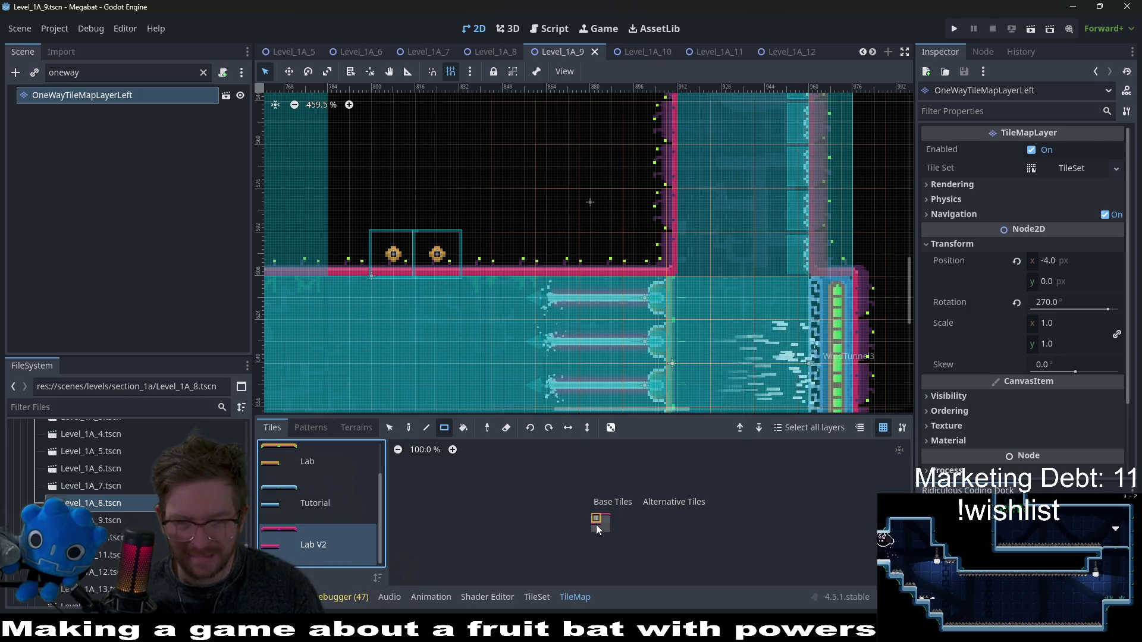
left_click(672, 376)
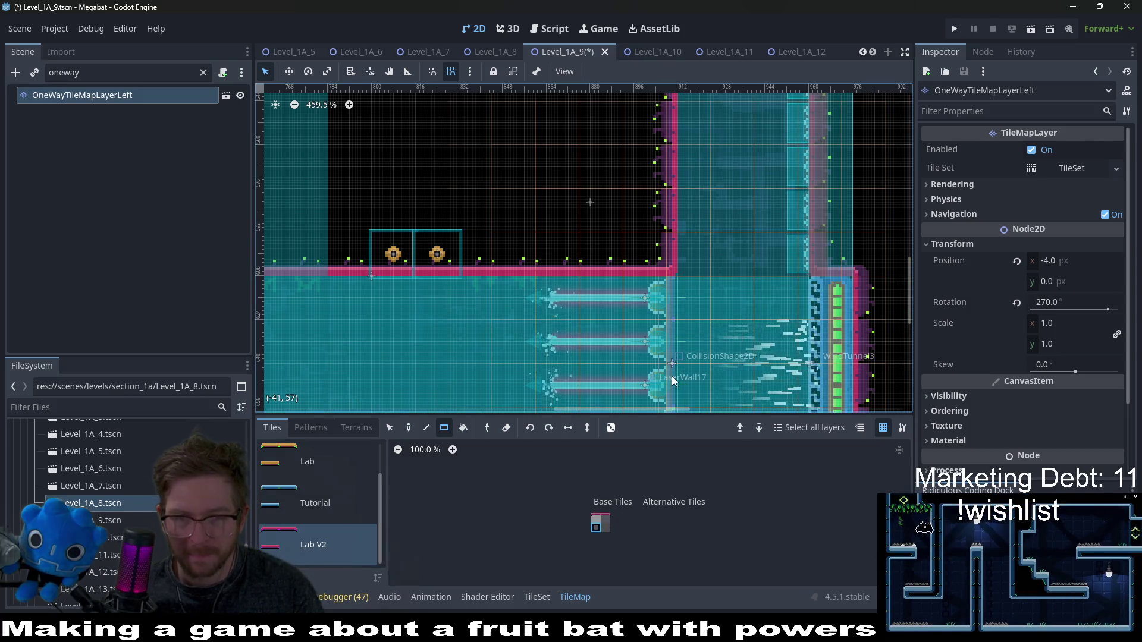
- Zoom and pan around the one-way wall to check its alignment
scroll(672, 376, "down", 3)
scroll(665, 352, "down", 2)
scroll(669, 355, "up", 5)
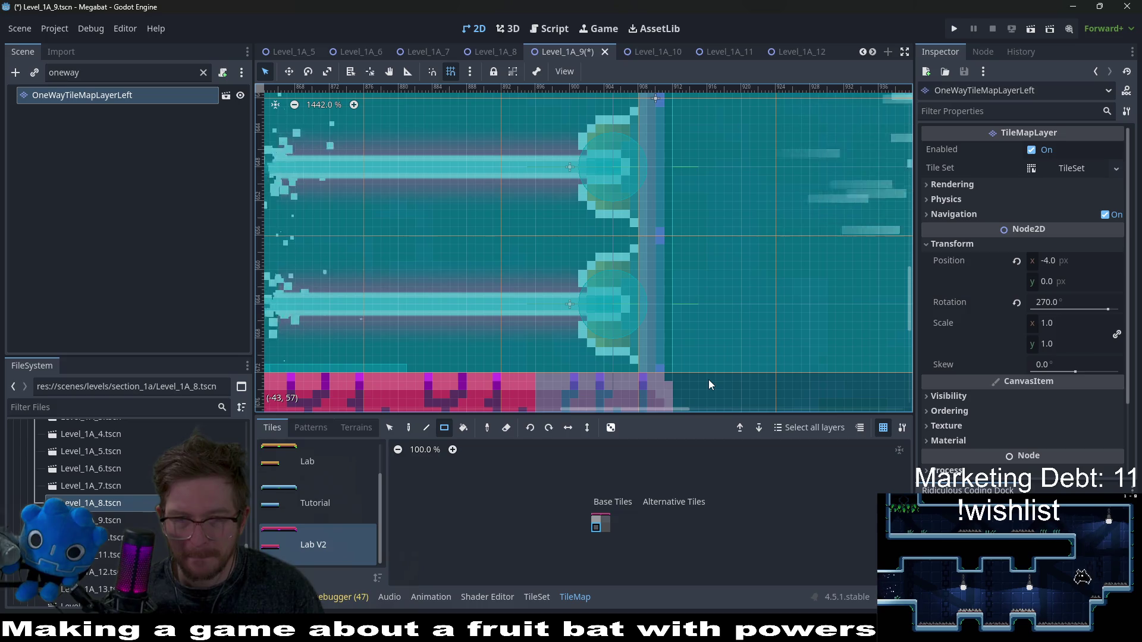
scroll(708, 381, "down", 1)
scroll(708, 379, "down", 11)
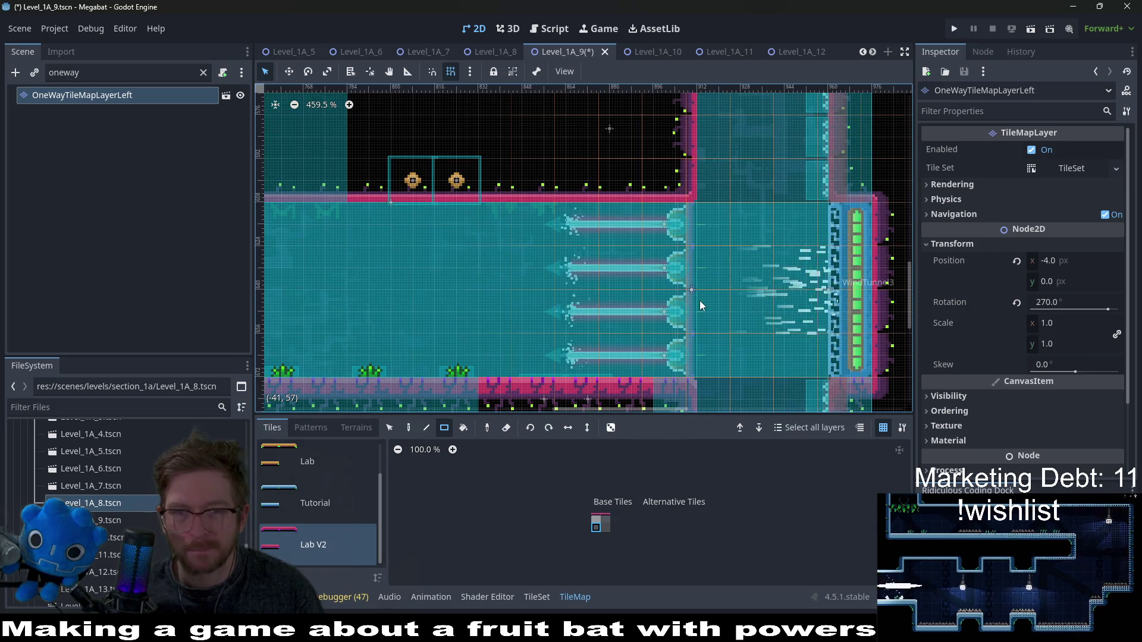
scroll(677, 225, "up", 5)
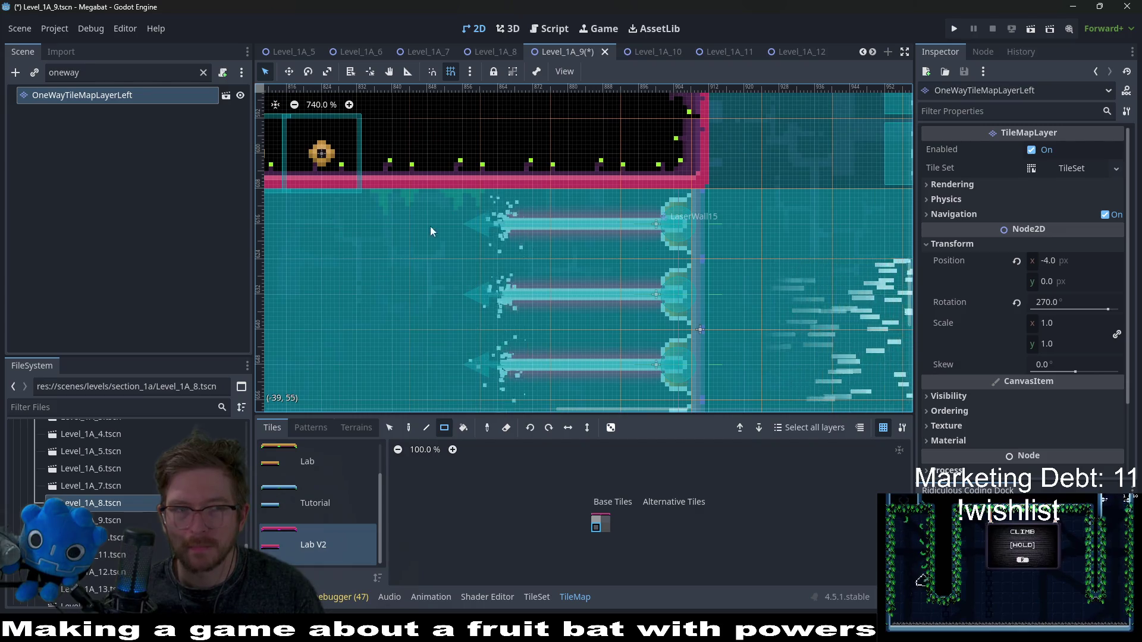
key("w")
scroll(687, 252, "up", 2)
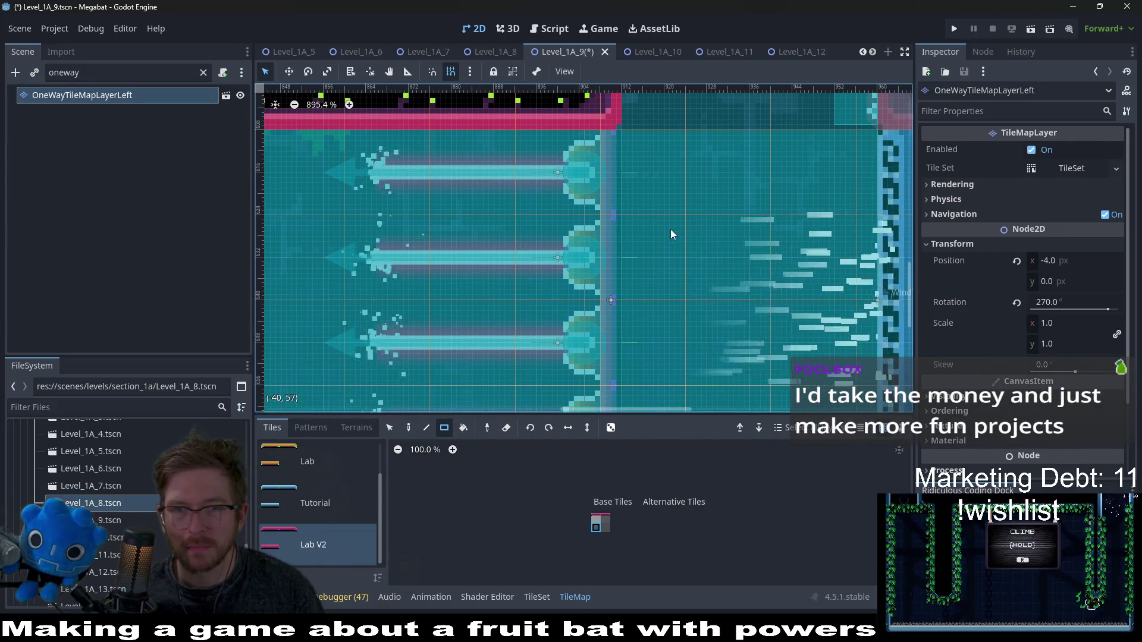
left_click_drag(761, 275, 670, 229)
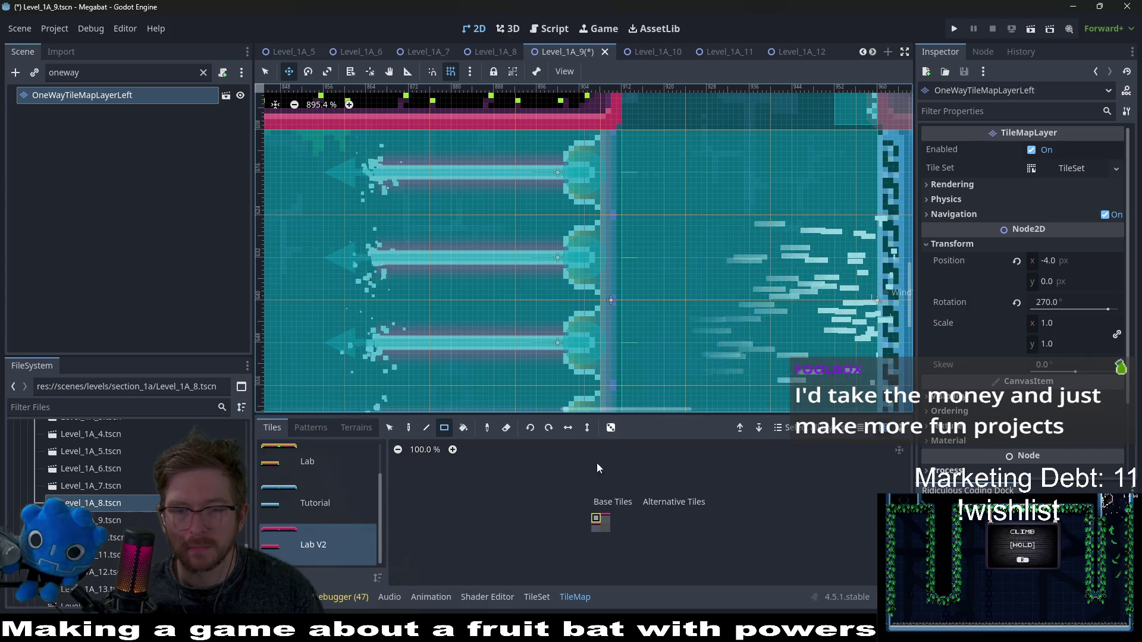
- Nudge OneWayTileMapLayerLeft 1 px left, from X -4.0 to -5.0
scroll(637, 316, "down", 3)
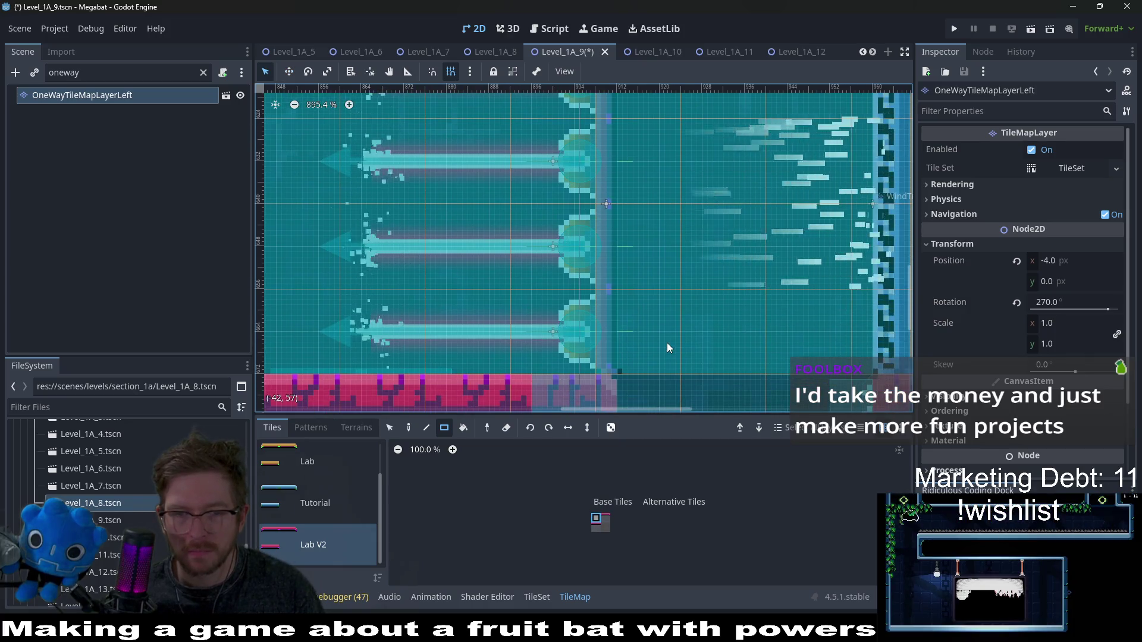
scroll(608, 321, "down", 2)
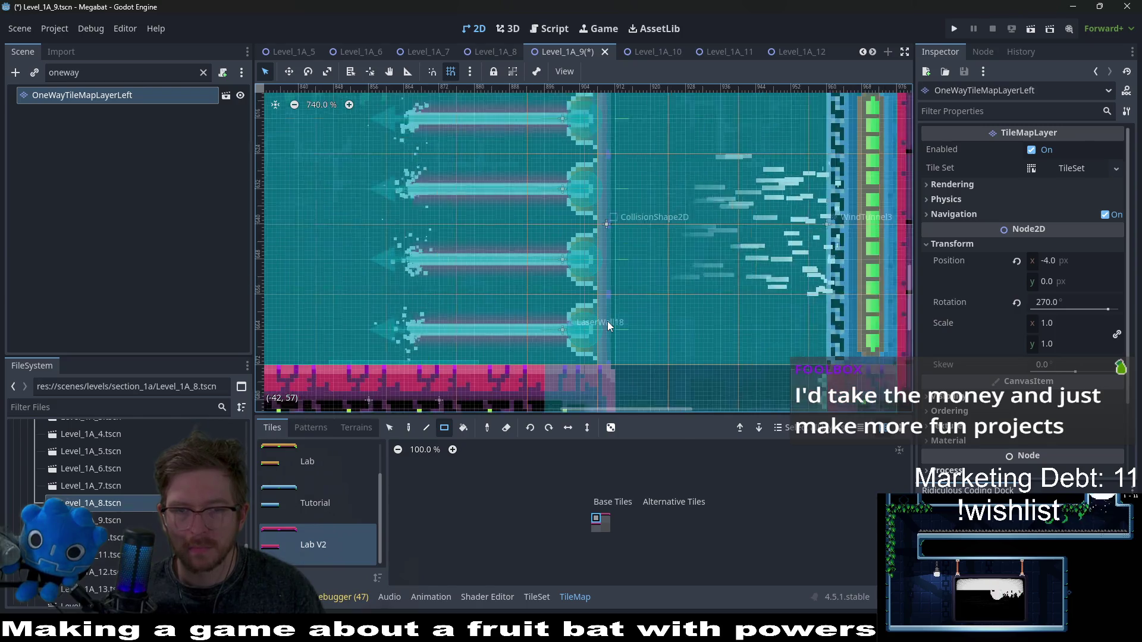
key("w")
key("Left")
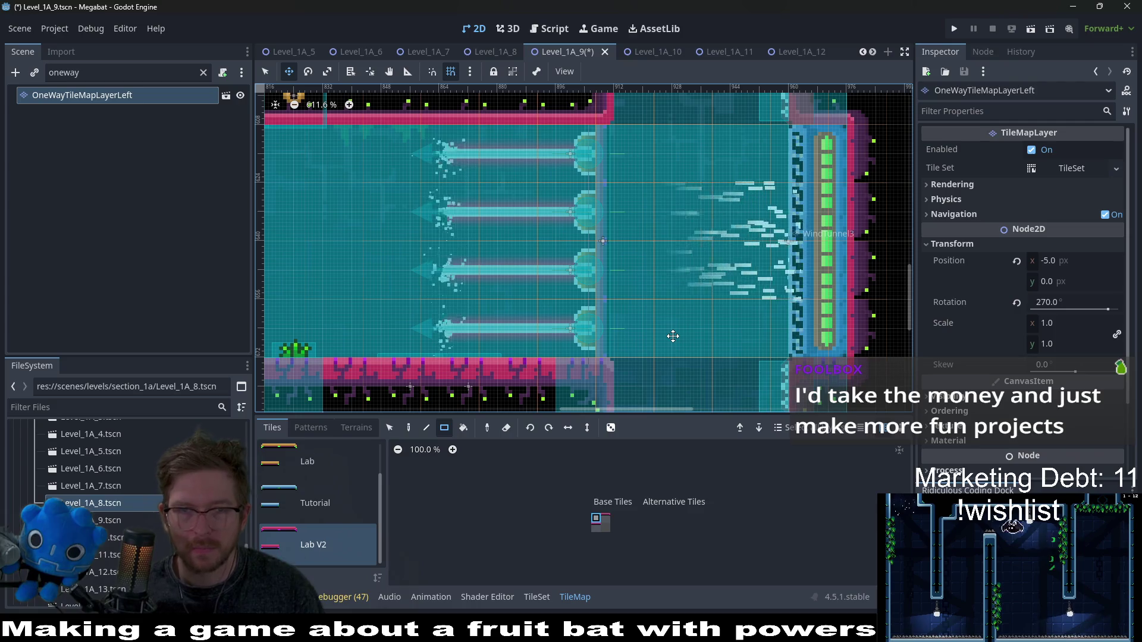
left_click(203, 72)
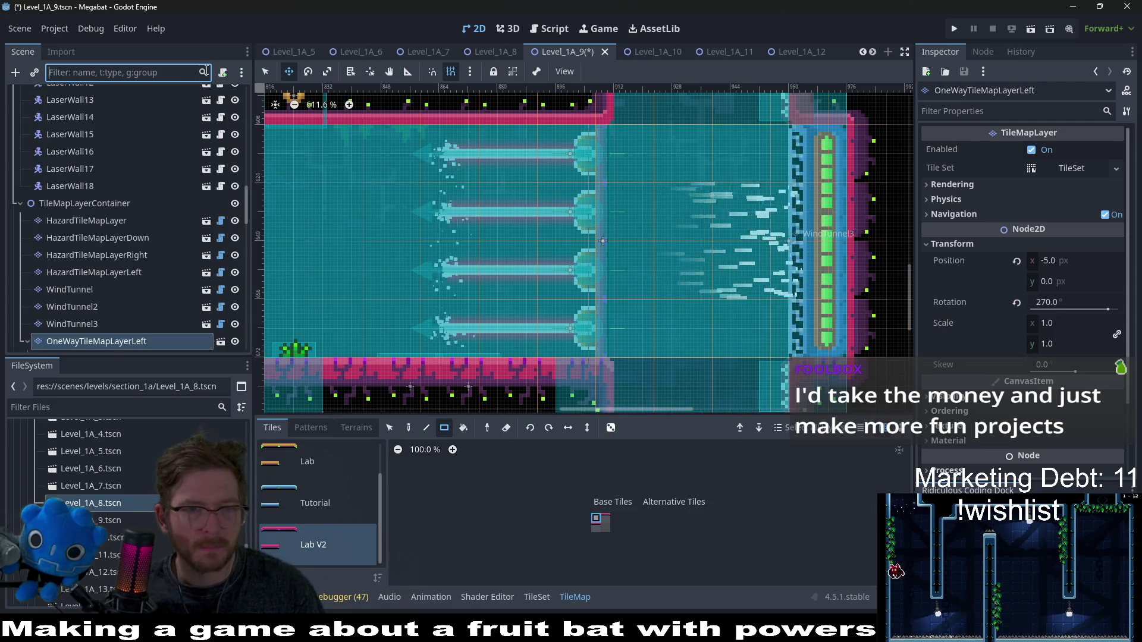
- Filter the scene tree by 'laser' and select LaserWall15 through LaserWall18 together
scroll(161, 216, "down", 10)
scroll(160, 217, "down", 5)
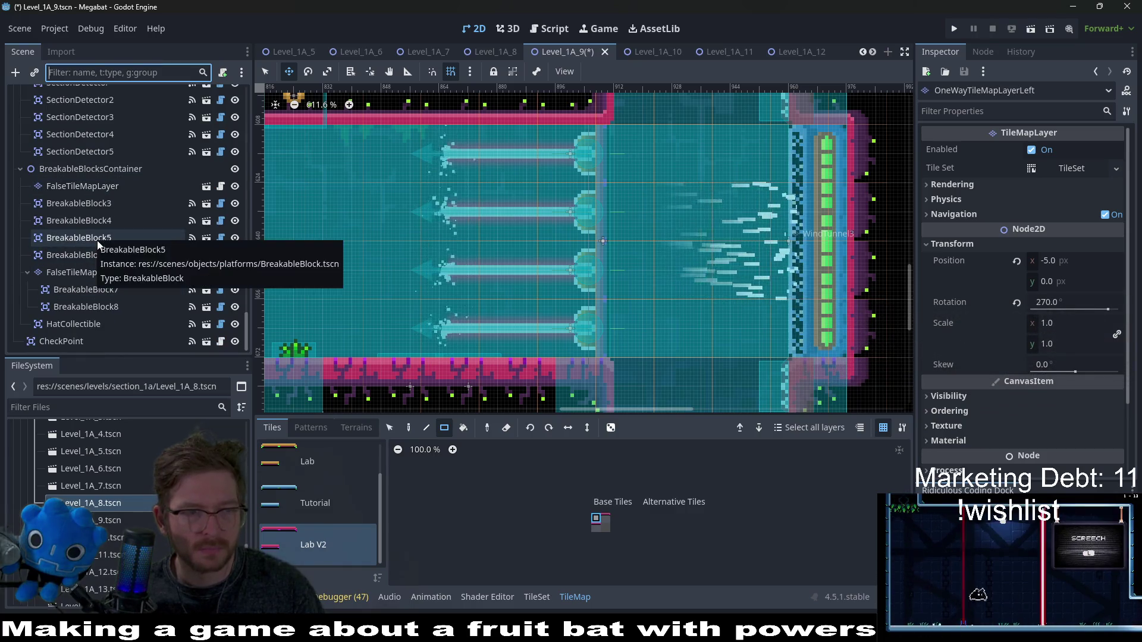
scroll(98, 240, "up", 8)
scroll(98, 241, "up", 5)
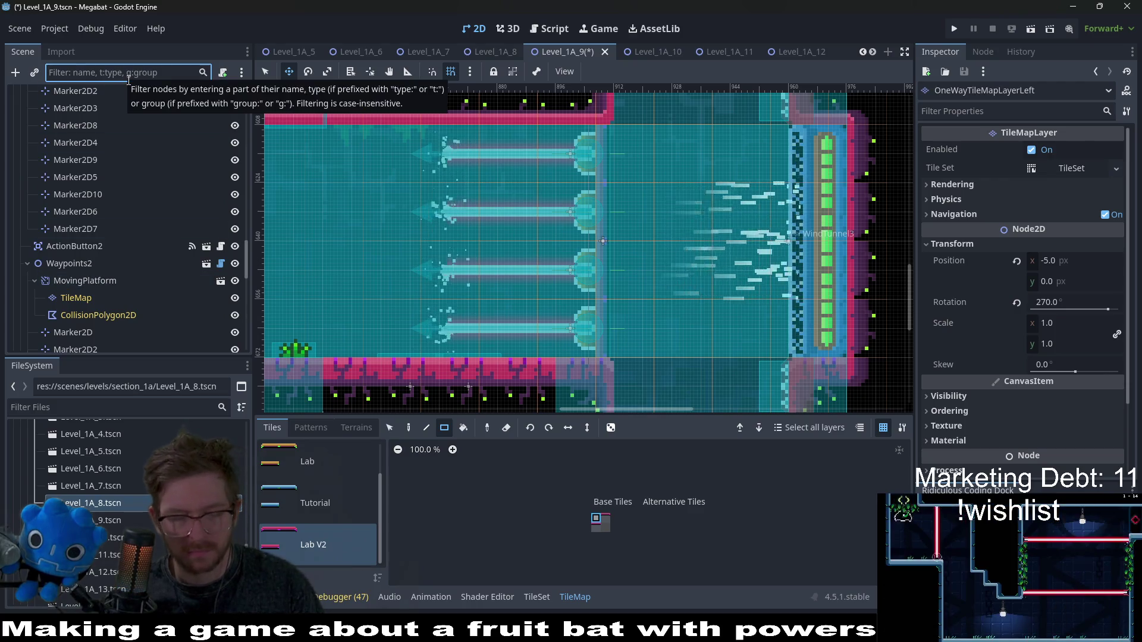
type("laswer")
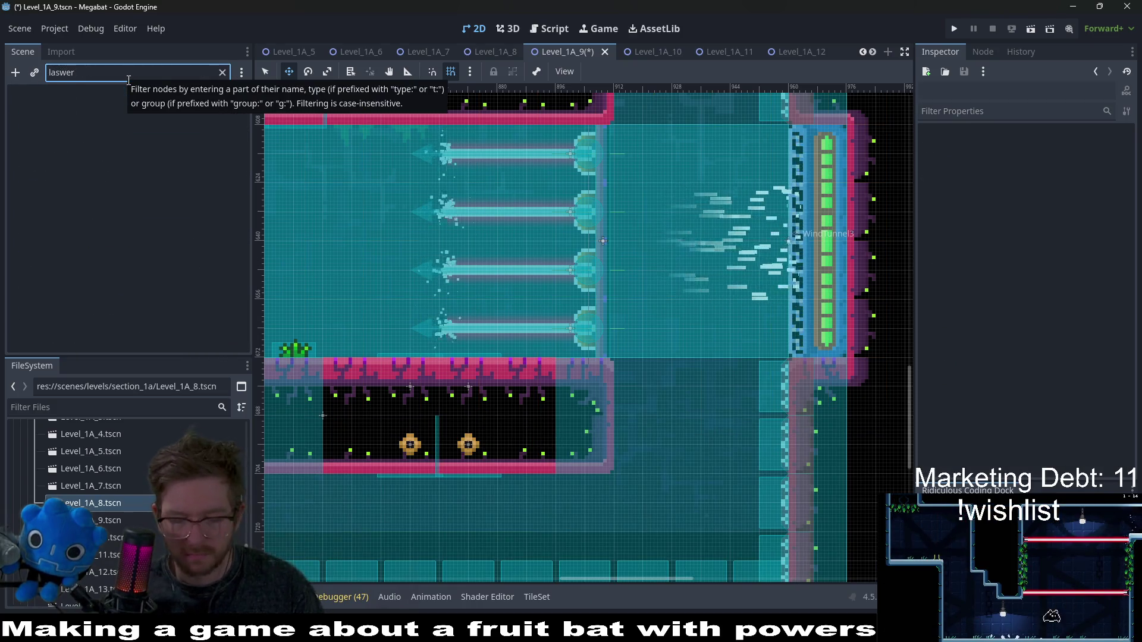
key("BackSpace")
key("BackSpace")
key("BackSpace")
type("er")
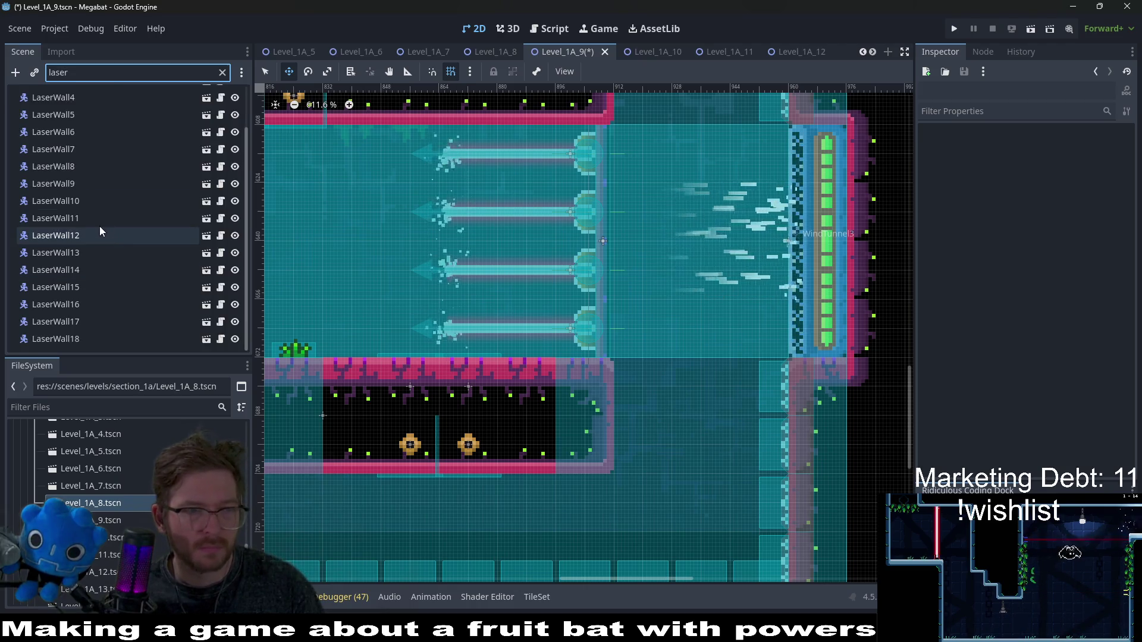
left_click(112, 201)
left_click(106, 304)
left_click(102, 337)
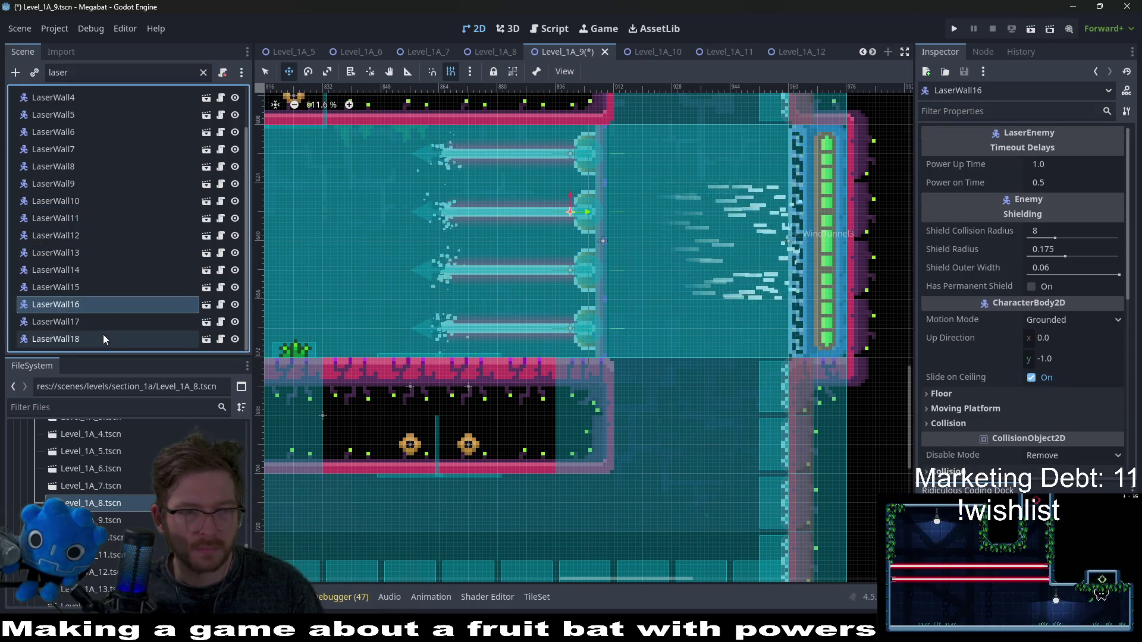
key("Up")
key("Up")
left_click(80, 288)
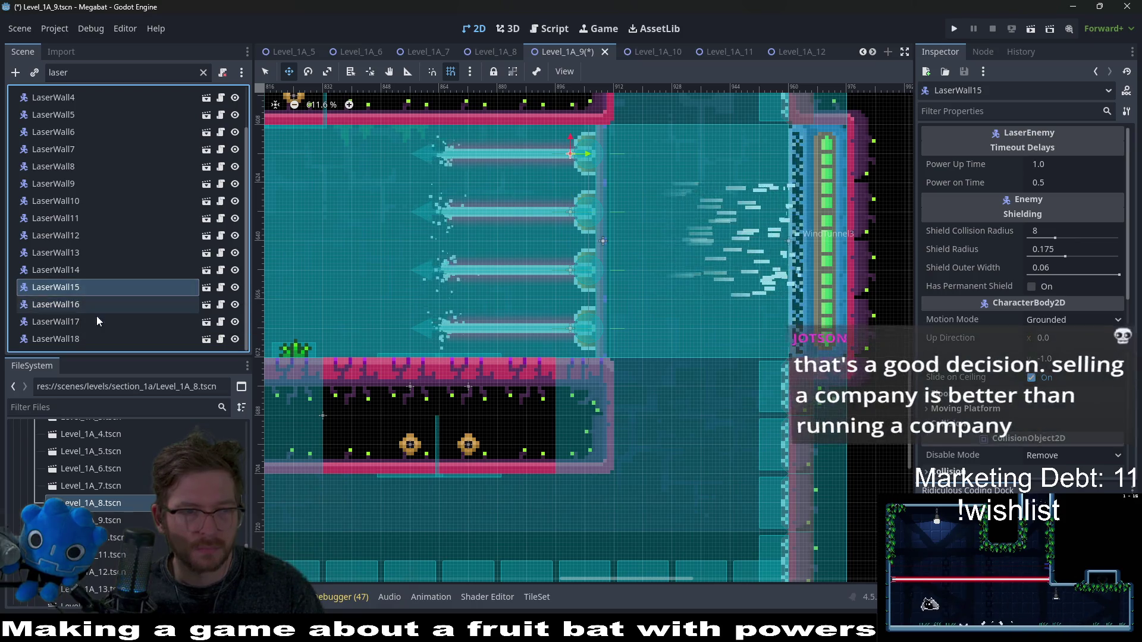
left_click(85, 337, "shift")
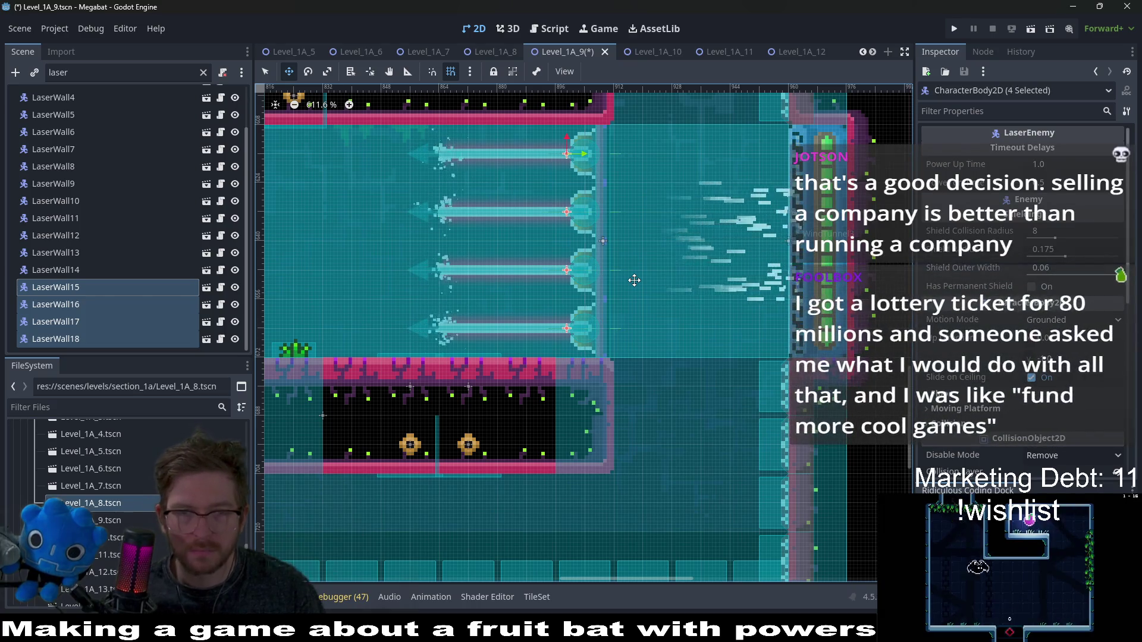
- Save the Level_1A_9 scene and review the laser walls' Power Up Time 1.0 and Power on Time 0.5
scroll(626, 286, "down", 3)
key("ctrl+s")
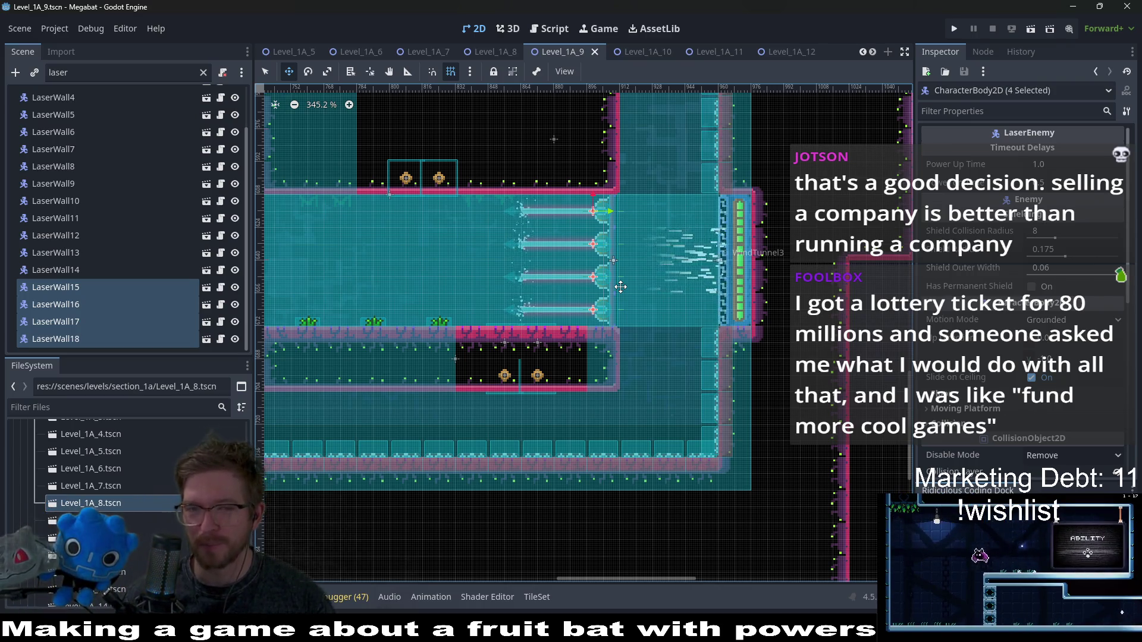
scroll(634, 322, "up", 2)
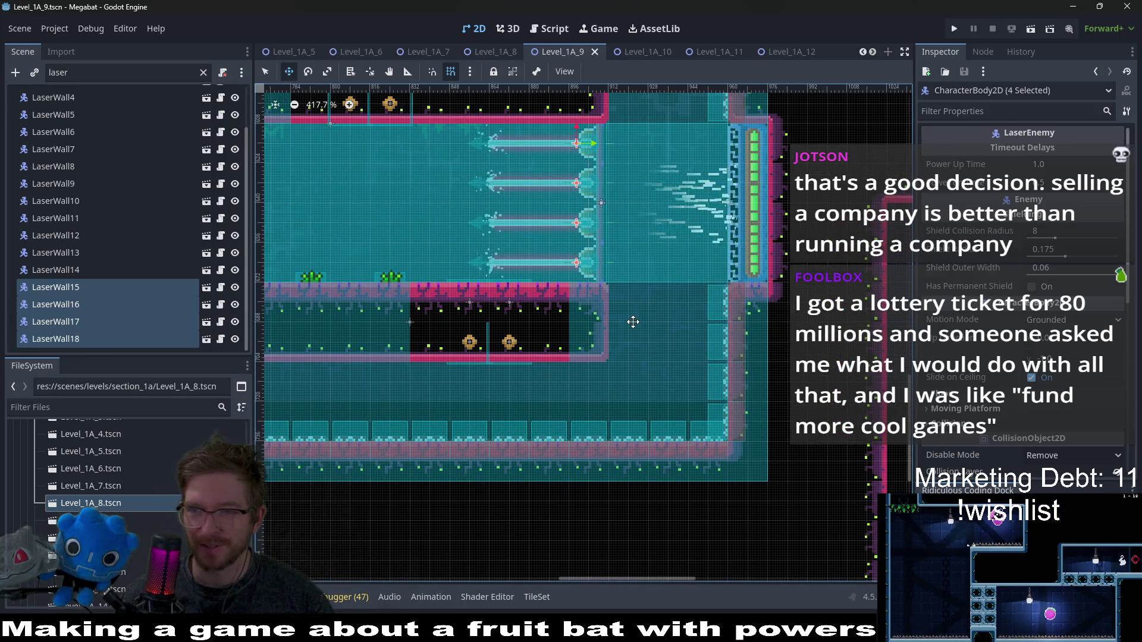
scroll(624, 302, "up", 2)
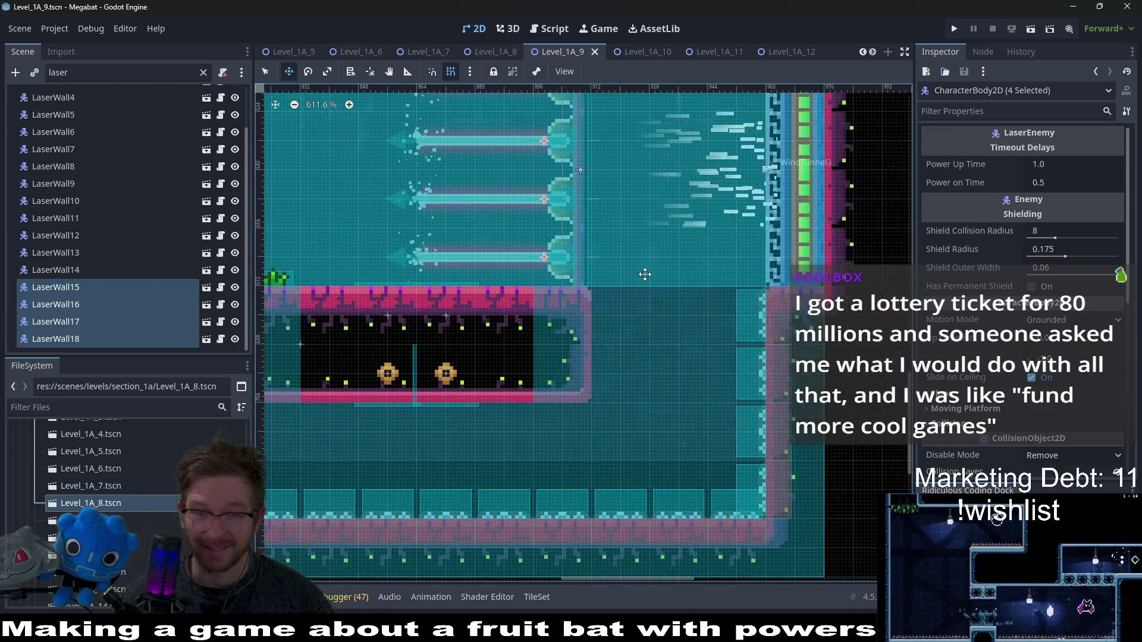
scroll(624, 302, "up", 1)
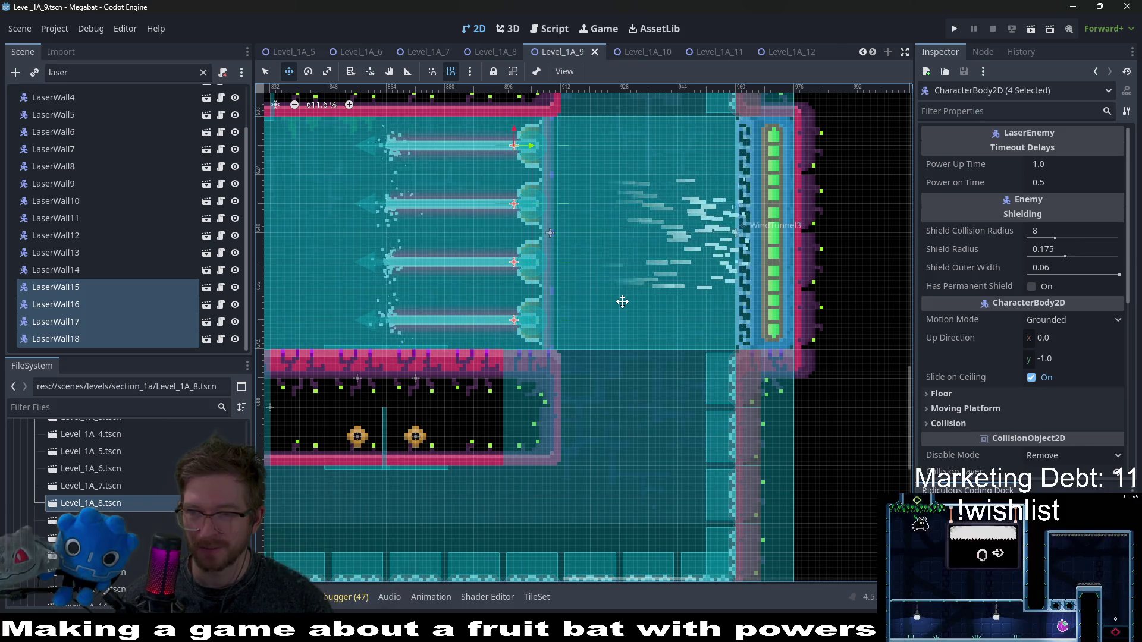
scroll(622, 302, "down", 6)
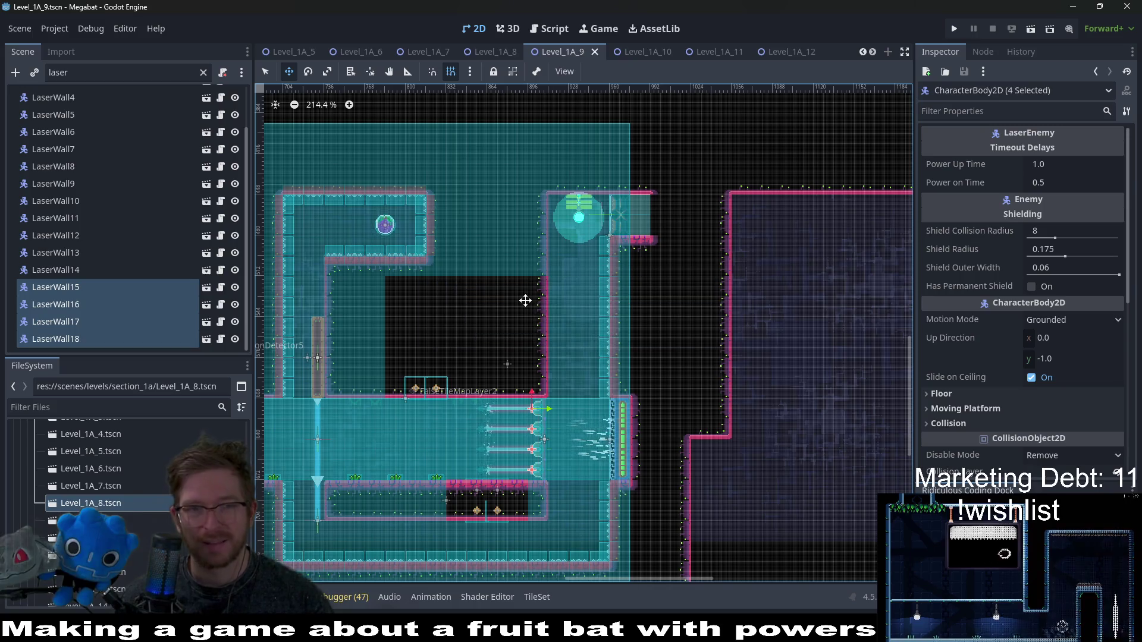
scroll(548, 294, "down", 3)
scroll(547, 294, "left", 4)
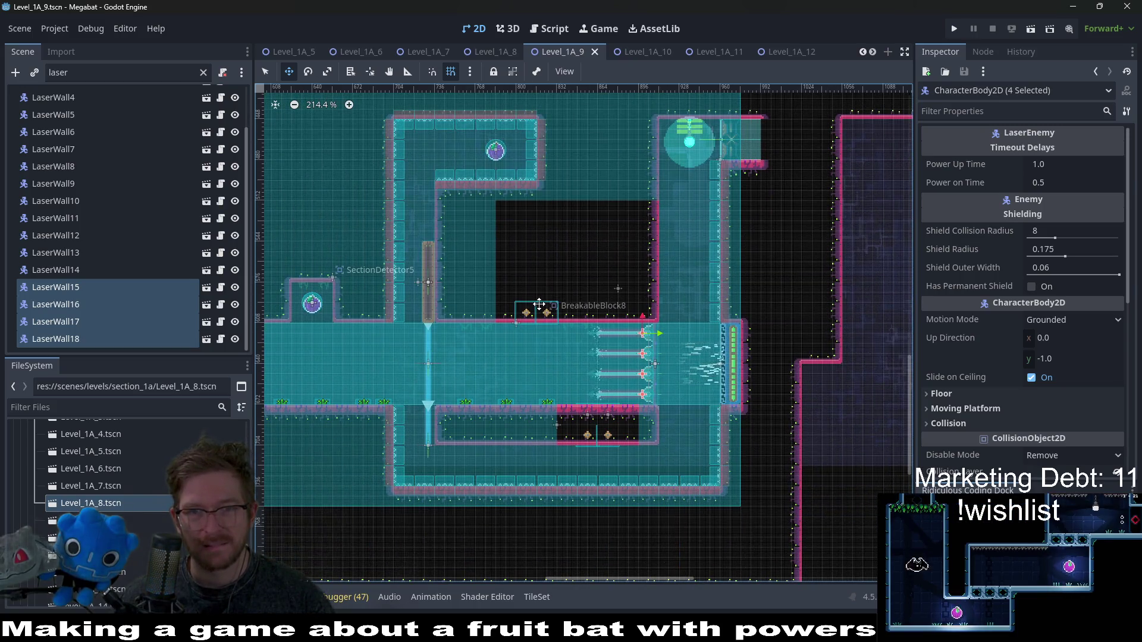
scroll(535, 304, "down", 3)
scroll(535, 304, "left", 2)
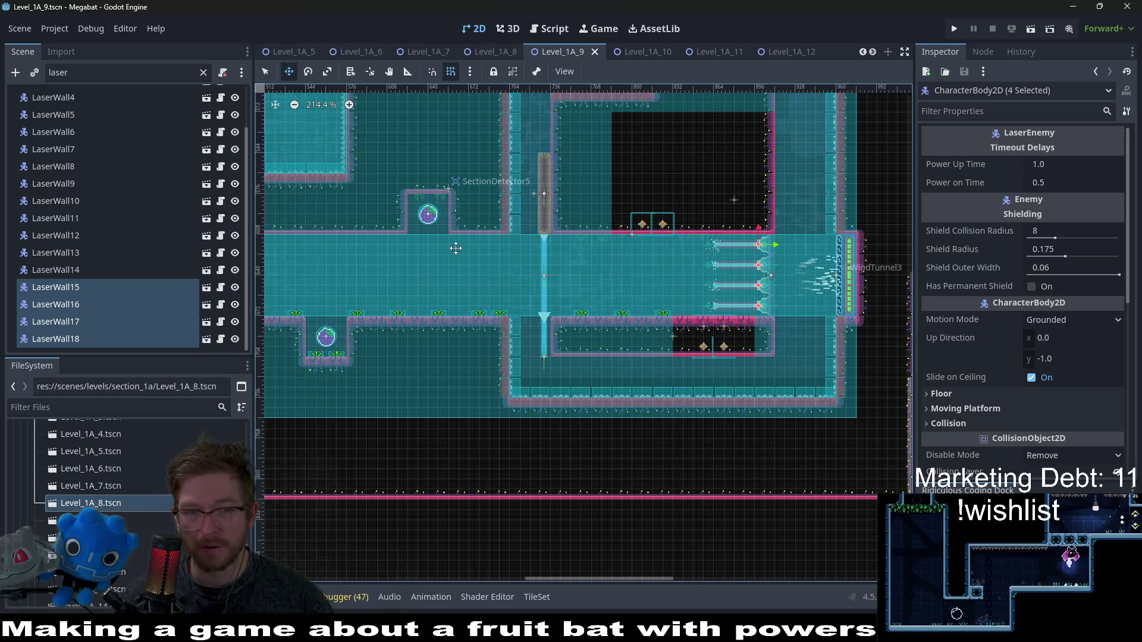
scroll(454, 248, "up", 4)
scroll(454, 247, "left", 3)
left_click_drag(559, 352, 699, 352)
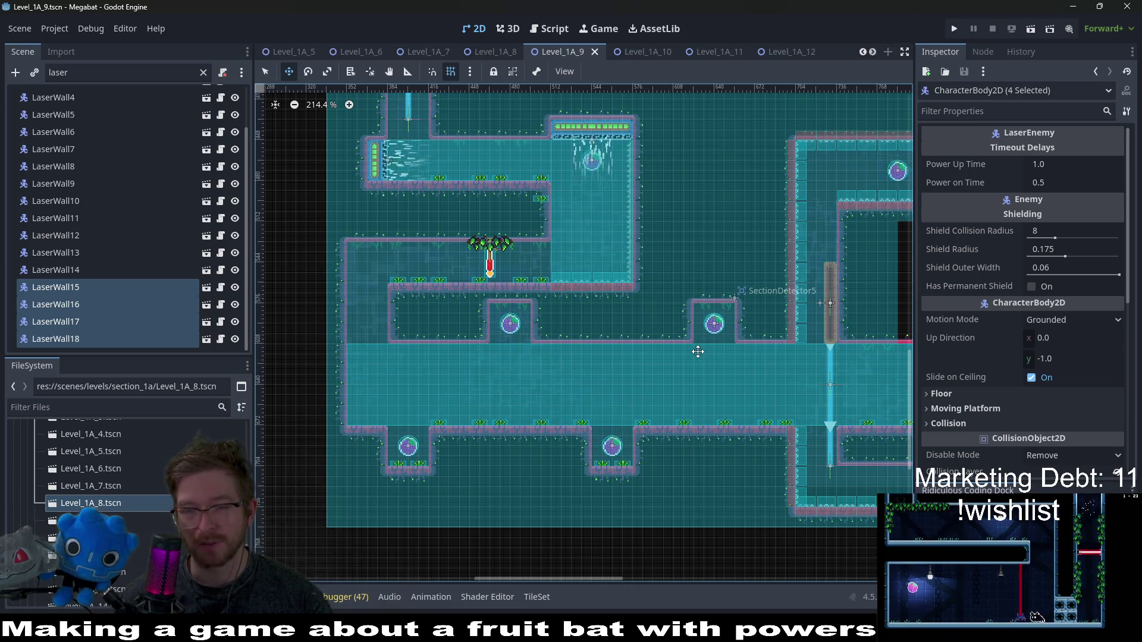
scroll(695, 354, "down", 2)
scroll(779, 399, "right", 5)
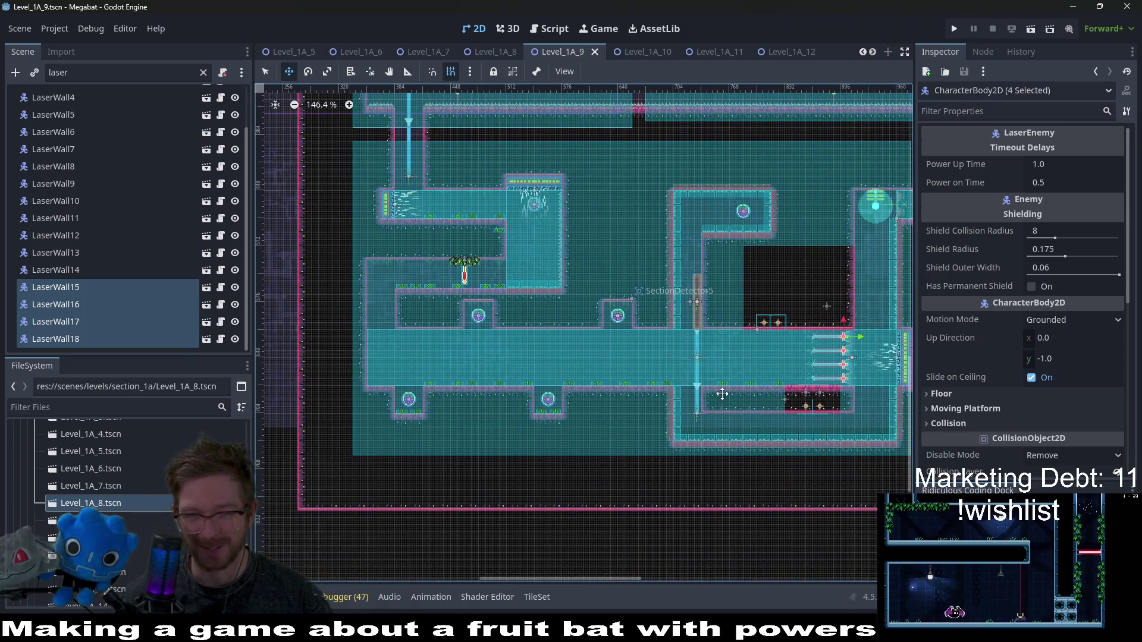
scroll(627, 340, "left", 3)
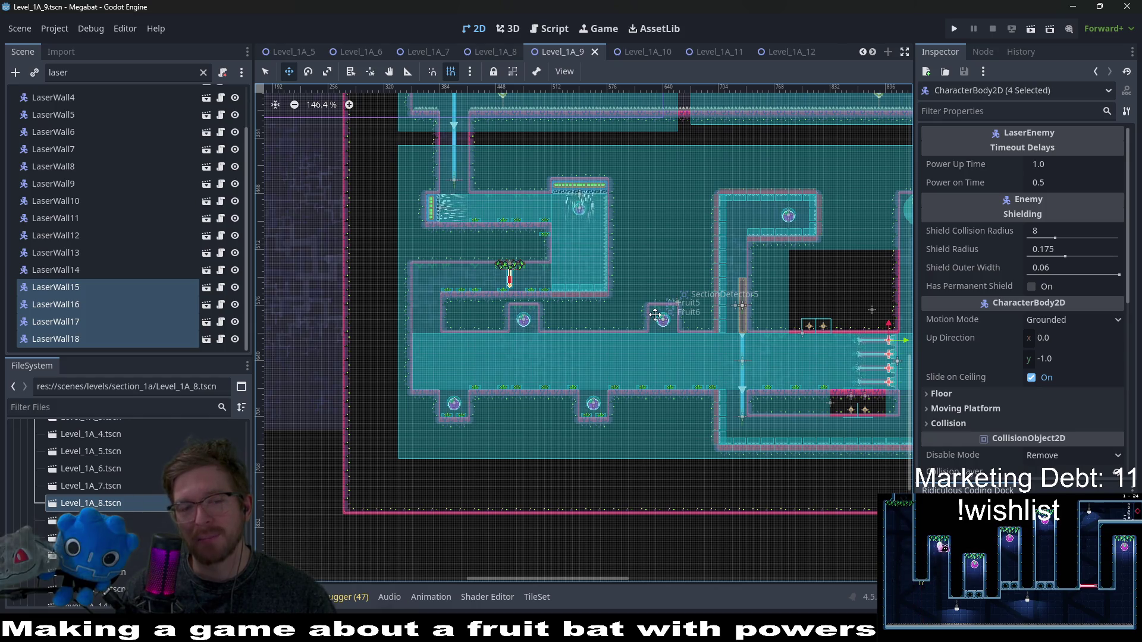
scroll(657, 315, "up", 1)
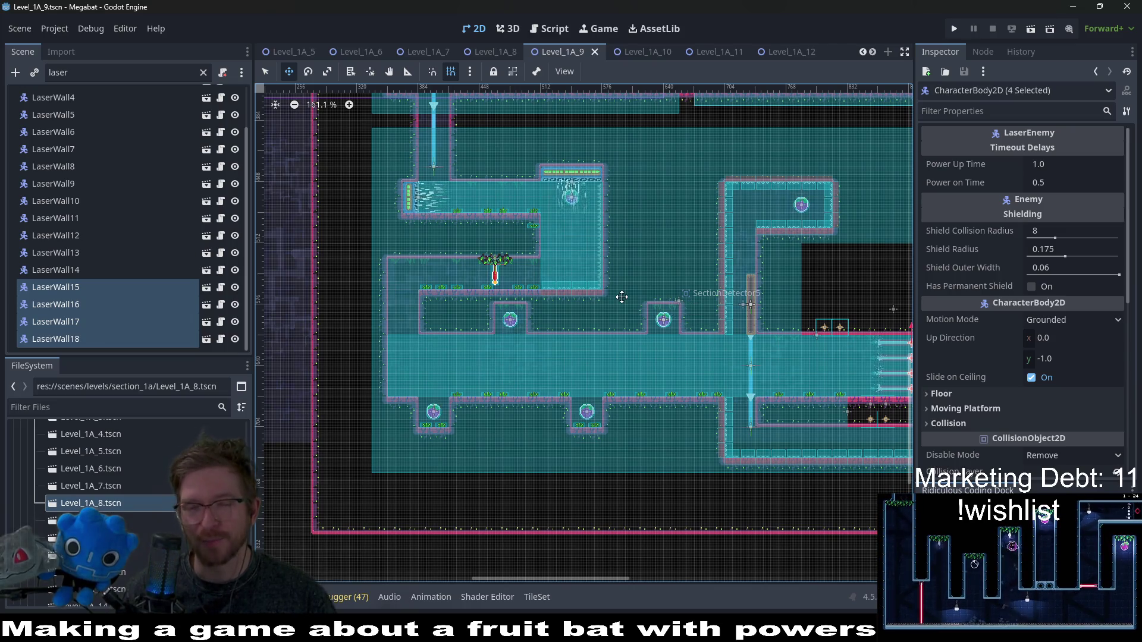
scroll(608, 299, "right", 2)
scroll(608, 299, "down", 1)
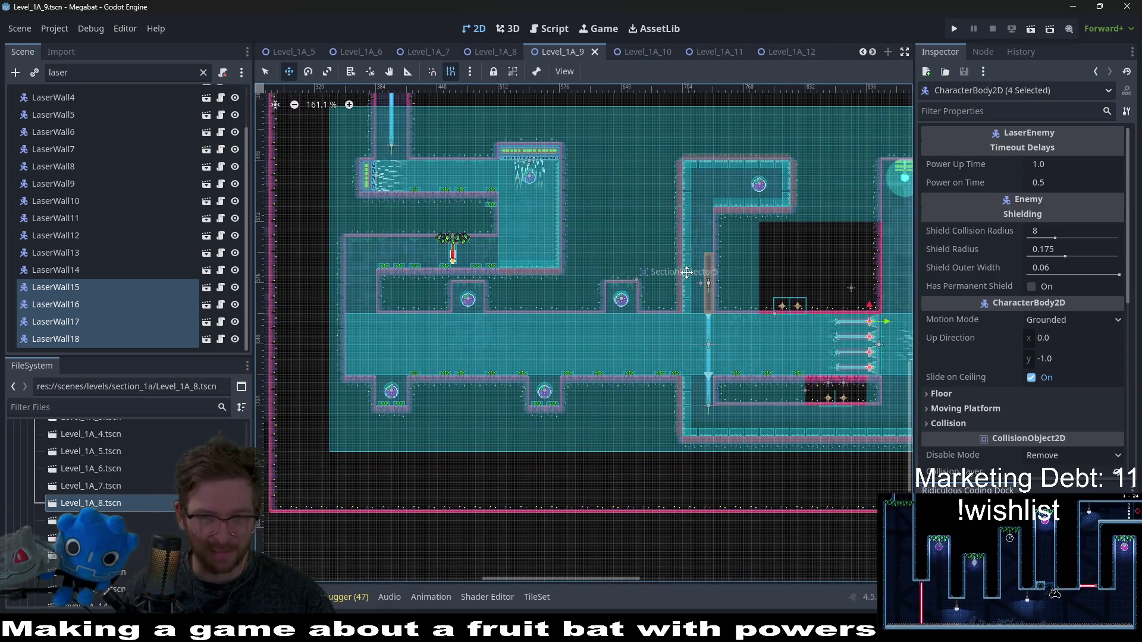
left_click_drag(695, 246, 704, 272)
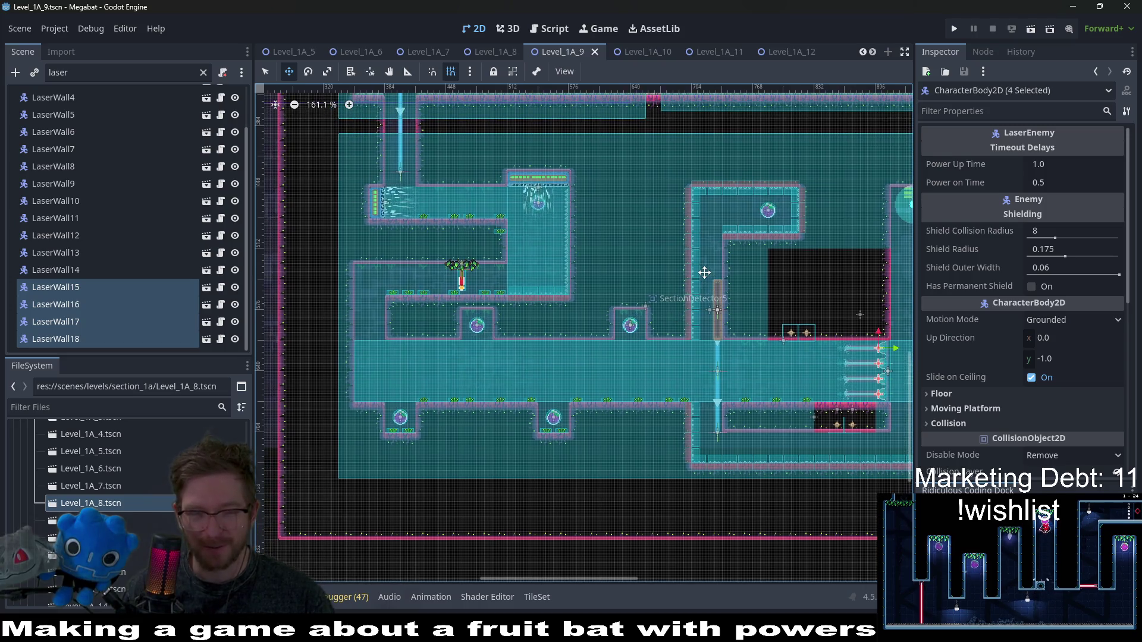
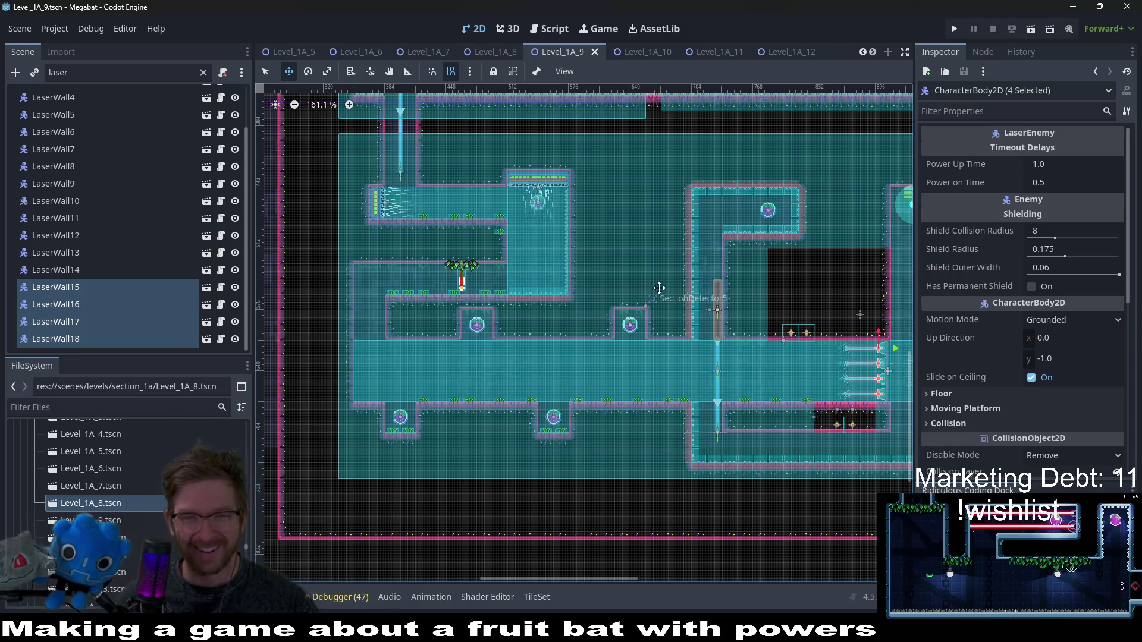
- Look over the Level_1A_12 and Level_1A_11 scenes, then bring up Level_1A_10
scroll(745, 221, "down", 5)
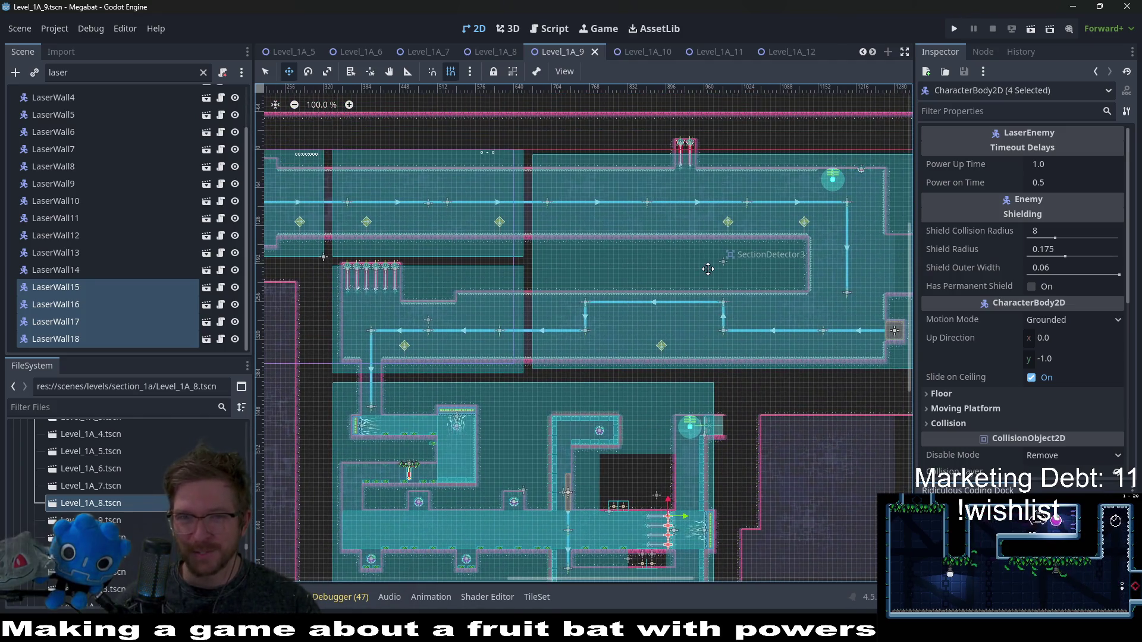
scroll(721, 302, "down", 4)
scroll(721, 302, "left", 2)
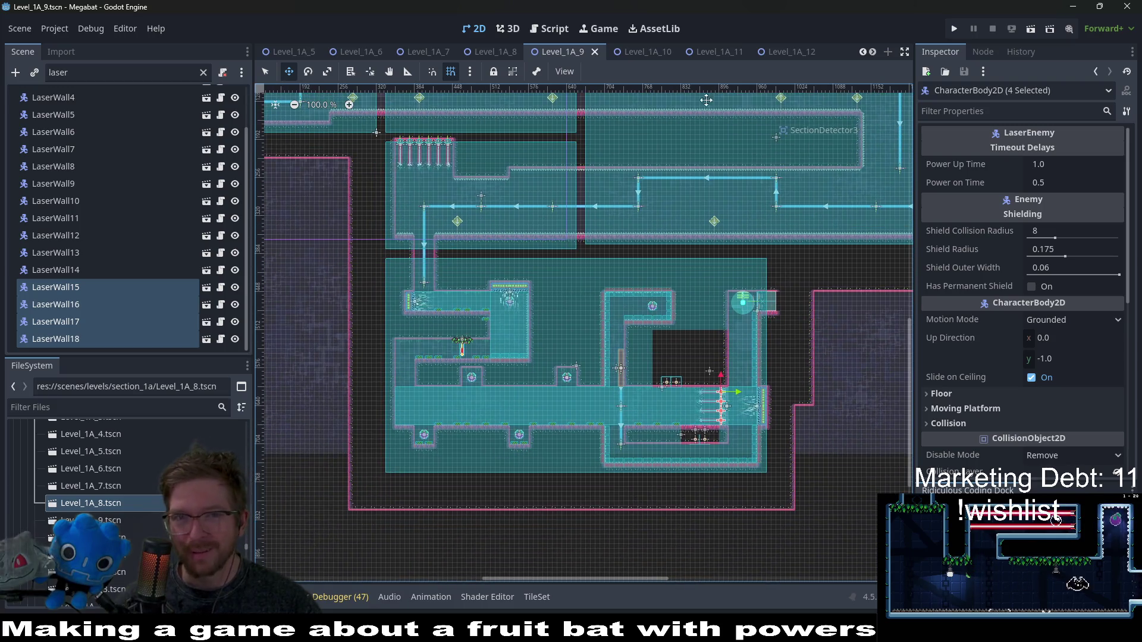
left_click(780, 57)
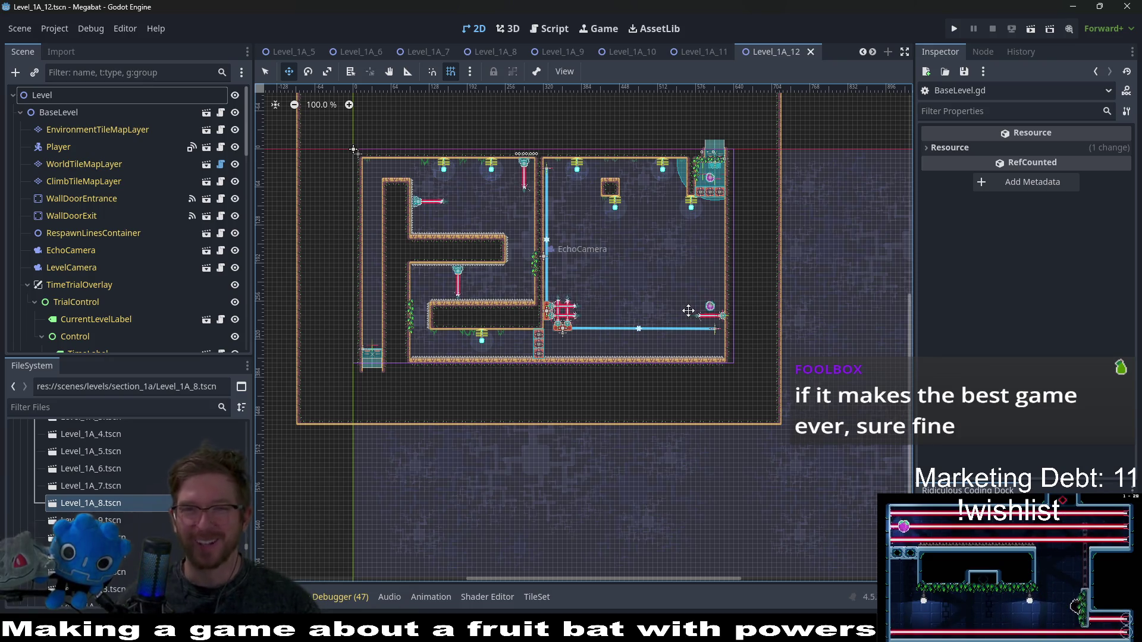
left_click(714, 53)
left_click(762, 51)
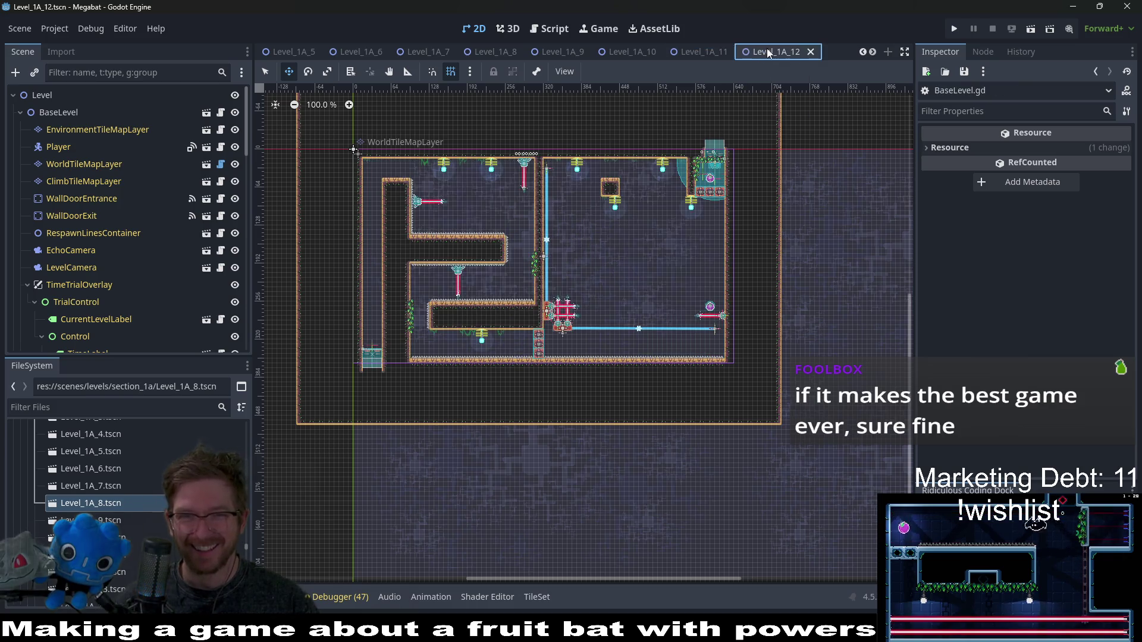
left_click(701, 51)
left_click(629, 47)
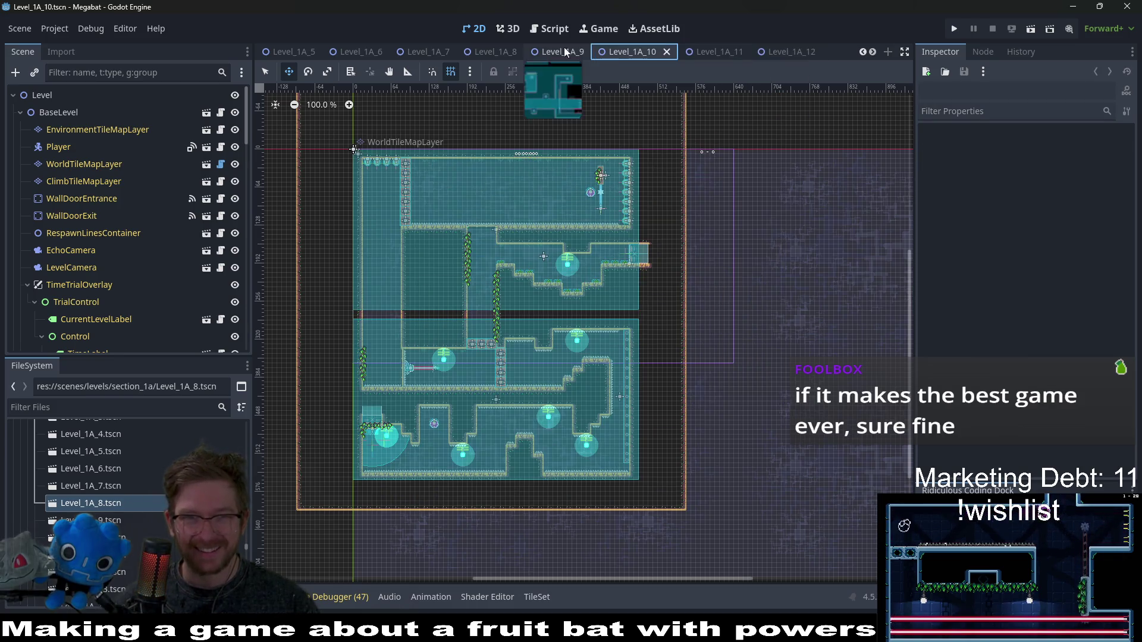
- Change Level_1A_10's BaseLevel Section from lab to lab_a
left_click(563, 50)
left_click(634, 53)
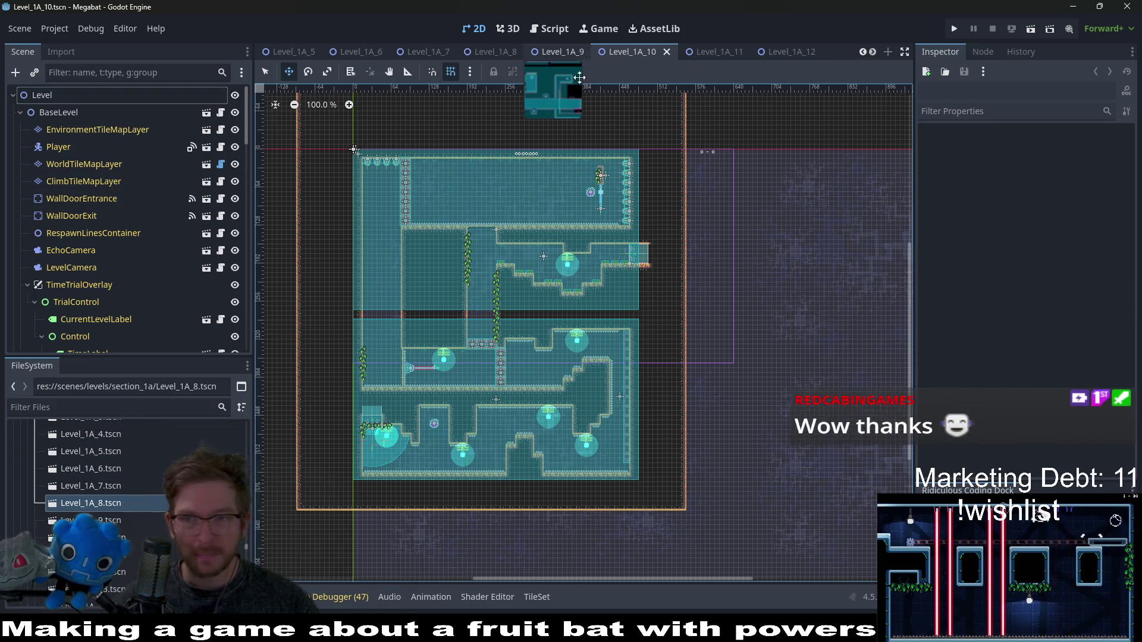
left_click(84, 115)
left_click(1065, 171)
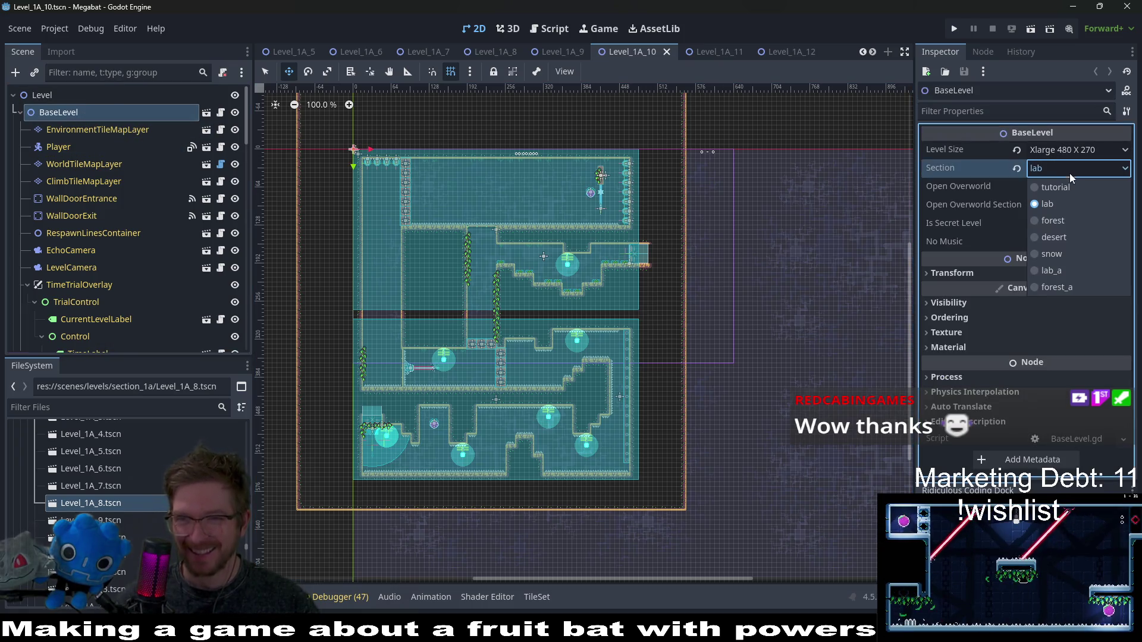
left_click(1066, 272)
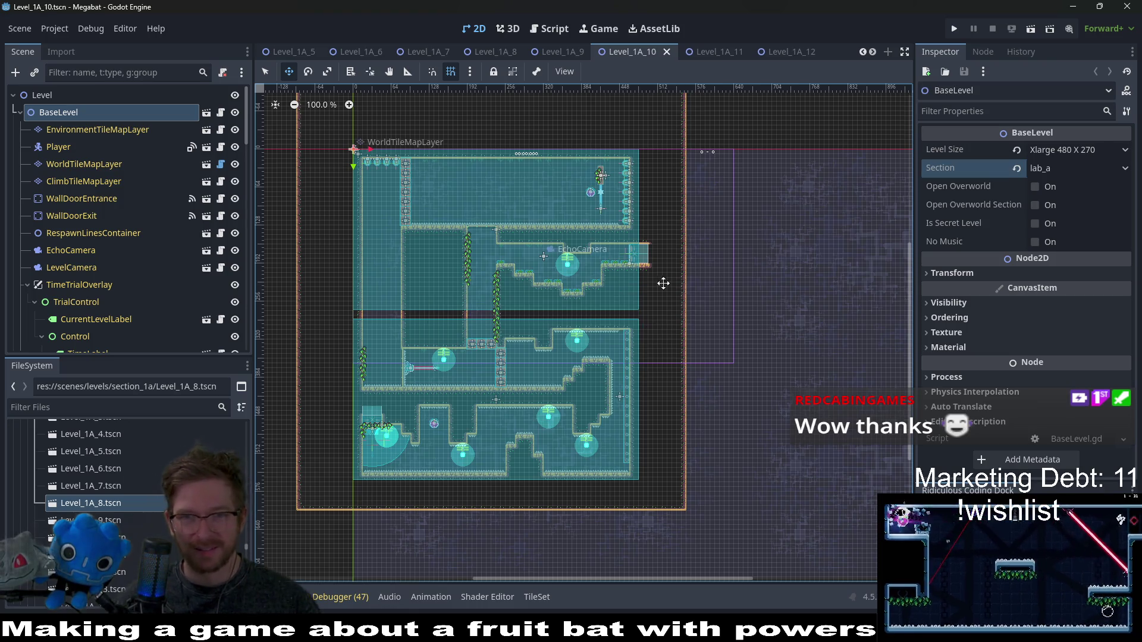
- Pan the level and inspect the root Level and EnvironmentTileMapLayer nodes
left_click_drag(664, 273, 772, 326)
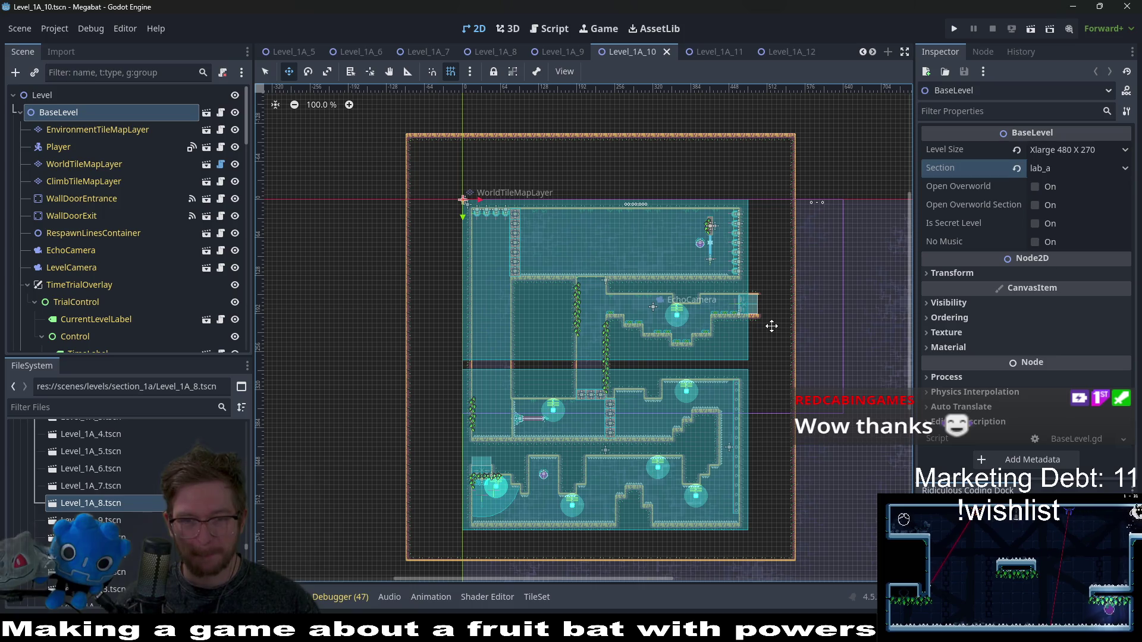
left_click(47, 98)
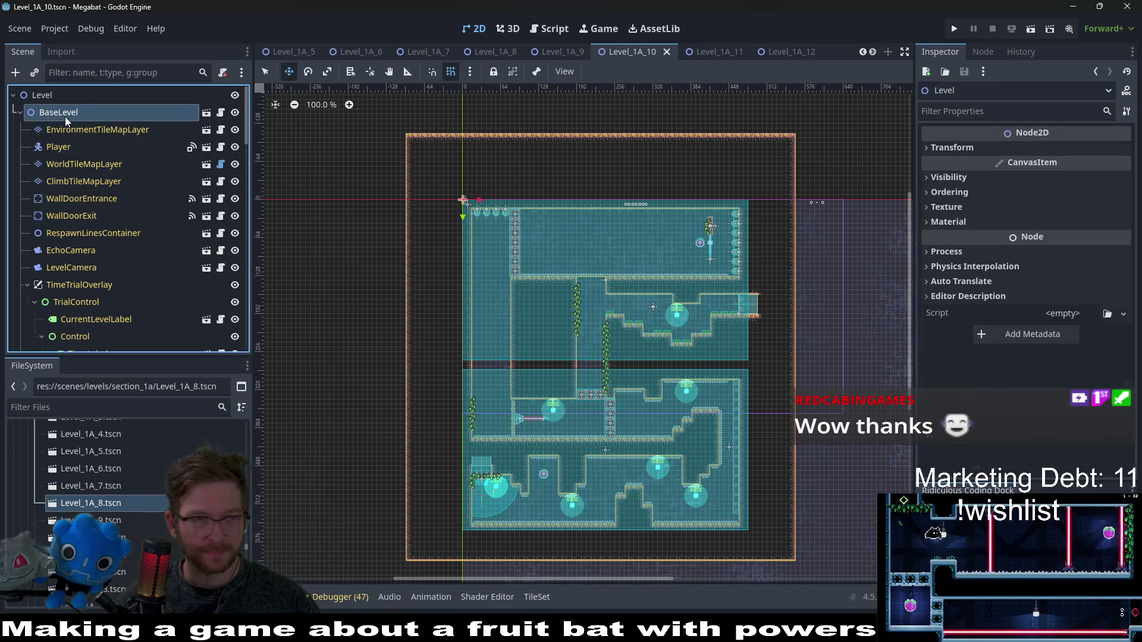
left_click(76, 132)
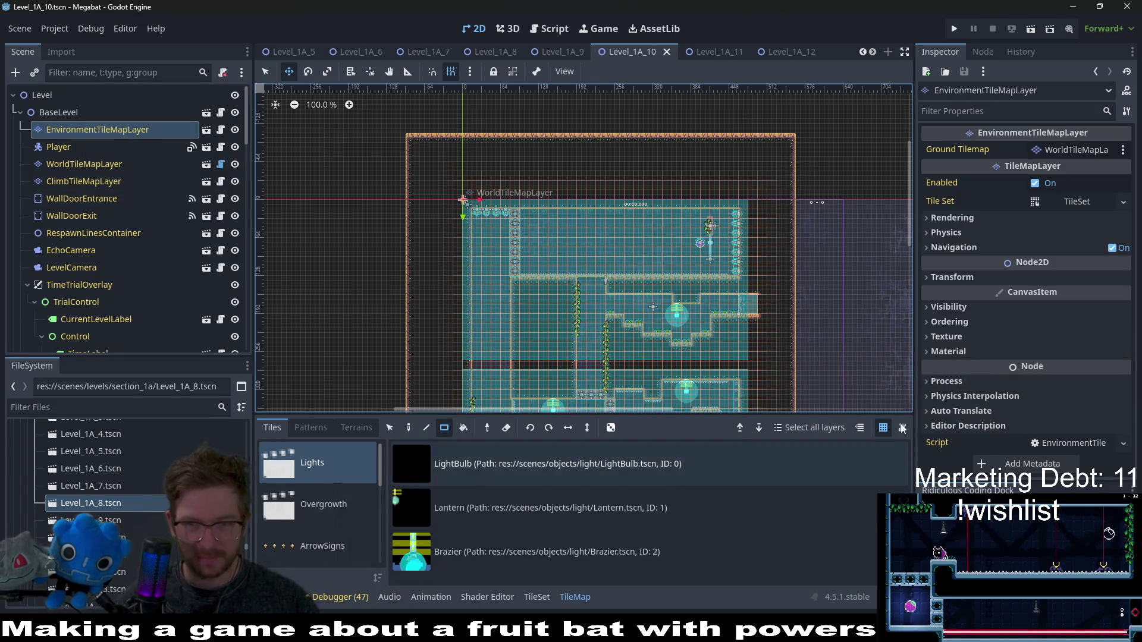
scroll(824, 329, "down", 3)
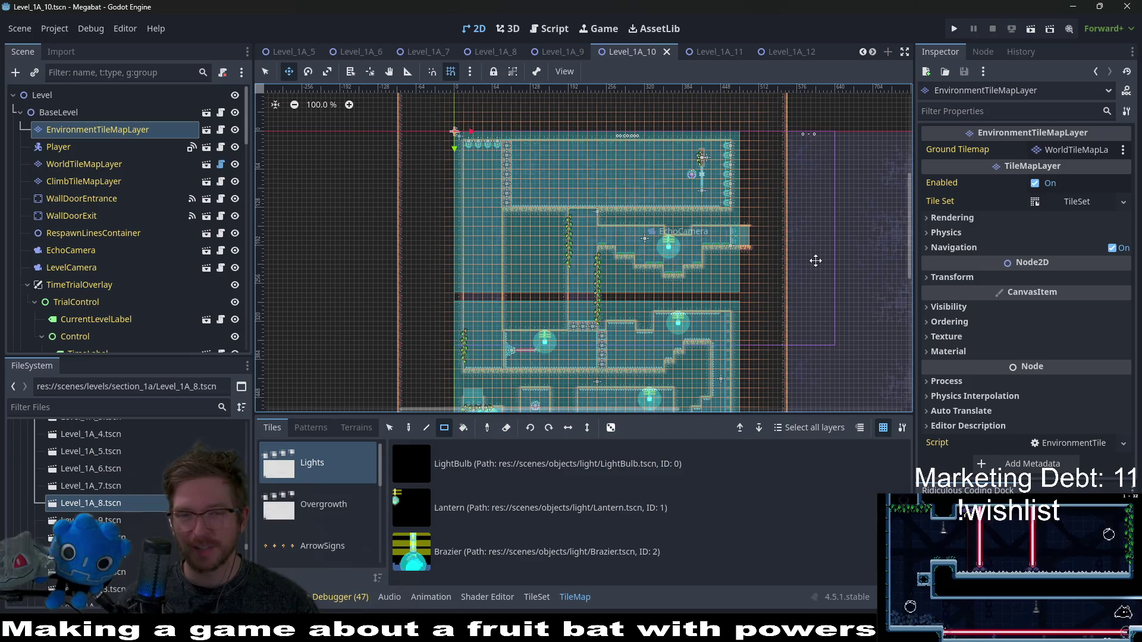
left_click_drag(833, 313, 831, 230)
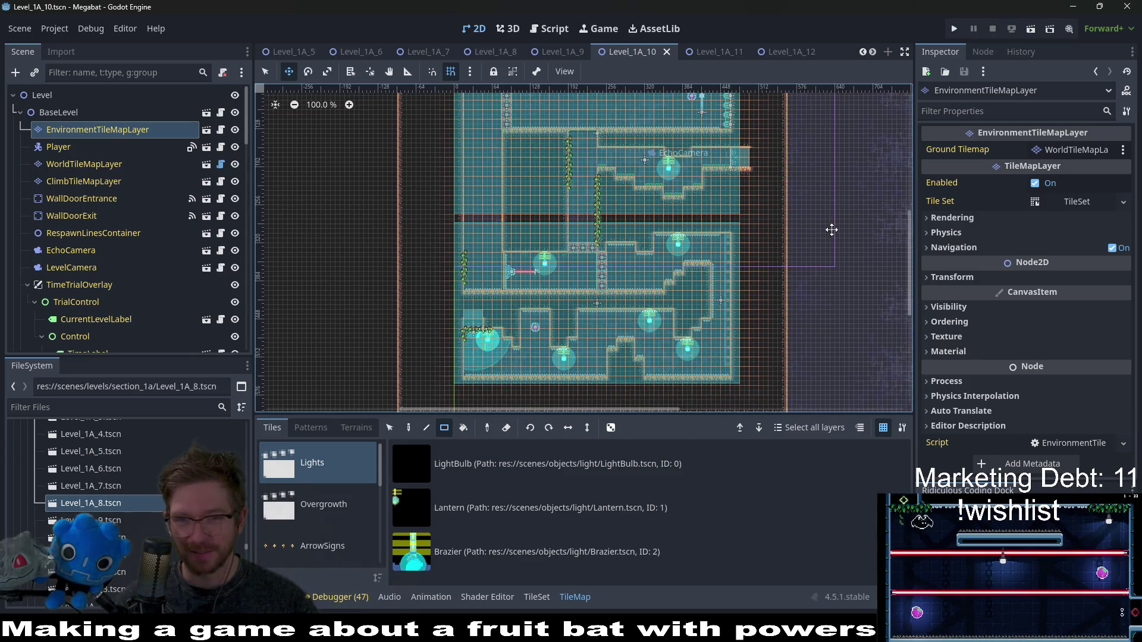
scroll(793, 279, "down", 2)
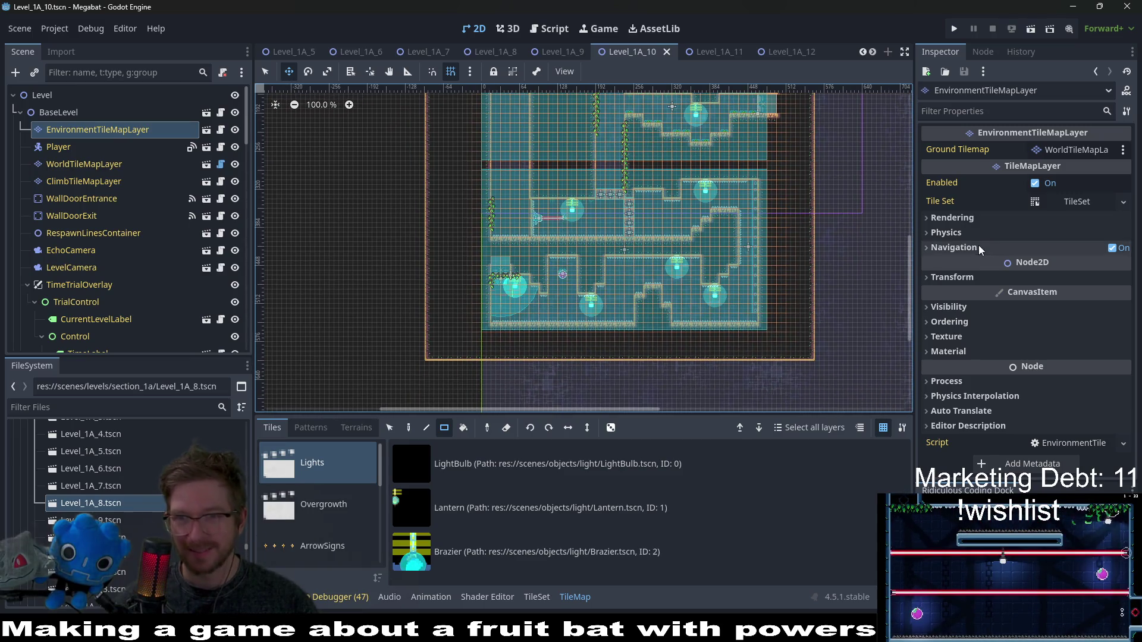
scroll(822, 282, "up", 1)
scroll(822, 277, "up", 1)
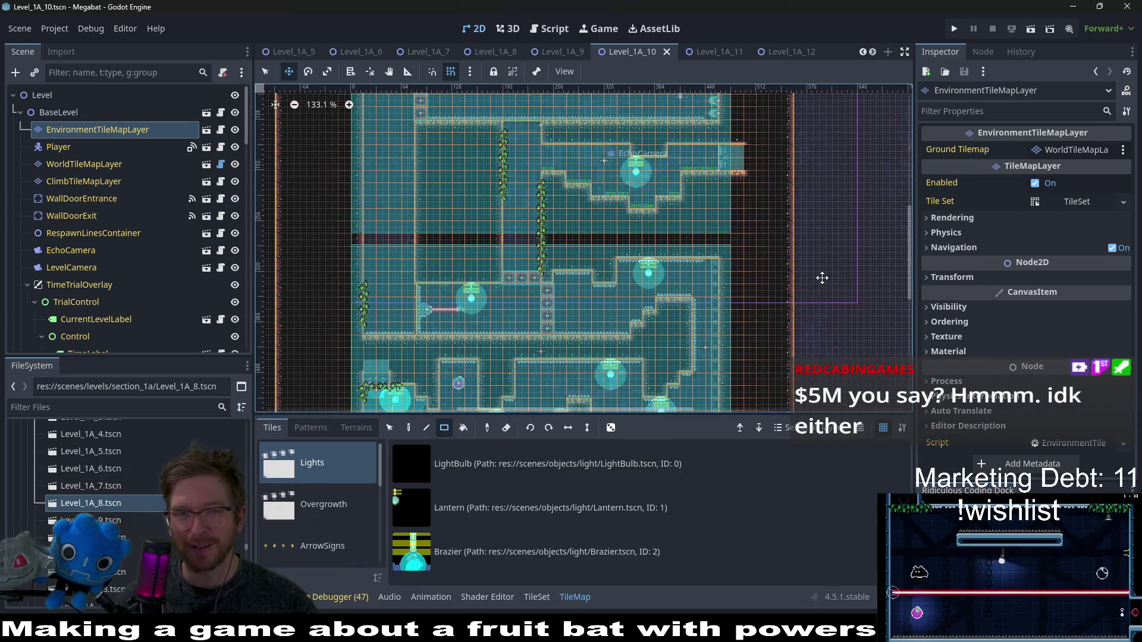
scroll(821, 277, "down", 4)
scroll(820, 277, "up", 2)
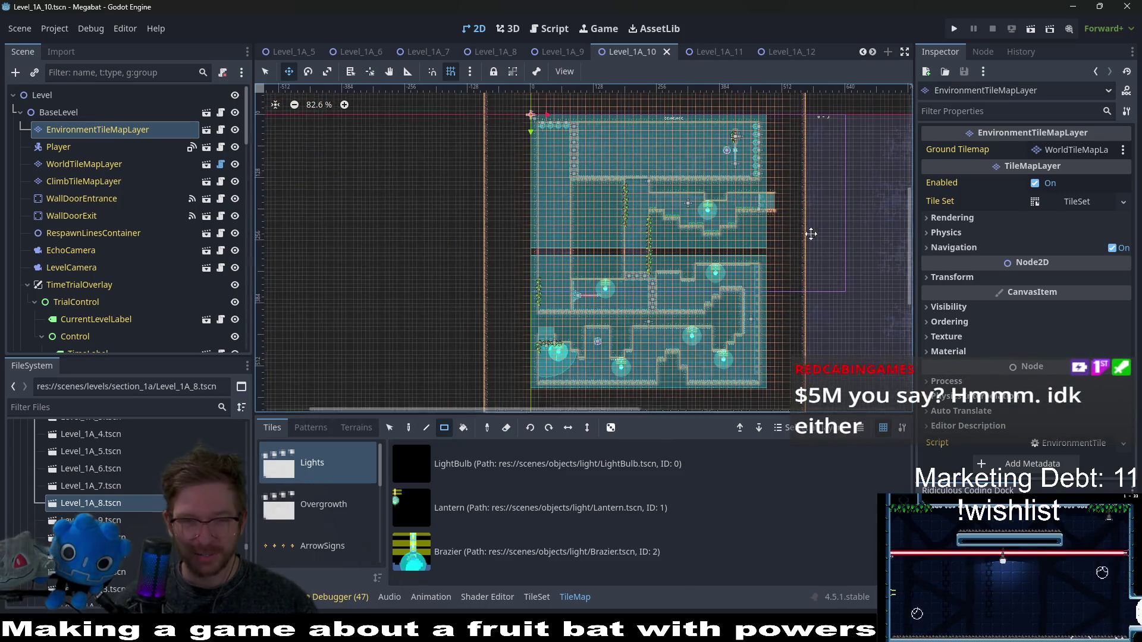
scroll(816, 257, "right", 2)
scroll(814, 179, "down", 4)
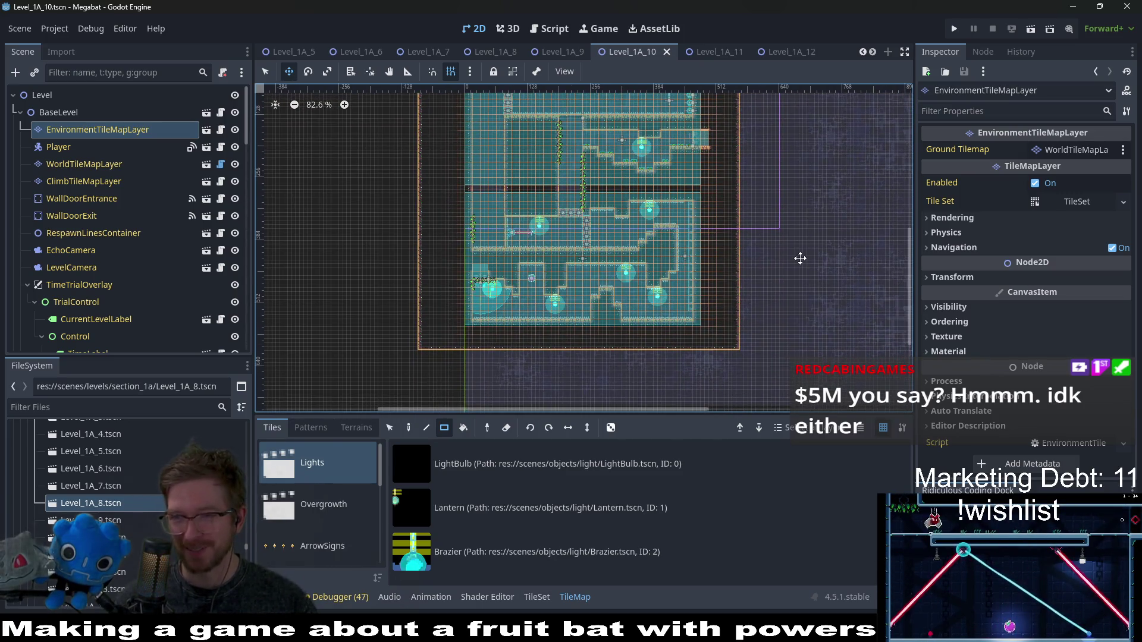
scroll(737, 145, "up", 4)
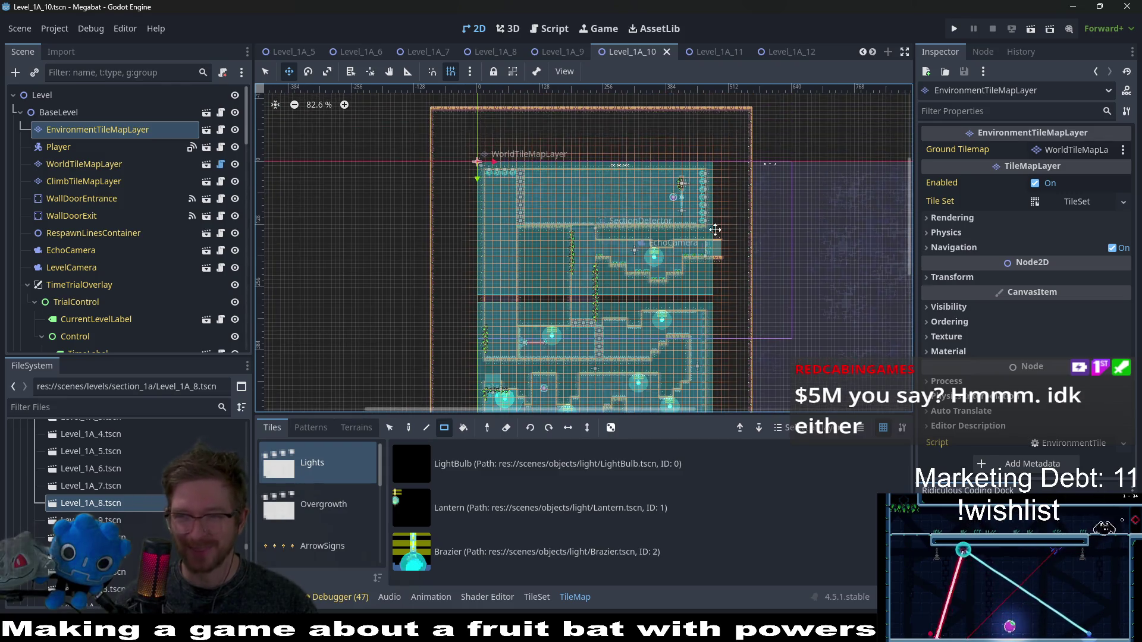
scroll(760, 198, "down", 1)
scroll(760, 198, "left", 1)
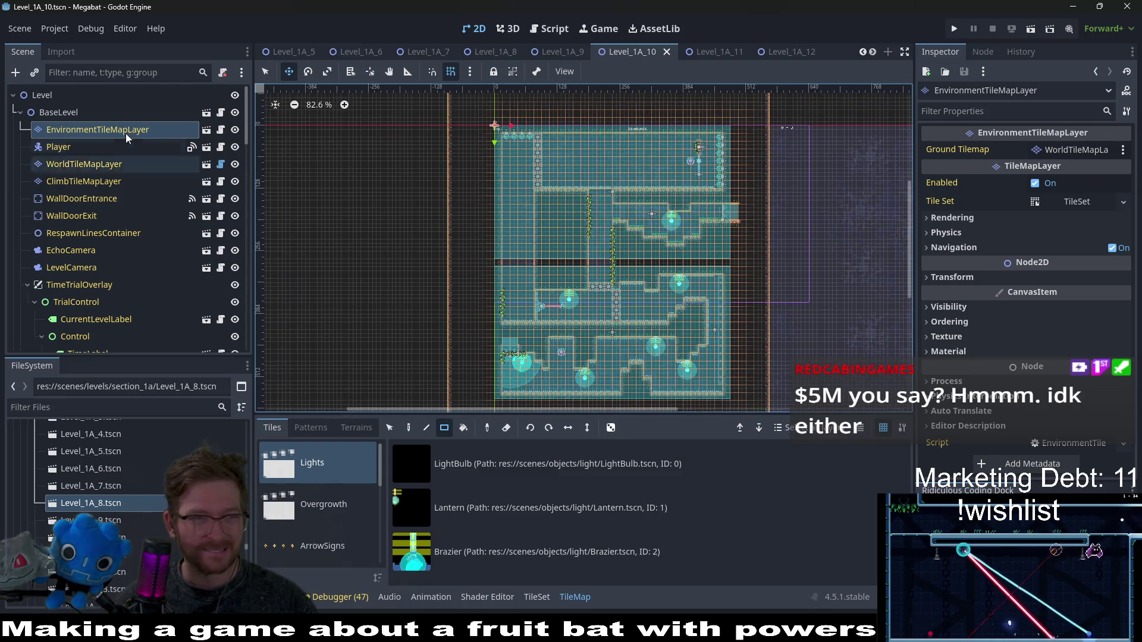
left_click(62, 150)
left_click(67, 161)
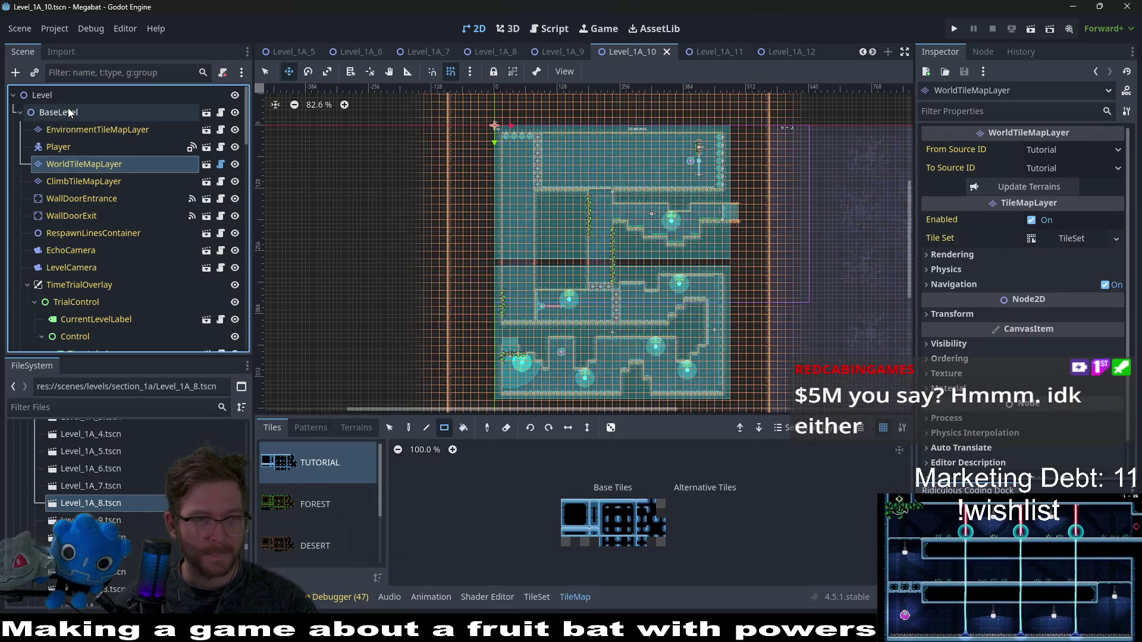
left_click(67, 114)
left_click(69, 130)
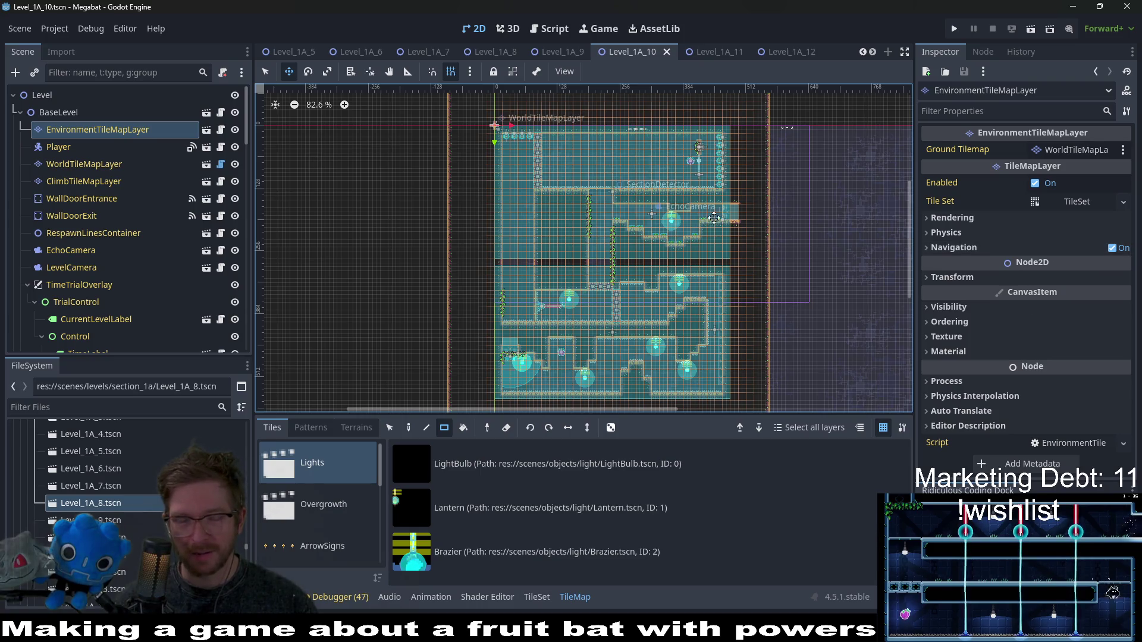
left_click(72, 148)
left_click(84, 124)
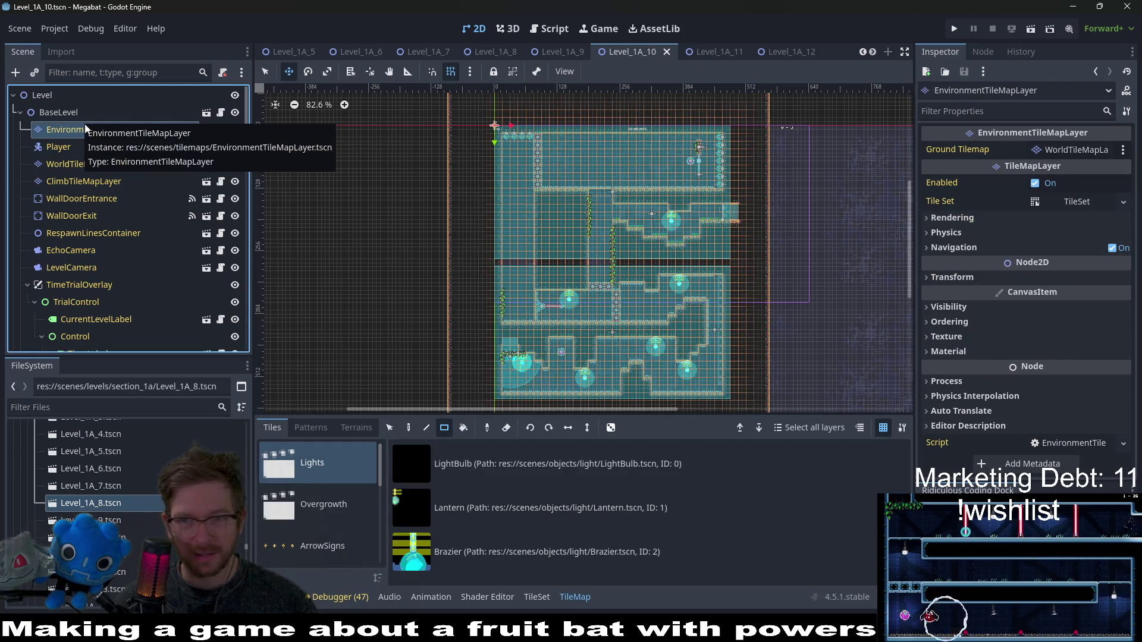
left_click(67, 114)
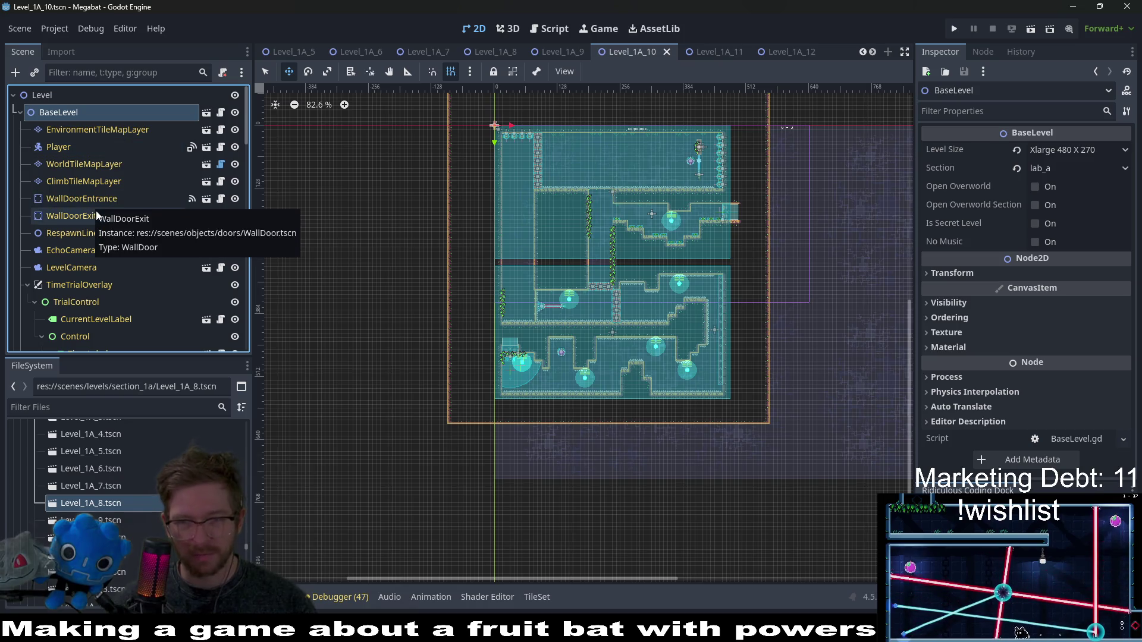
left_click(102, 162)
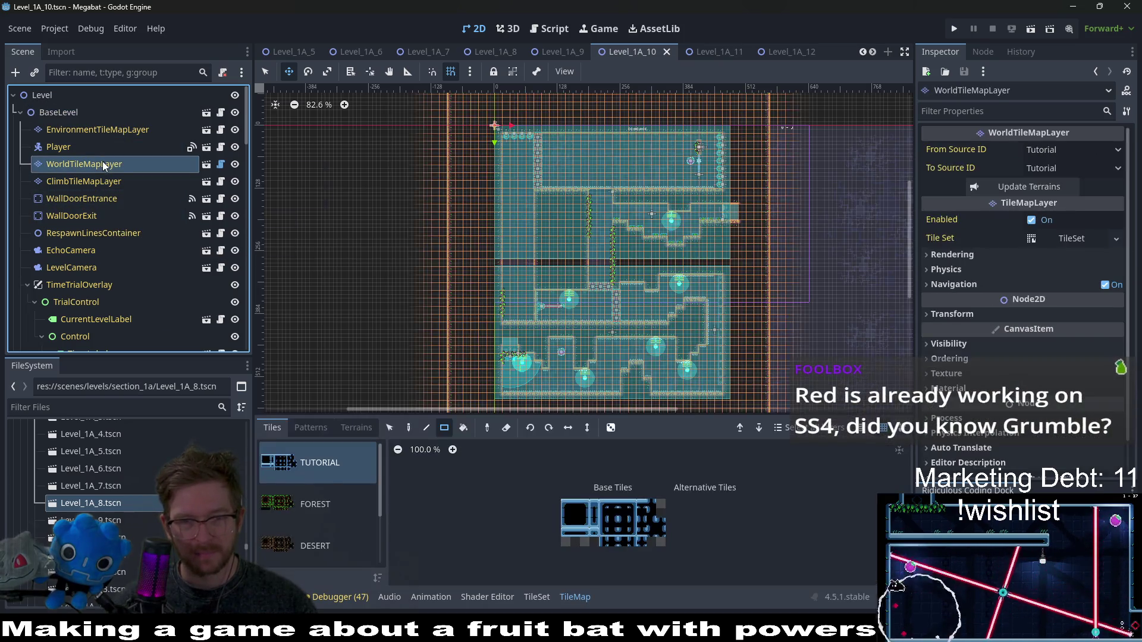
left_click(77, 129)
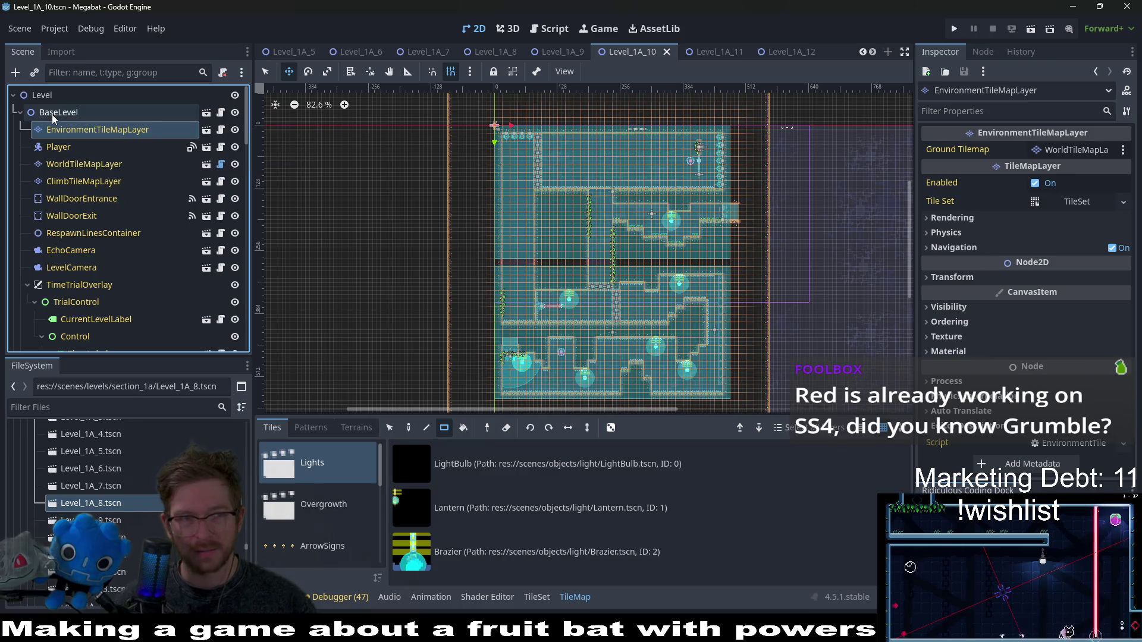
left_click(72, 148)
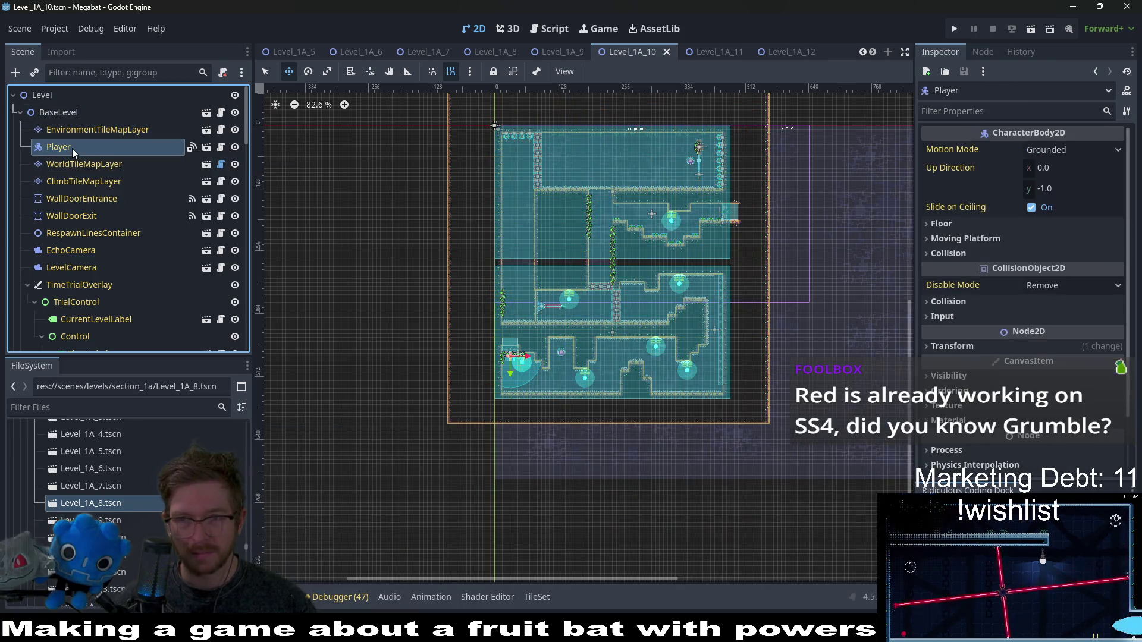
left_click(69, 115)
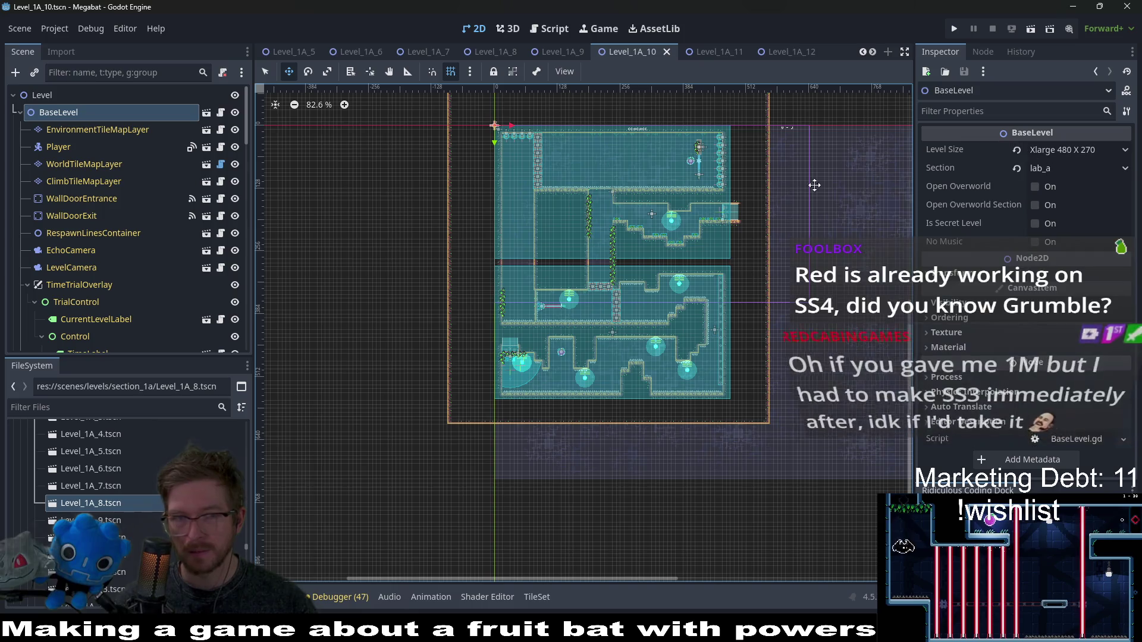
left_click(81, 130)
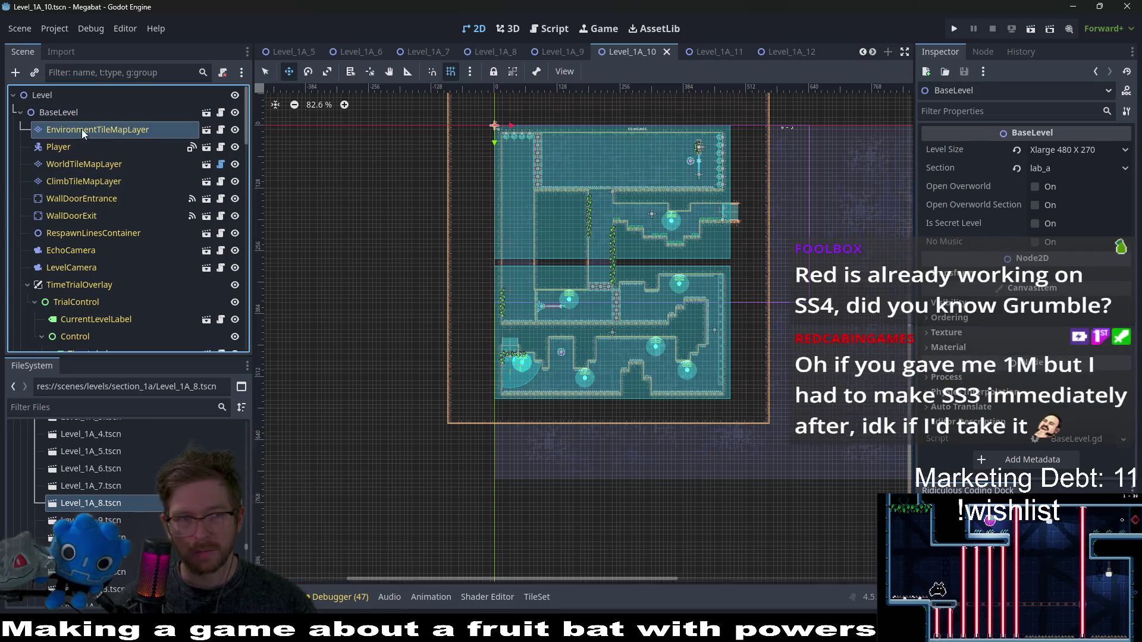
- Set WorldTileMapLayer's From Source ID to Lab and To Source ID to Lab 2
left_click(71, 165)
left_click(1063, 150)
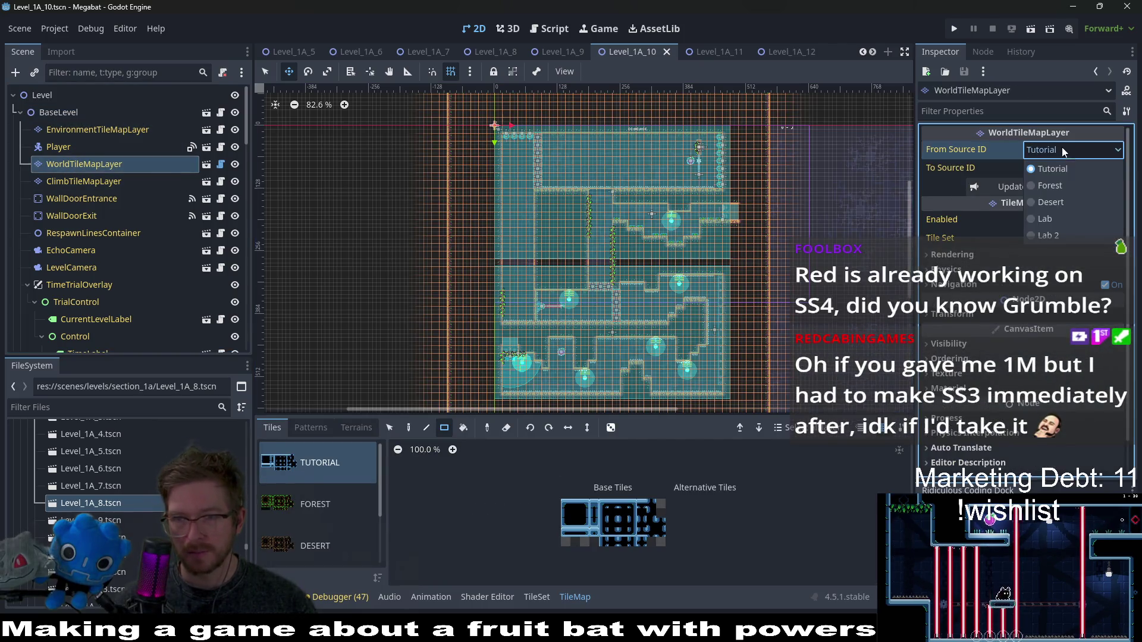
left_click(1065, 219)
left_click(1066, 175)
left_click(1055, 252)
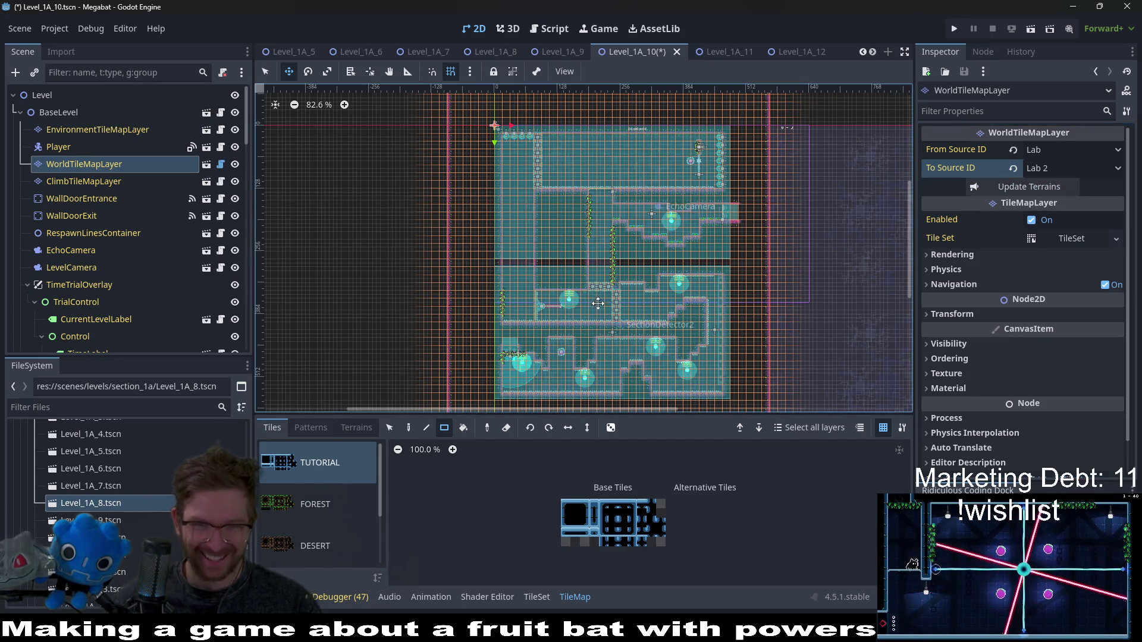
scroll(597, 334, "up", 5)
scroll(611, 328, "up", 4)
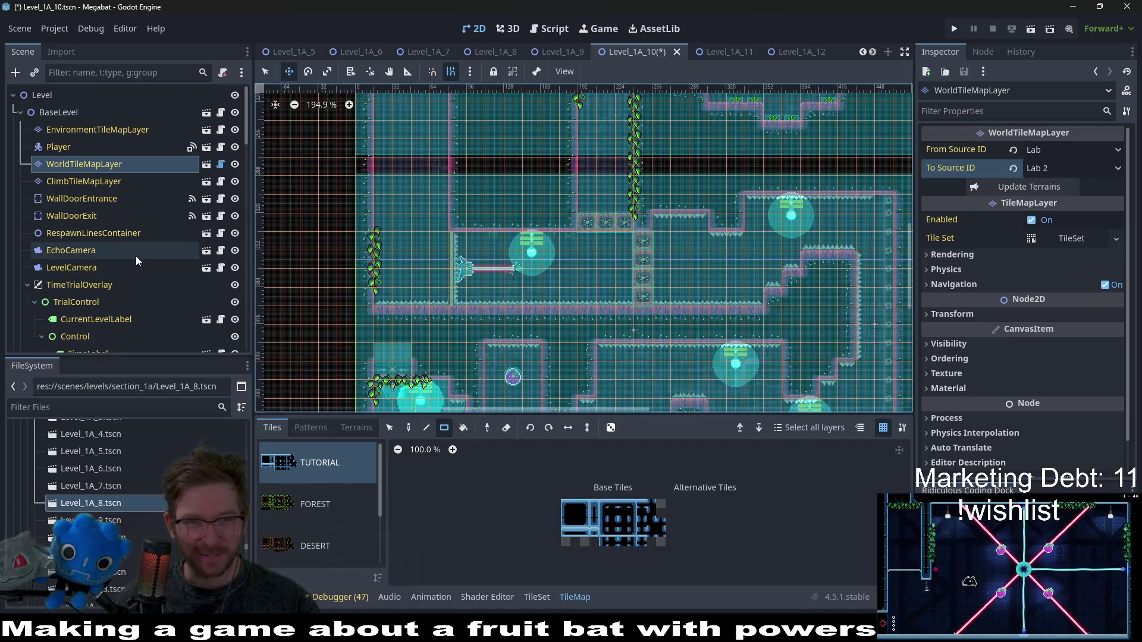
scroll(137, 255, "down", 10)
scroll(146, 256, "down", 5)
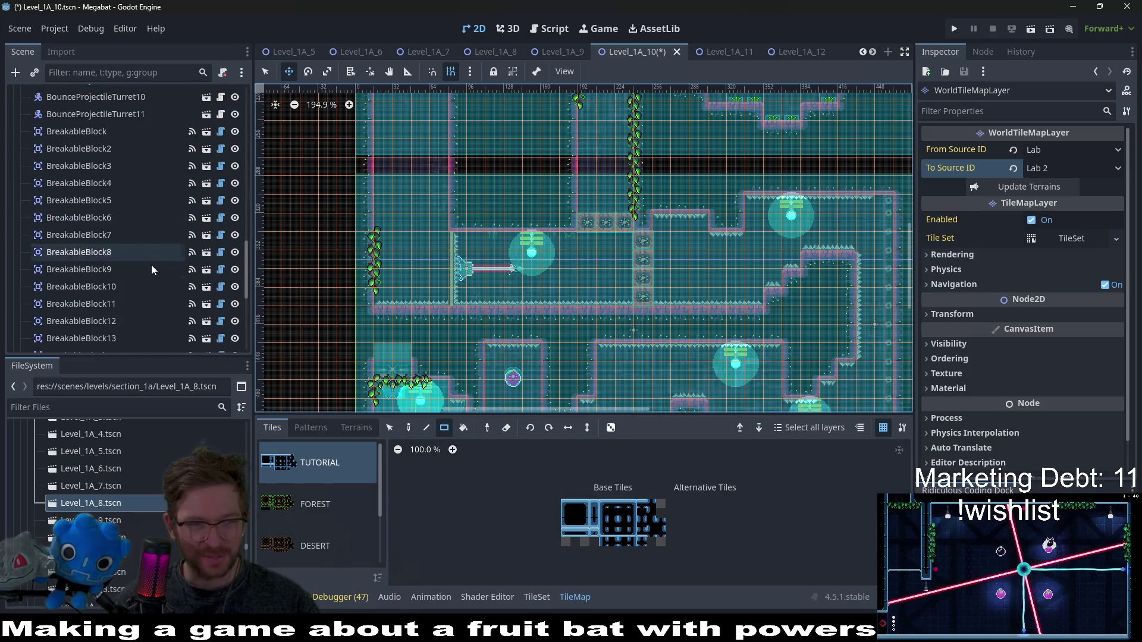
- Give all 14 selected BreakableBlock nodes the Type lab_a
scroll(148, 260, "down", 3)
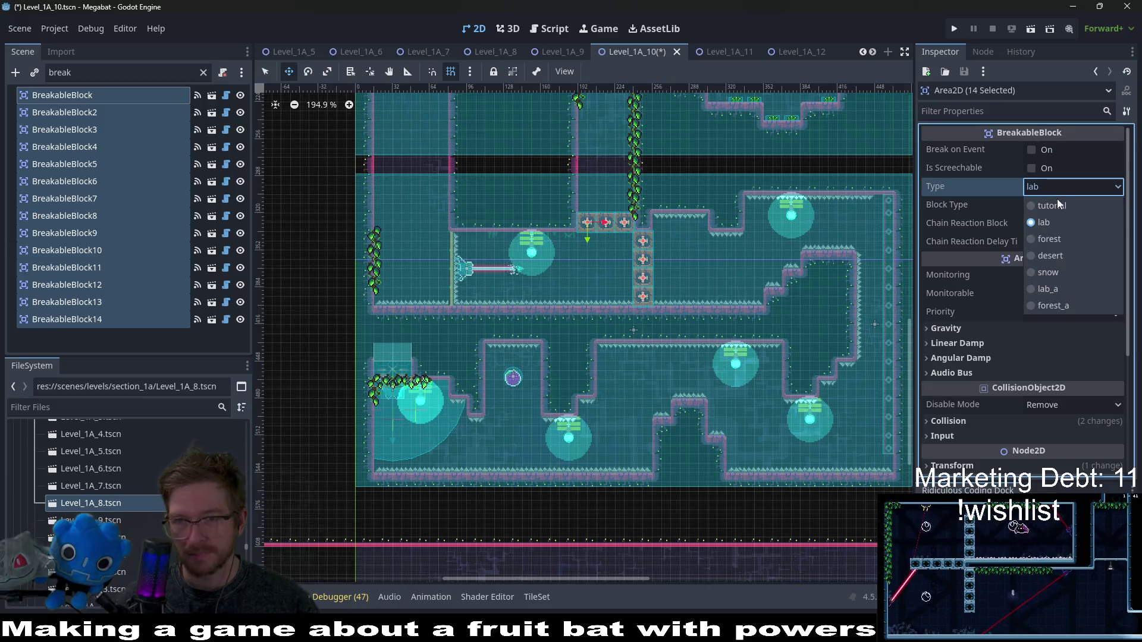
left_click(1064, 289)
scroll(646, 198, "down", 4)
scroll(666, 255, "up", 5)
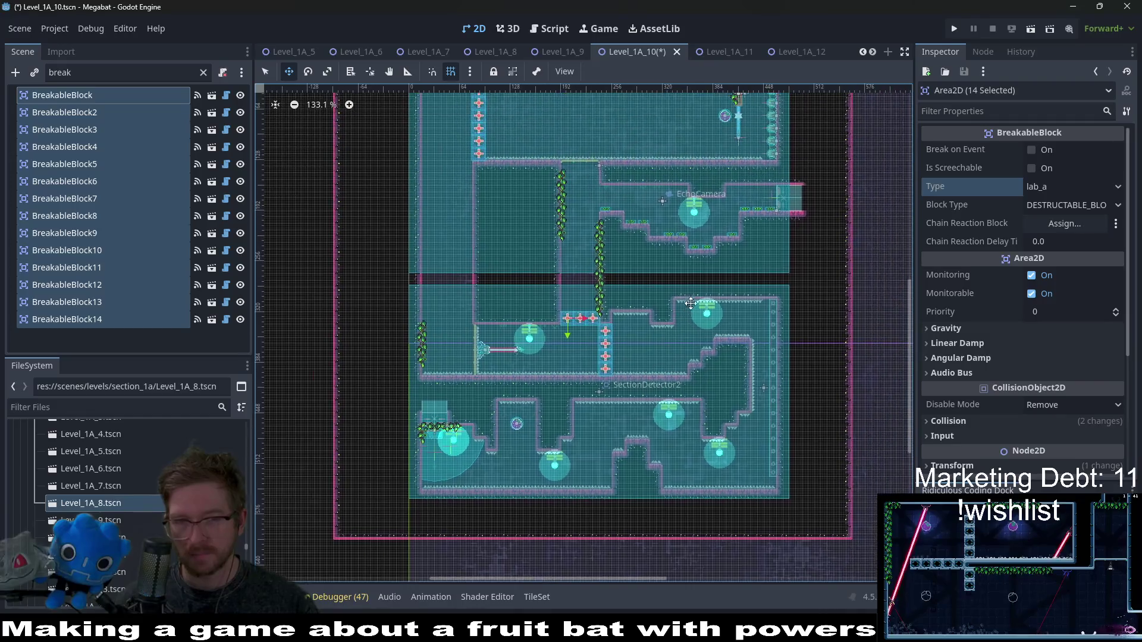
double_click(59, 72)
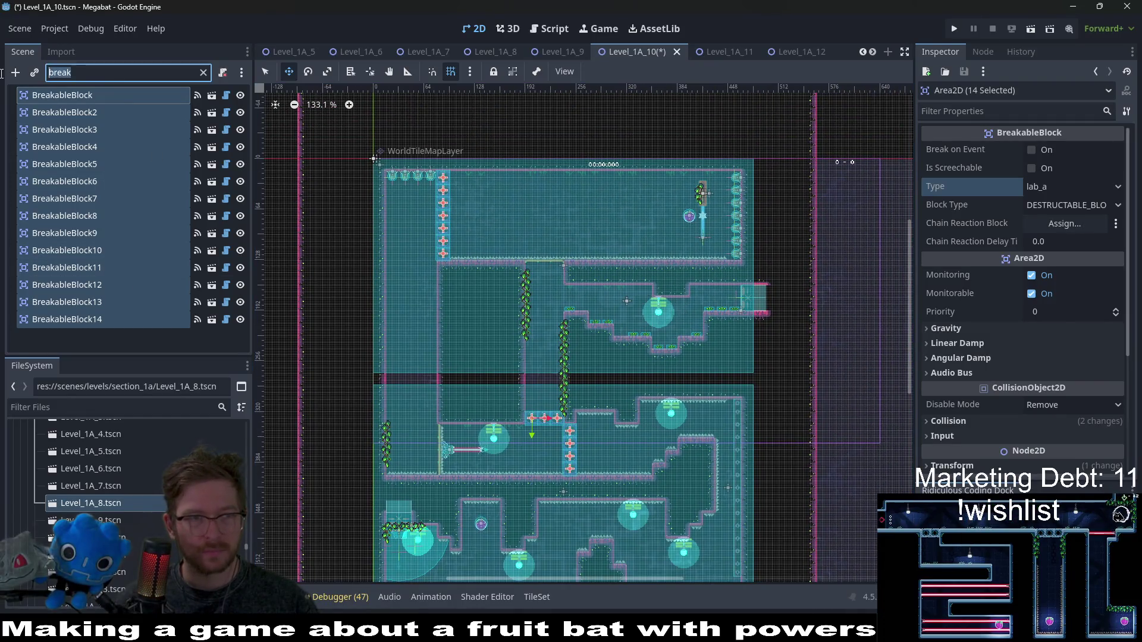
- Filter the scene tree by 'one', select OneWayTileMapLayer and choose the Lab V2 tile source
type("one")
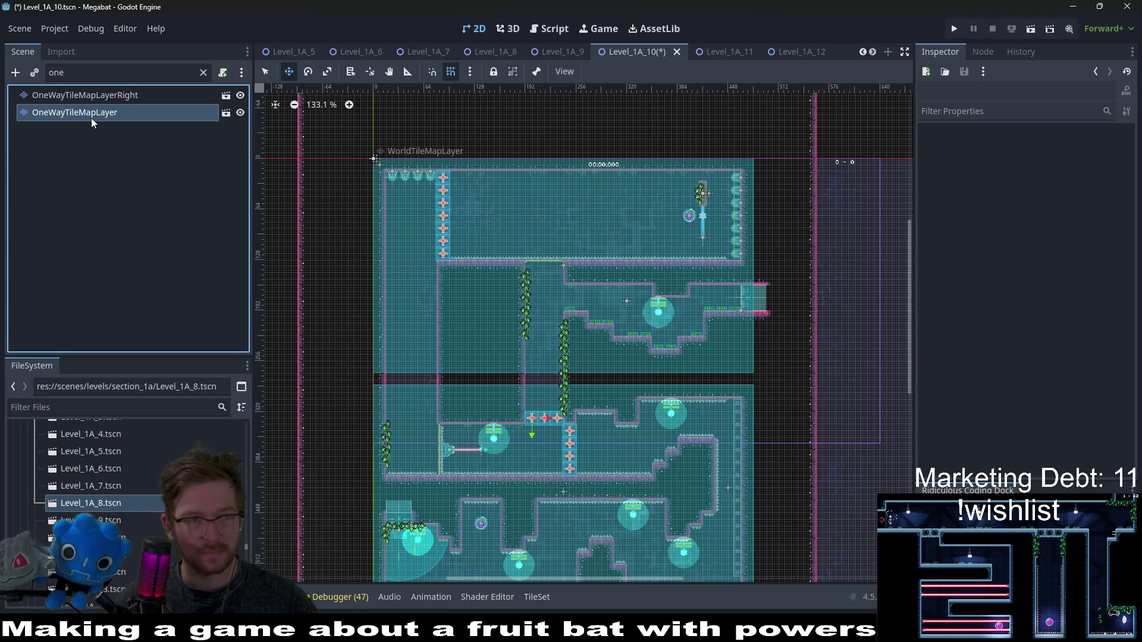
left_click(89, 113)
scroll(309, 512, "down", 2)
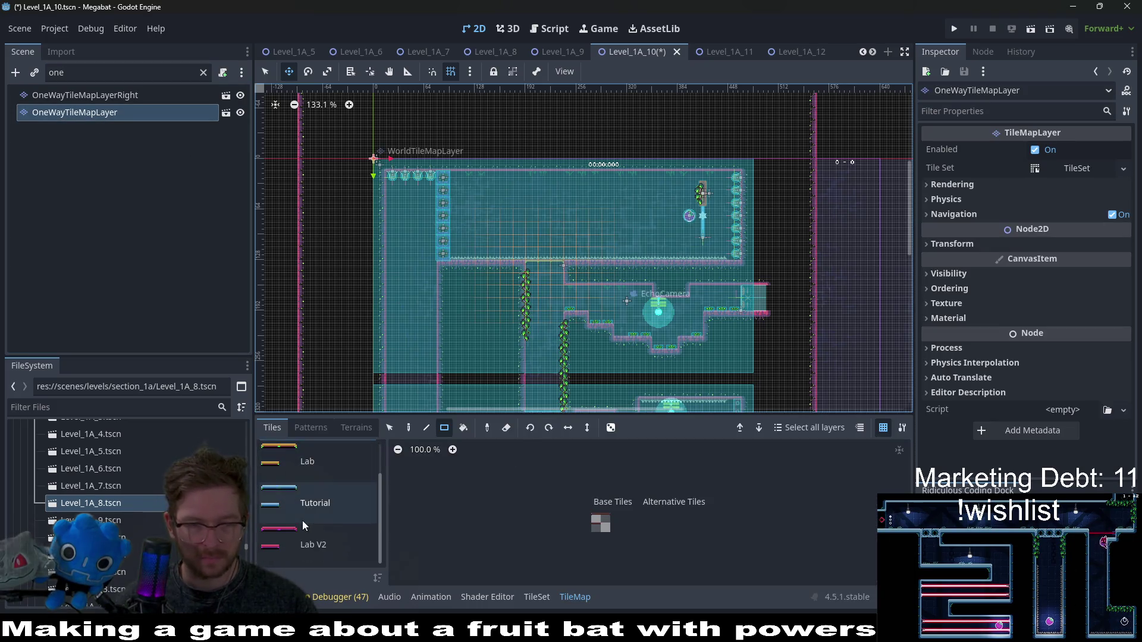
left_click(297, 543)
- Bring the top-left room into view and pick the bottom-left Lab V2 tile in selection mode
scroll(546, 333, "up", 8)
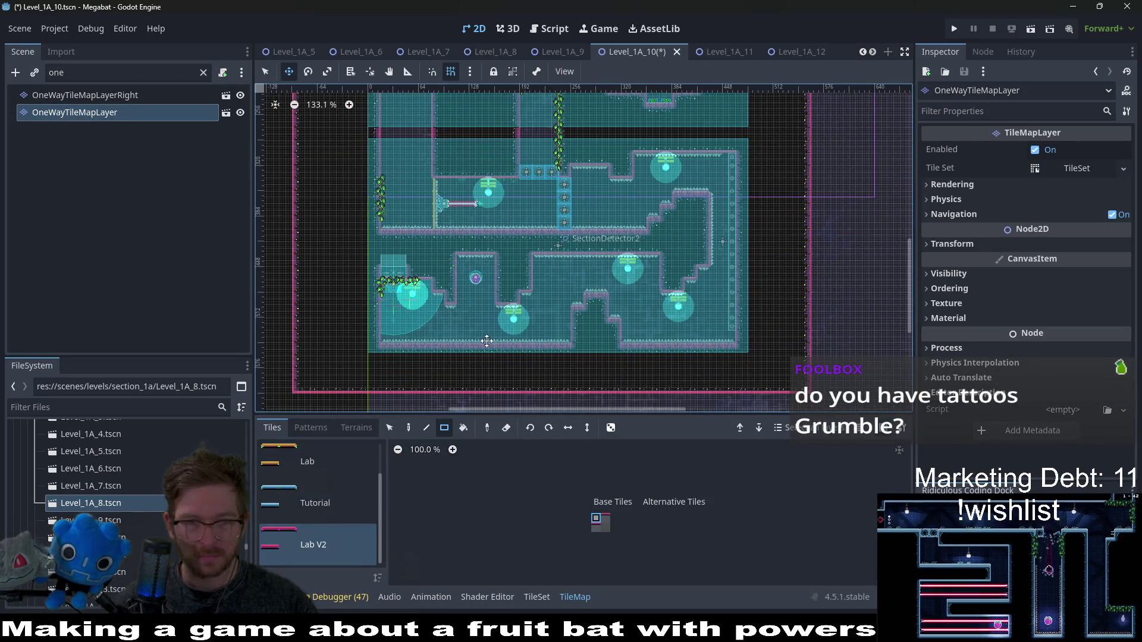
scroll(432, 202, "up", 1)
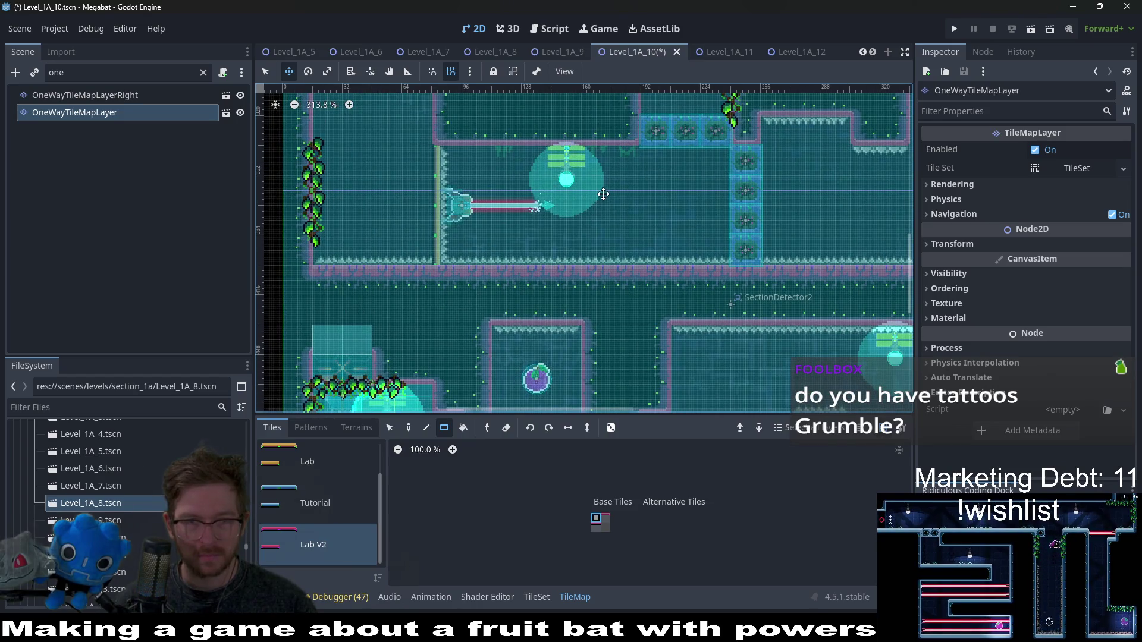
scroll(572, 212, "down", 6)
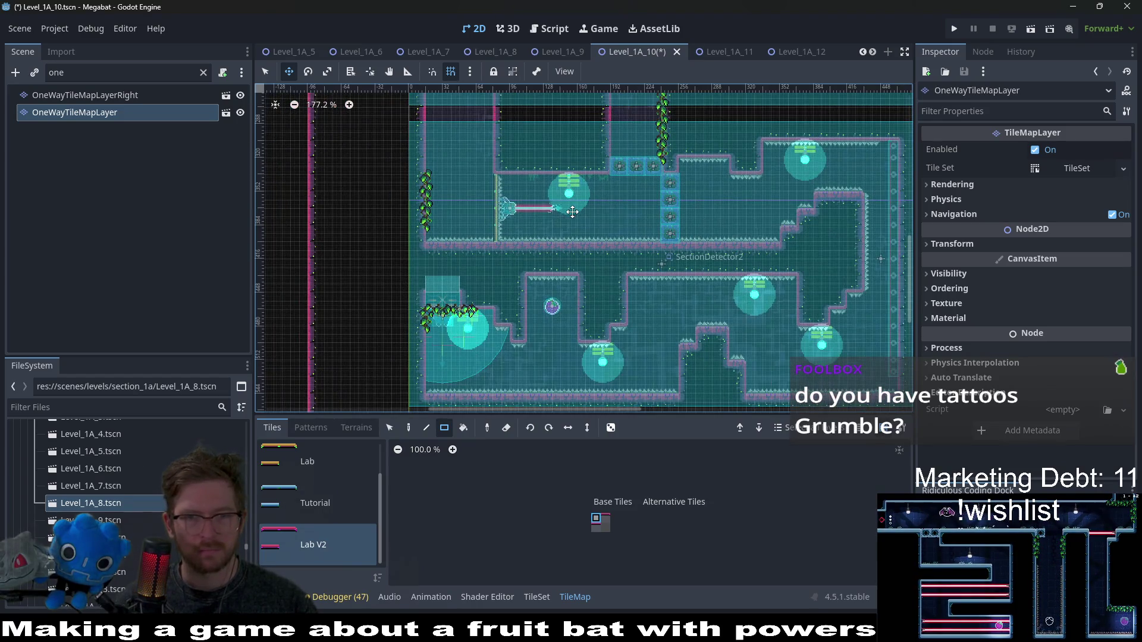
left_click_drag(572, 211, 591, 364)
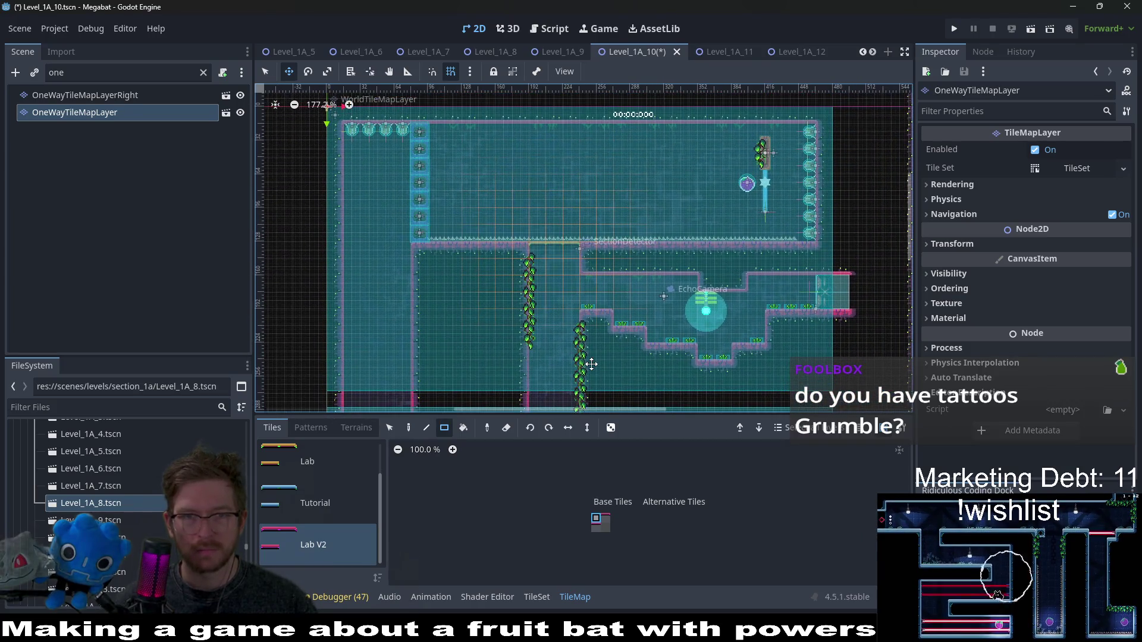
scroll(533, 245, "up", 4)
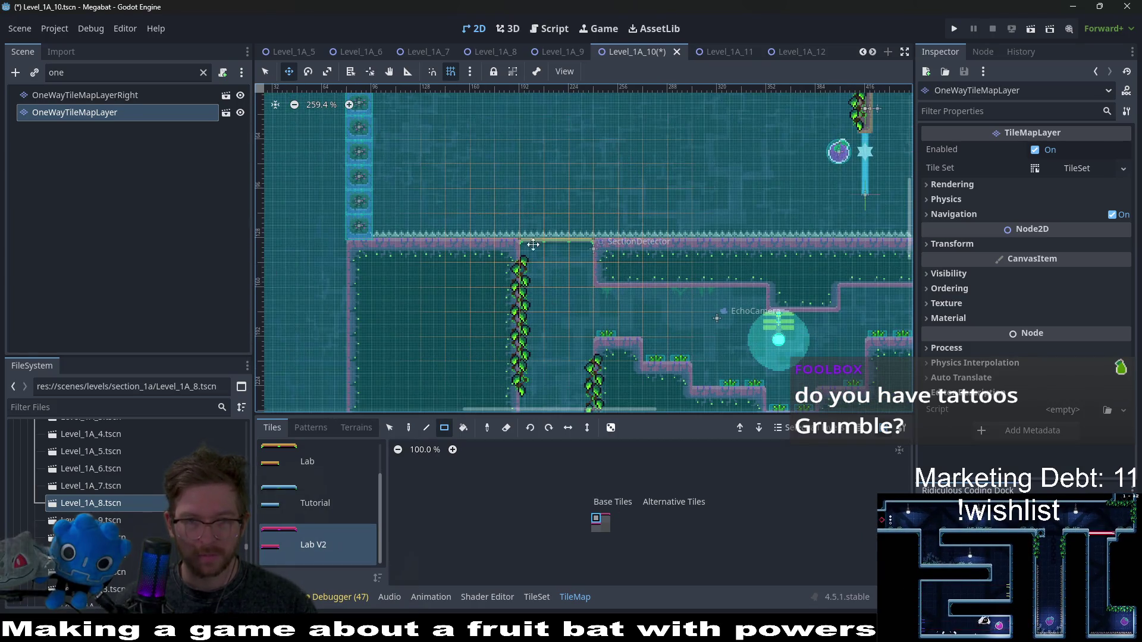
scroll(532, 244, "up", 8)
key("q")
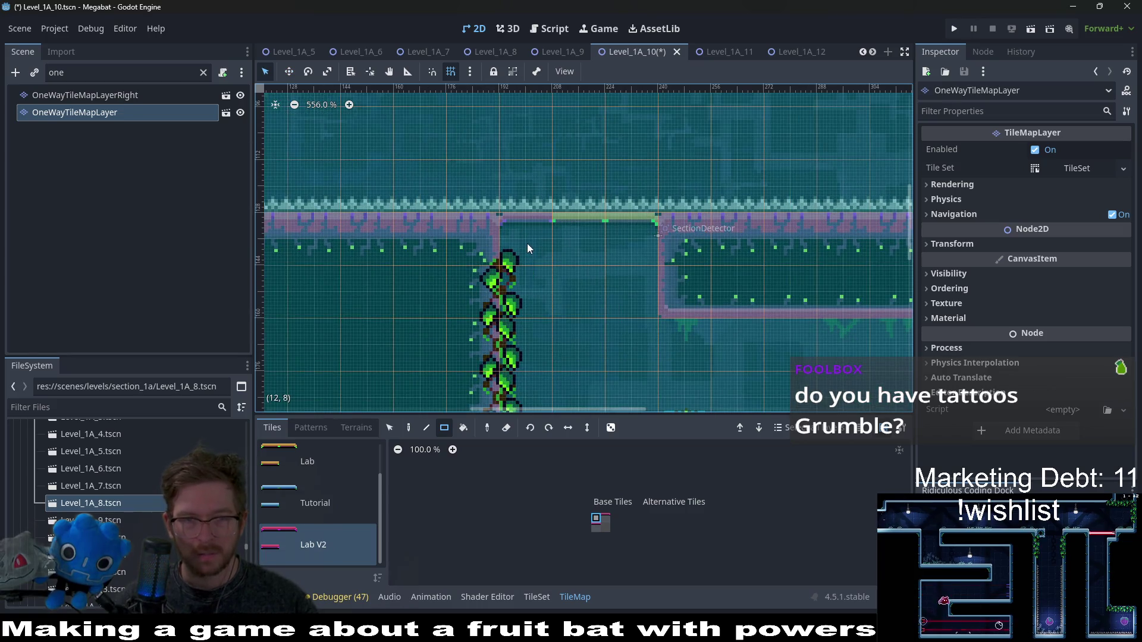
left_click(596, 527)
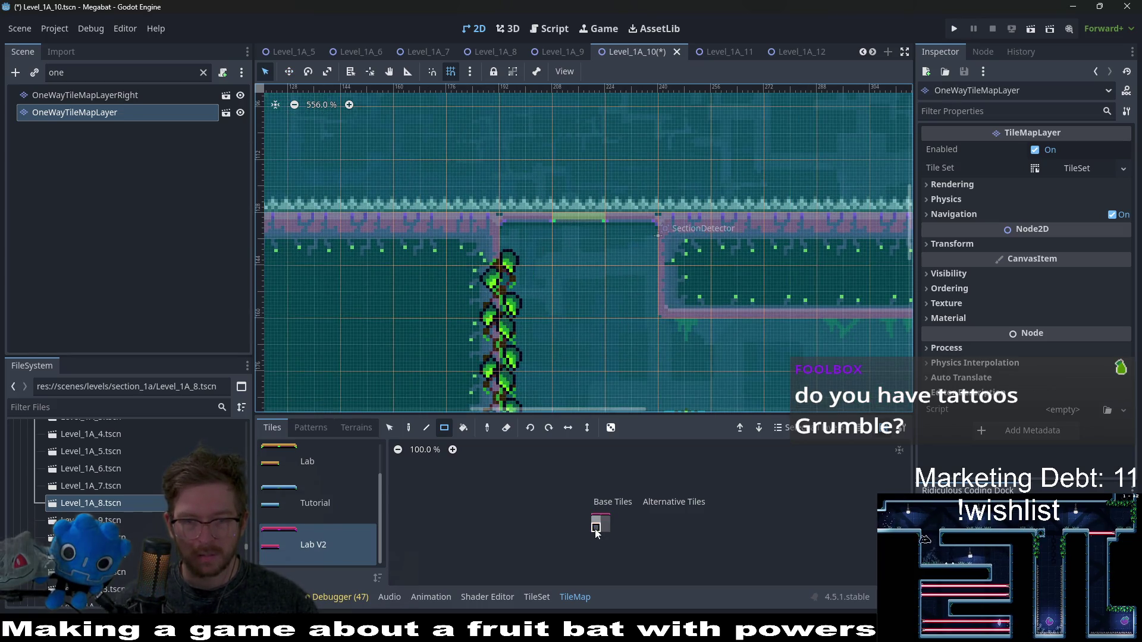
- Select OneWayTileMapLayerRight and pick a different Lab V2 tile from the palette
left_click(77, 95)
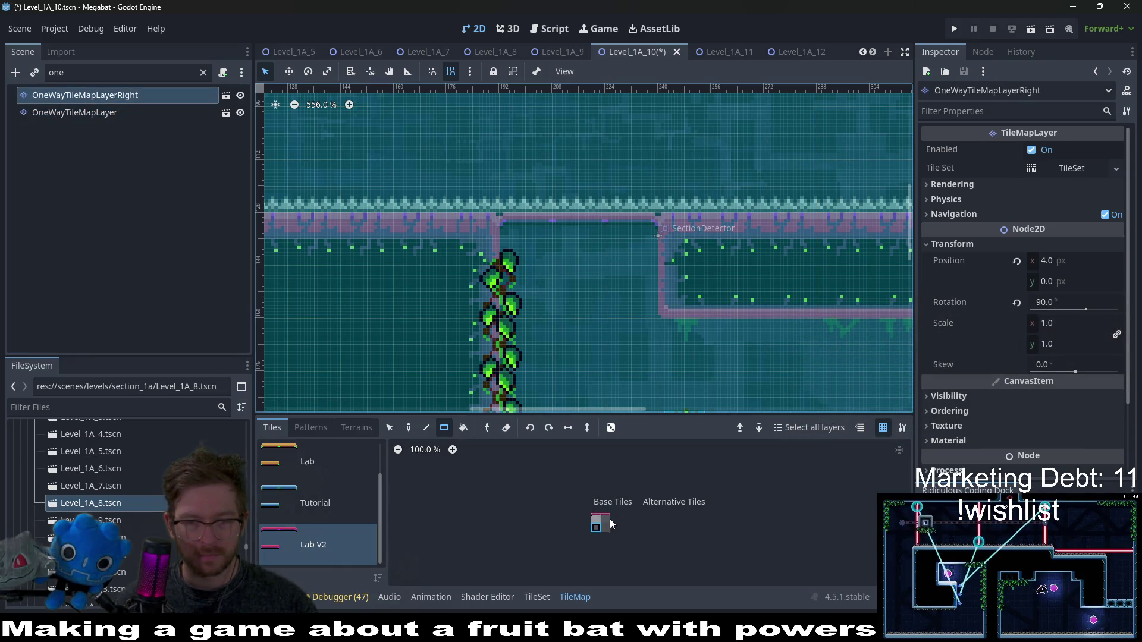
scroll(457, 376, "up", 5)
scroll(512, 203, "down", 8)
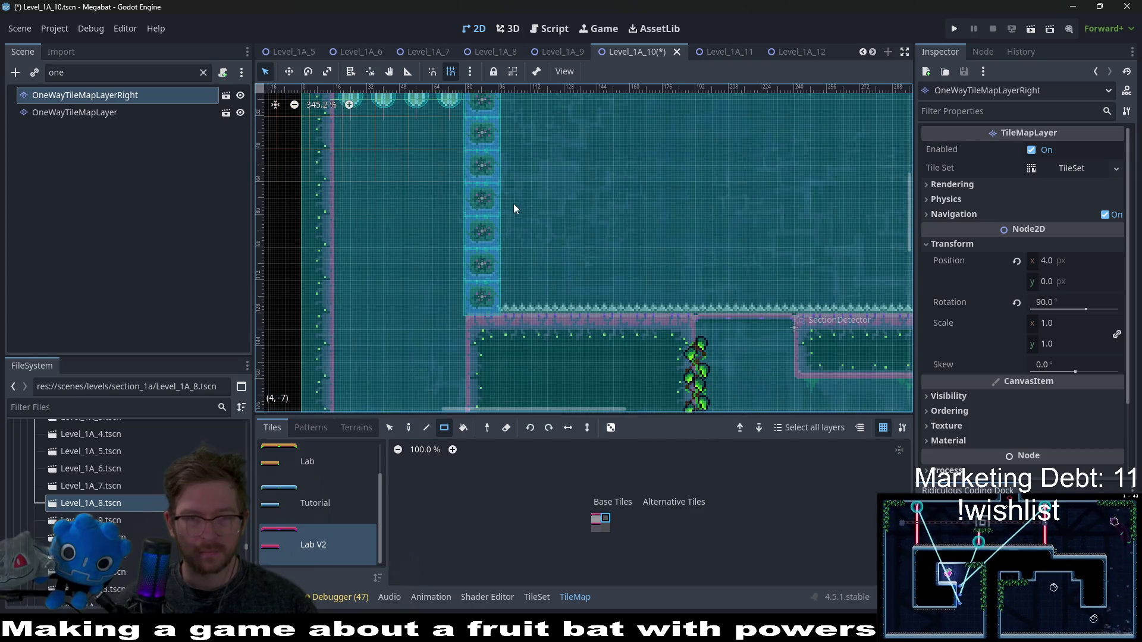
scroll(552, 226, "down", 5)
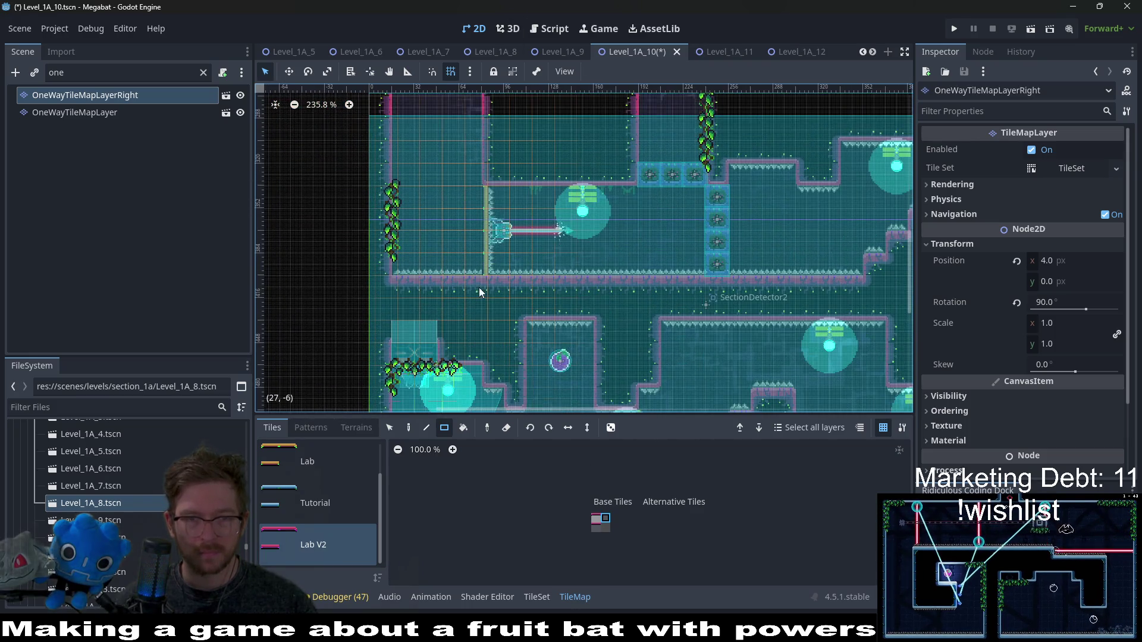
scroll(487, 250, "up", 4)
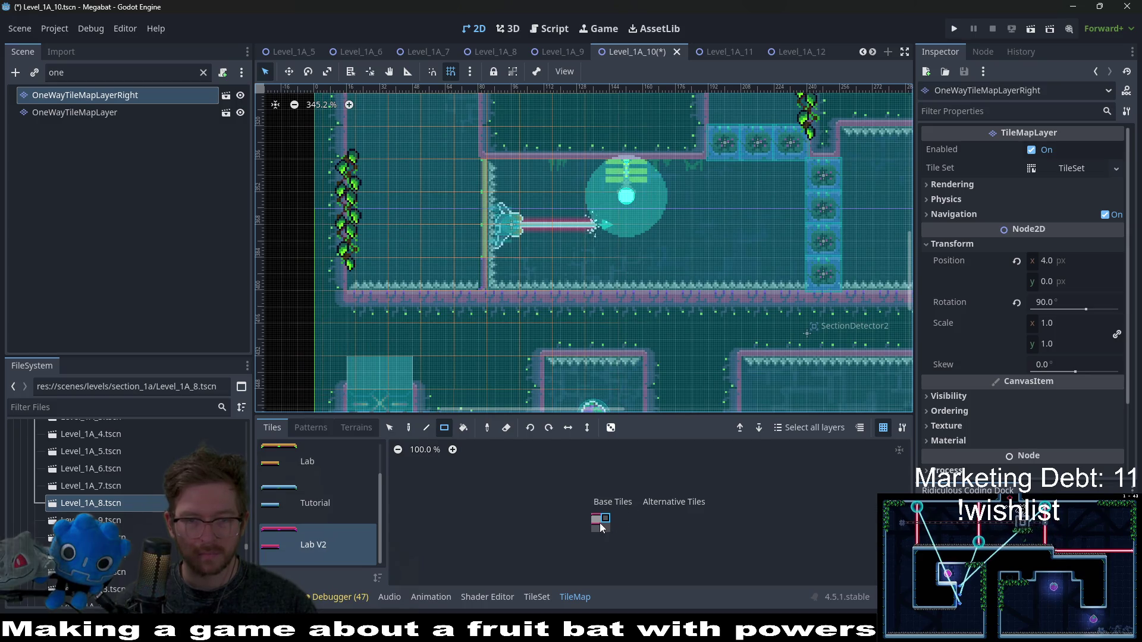
left_click(596, 528)
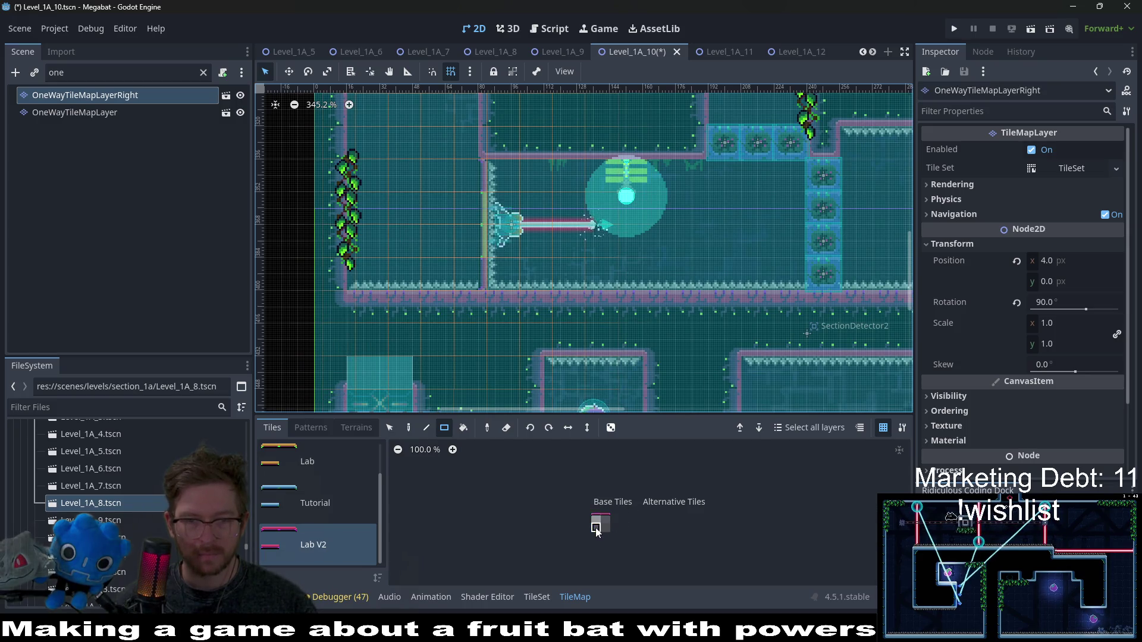
- Zoom around the viewport to inspect the wall corner
scroll(476, 208, "up", 11)
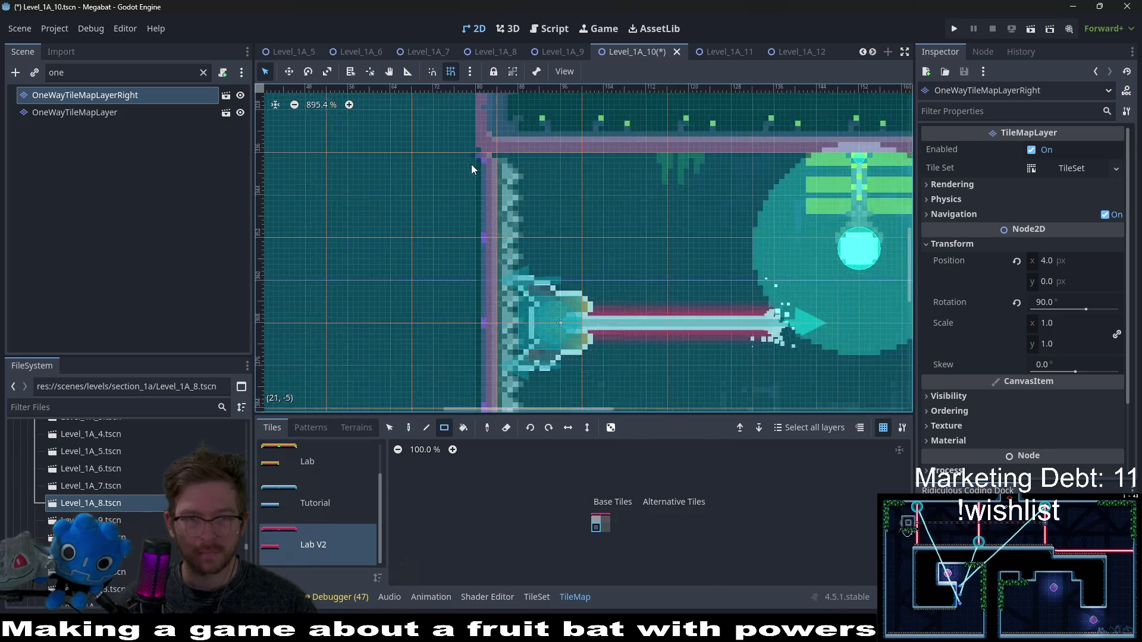
scroll(497, 233, "down", 3)
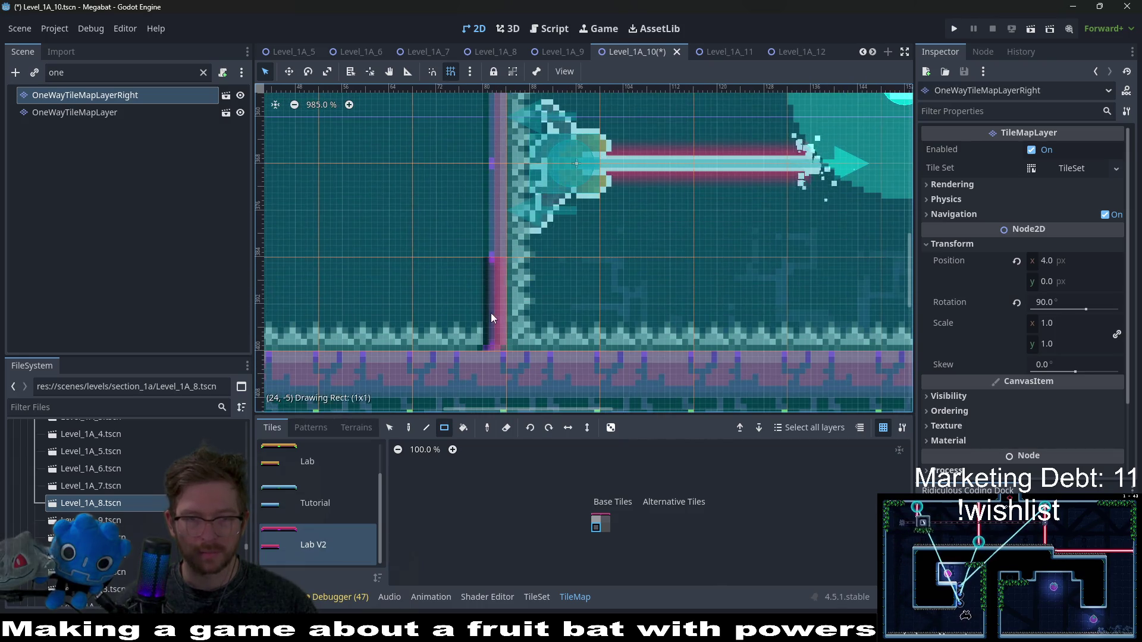
scroll(501, 296, "down", 2)
scroll(569, 345, "up", 5)
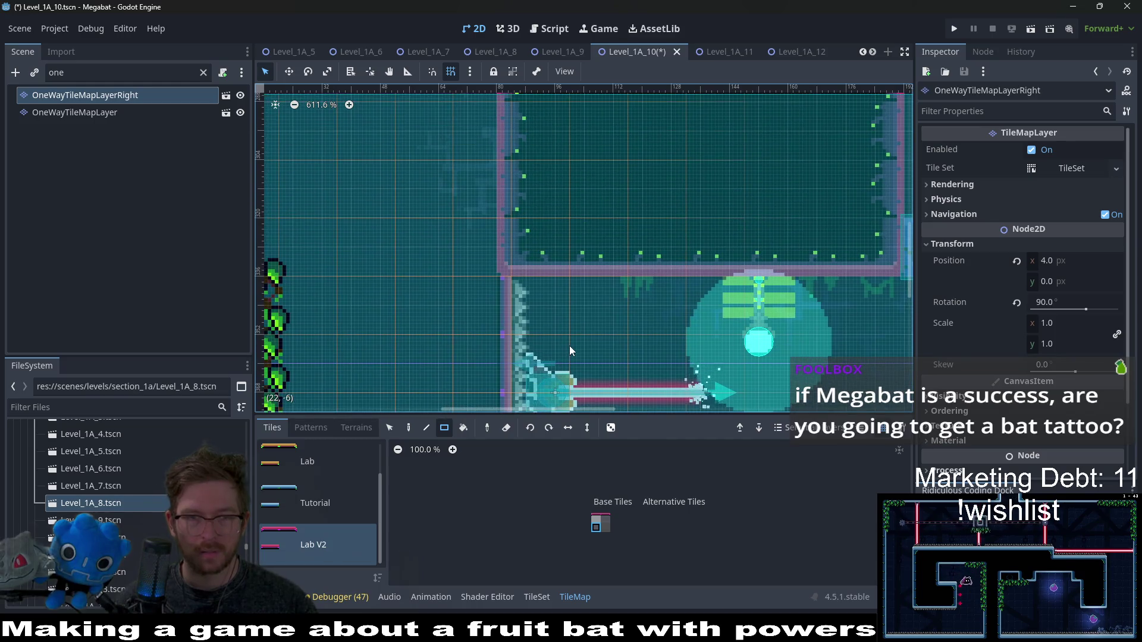
scroll(518, 269, "up", 4)
scroll(517, 272, "up", 4)
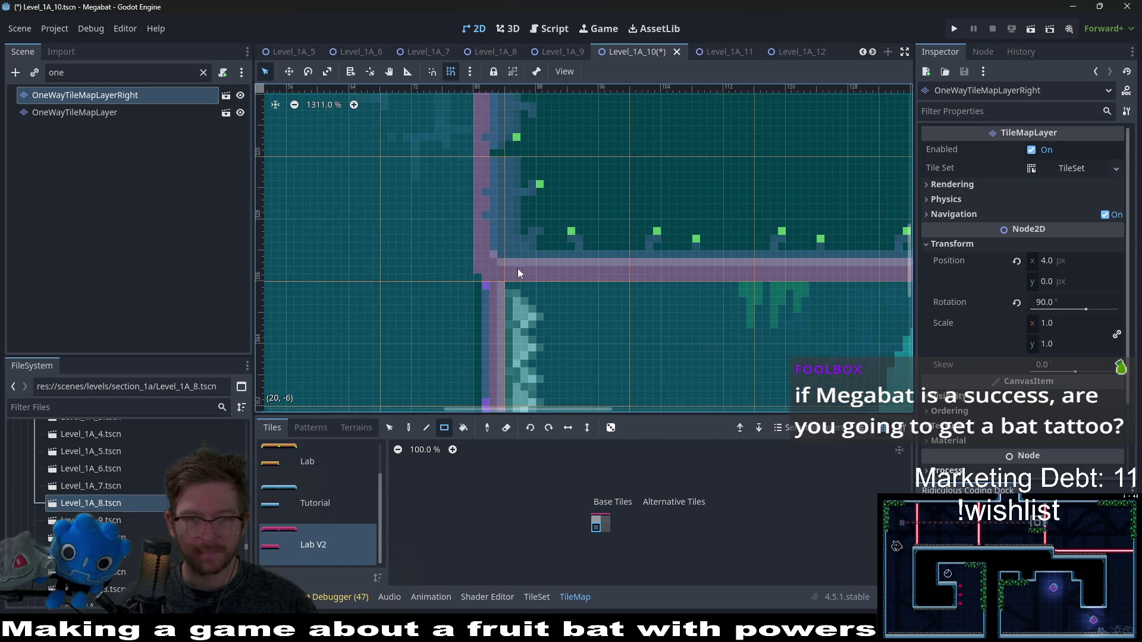
scroll(517, 269, "down", 3)
scroll(511, 271, "up", 4)
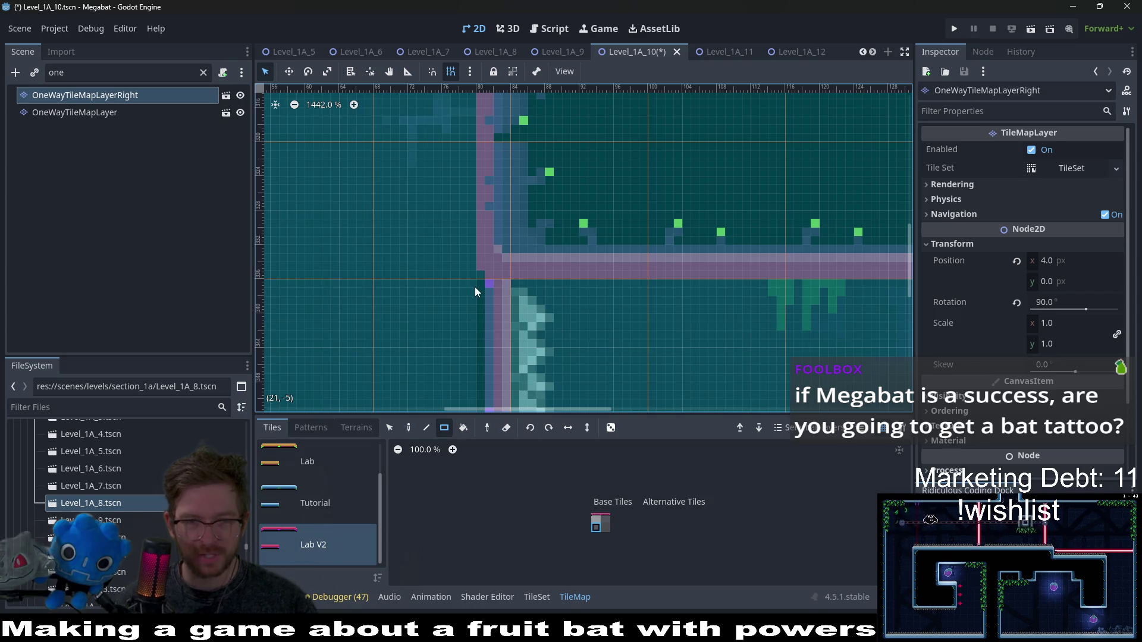
scroll(495, 283, "down", 20)
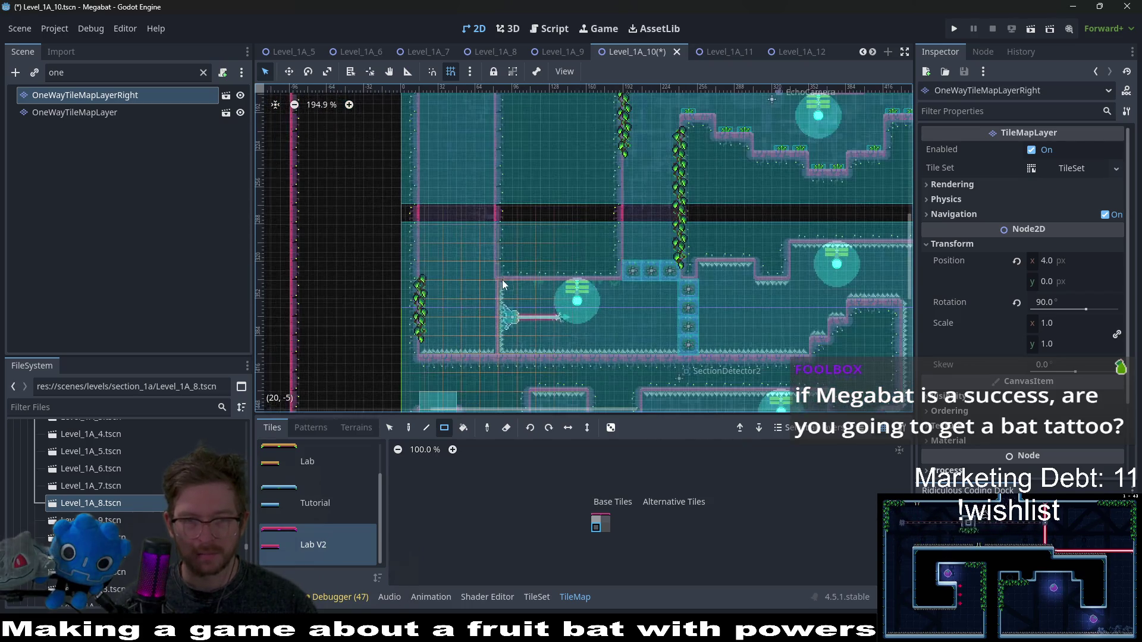
scroll(654, 321, "up", 3)
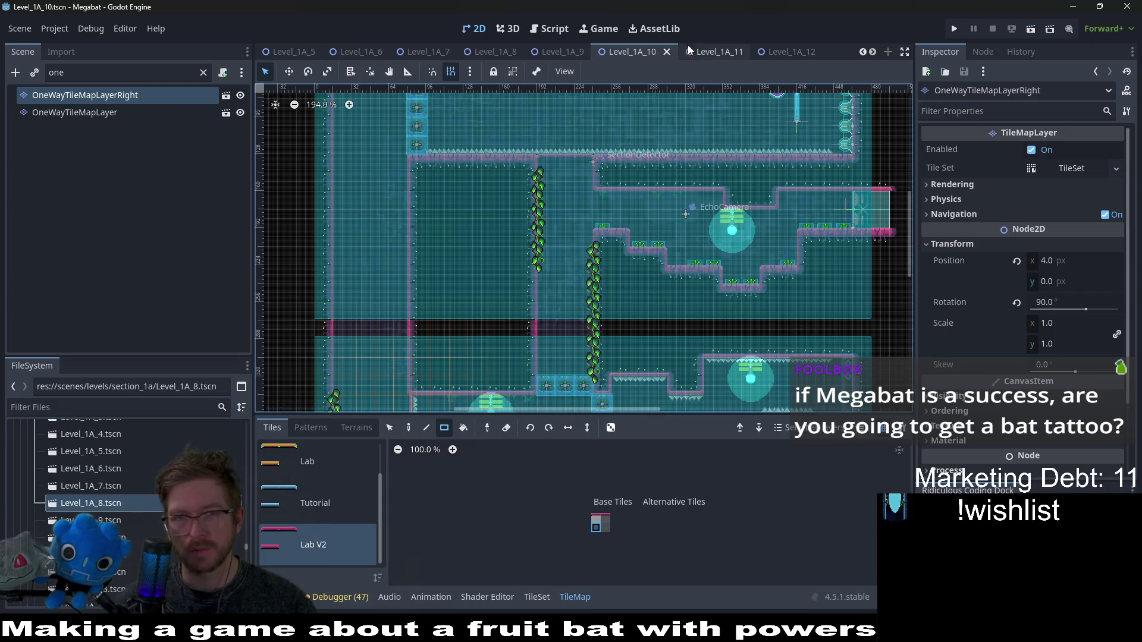
- Glance at Level_1A_9 and Level_1A_10, then settle on the Level_1A_11 scene
left_click(556, 52)
scroll(627, 249, "up", 14)
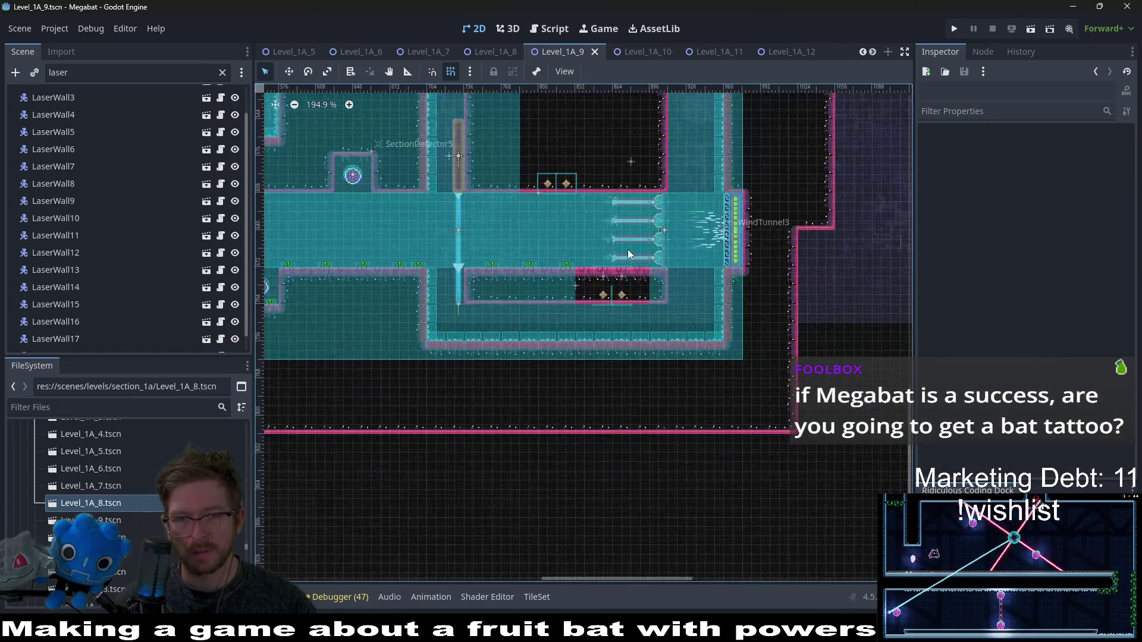
scroll(683, 230, "up", 6)
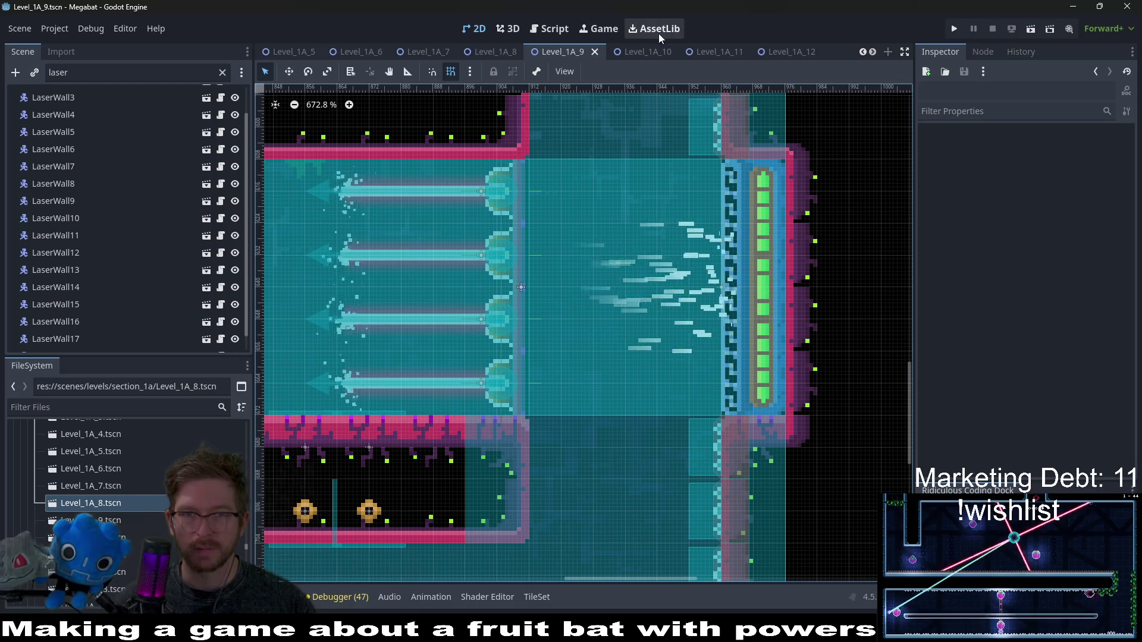
left_click(677, 52)
left_click(708, 50)
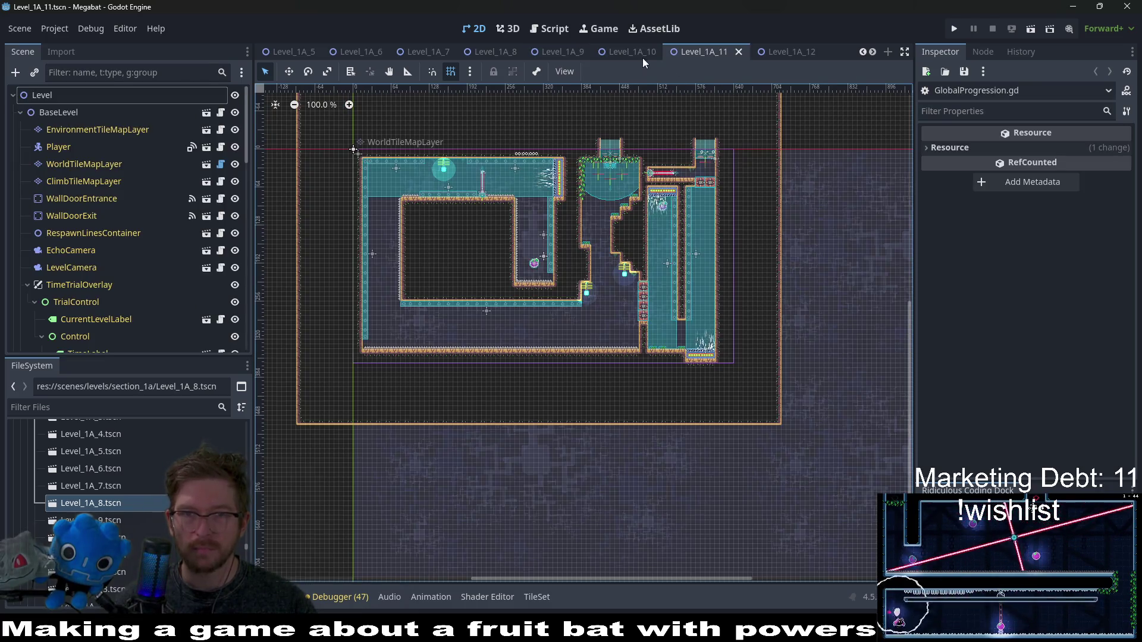
left_click(623, 55)
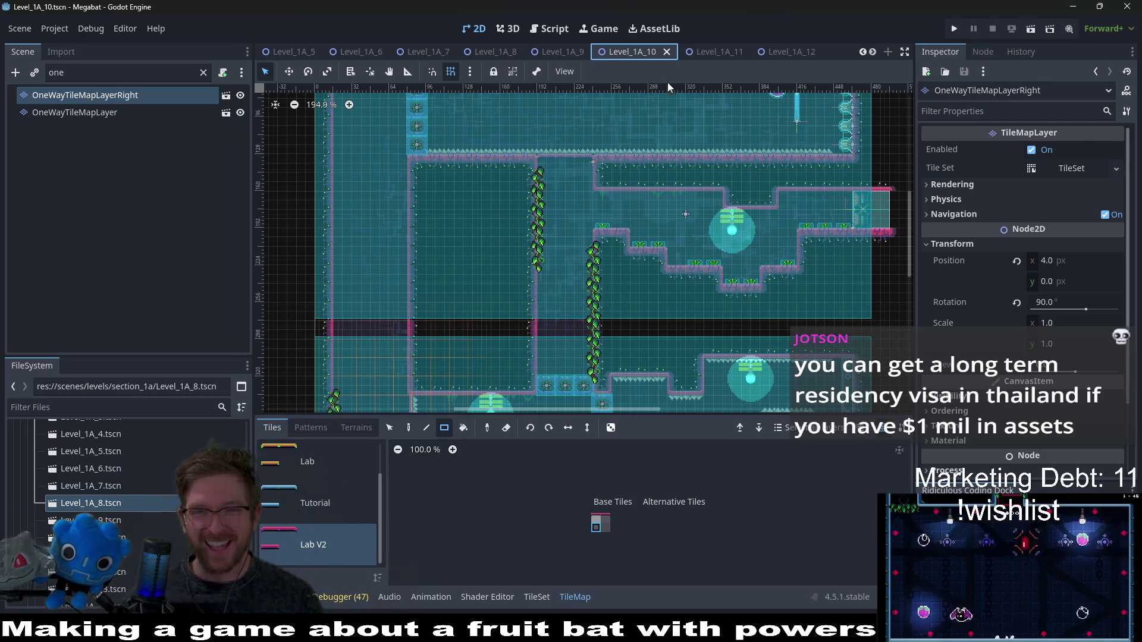
scroll(544, 220, "down", 3)
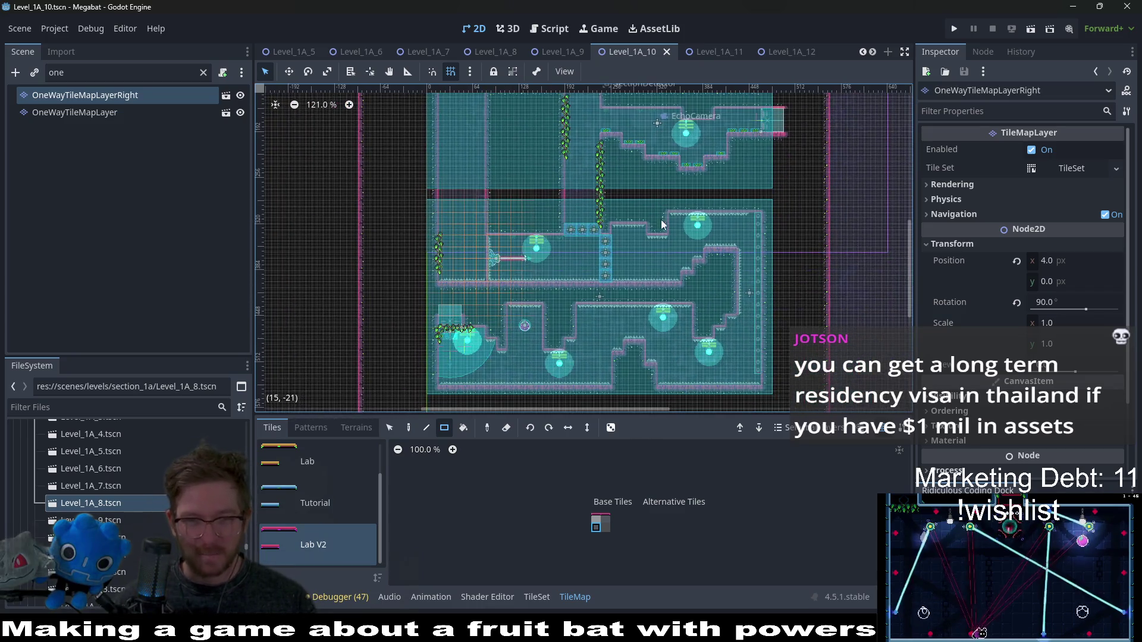
scroll(551, 172, "up", 4)
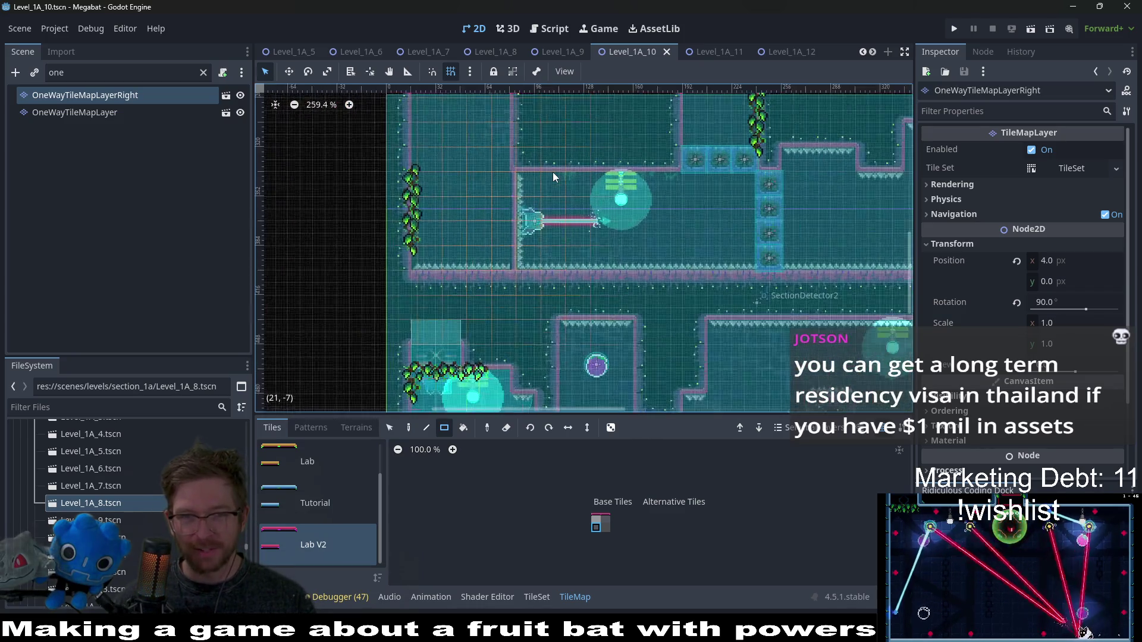
scroll(552, 173, "down", 2)
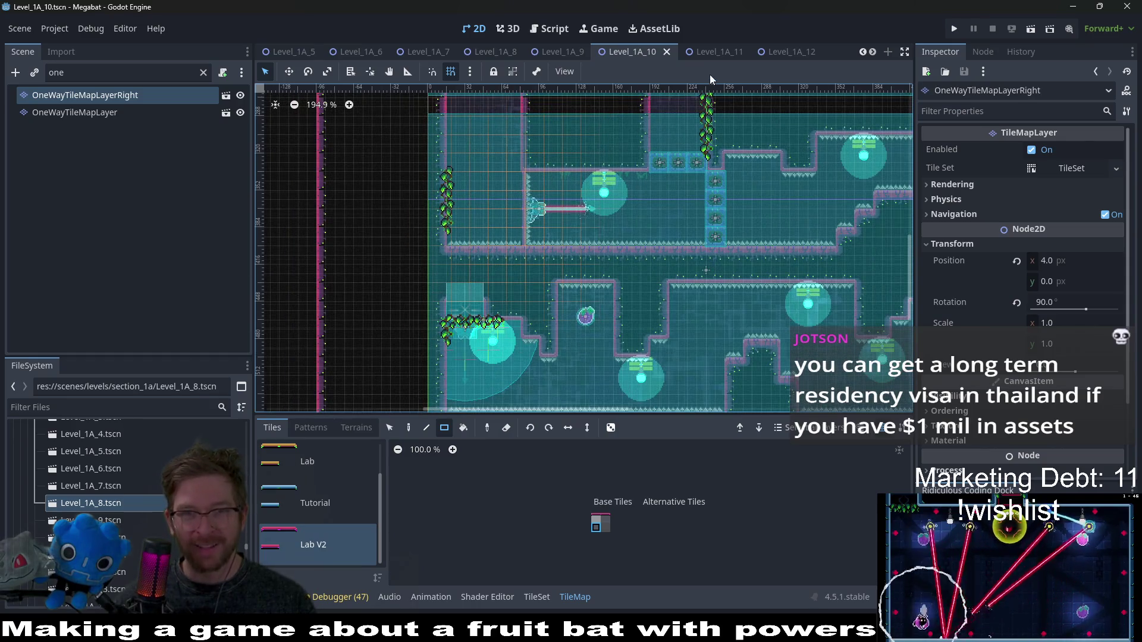
left_click(703, 56)
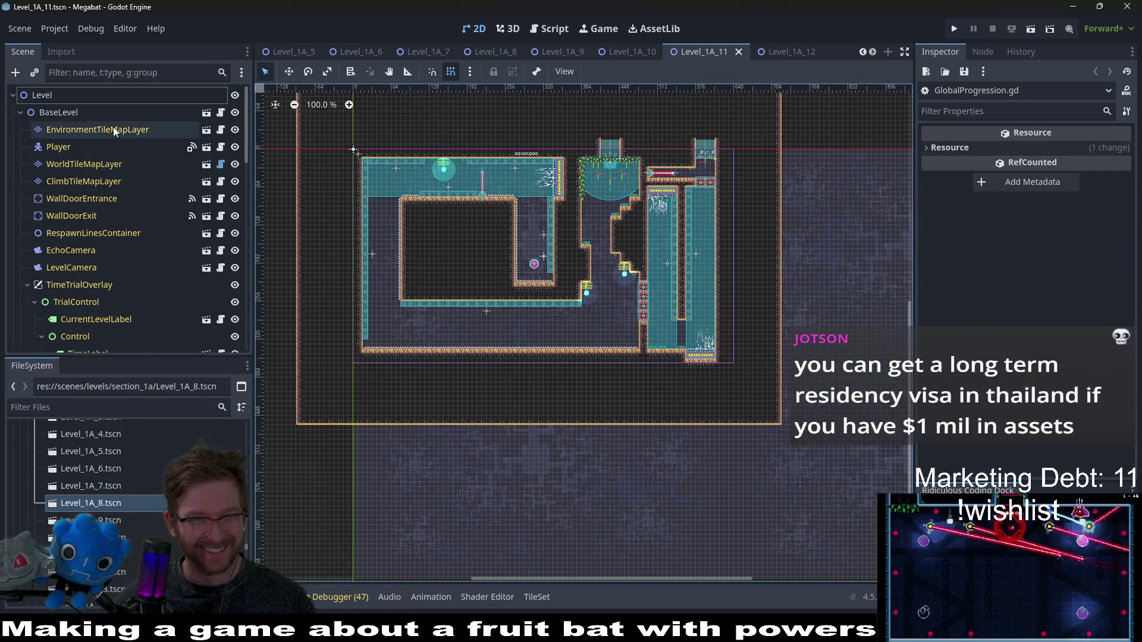
- Set Level_1A_11's BaseLevel Section to lab_a
left_click(96, 116)
left_click(1078, 168)
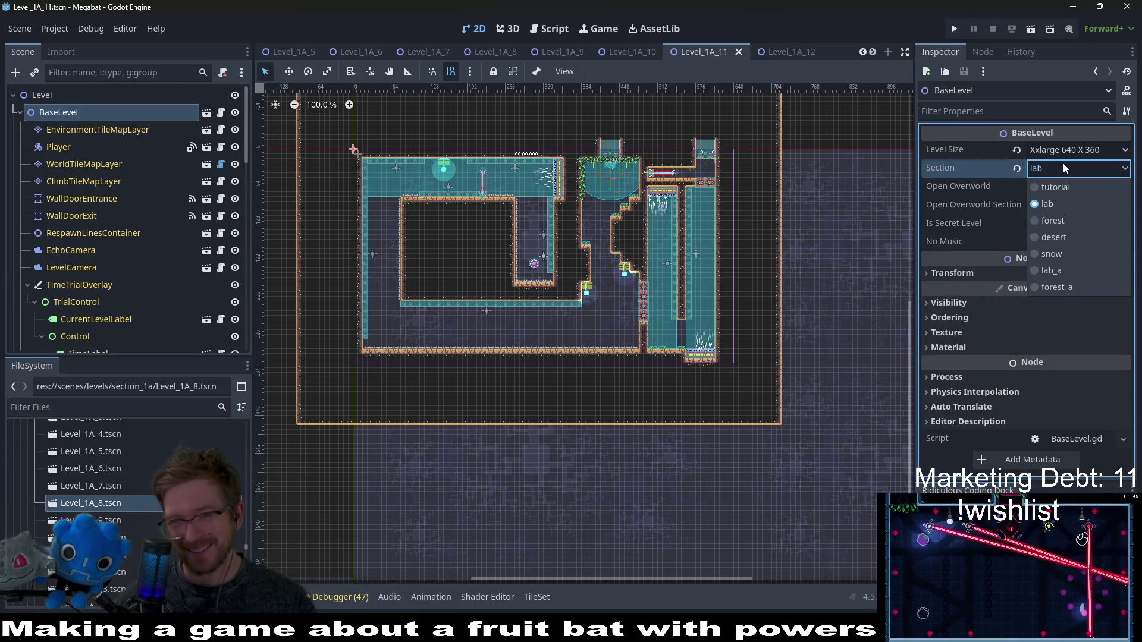
left_click(1064, 272)
- Convert WorldTileMapLayer tiles from Lab to Lab 2 with Update Terrains
left_click(84, 165)
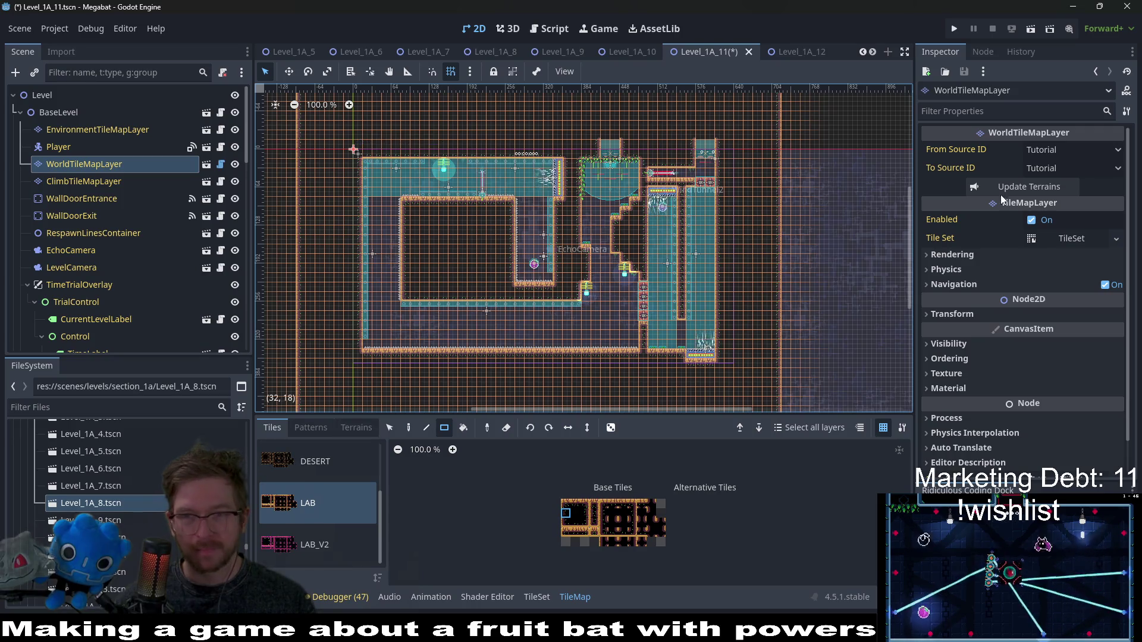
left_click(1069, 155)
left_click(1068, 219)
left_click(1068, 169)
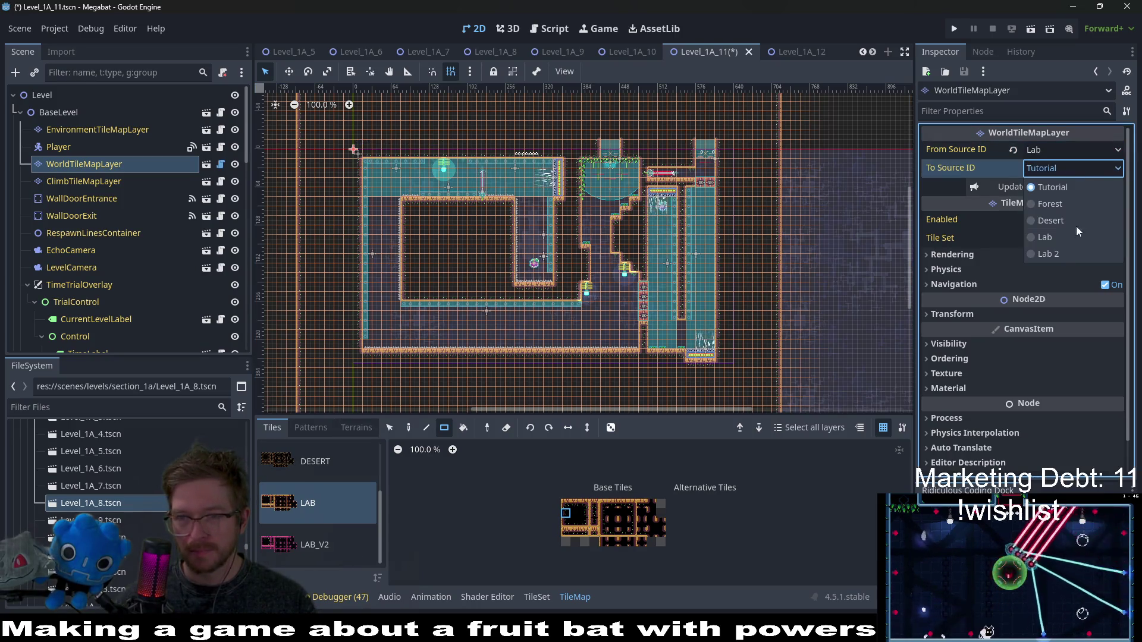
left_click(1059, 257)
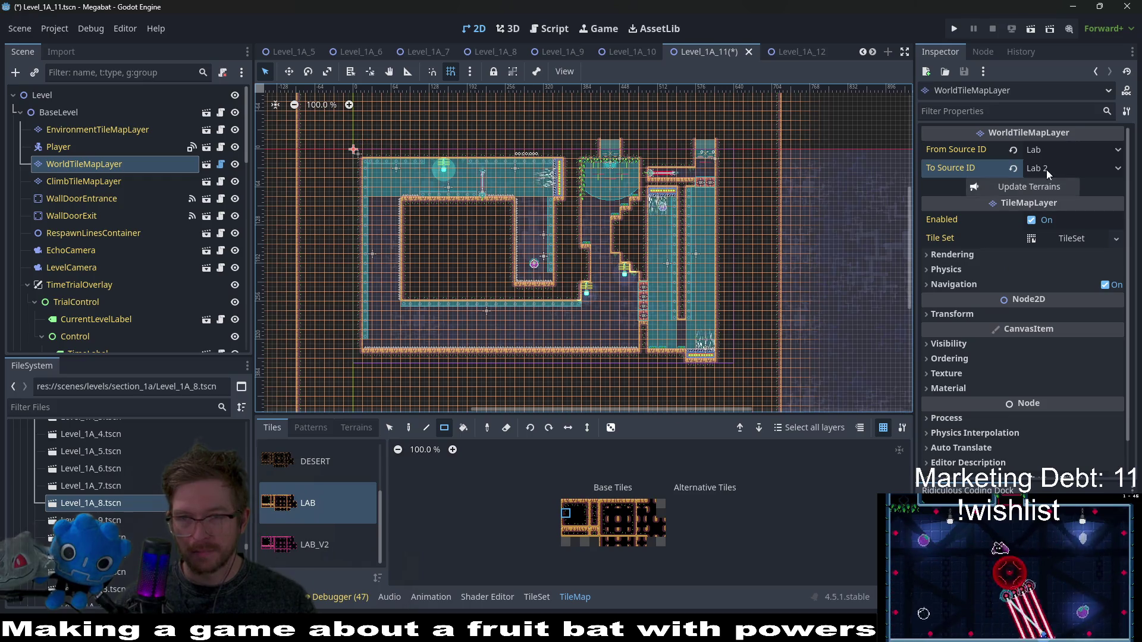
left_click(1029, 186)
scroll(629, 298, "up", 3)
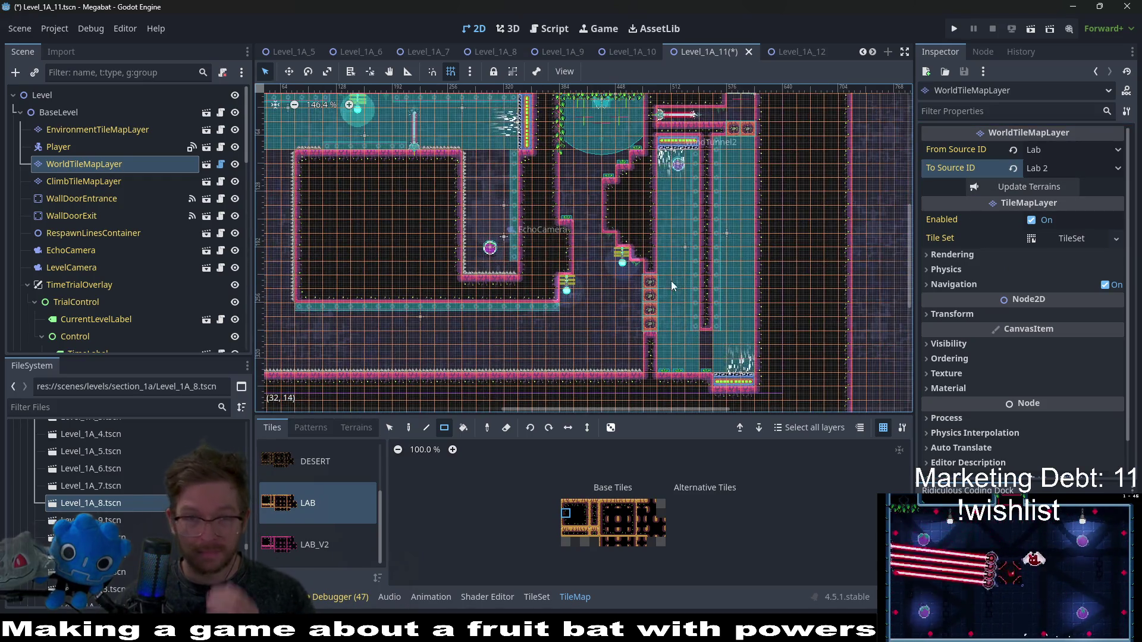
scroll(95, 202, "down", 8)
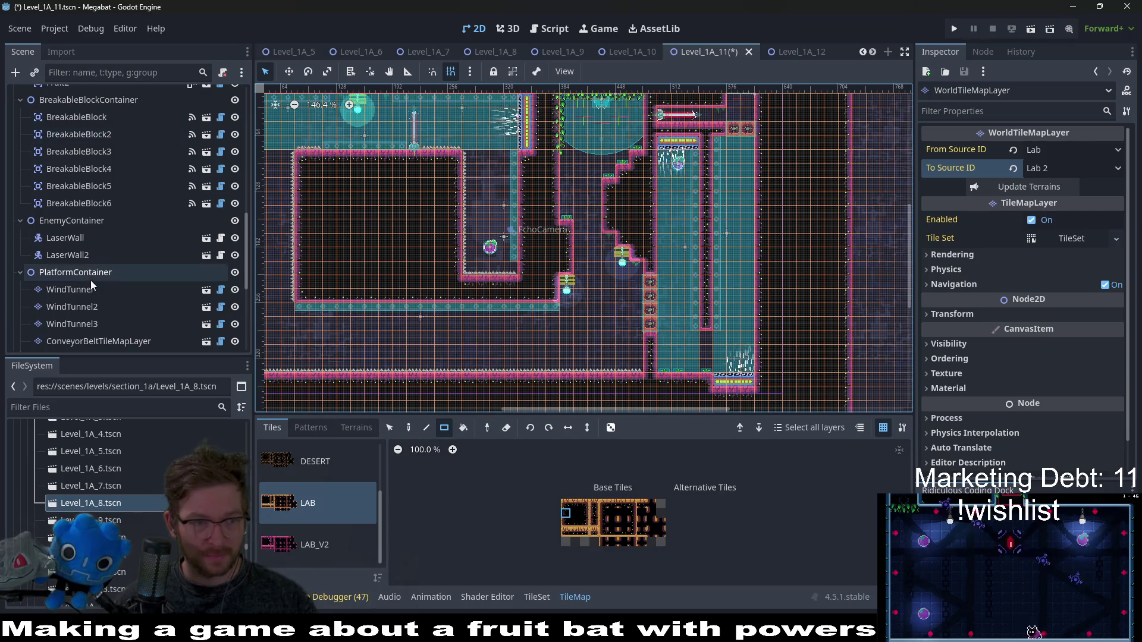
scroll(94, 269, "up", 5)
scroll(81, 257, "down", 5)
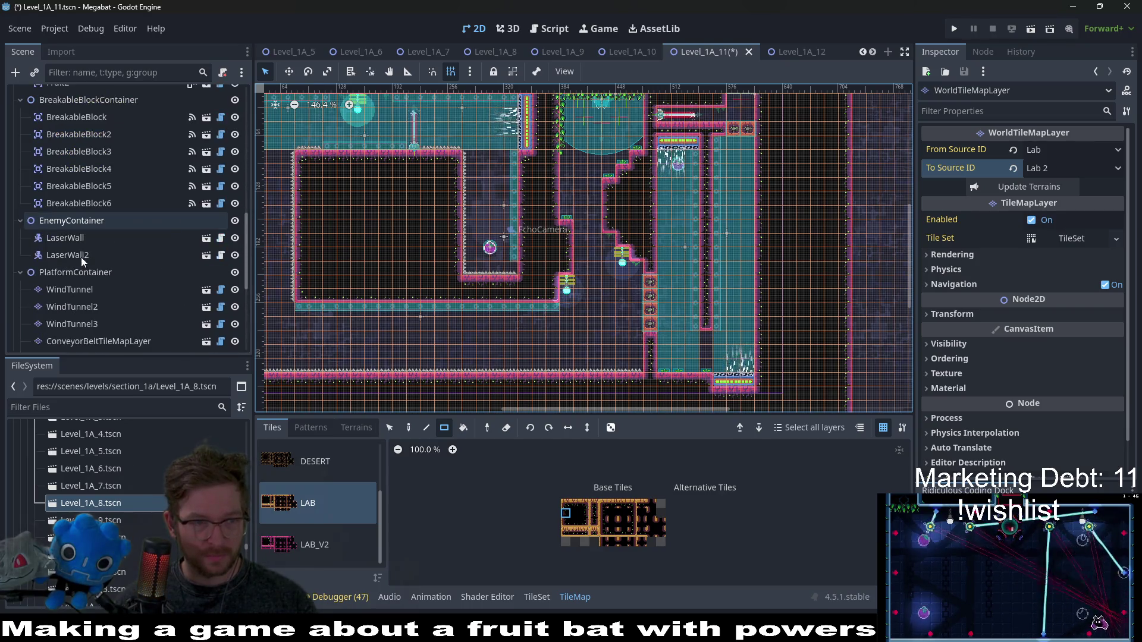
- Set all six BreakableBlocks' Type to lab_a and save Level_1A_11
left_click(108, 197)
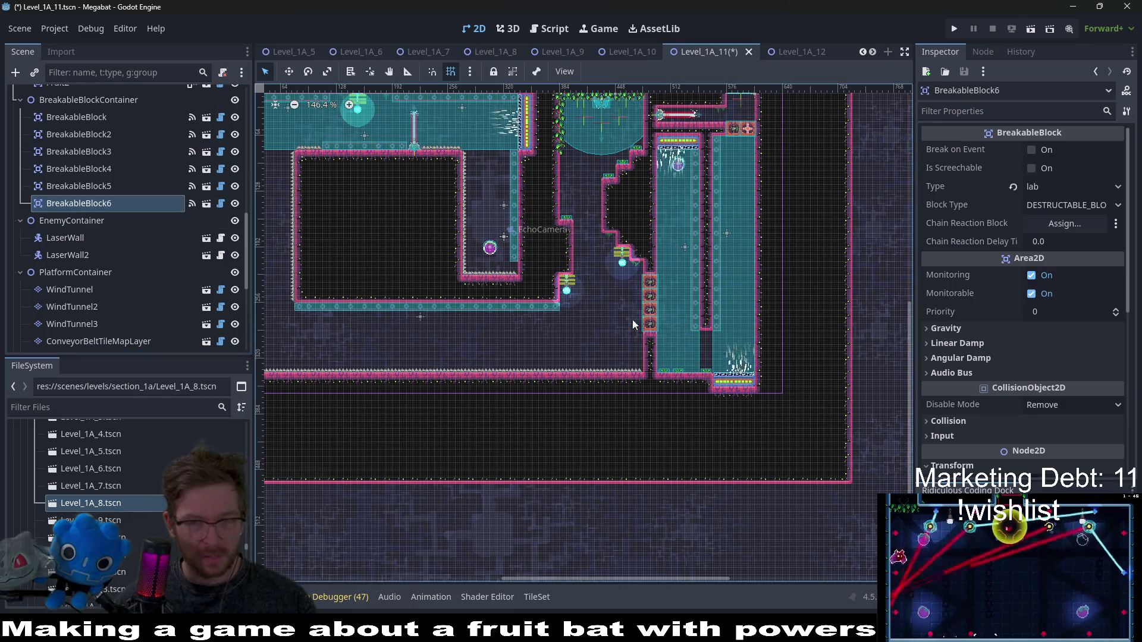
scroll(662, 226, "up", 2)
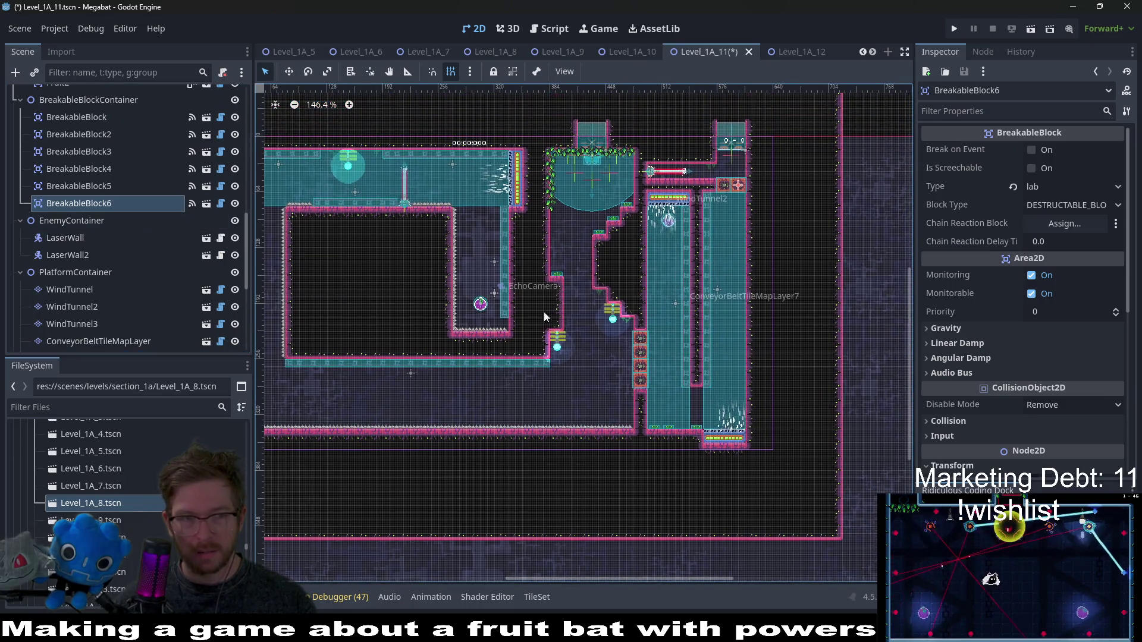
left_click(107, 116, "shift")
left_click(1093, 187)
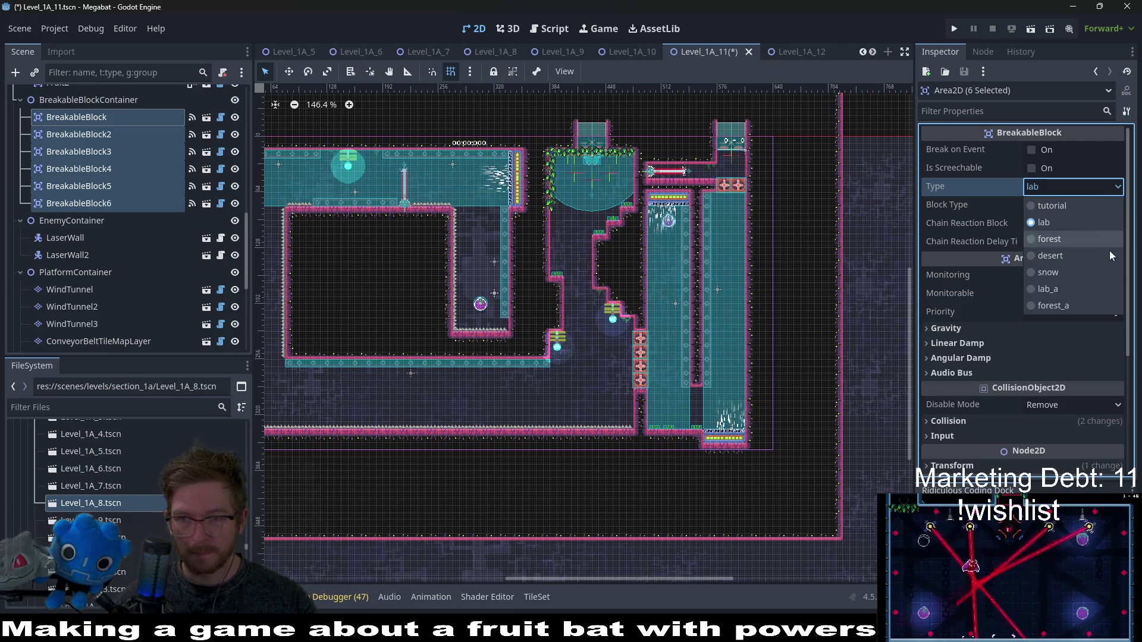
left_click(1073, 289)
key("ctrl+s")
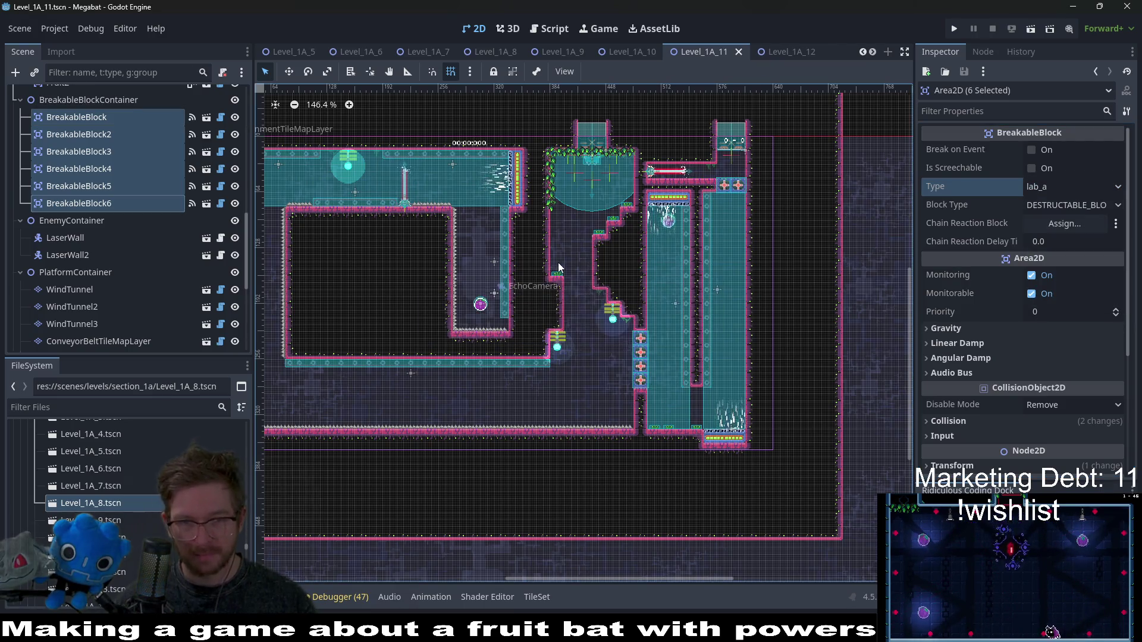
scroll(558, 264, "down", 5)
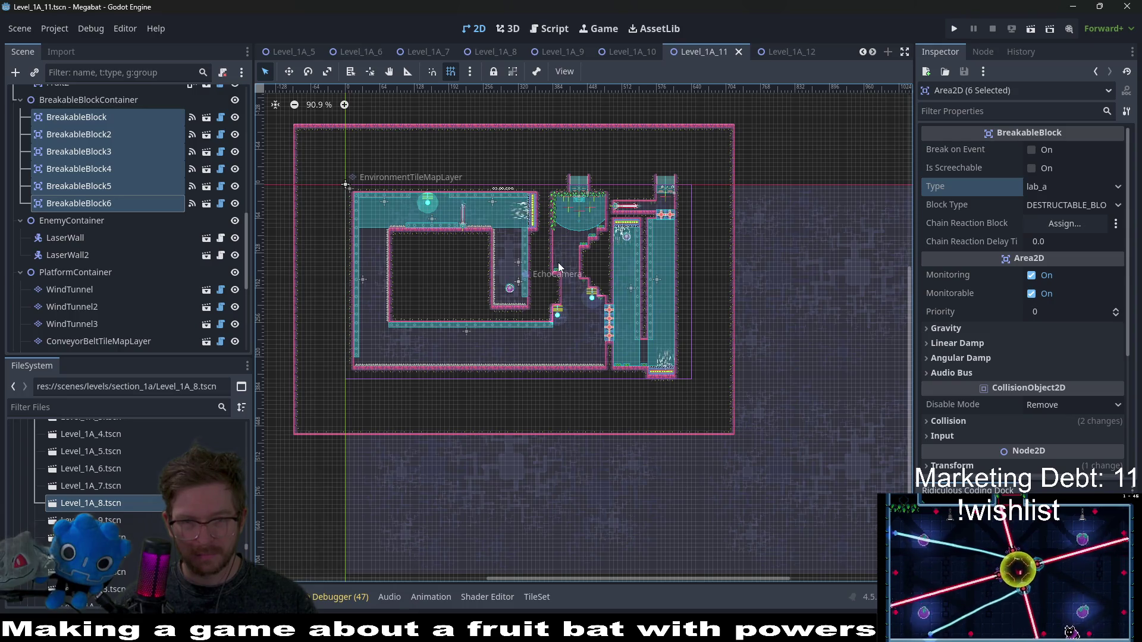
left_click(786, 52)
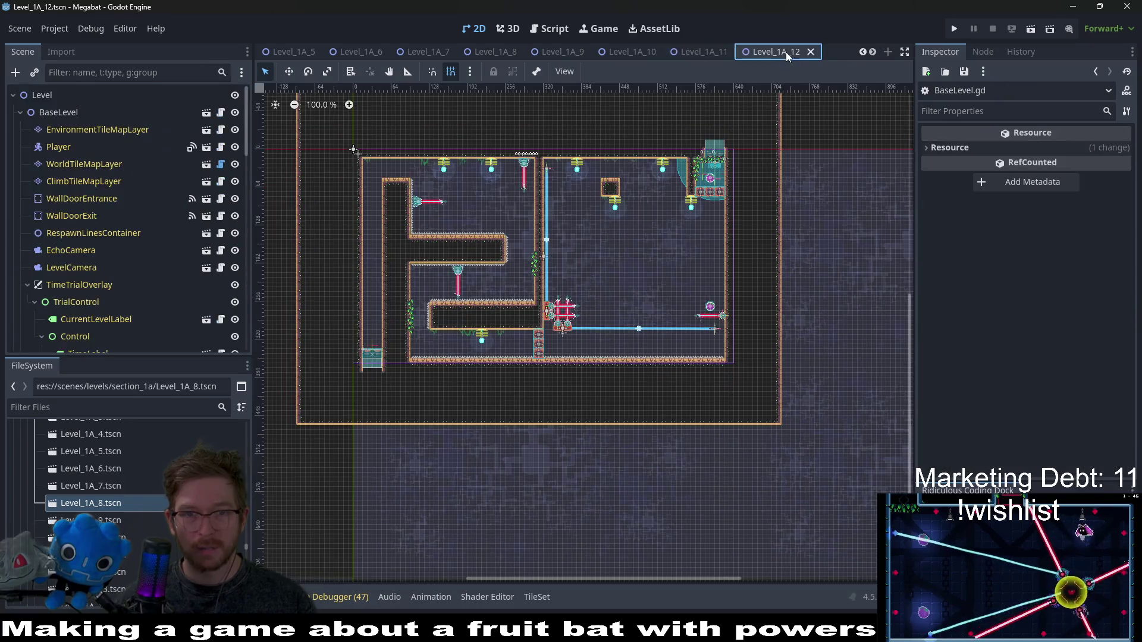
- Pan and zoom around Level_1A_12 to look over the level
scroll(648, 273, "down", 4)
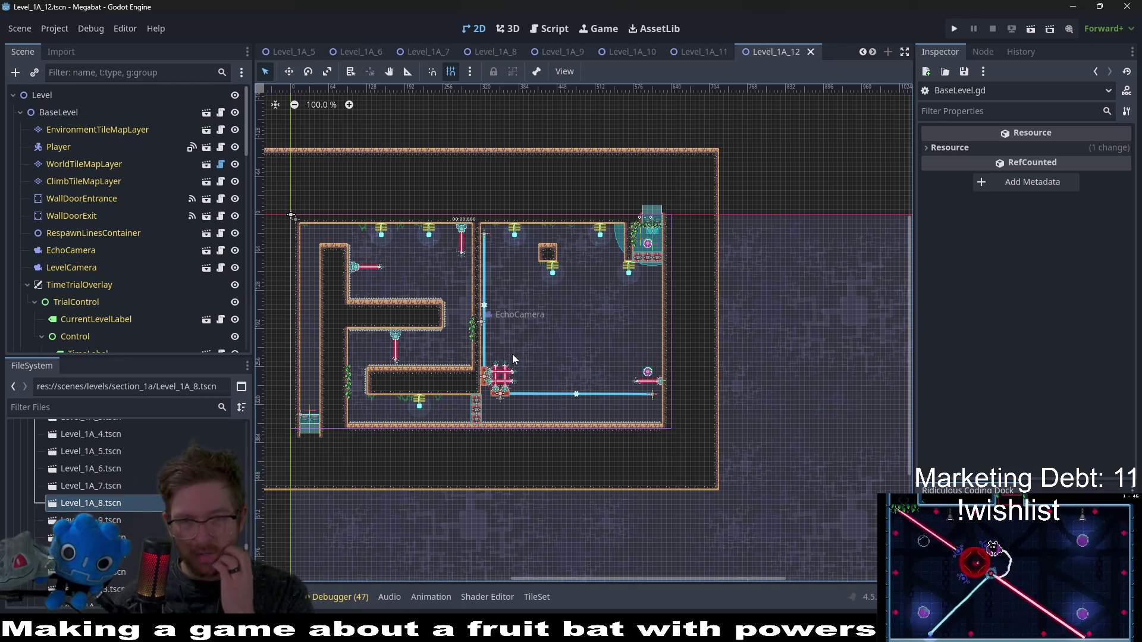
scroll(542, 352, "up", 3)
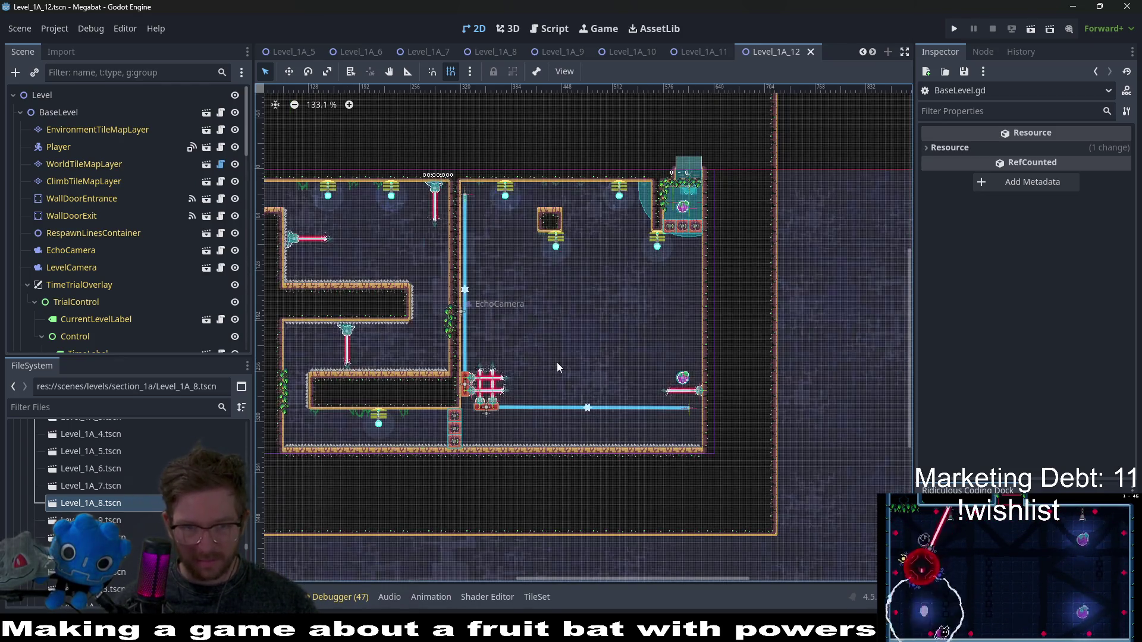
left_click_drag(459, 395, 611, 327)
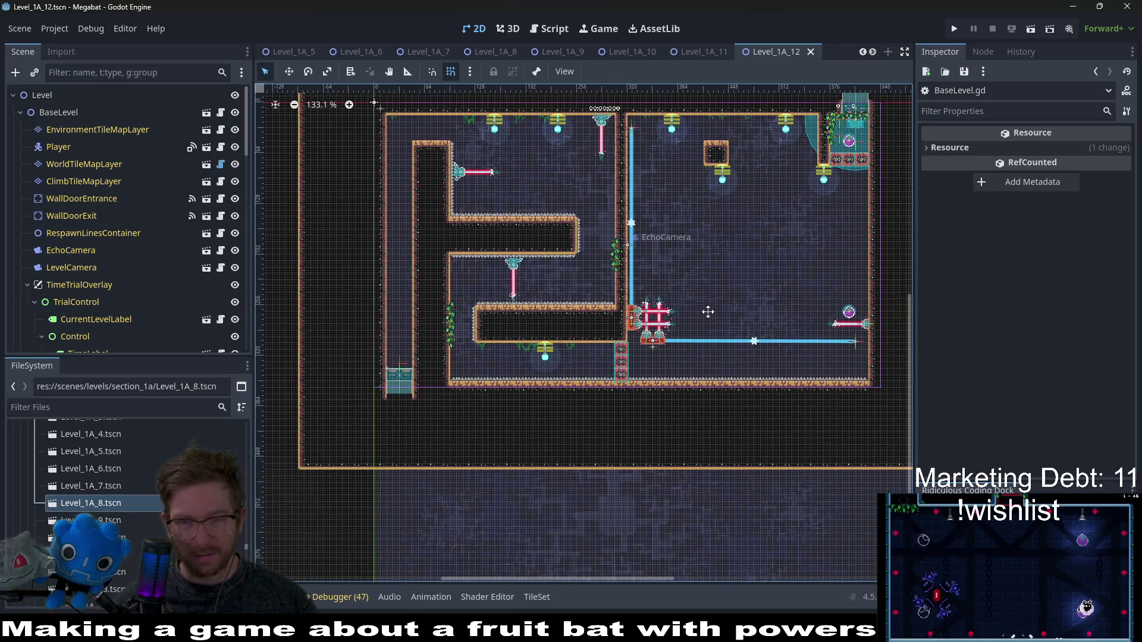
left_click_drag(654, 279, 586, 310)
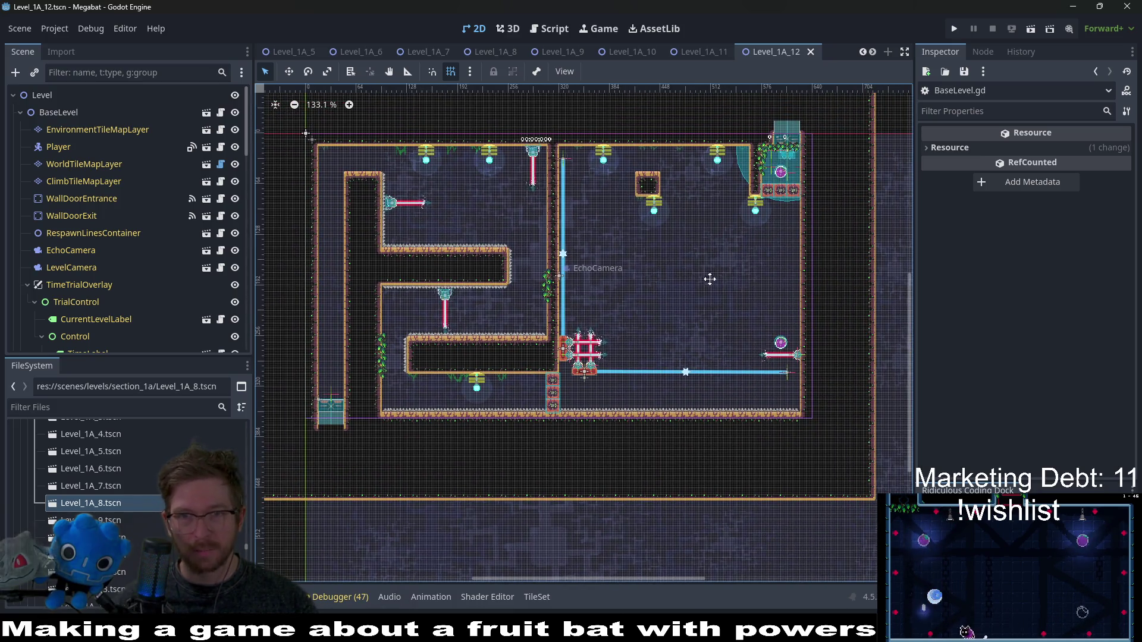
left_click_drag(709, 279, 666, 309)
scroll(749, 56, "up", 3)
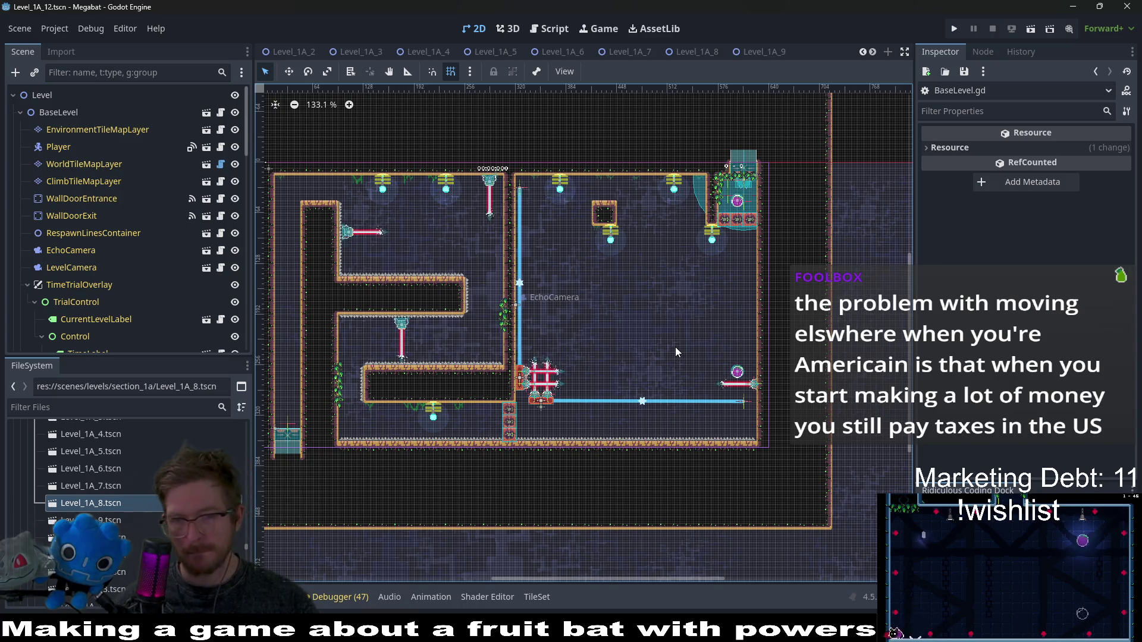
- Set Level_1A_12's BaseLevel Section to lab_a and save the scene
left_click(65, 112)
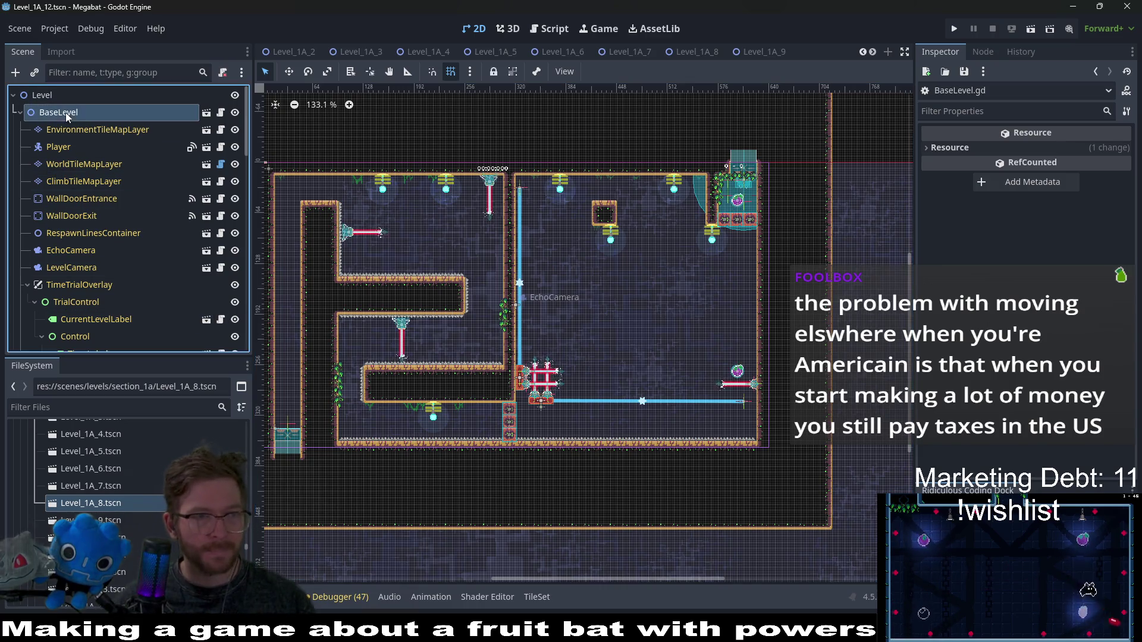
left_click(1048, 166)
left_click(1054, 255)
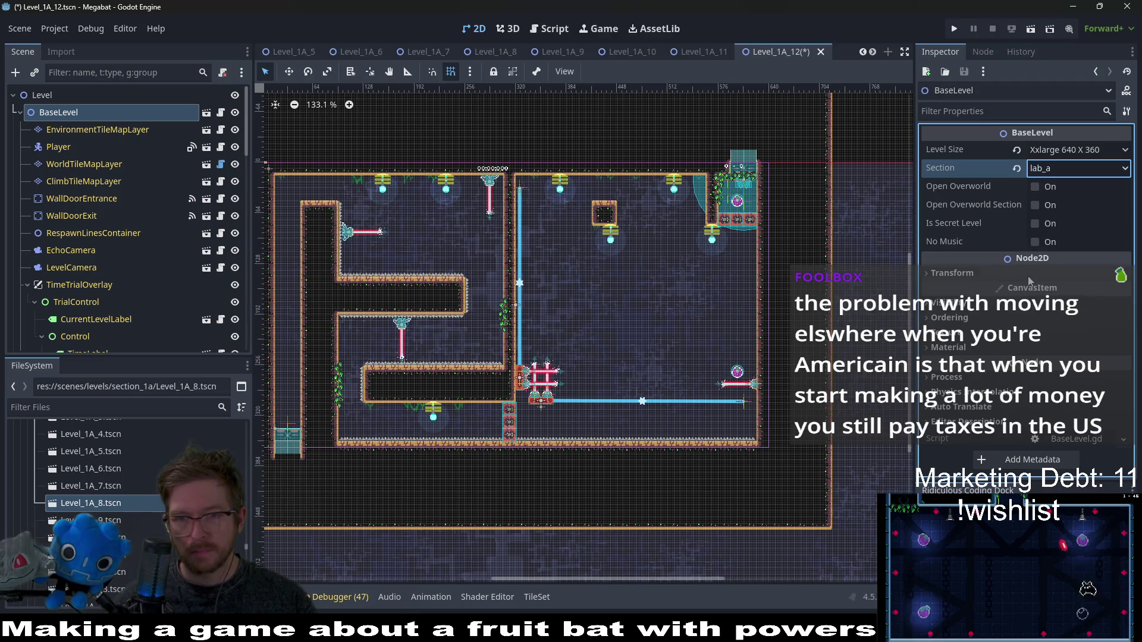
key("ctrl+s")
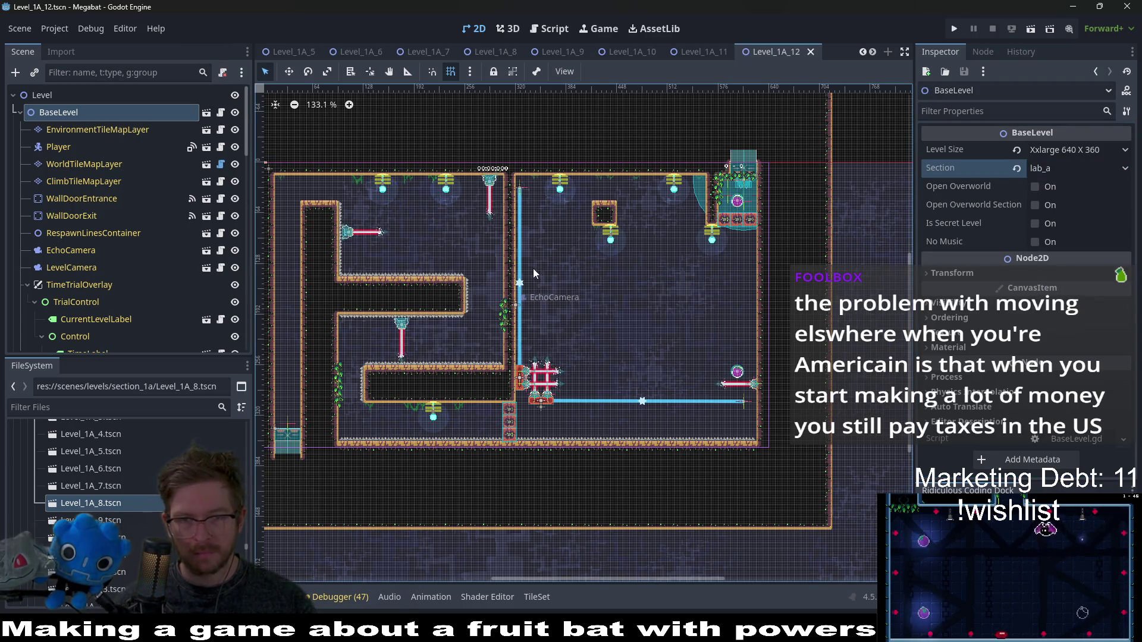
left_click(72, 160)
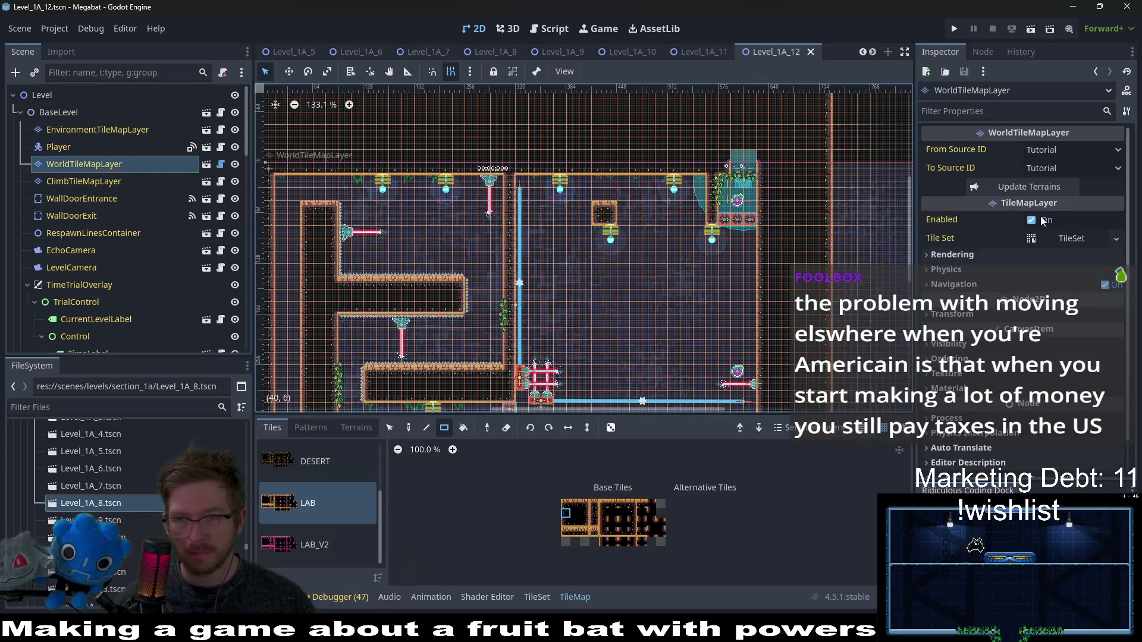
- Set From Source ID to Lab, To Source ID to Lab 2, and run Update Terrains
mouse_move(1019, 165)
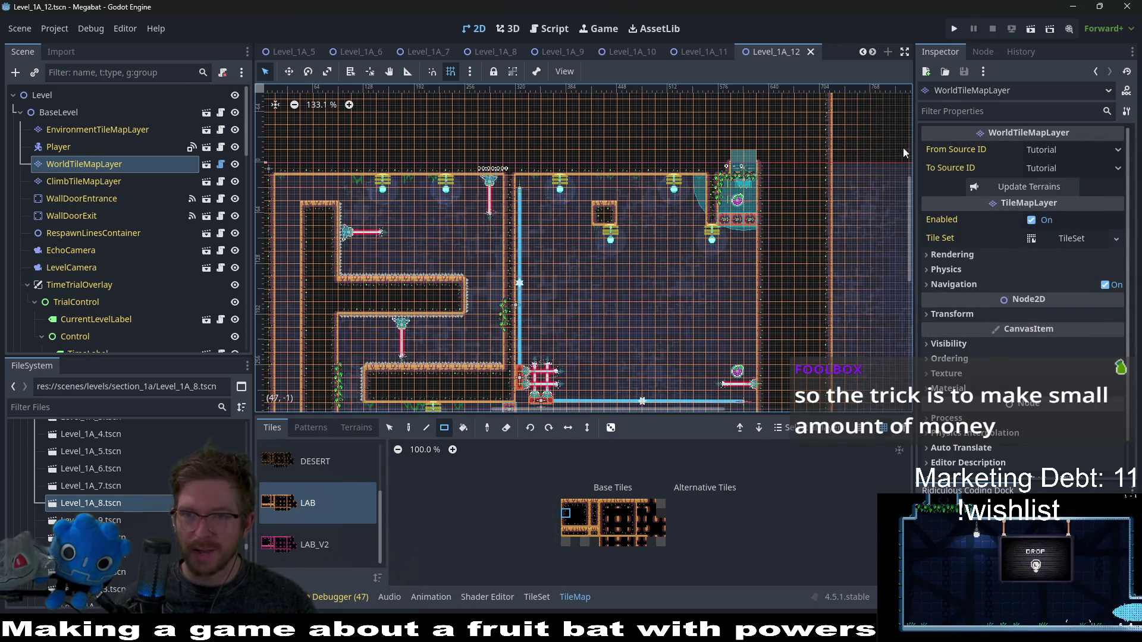
left_click(1064, 150)
left_click(1058, 220)
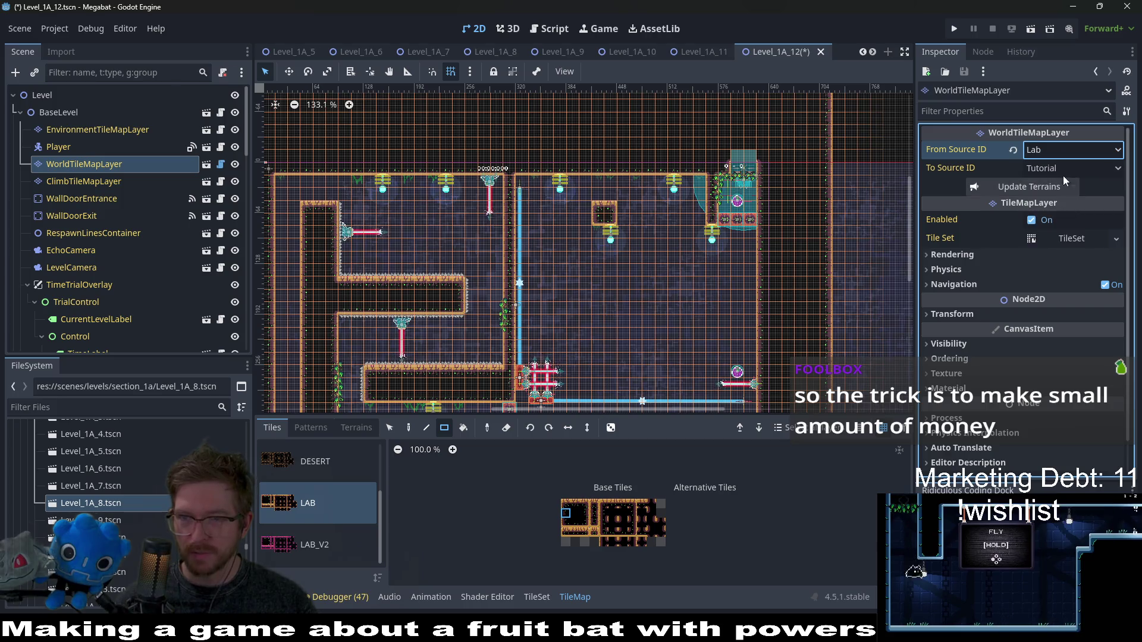
left_click(1063, 169)
left_click(1060, 255)
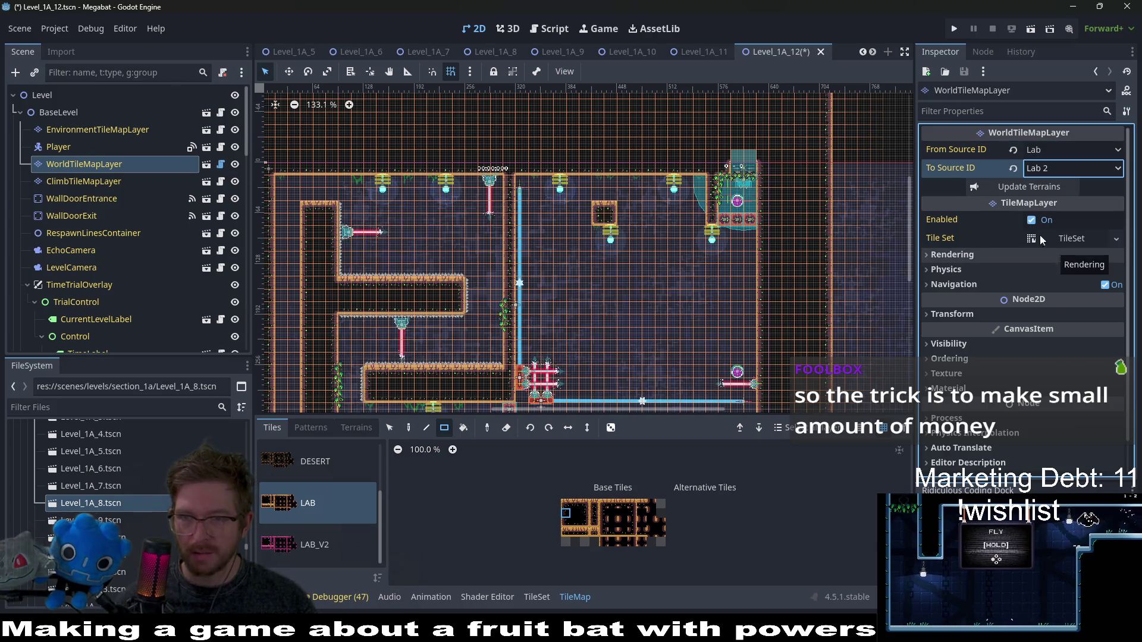
left_click(1040, 188)
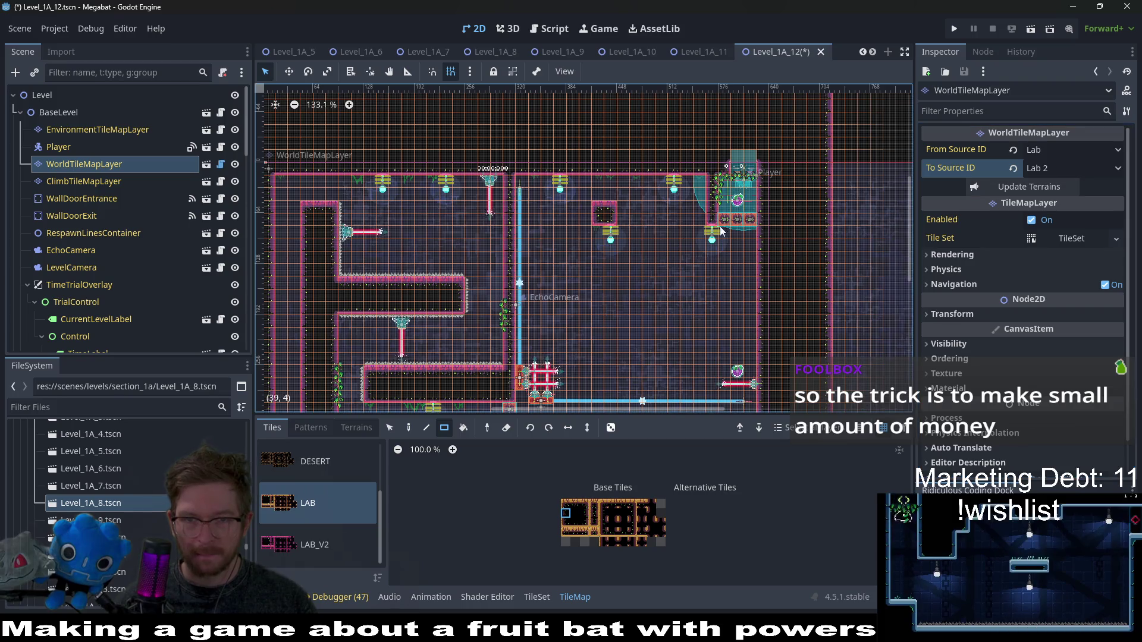
left_click(107, 73)
- Filter the Scene tree for 'break', set all six BreakableBlocks' Type to lab_a, then clear the filter
type("break")
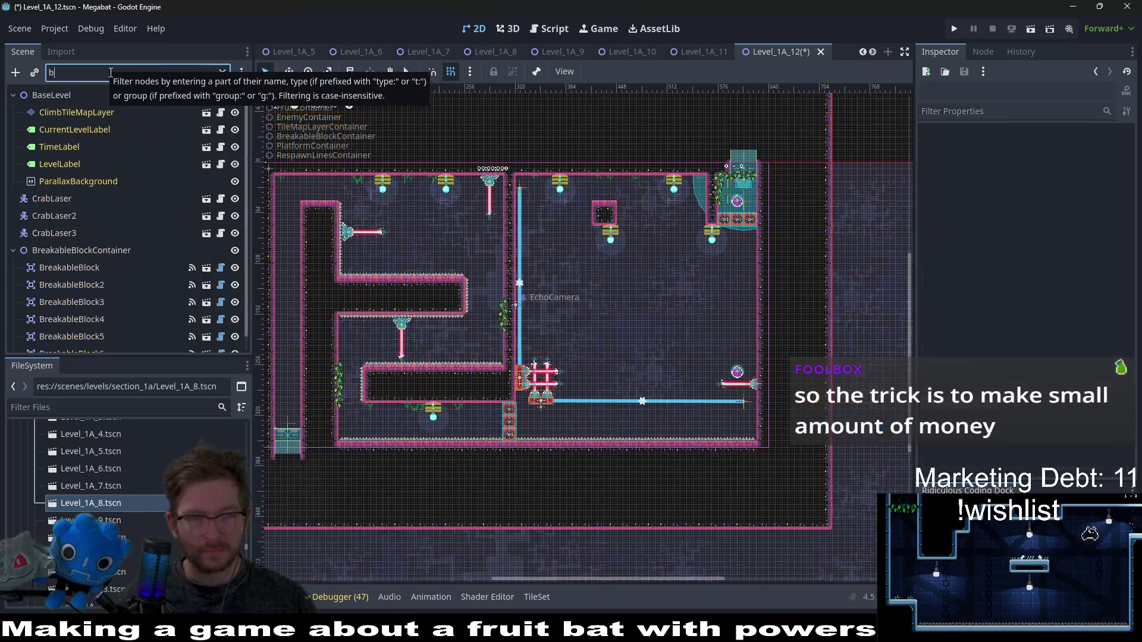
left_click(101, 115)
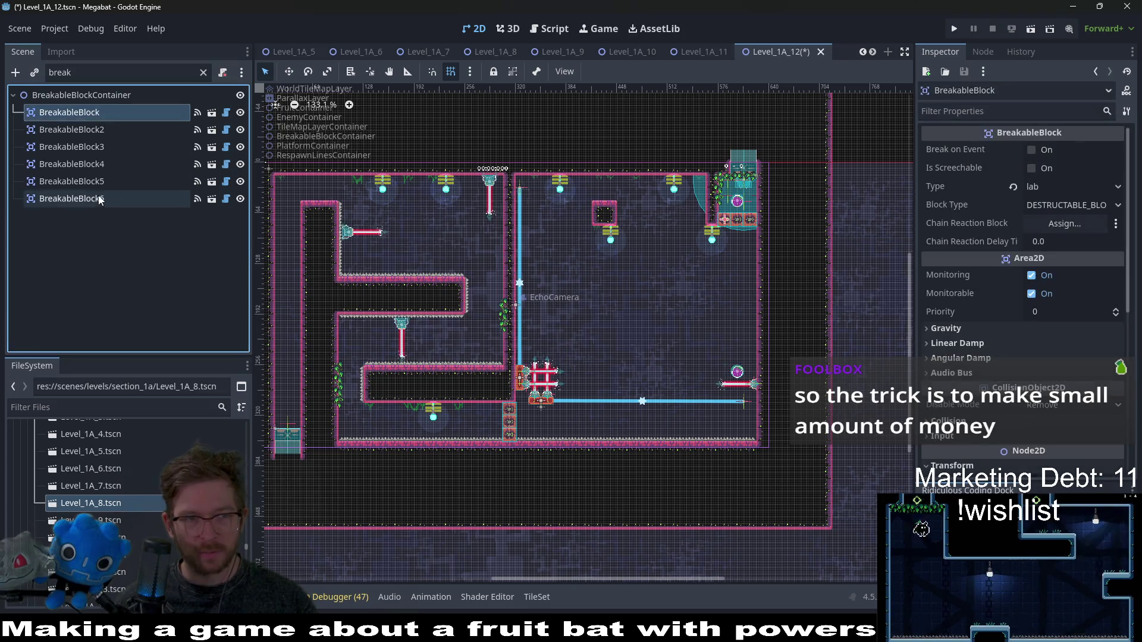
left_click(89, 198, "shift")
left_click(1080, 190)
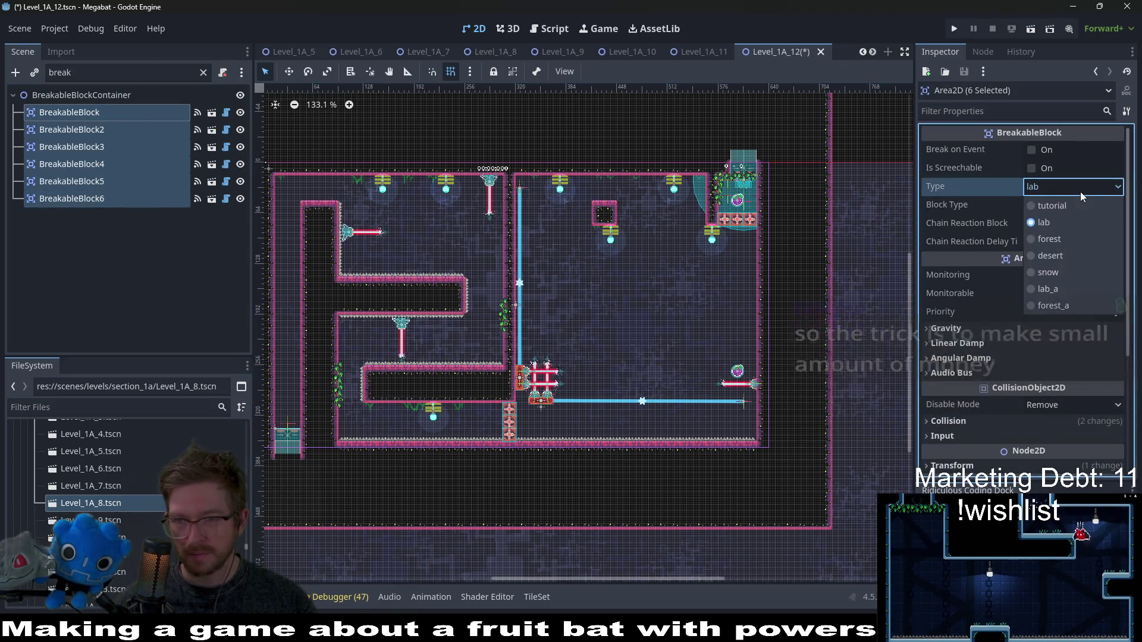
left_click(1048, 290)
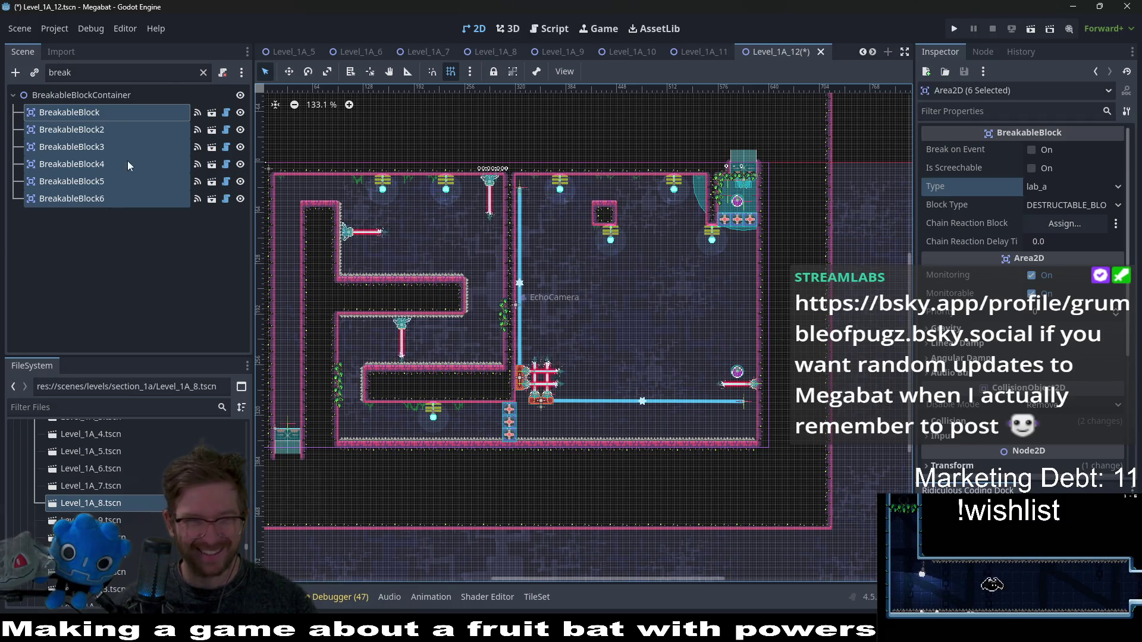
left_click(202, 74)
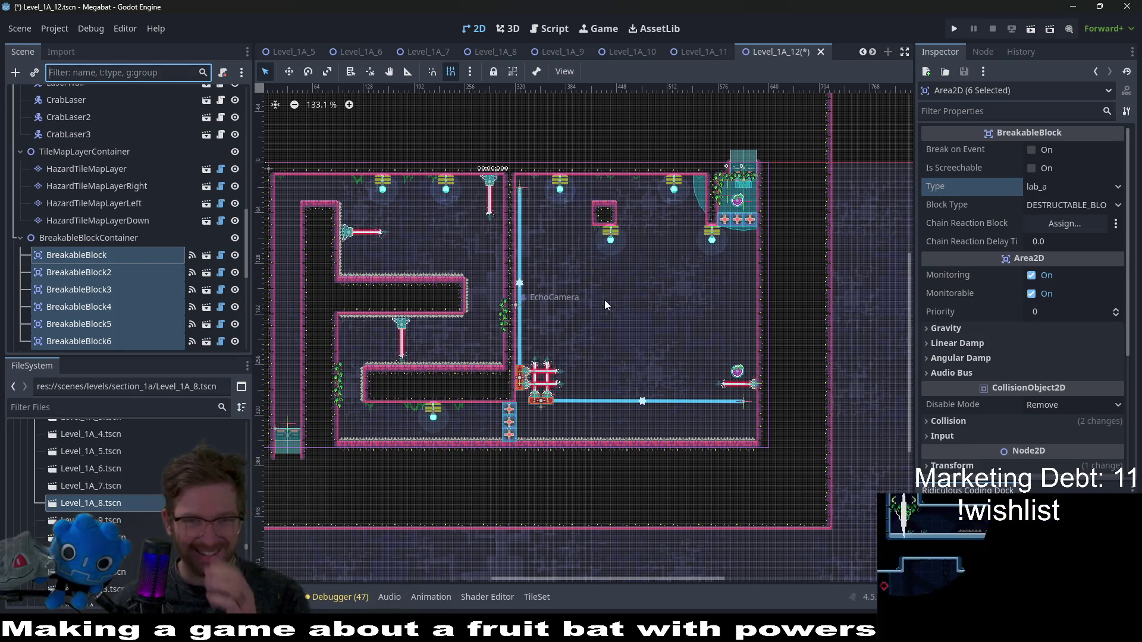
left_click(113, 238)
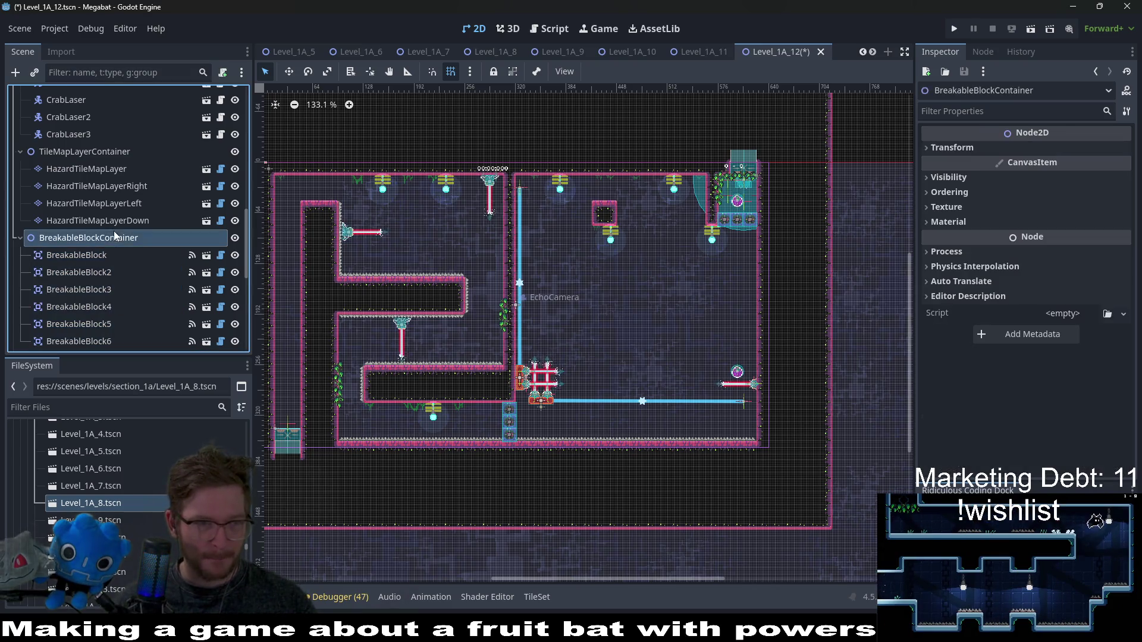
left_click(102, 255)
scroll(102, 248, "down", 5)
scroll(102, 248, "up", 2)
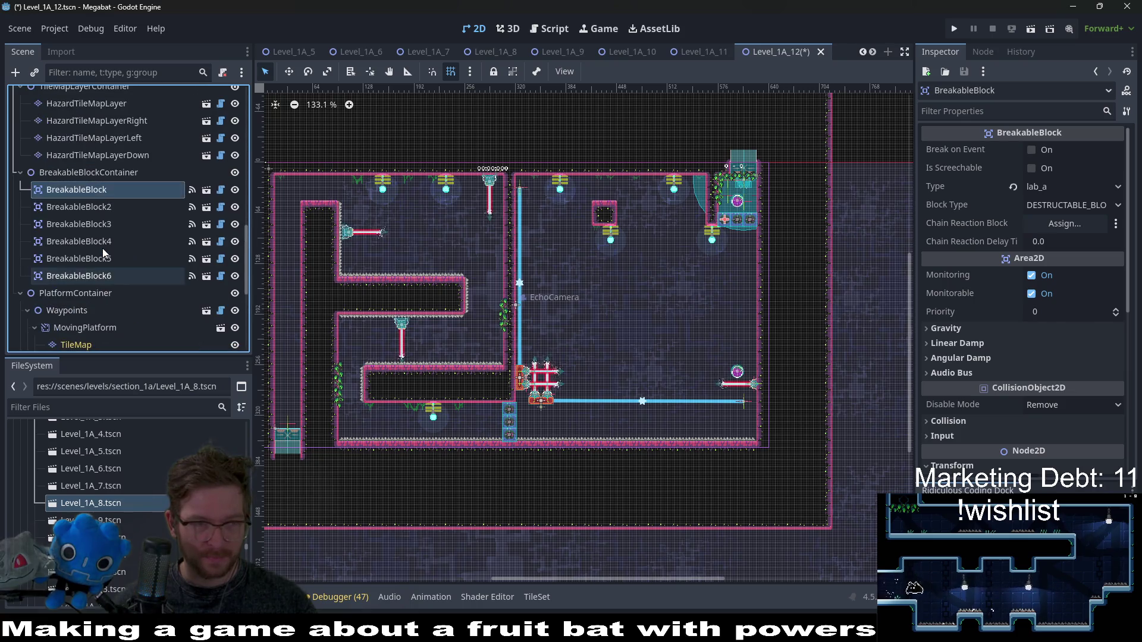
left_click(91, 272)
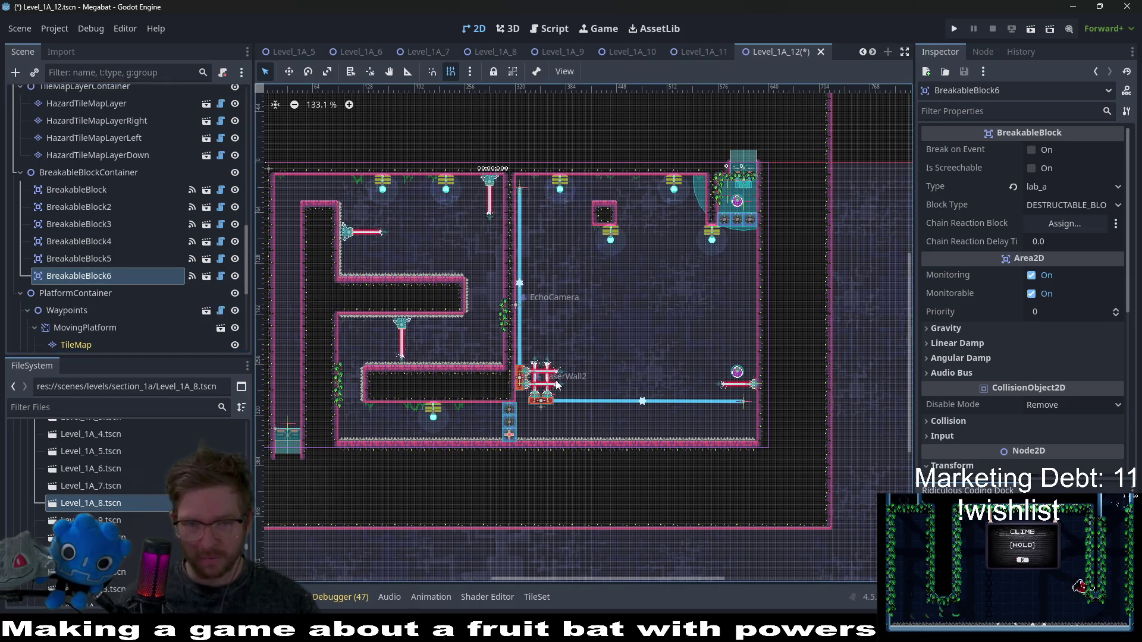
scroll(533, 386, "up", 10)
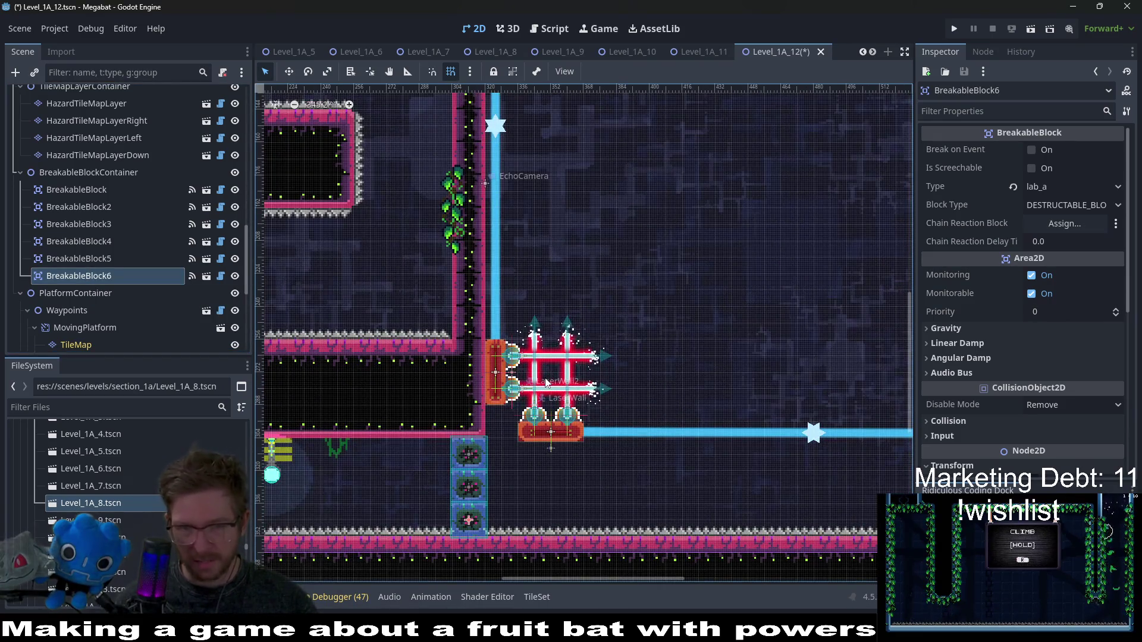
scroll(602, 454, "up", 3)
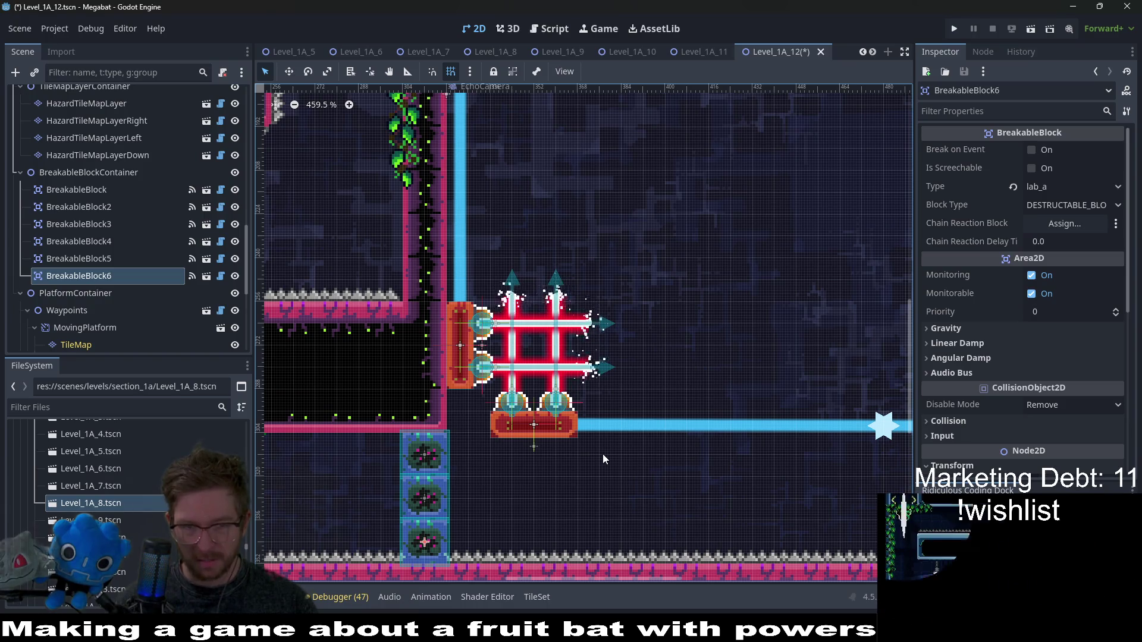
scroll(540, 429, "up", 8)
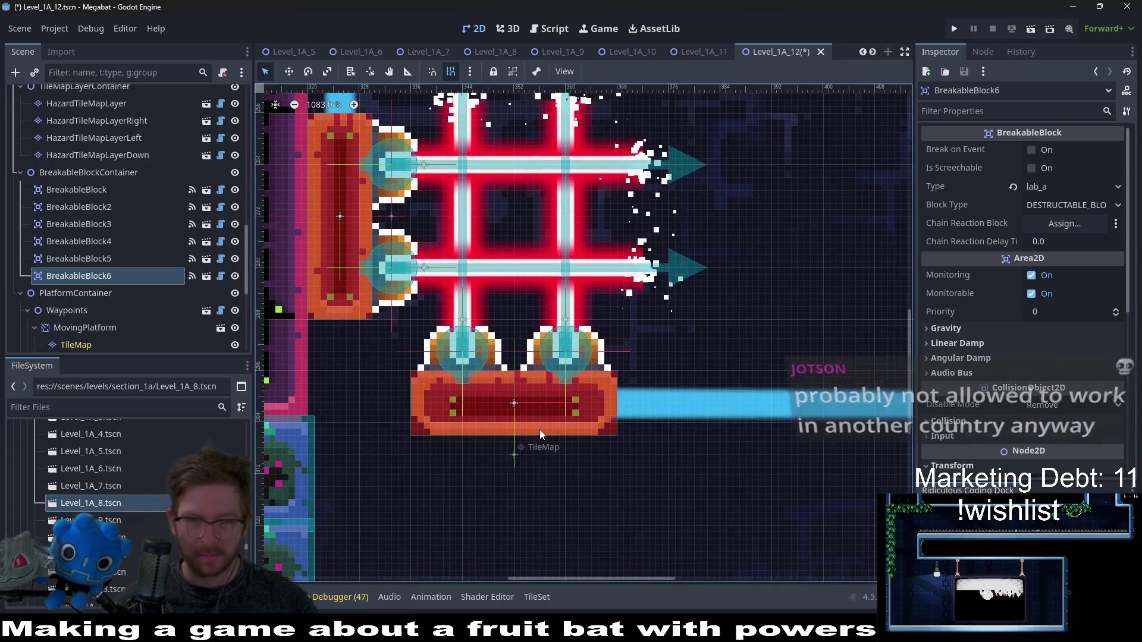
scroll(538, 429, "down", 14)
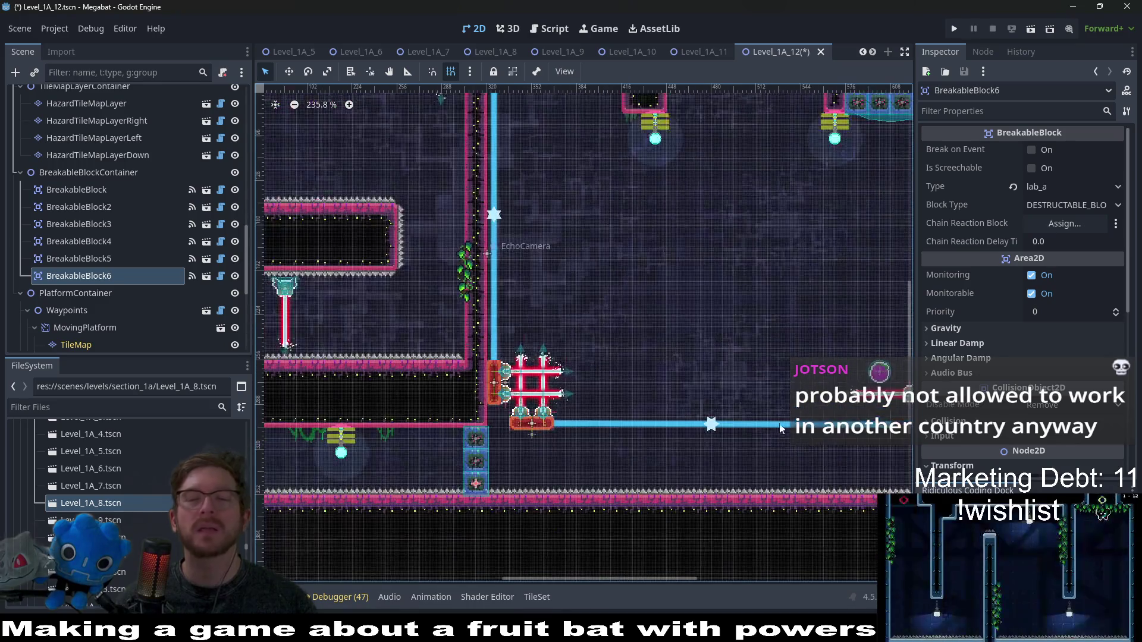
scroll(536, 402, "up", 4)
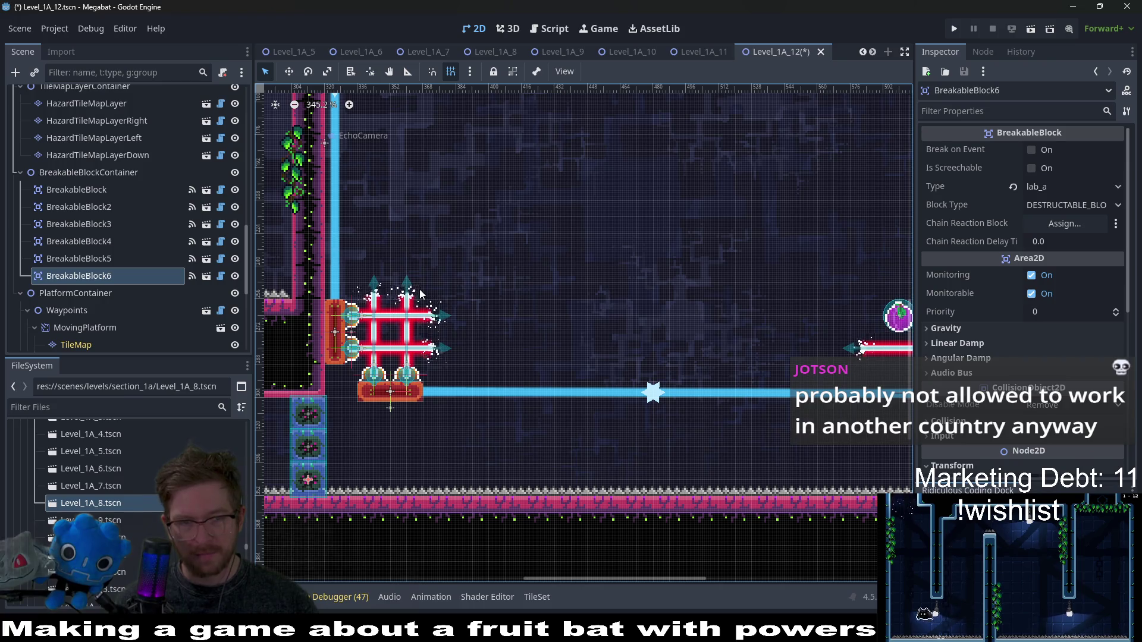
scroll(494, 295, "down", 4)
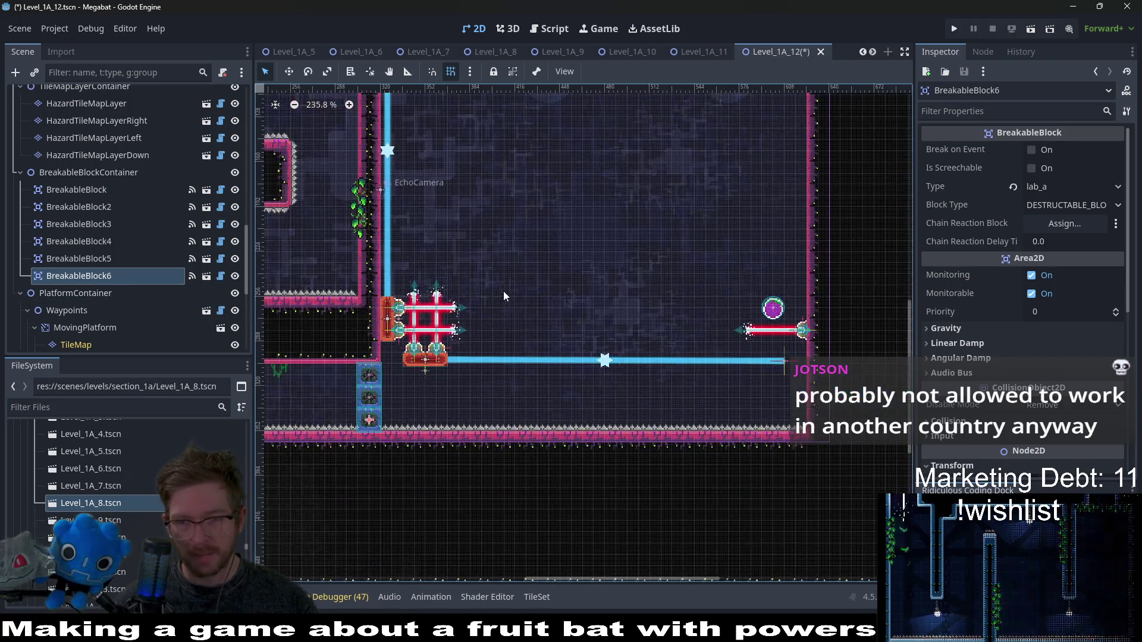
scroll(503, 291, "down", 2)
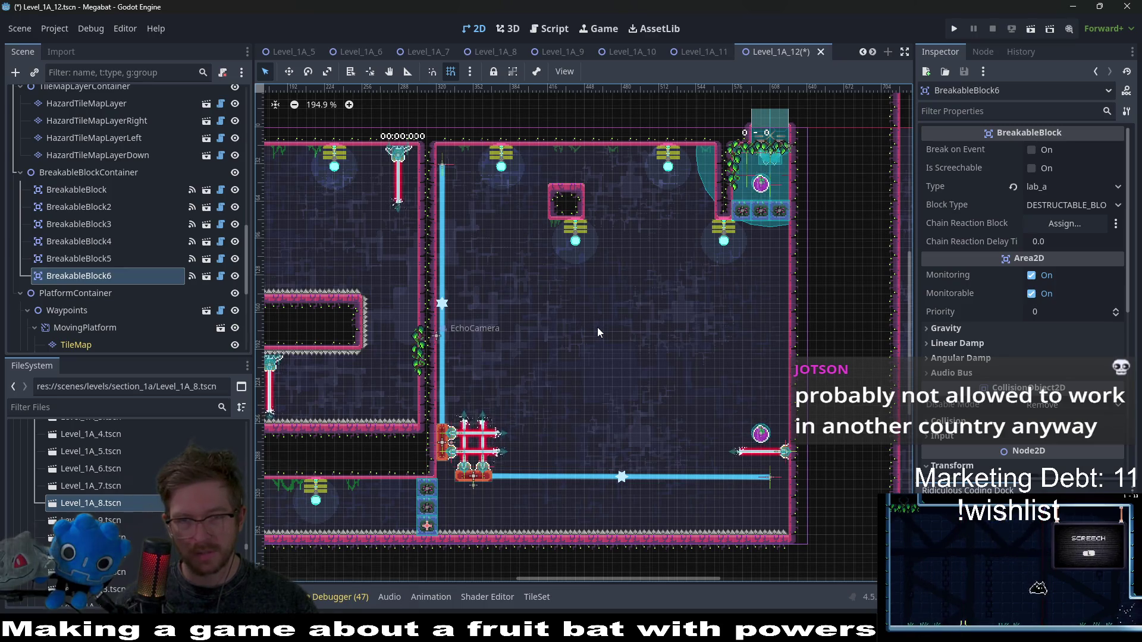
scroll(141, 274, "down", 5)
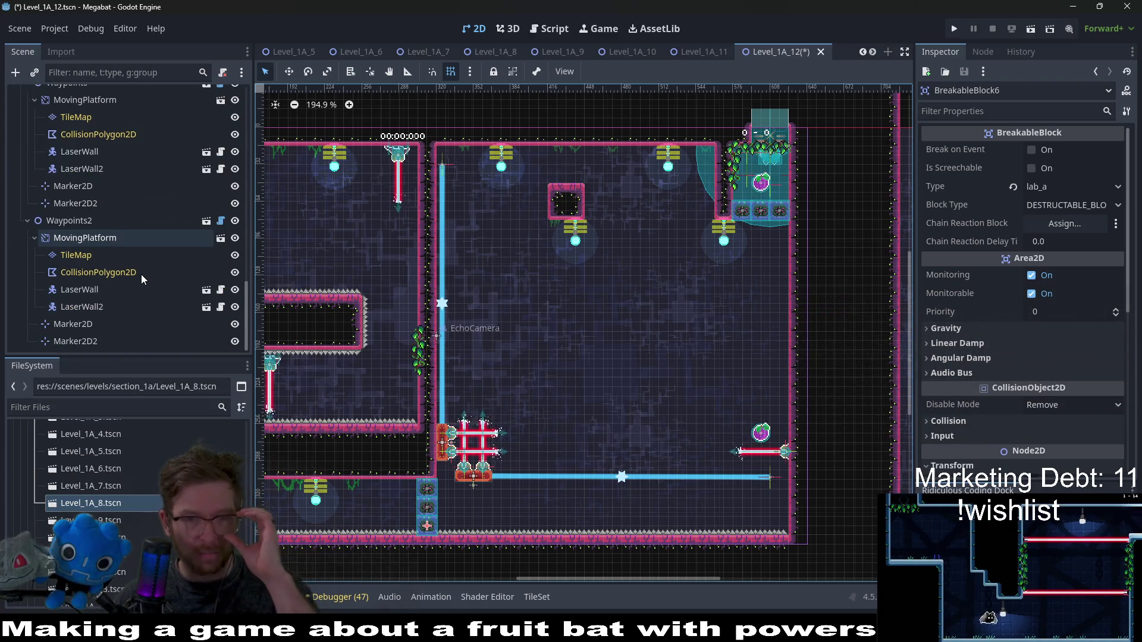
scroll(141, 274, "up", 8)
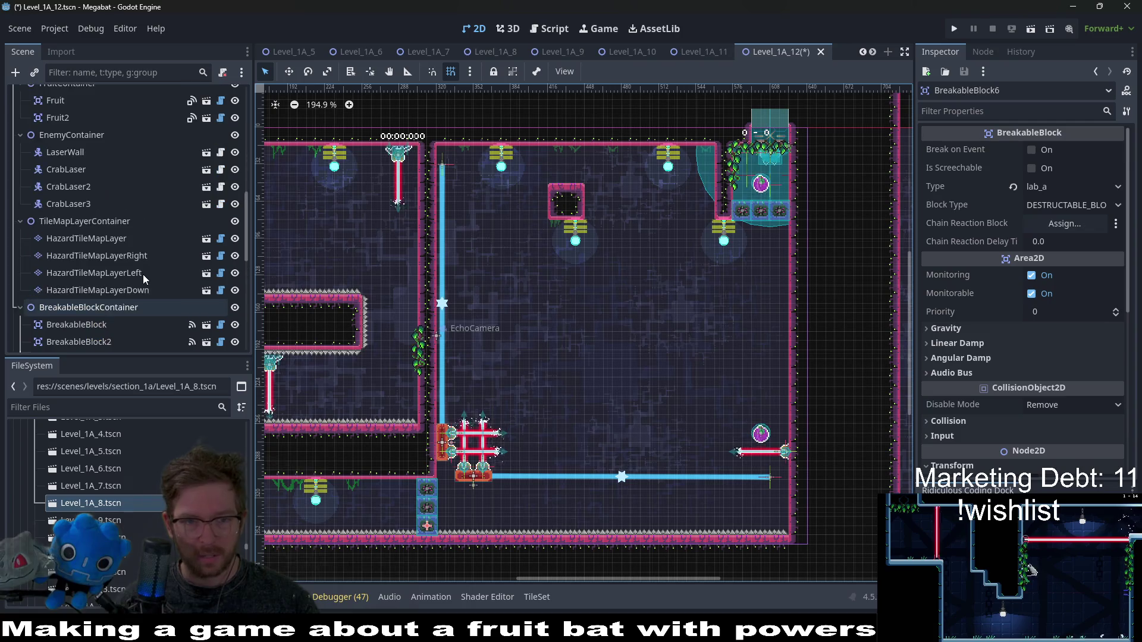
left_click_drag(487, 388, 574, 326)
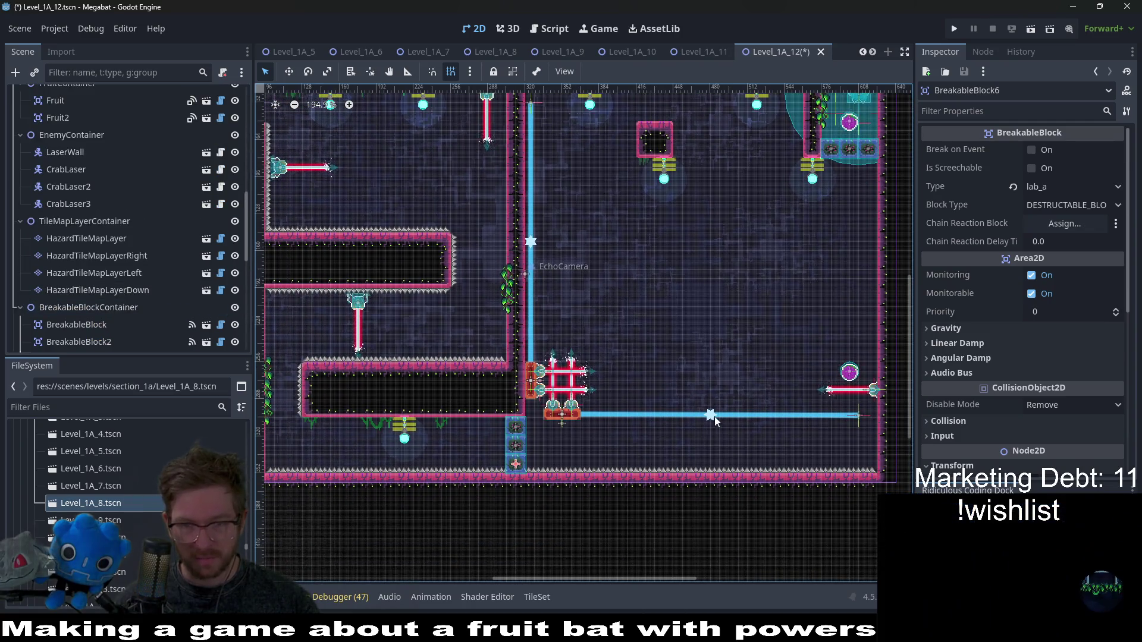
scroll(569, 455, "up", 5)
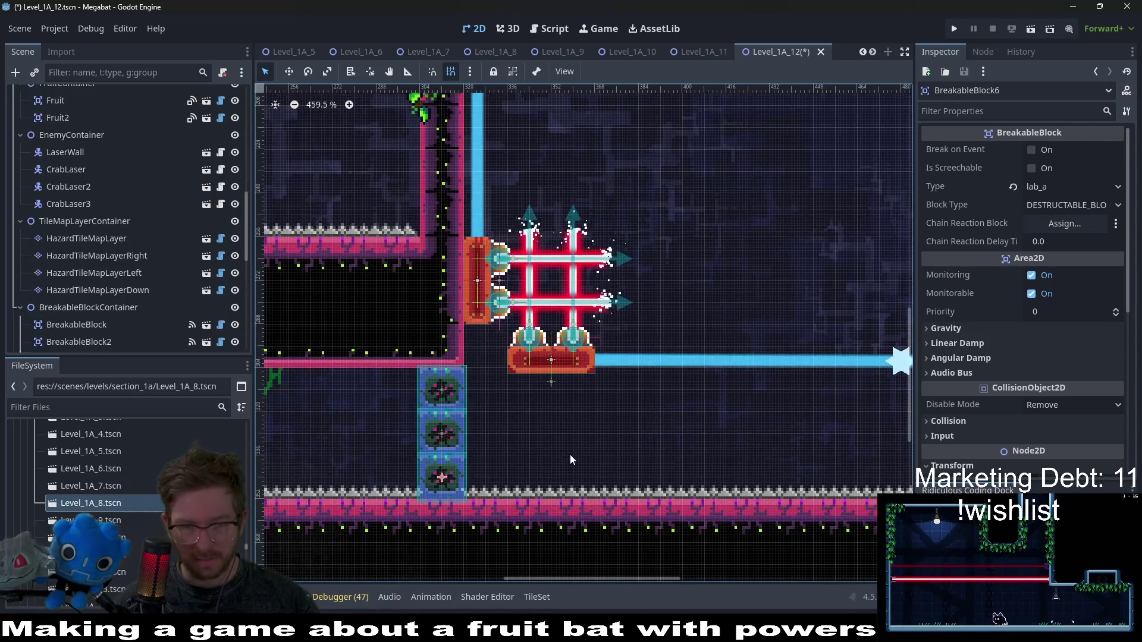
scroll(121, 312, "down", 5)
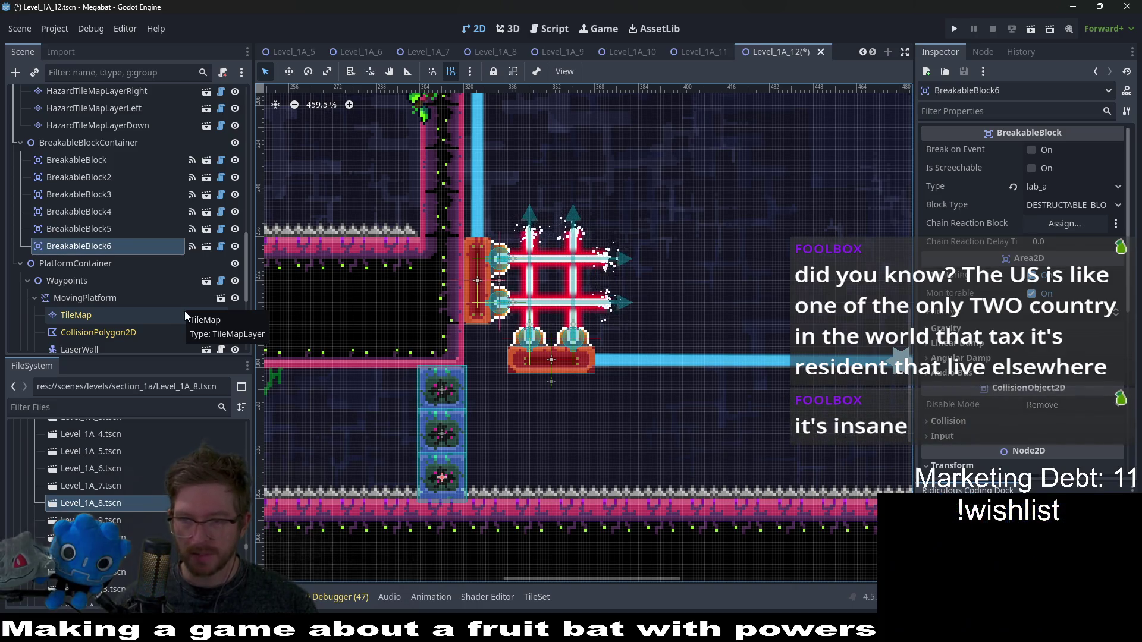
scroll(605, 308, "down", 5)
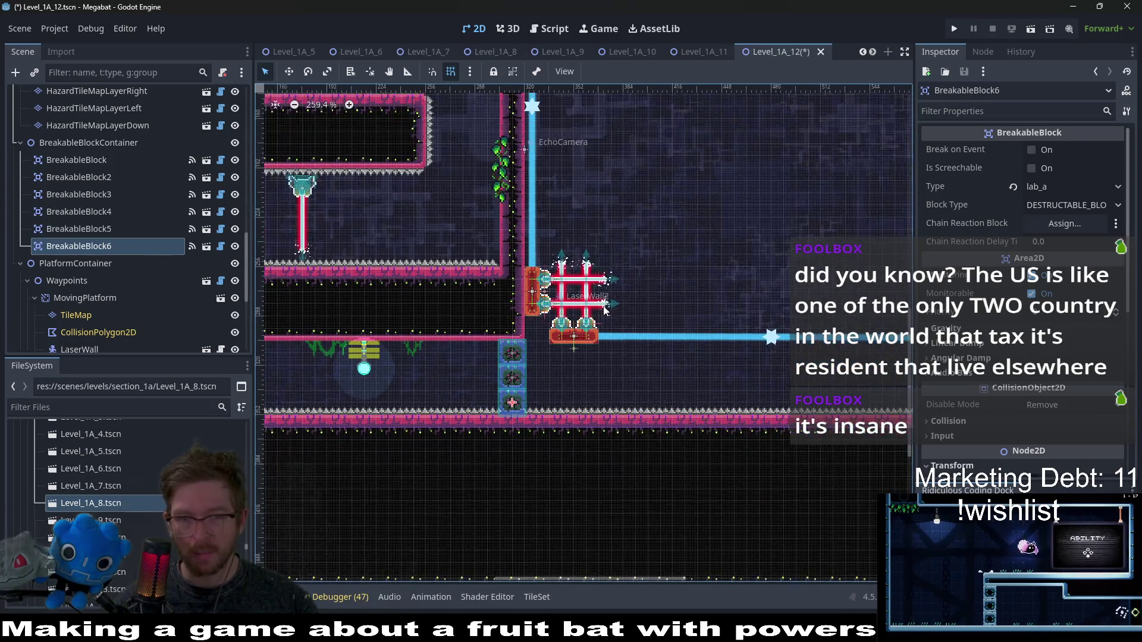
scroll(605, 308, "down", 2)
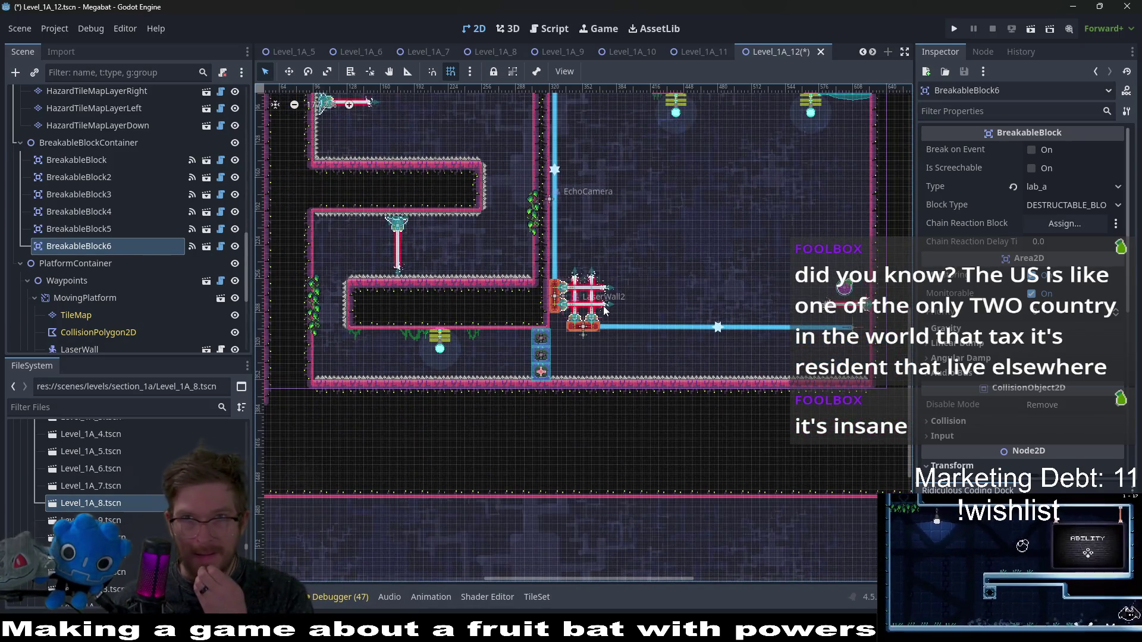
scroll(605, 308, "up", 5)
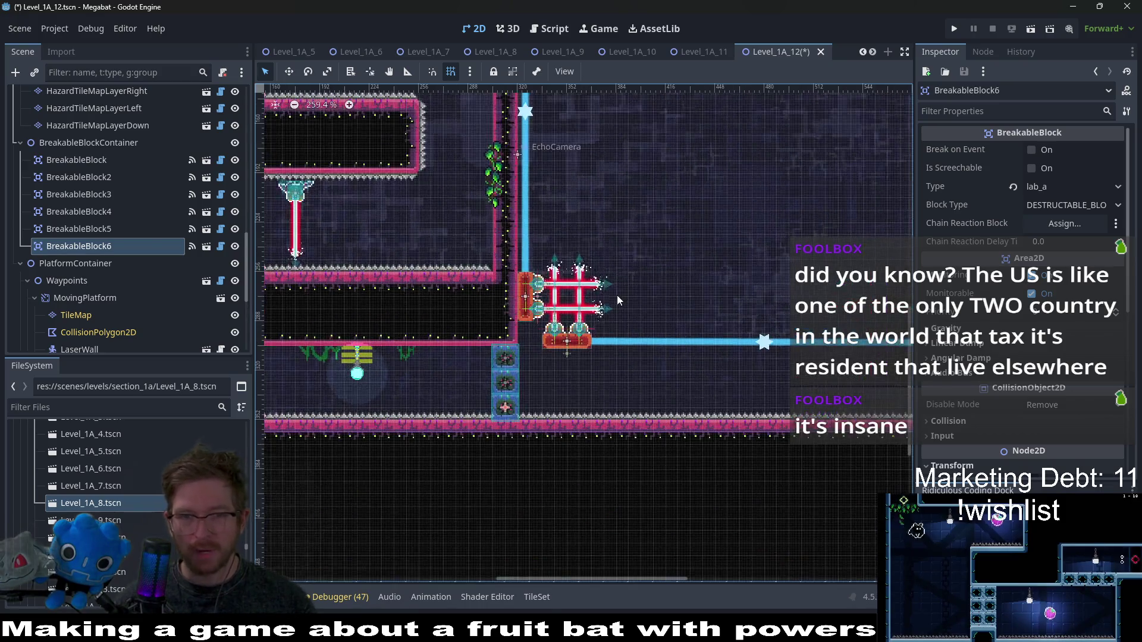
scroll(604, 308, "up", 2)
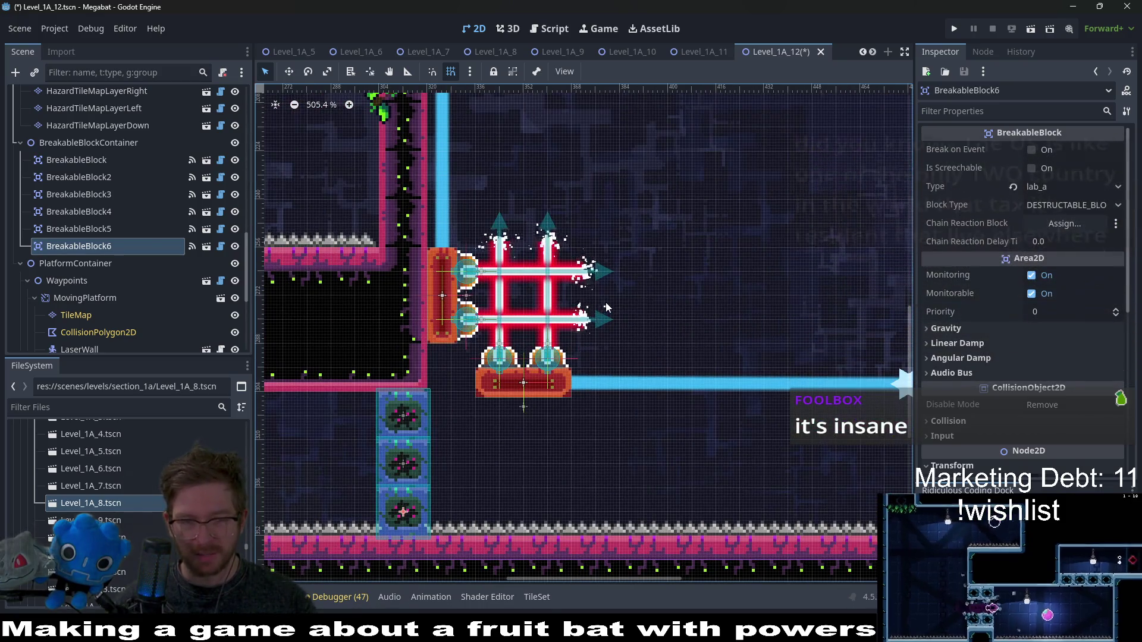
scroll(610, 255, "down", 7)
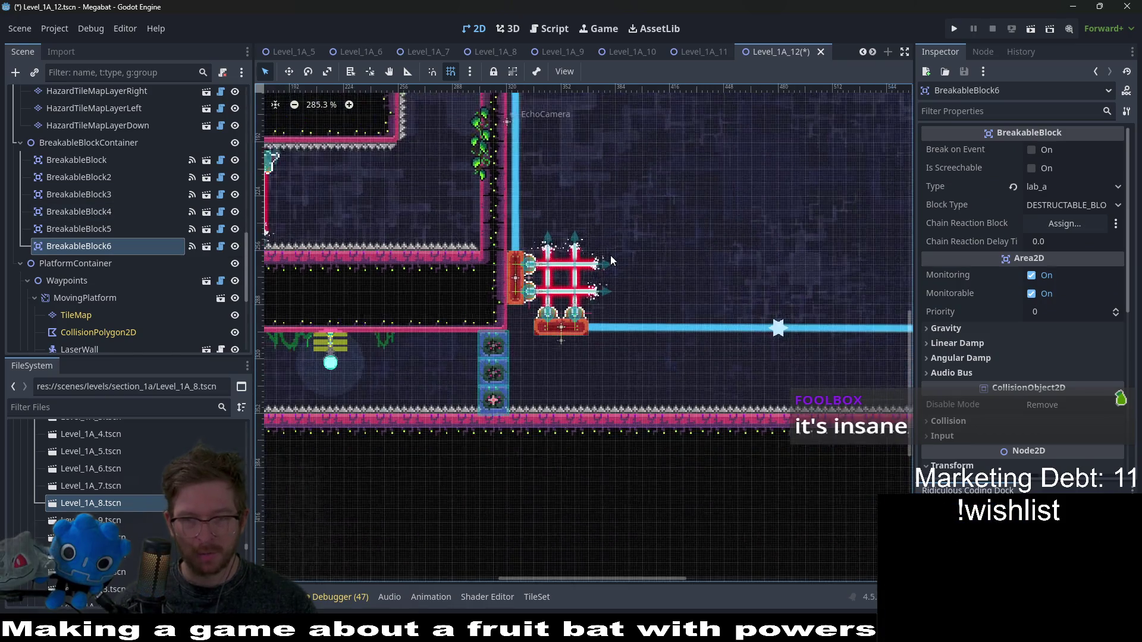
scroll(499, 244, "up", 2)
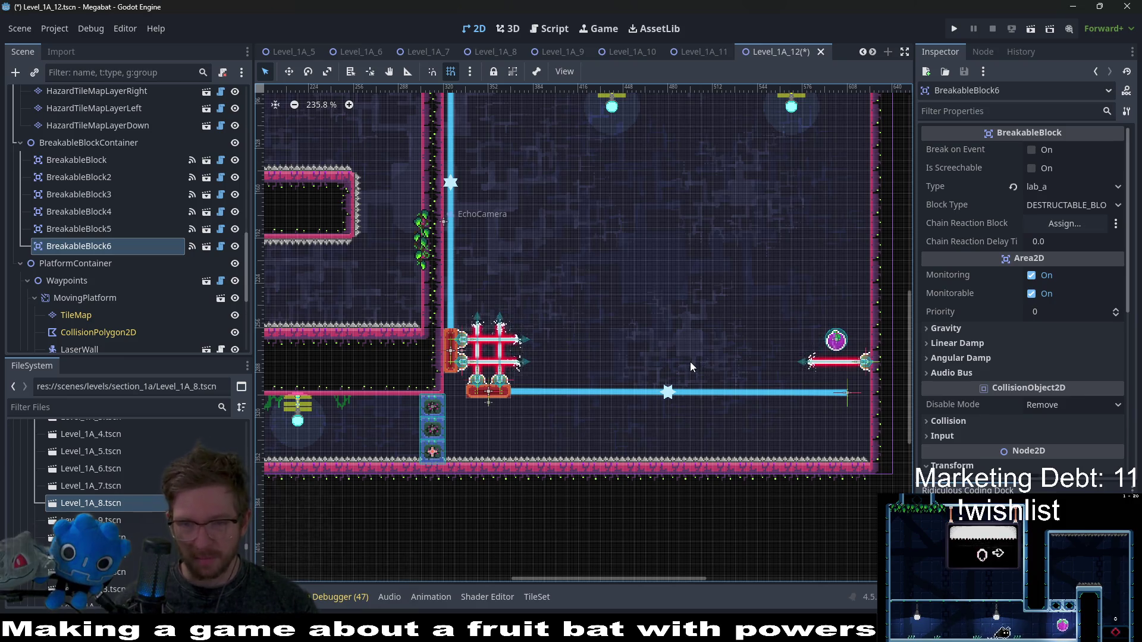
scroll(691, 361, "up", 4)
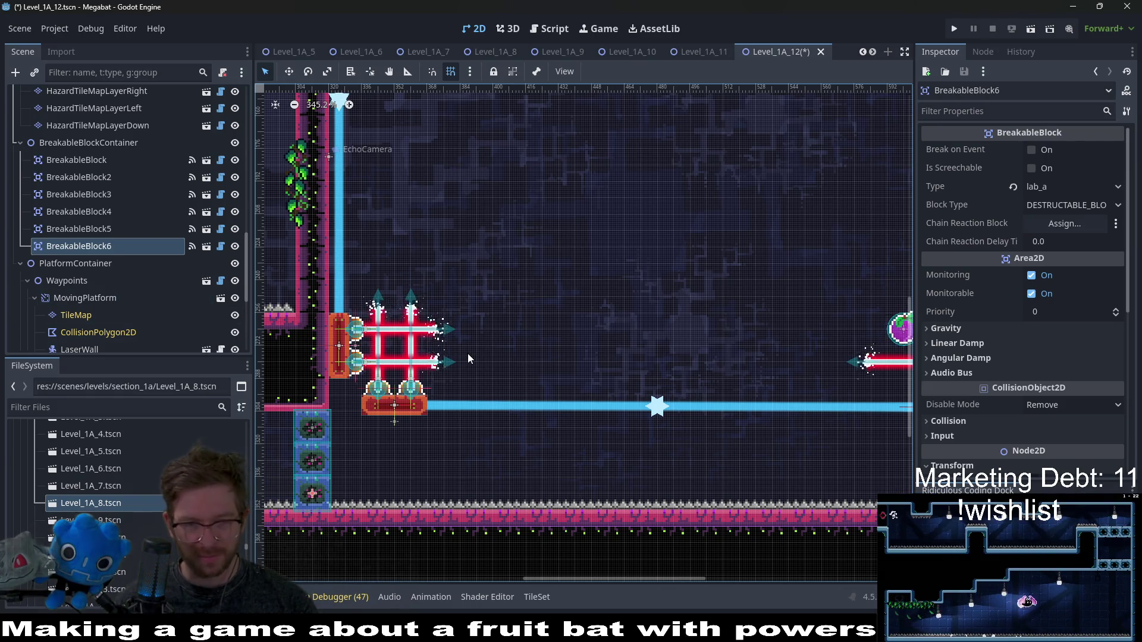
scroll(73, 277, "down", 3)
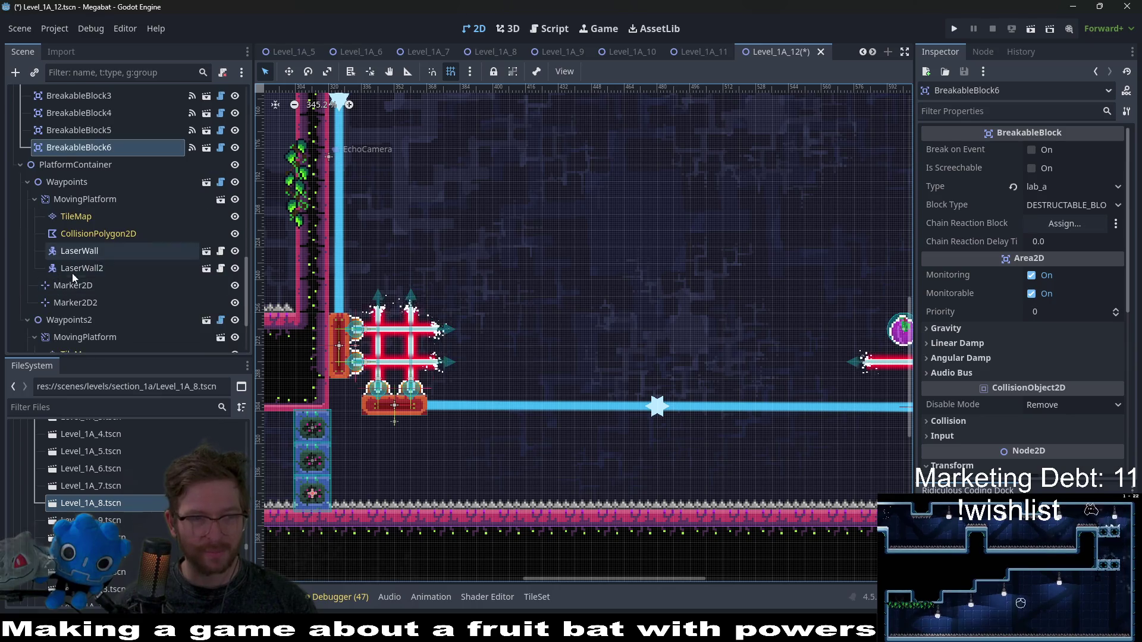
- Select the first MovingPlatform's Waypoints group and nudge it up 2 px to y 299
left_click(71, 320)
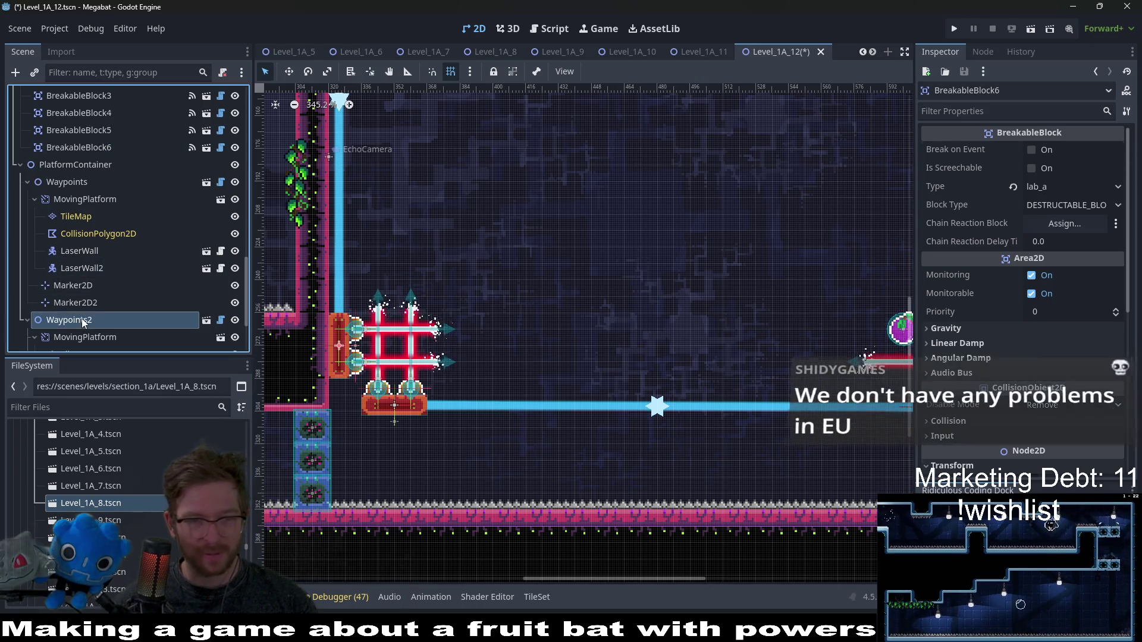
left_click(75, 200)
left_click(57, 189)
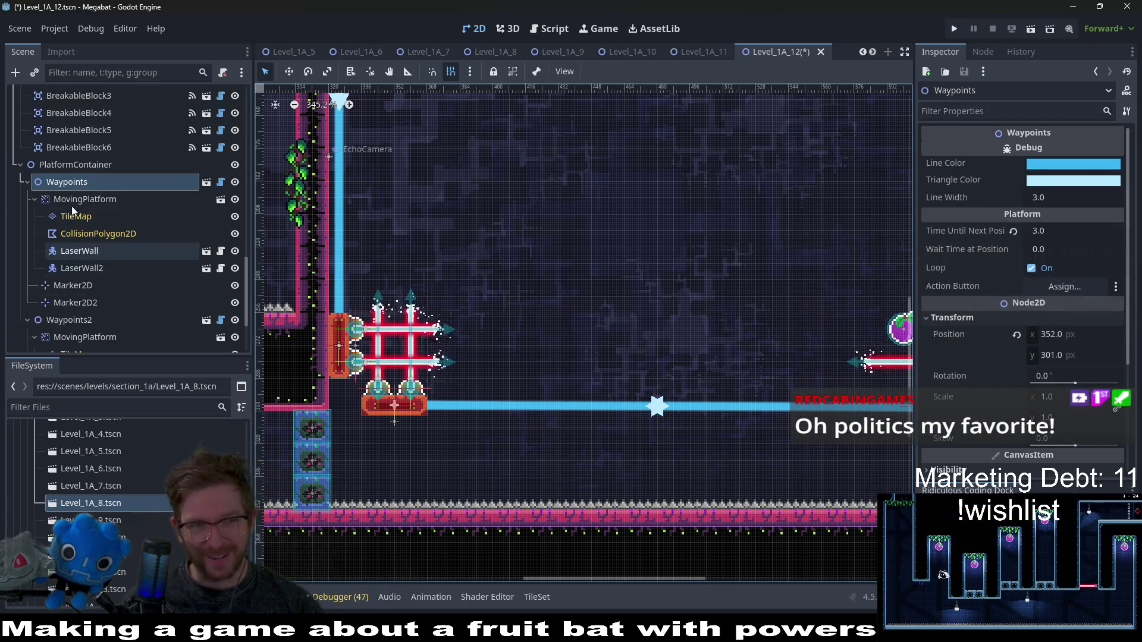
scroll(458, 401, "up", 2)
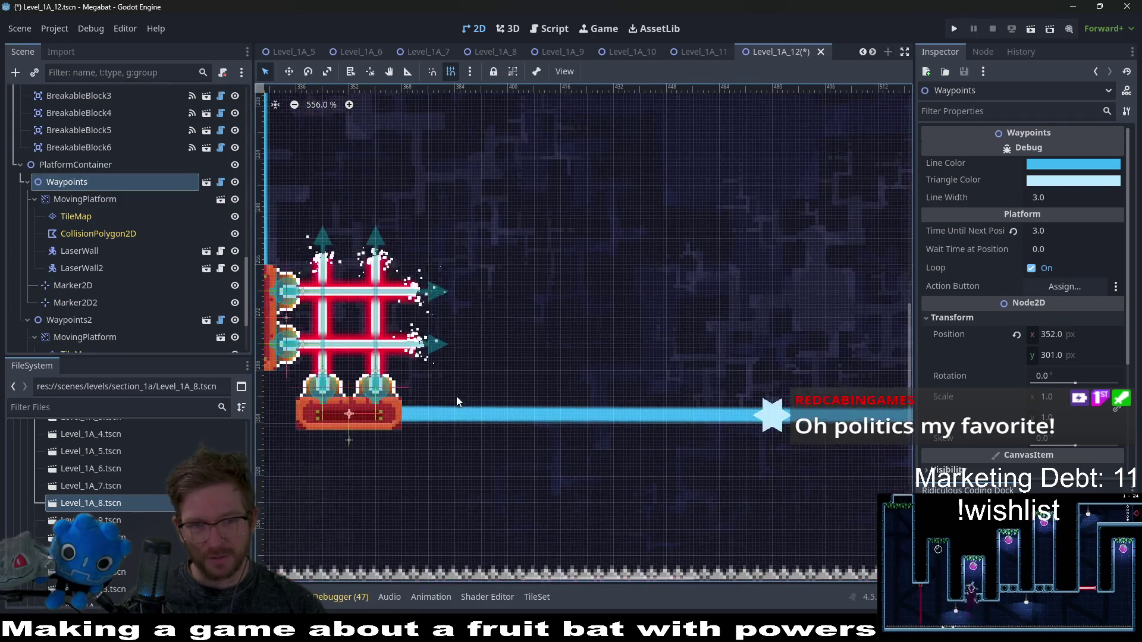
scroll(458, 402, "up", 3)
key("w")
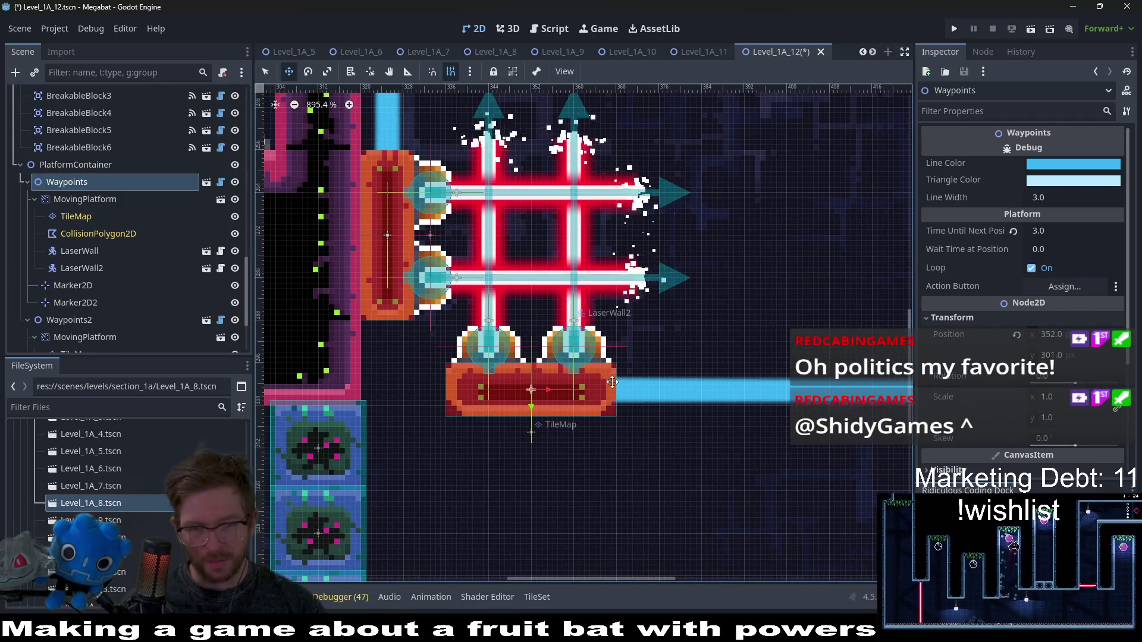
key("Up")
key("Up")
scroll(615, 382, "down", 3)
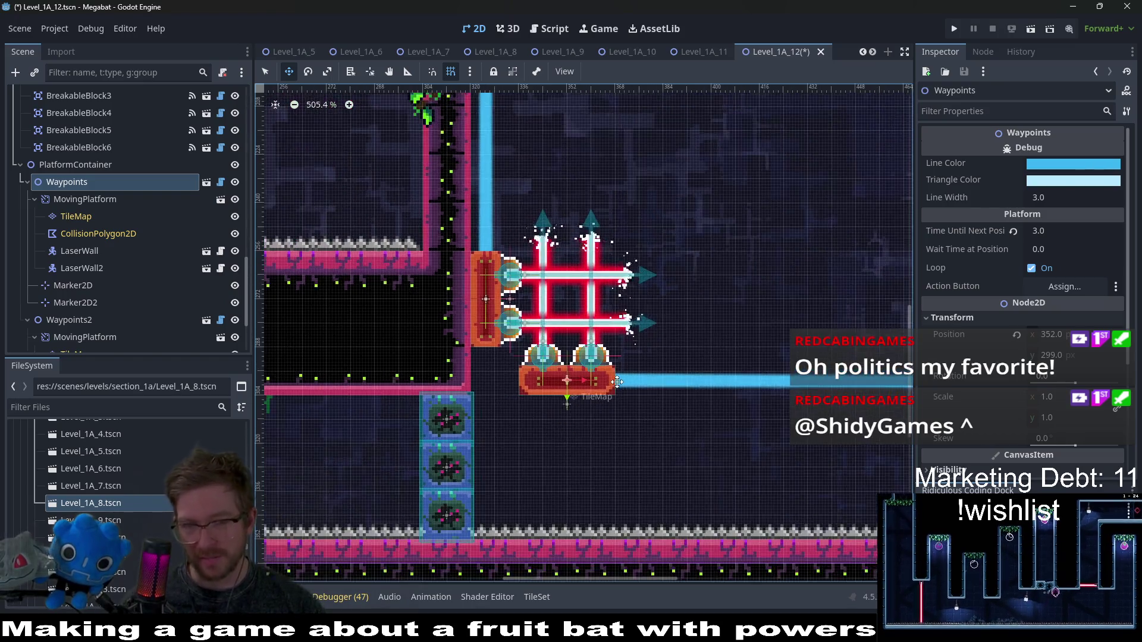
scroll(617, 381, "down", 3)
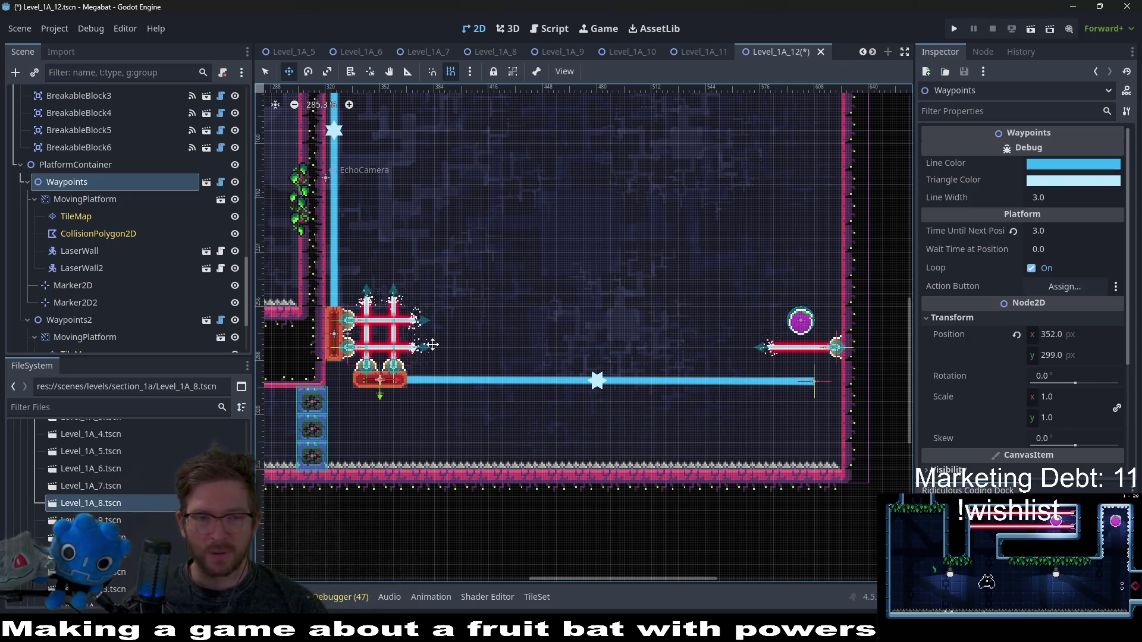
- Look around Level_1A_12, then inspect the first moving platform's CollisionPolygon2D and TileMap nodes
scroll(384, 373, "up", 4)
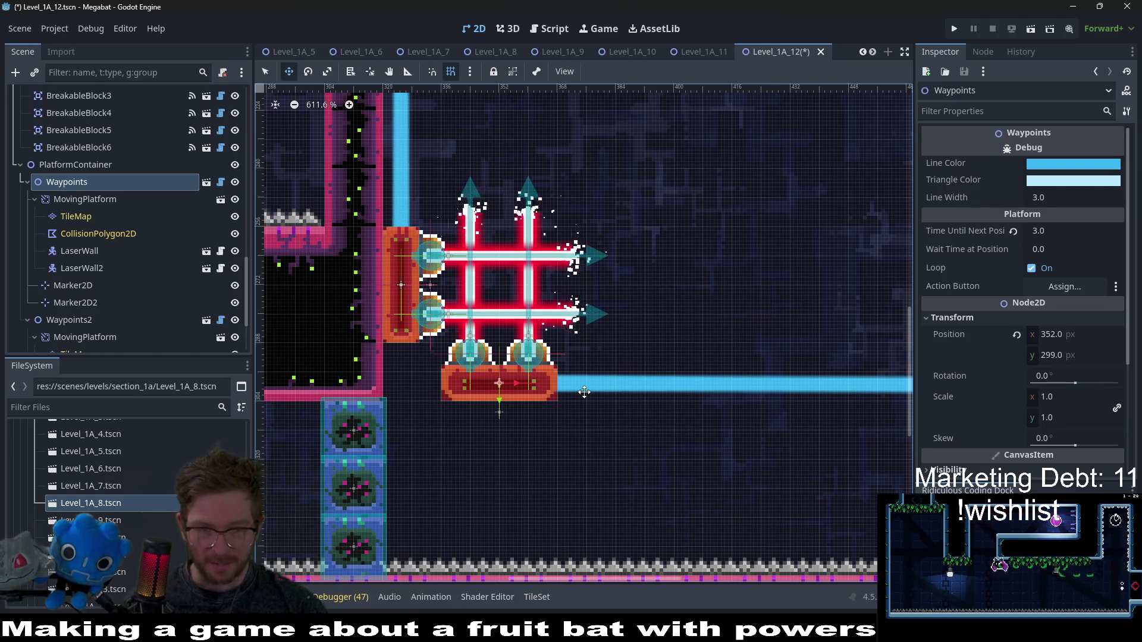
scroll(584, 392, "down", 4)
scroll(594, 388, "down", 4)
scroll(690, 385, "up", 2)
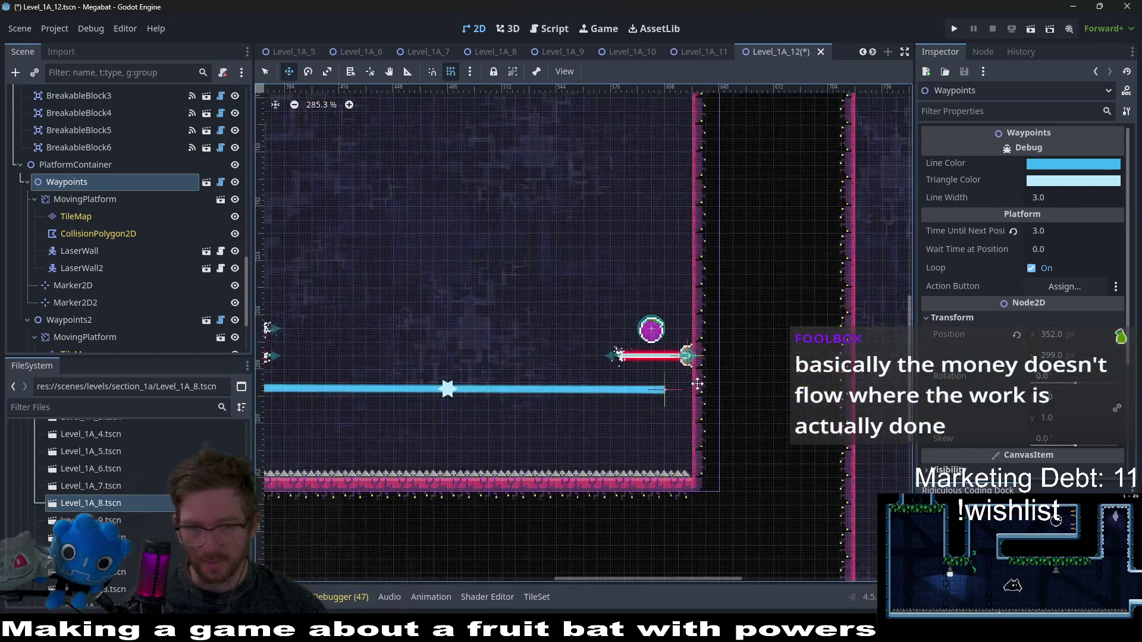
scroll(697, 384, "down", 1)
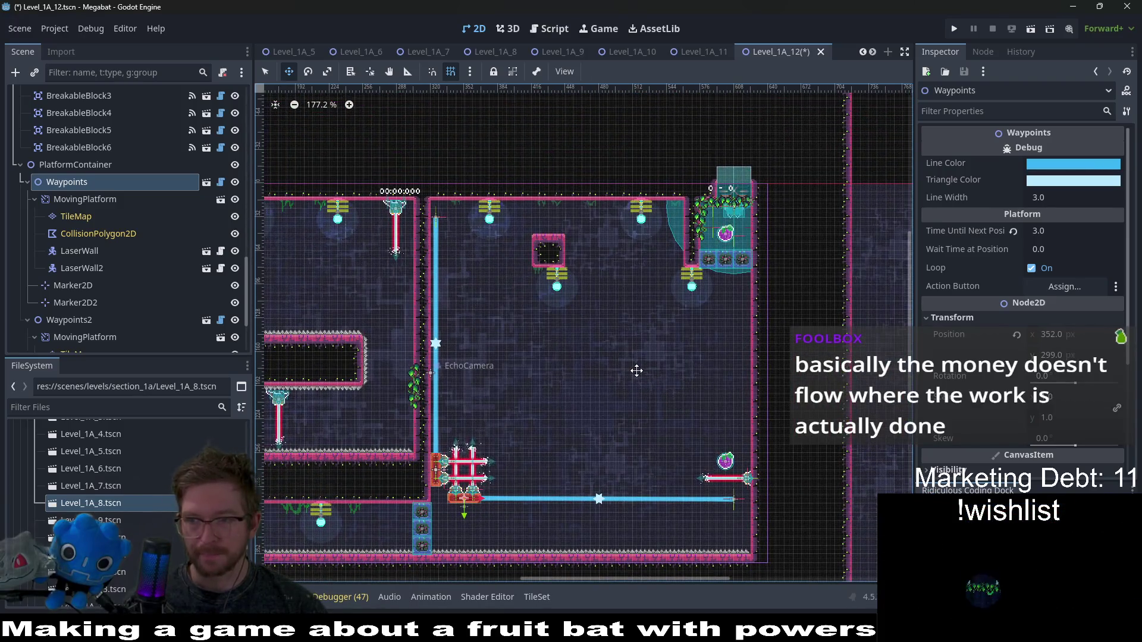
scroll(682, 307, "up", 2)
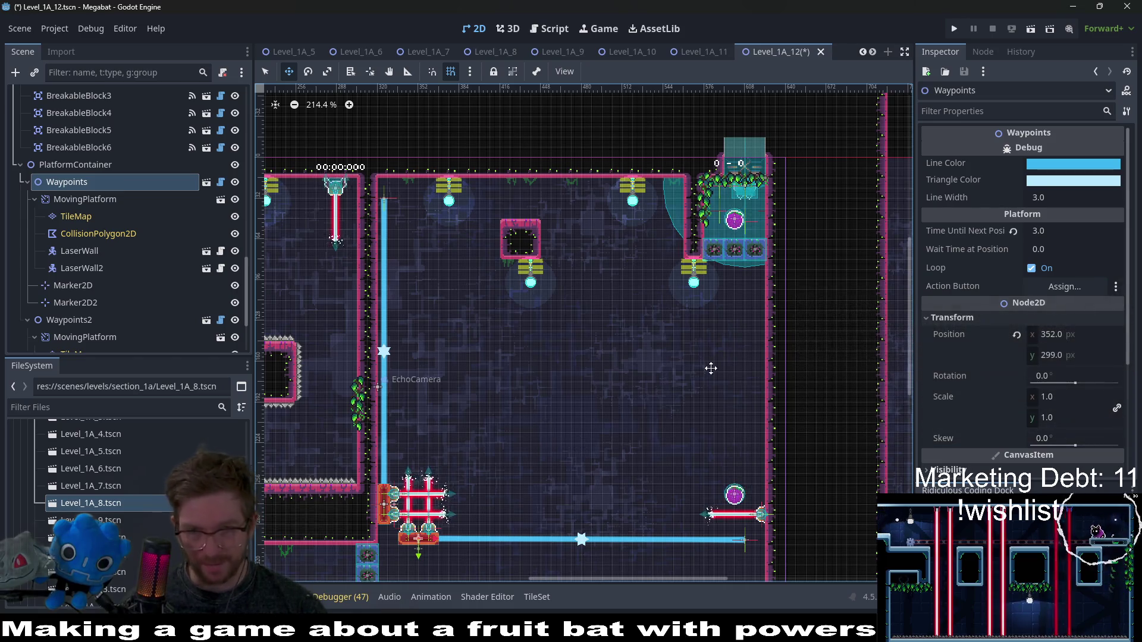
scroll(720, 286, "up", 3)
scroll(606, 289, "left", 5)
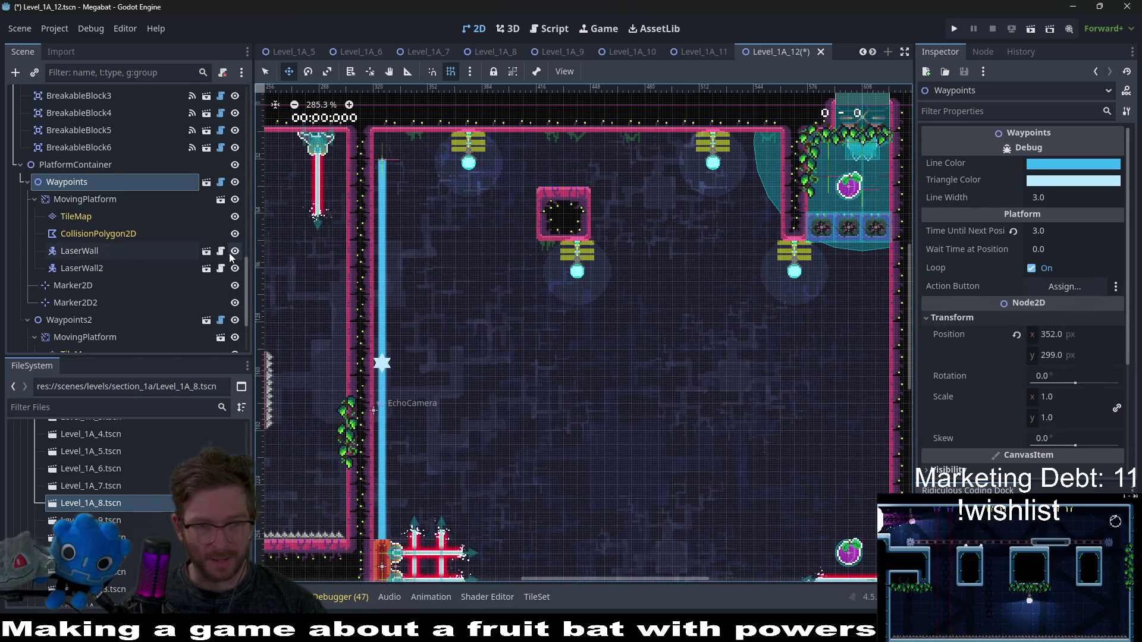
scroll(728, 324, "down", 5)
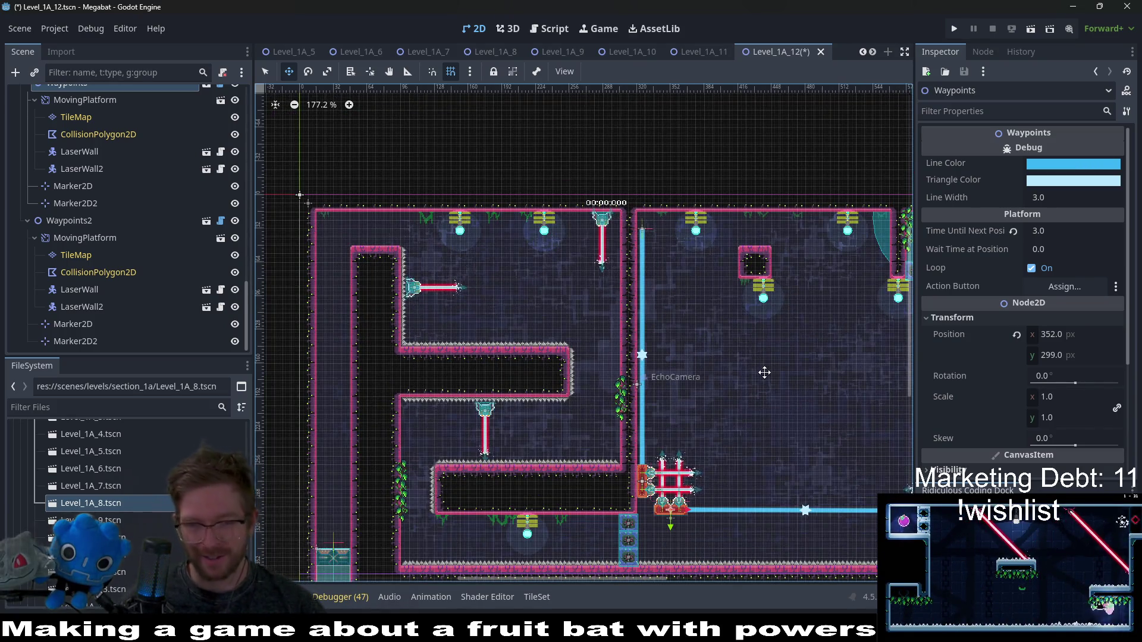
scroll(91, 236, "up", 3)
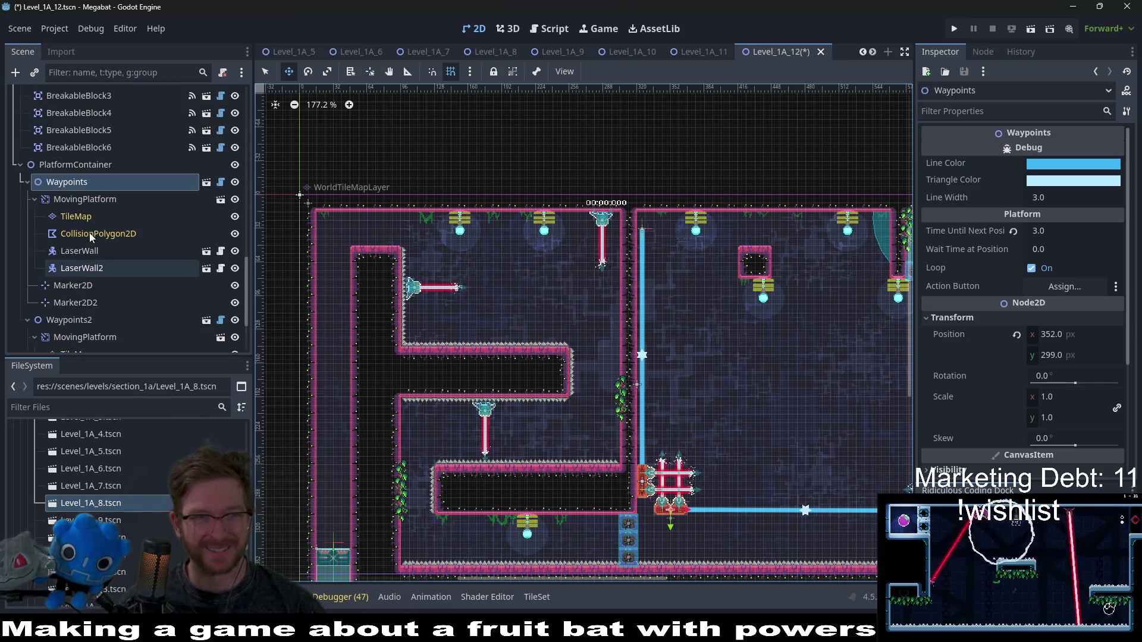
left_click(91, 237)
left_click(76, 214)
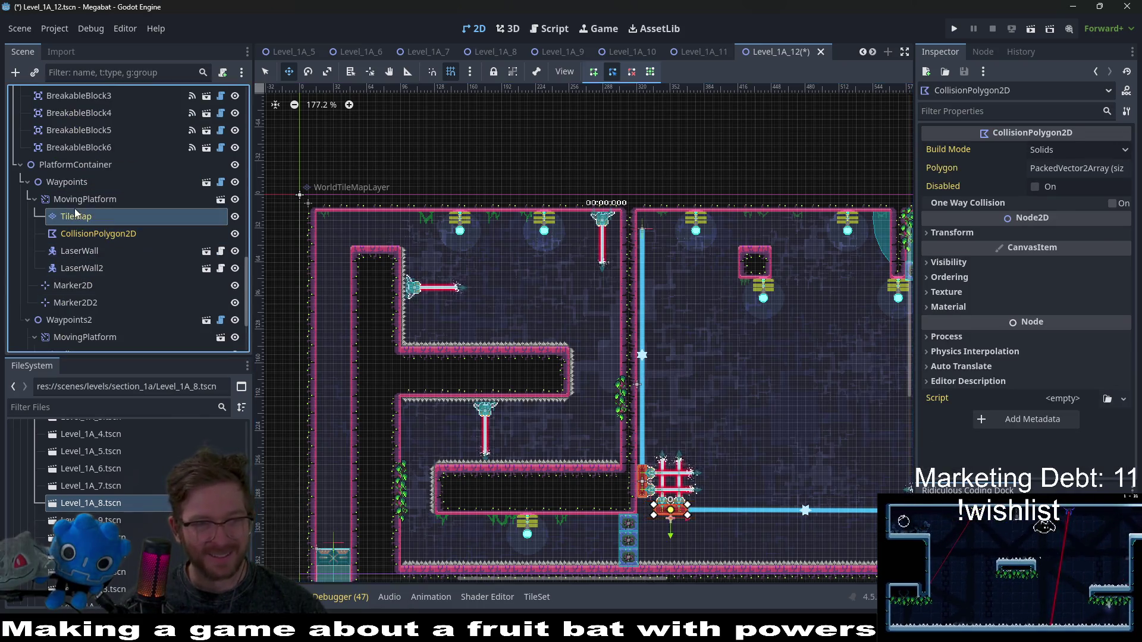
- Paint the first moving platform's 2x1 TileMap base with lab v2 terrain and save Level_1A_12
left_click_drag(739, 485, 691, 297)
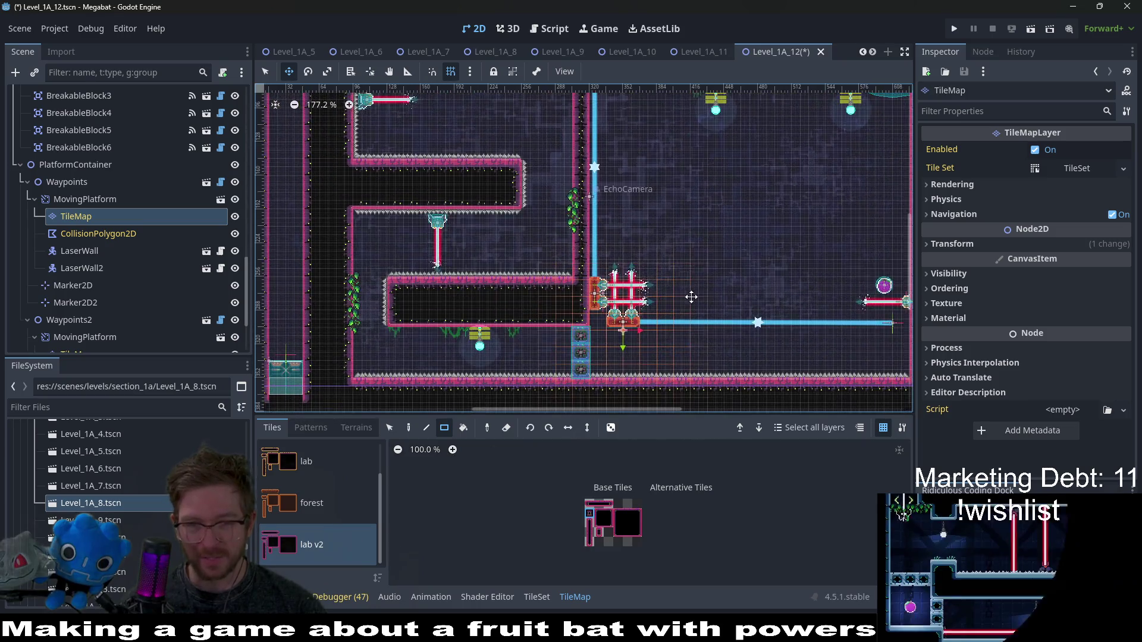
scroll(641, 321, "up", 7)
key("q")
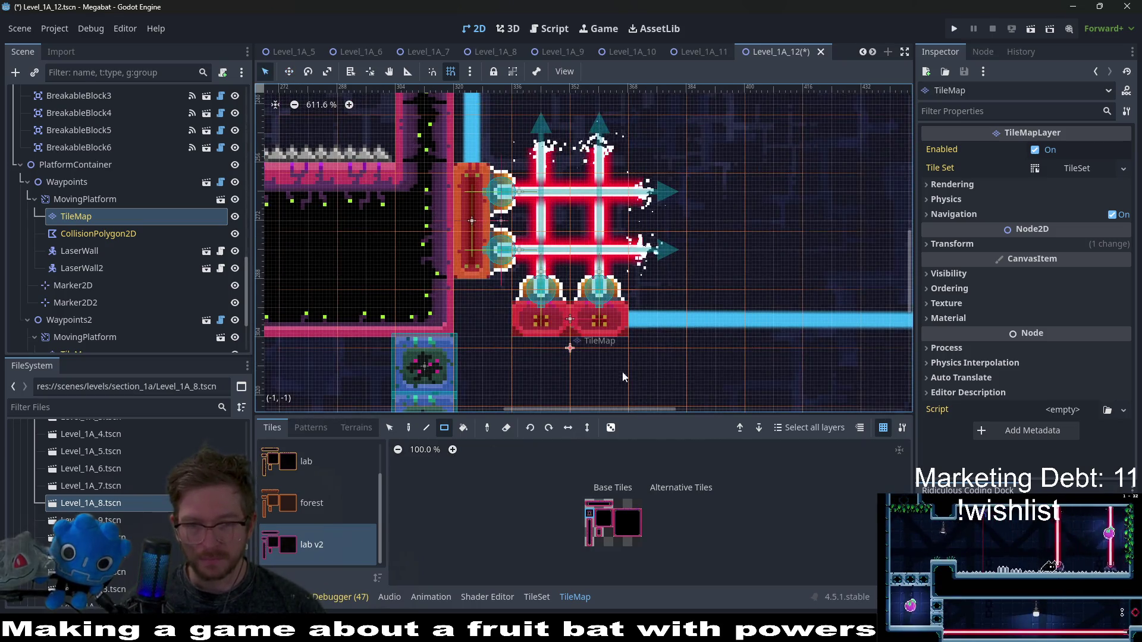
left_click(350, 428)
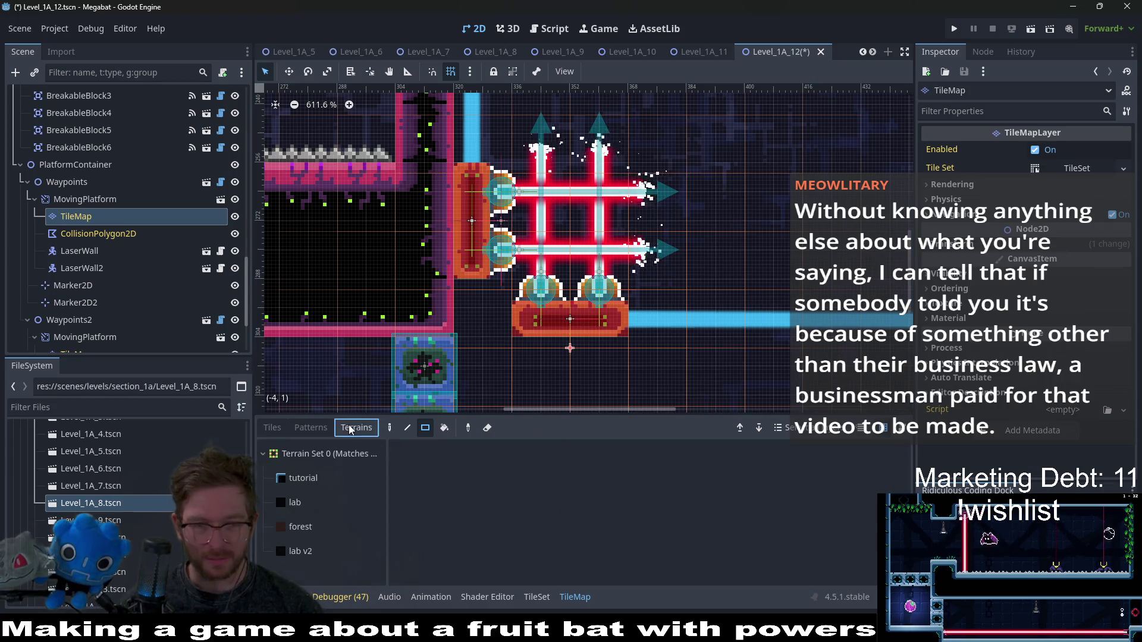
left_click(301, 552)
left_click_drag(612, 321, 564, 330)
key("ctrl+s")
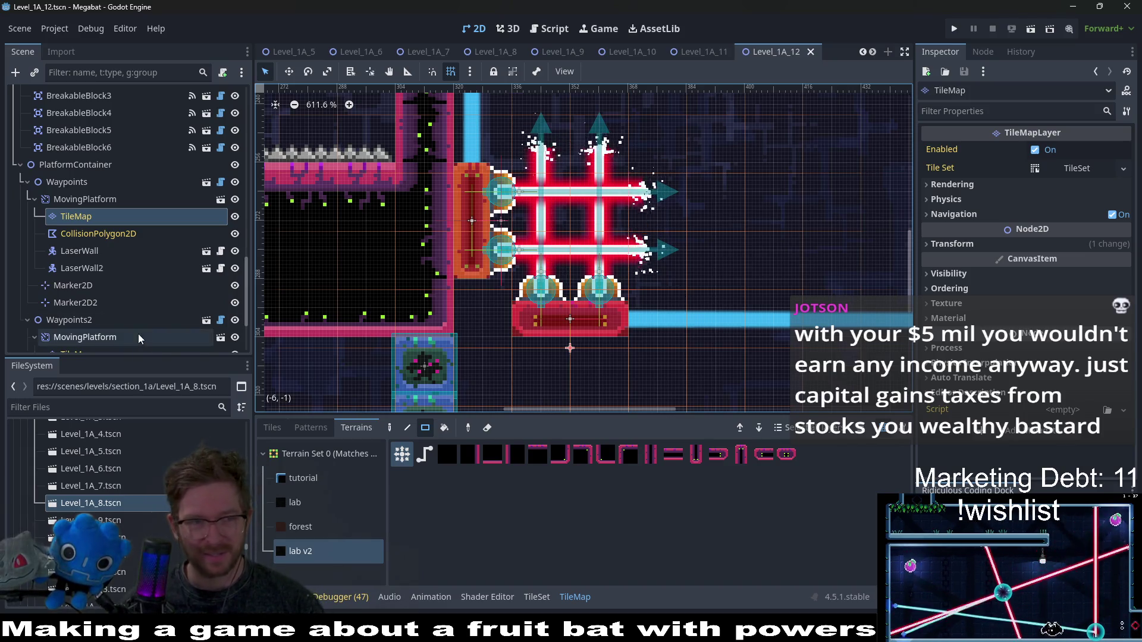
- Paint the second moving platform's TileMap column with lab v2 terrain
scroll(119, 294, "down", 3)
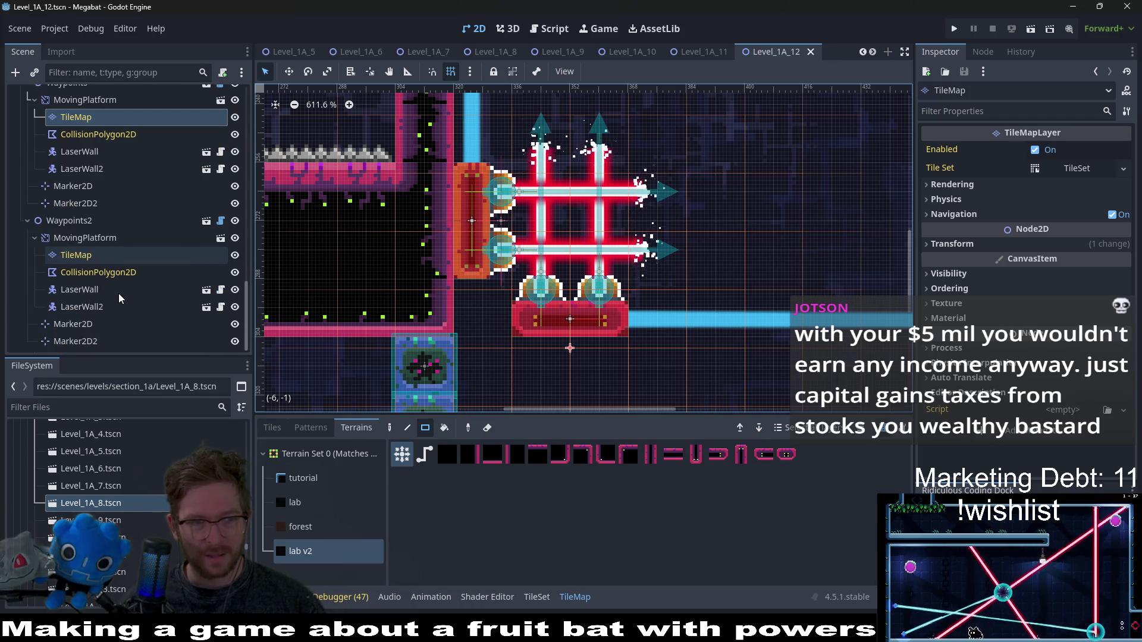
left_click(91, 259)
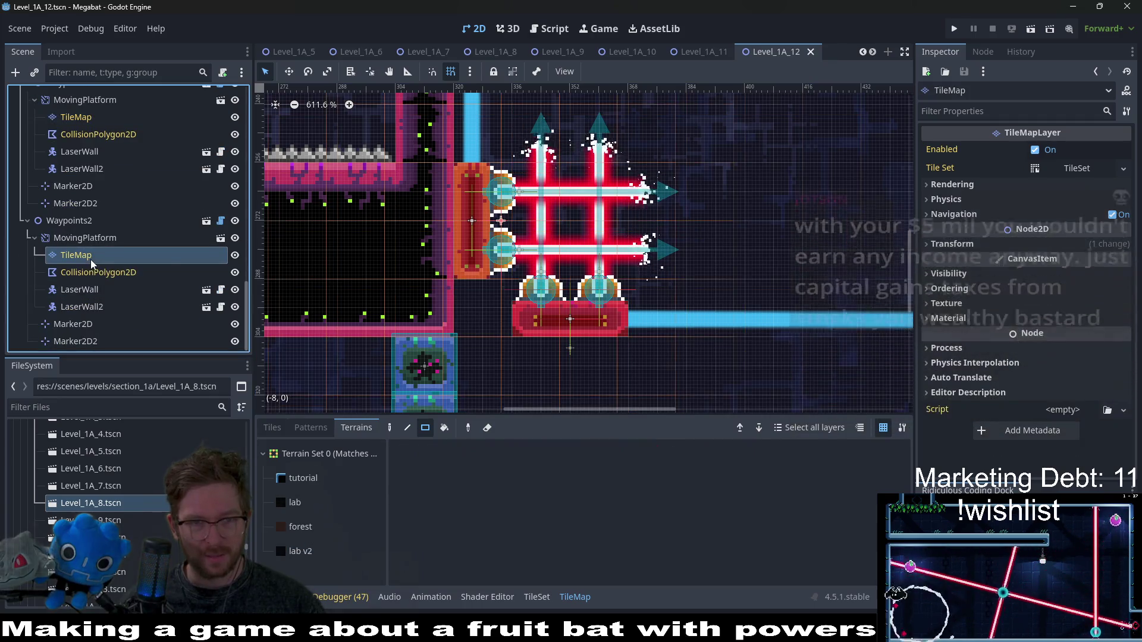
left_click(323, 551)
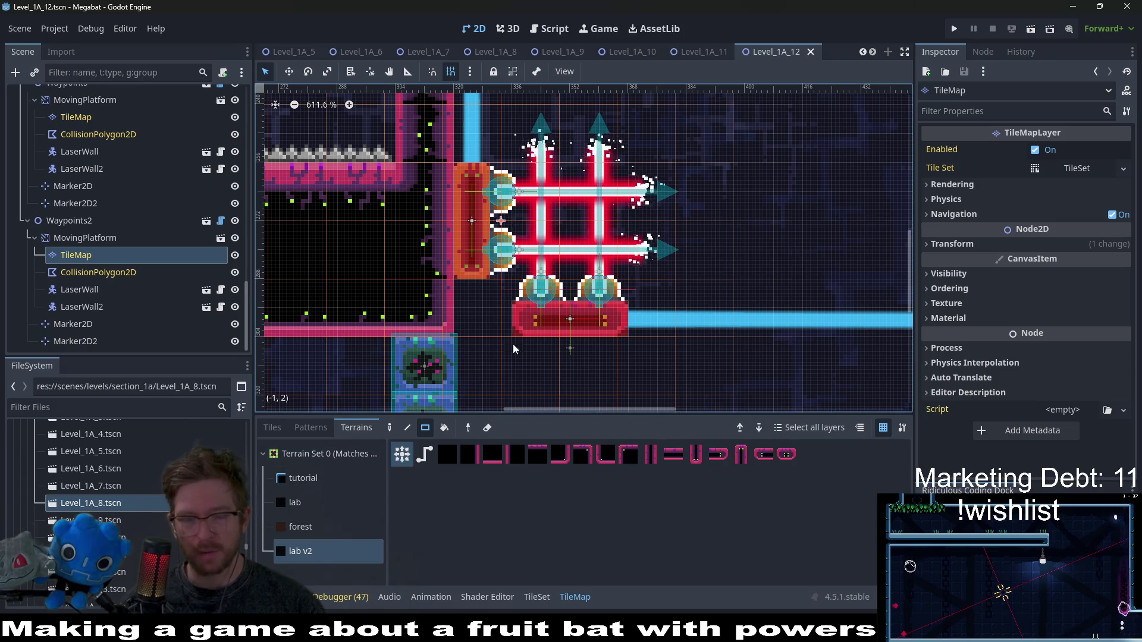
left_click_drag(461, 190, 474, 256)
- Look over the repainted level and save Level_1A_12
scroll(480, 280, "down", 5)
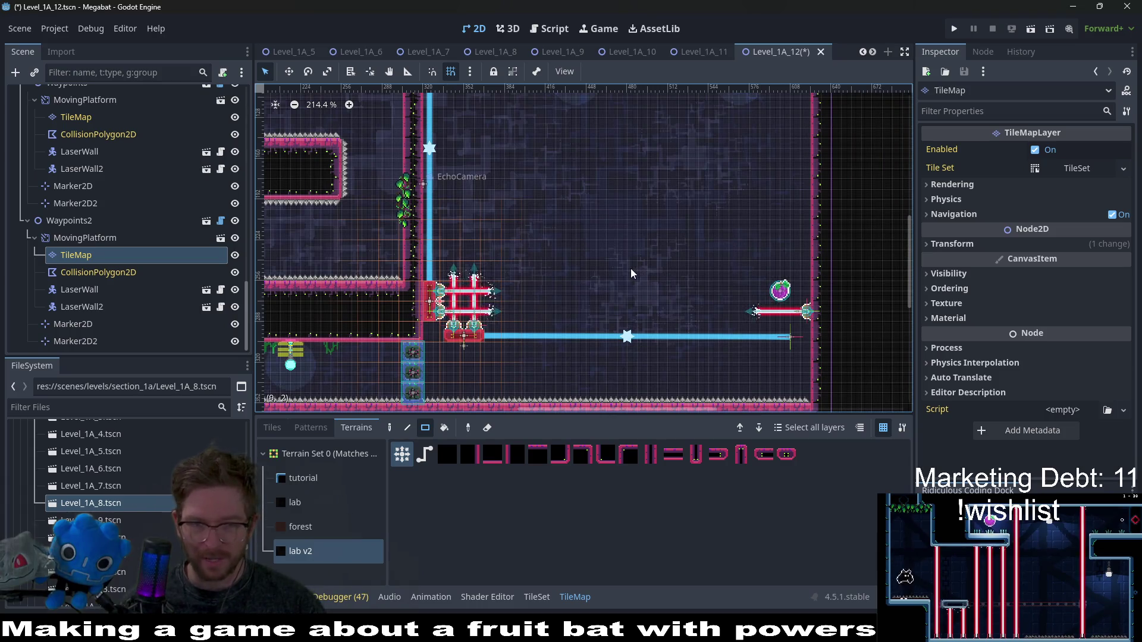
scroll(722, 248, "down", 2)
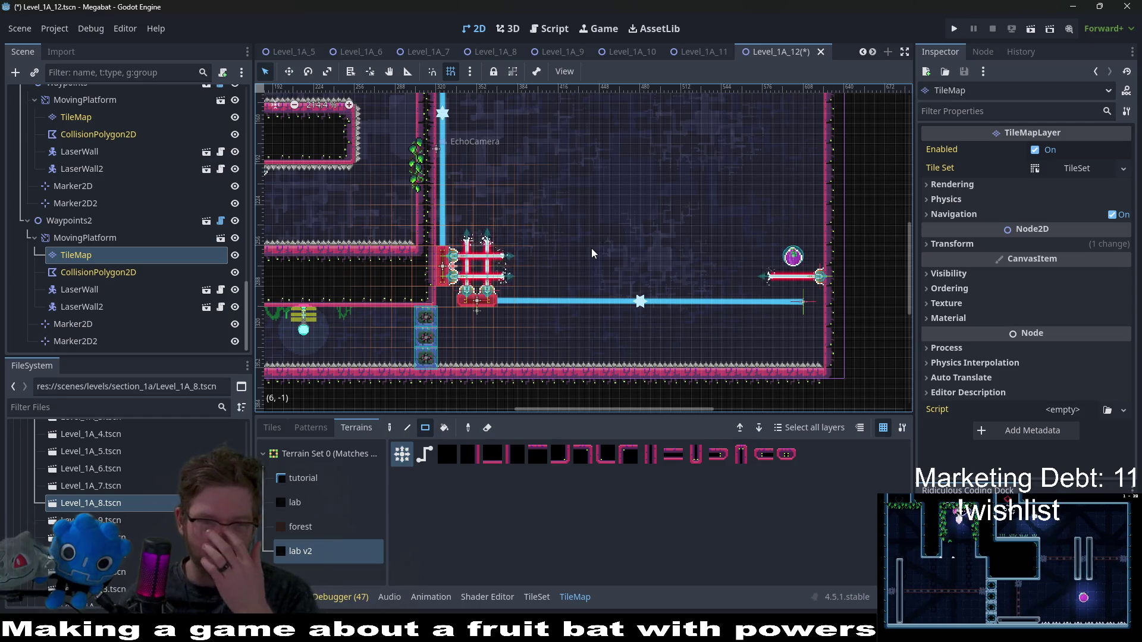
scroll(591, 248, "down", 3)
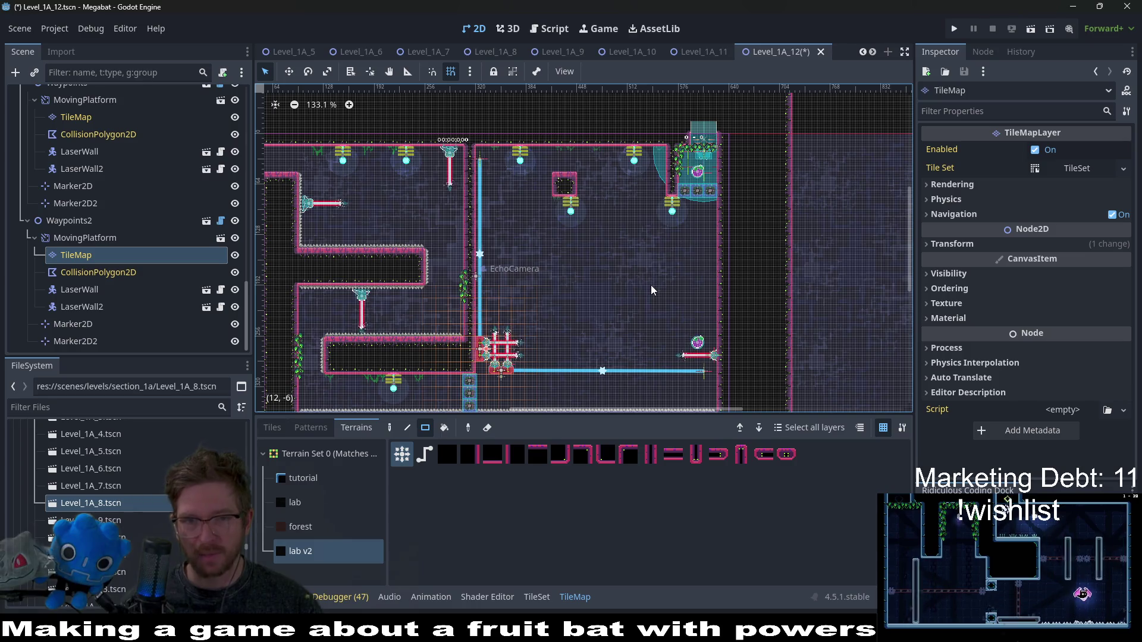
scroll(635, 233, "down", 2)
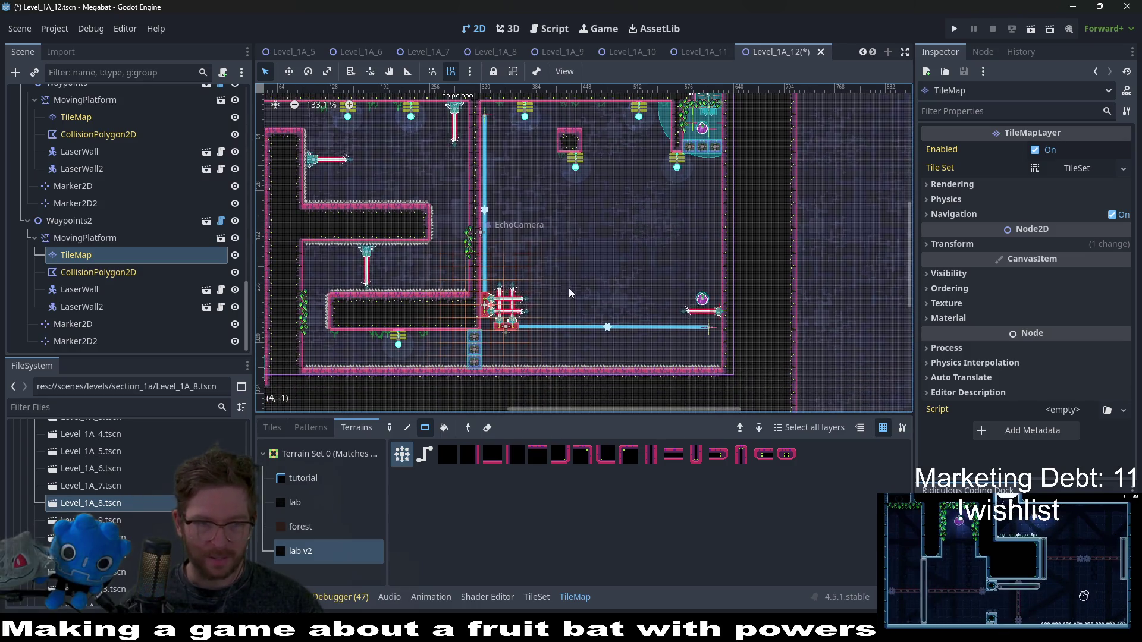
scroll(620, 297, "up", 3)
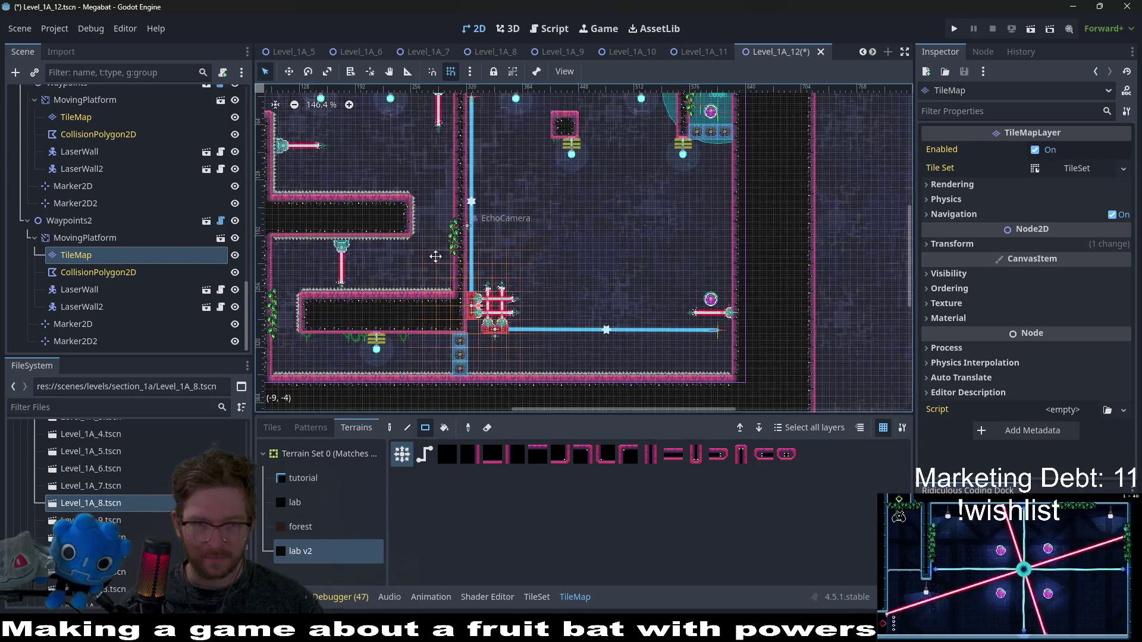
scroll(502, 265, "up", 7)
scroll(502, 270, "up", 6)
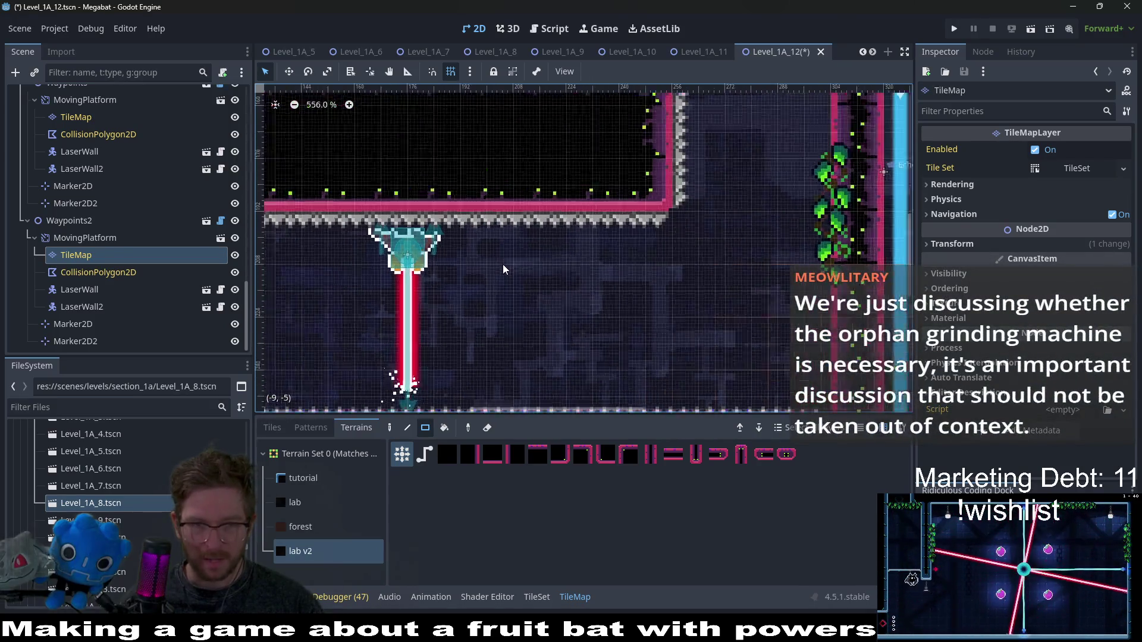
scroll(669, 290, "right", 3)
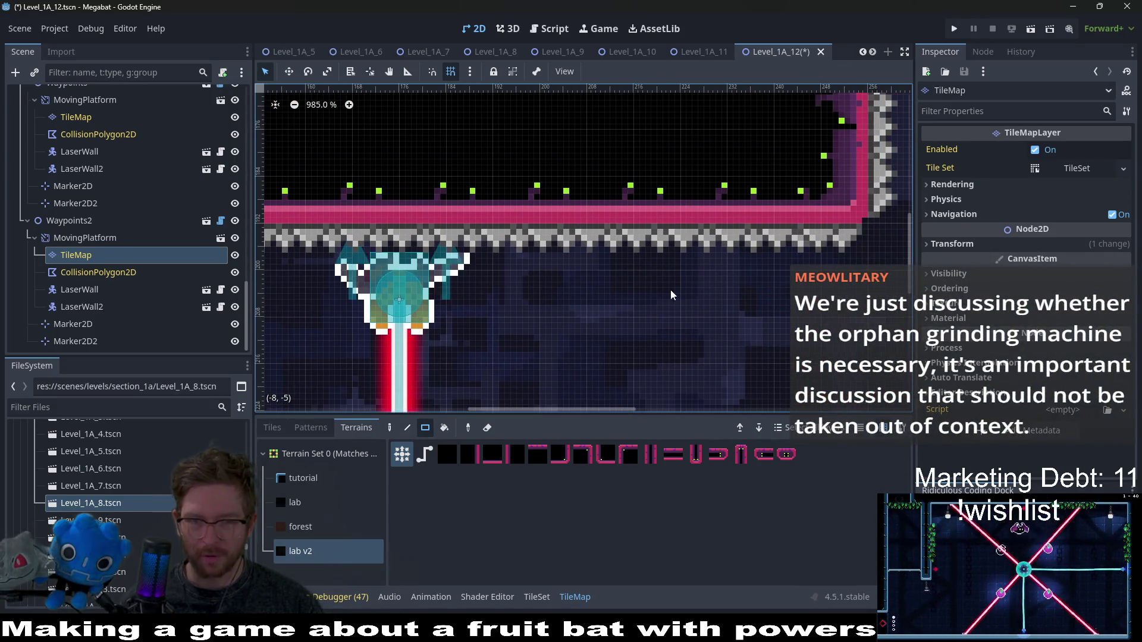
scroll(695, 304, "down", 4)
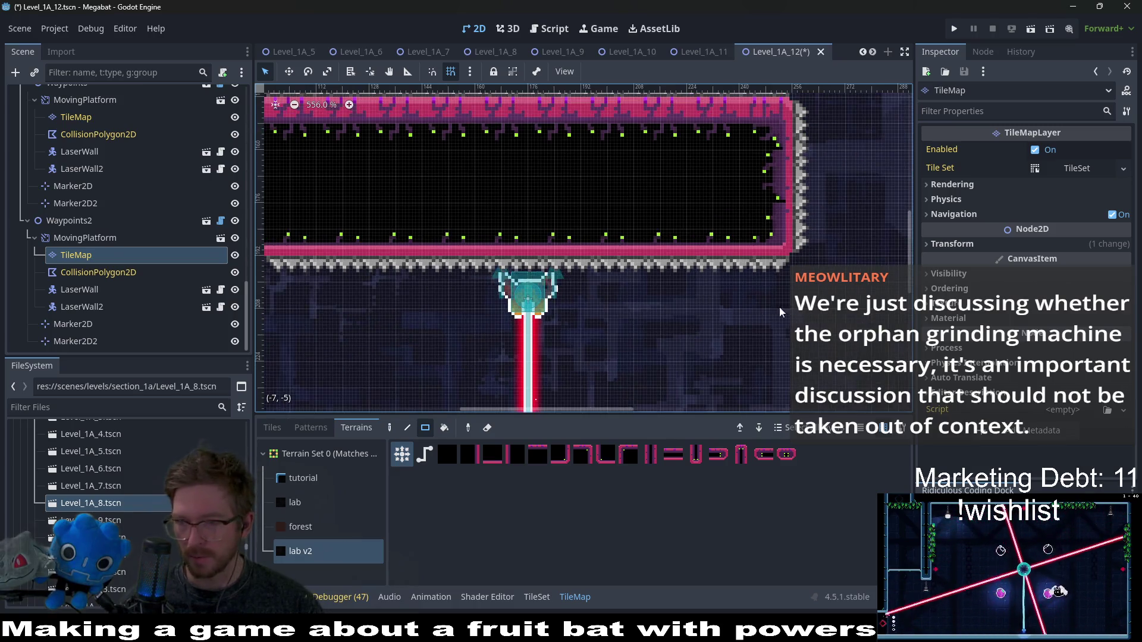
scroll(779, 305, "right", 10)
scroll(606, 247, "down", 3)
scroll(607, 248, "right", 5)
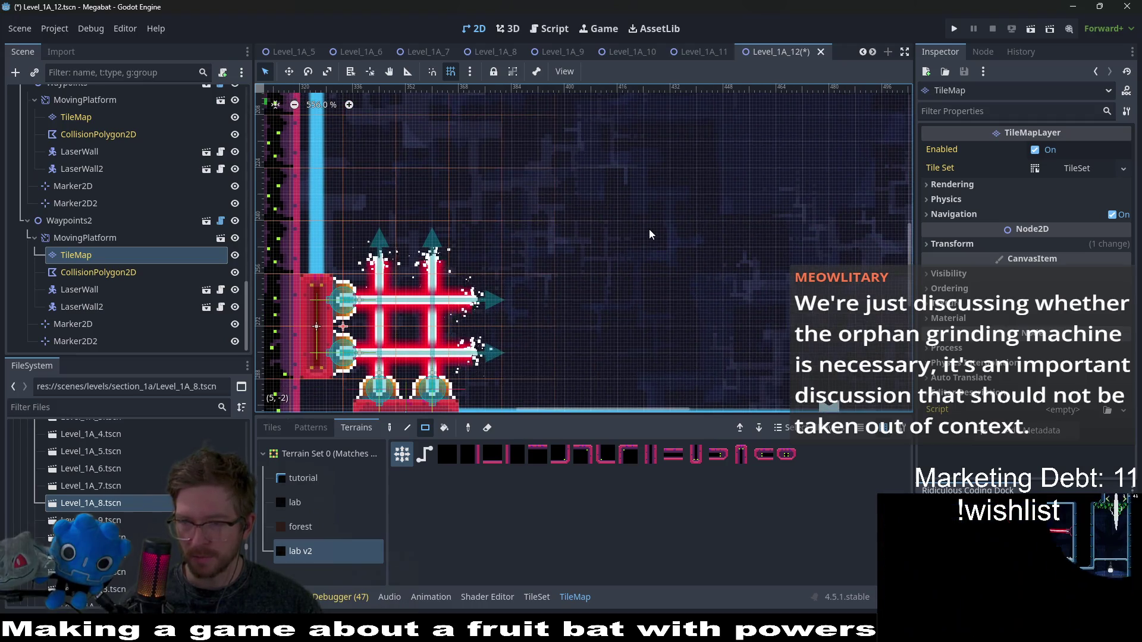
scroll(648, 229, "down", 5)
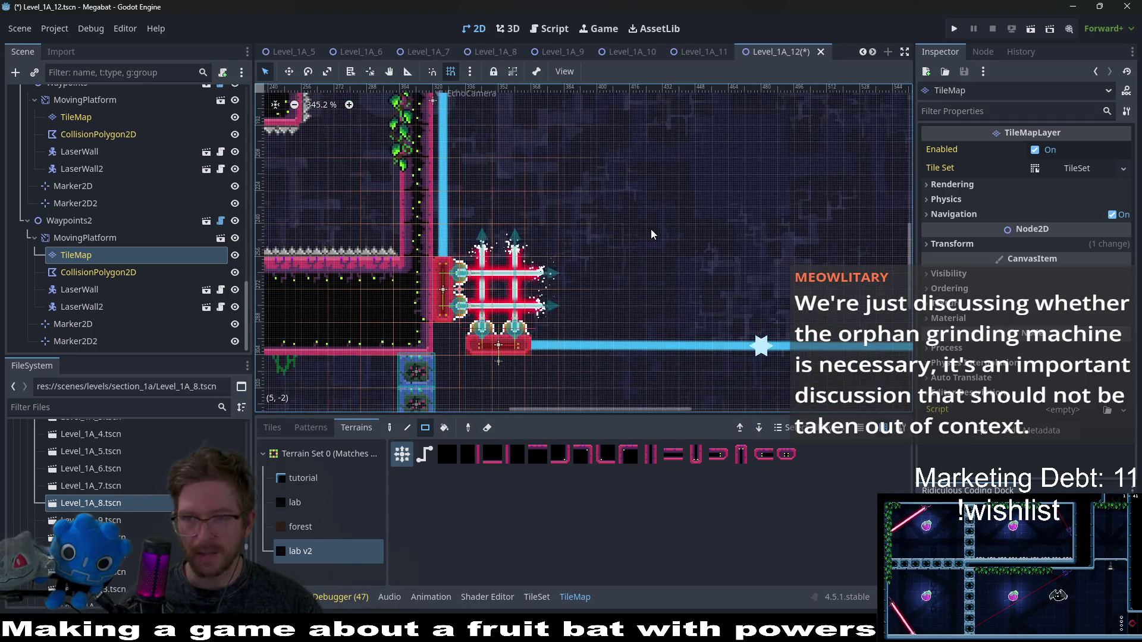
scroll(691, 176, "up", 1)
scroll(695, 261, "down", 1)
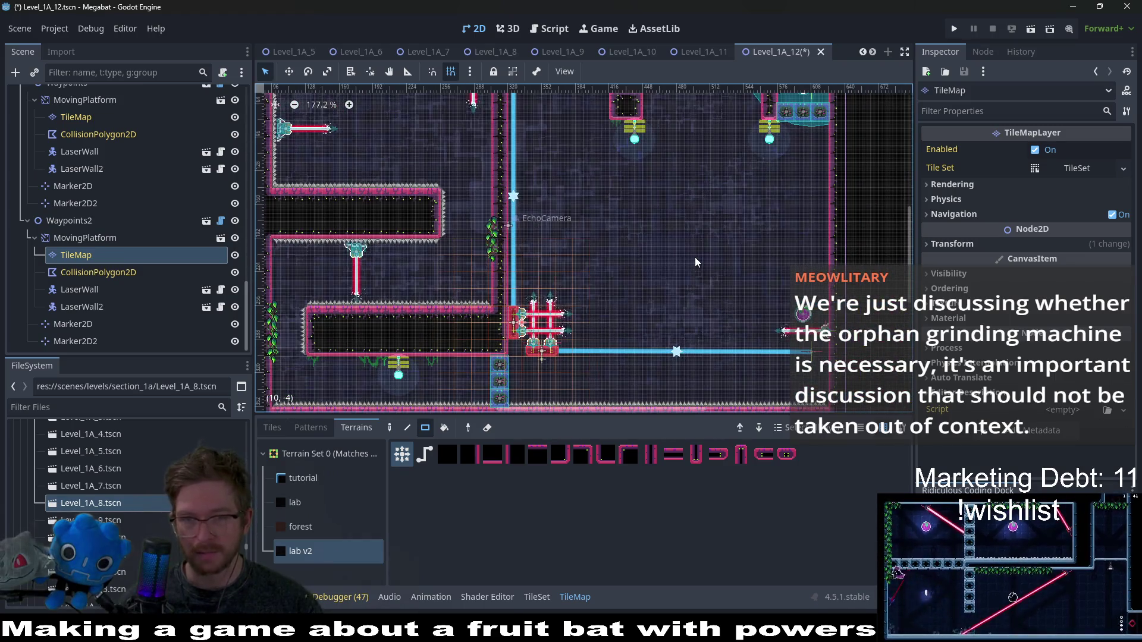
scroll(695, 257, "left", 5)
scroll(684, 307, "up", 3)
scroll(683, 307, "down", 4)
scroll(684, 308, "right", 4)
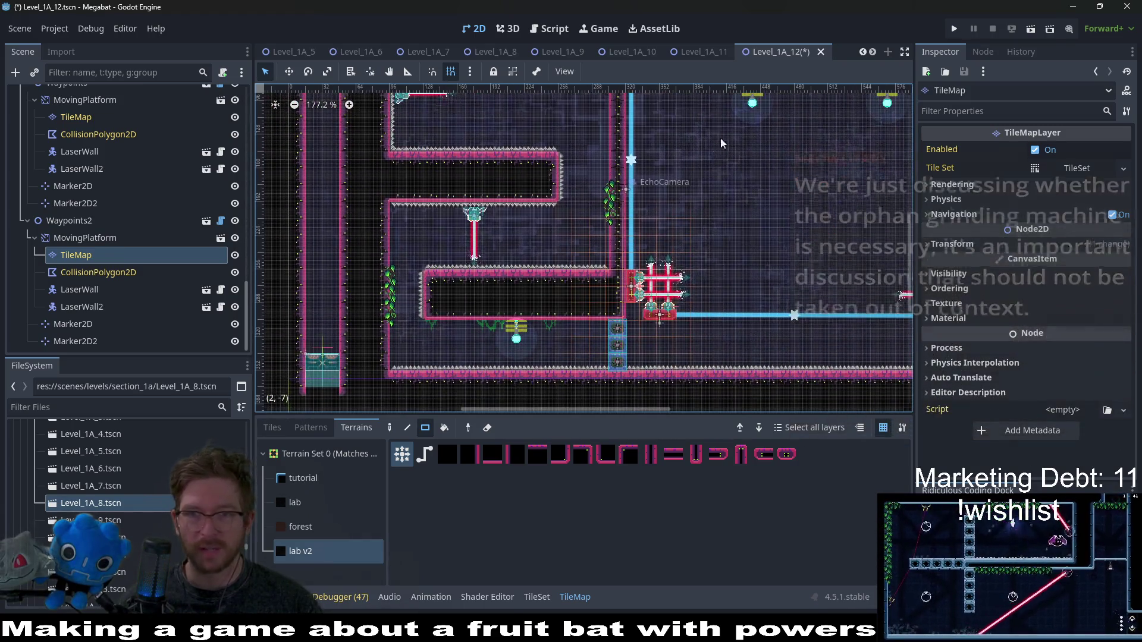
key("ctrl+s")
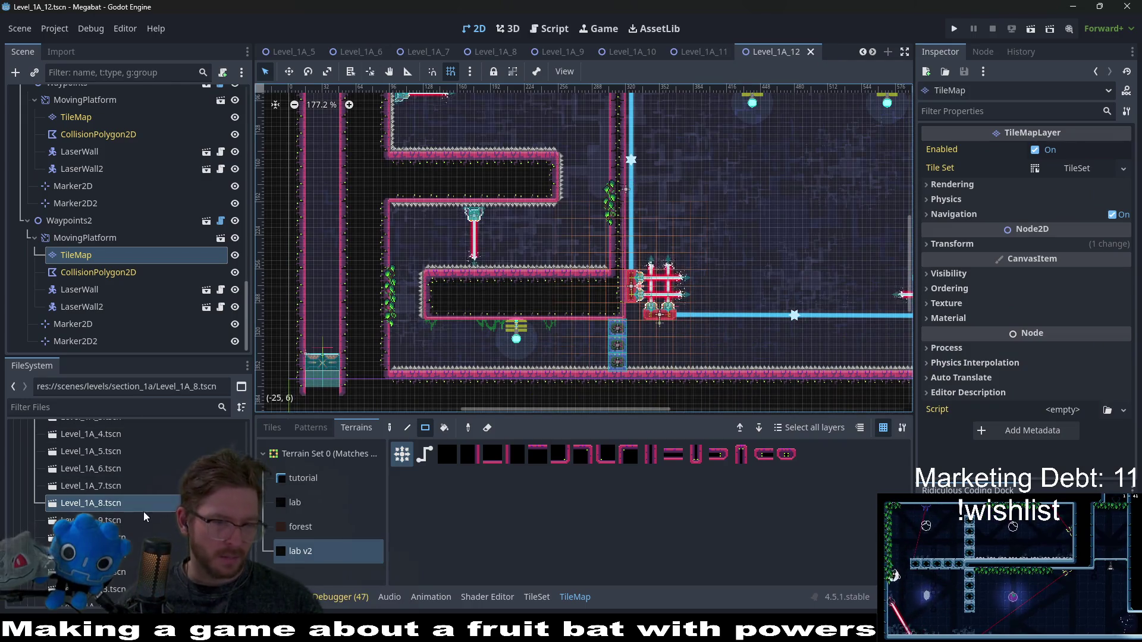
scroll(144, 512, "down", 3)
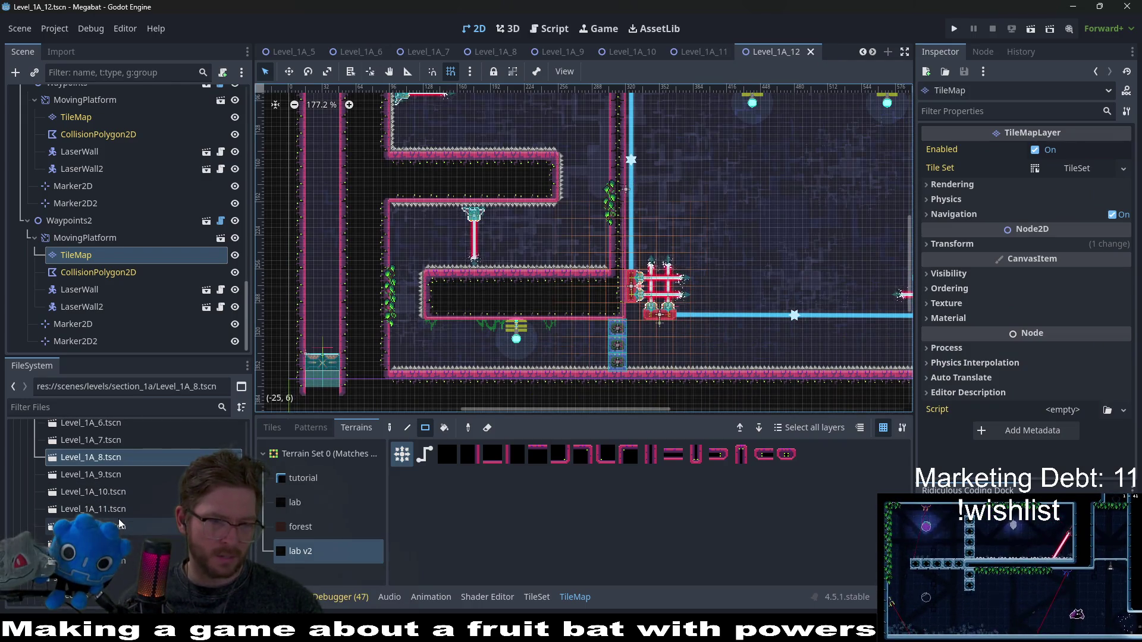
- Open Level_1A_13, set its twelve BreakableBlocks to Type lab_a, then open Level_1A_14
left_click(119, 527)
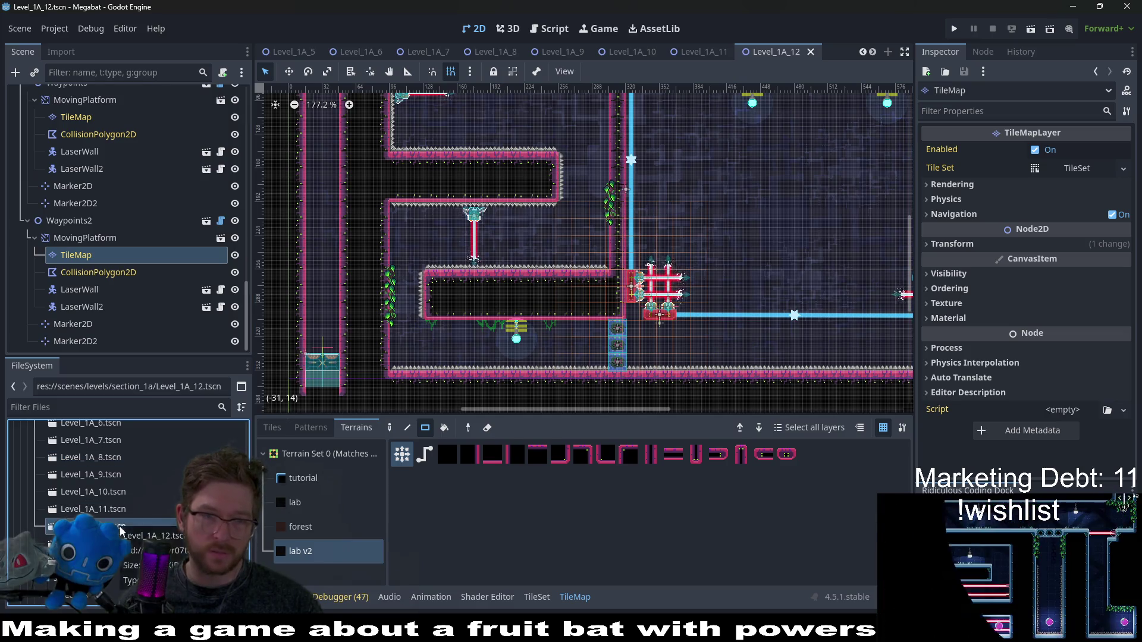
double_click(119, 543)
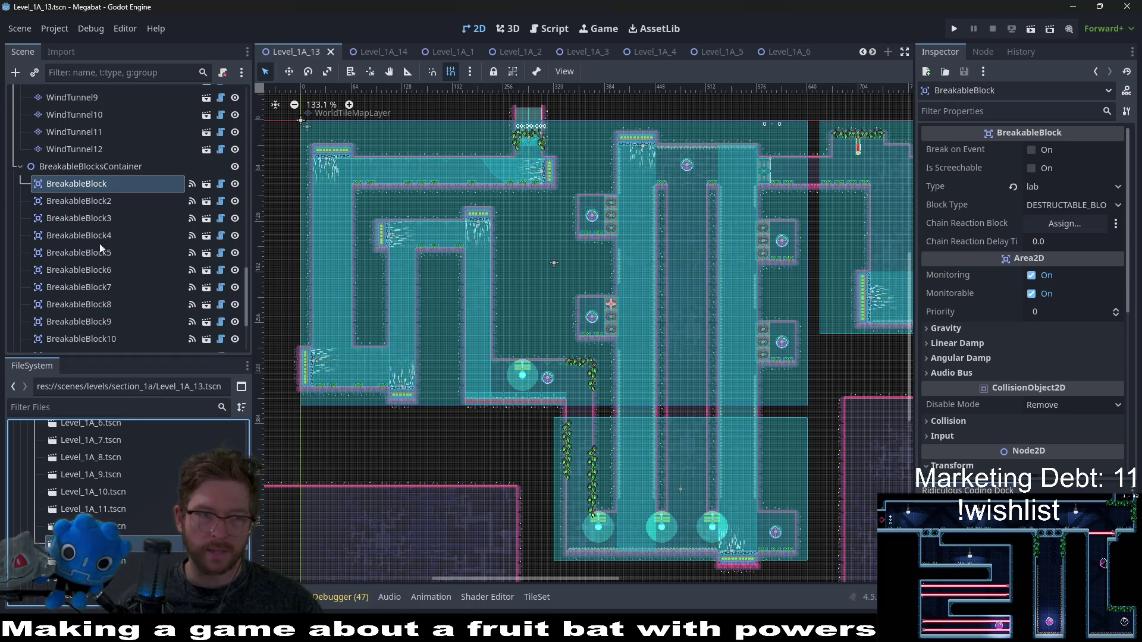
scroll(85, 227, "down", 4)
left_click(87, 255, "shift")
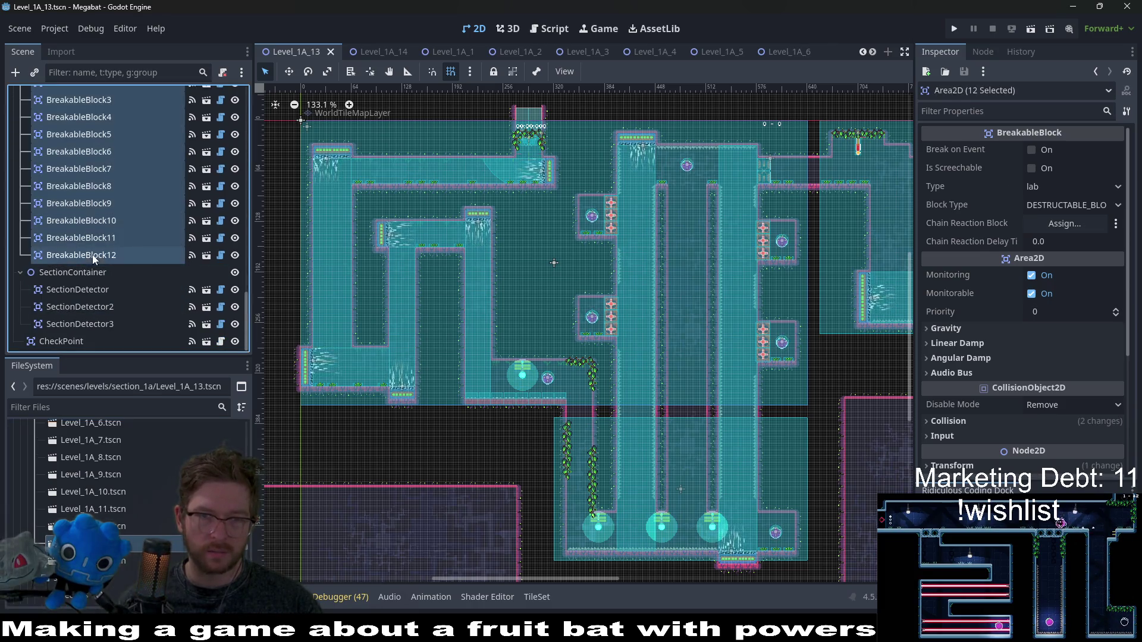
left_click(1048, 187)
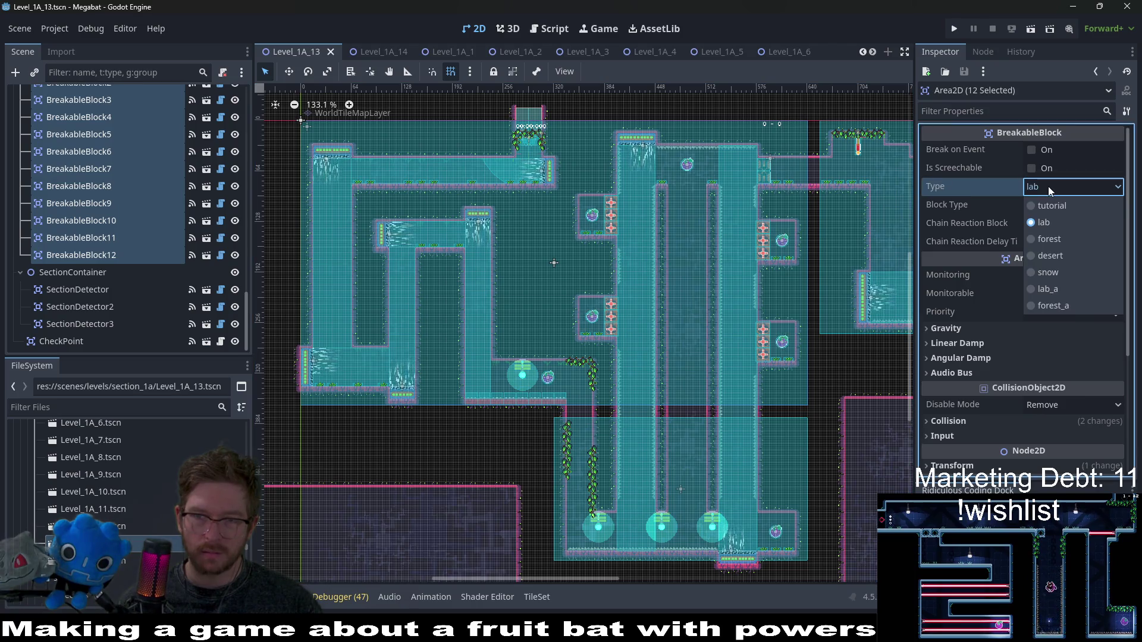
left_click(1048, 294)
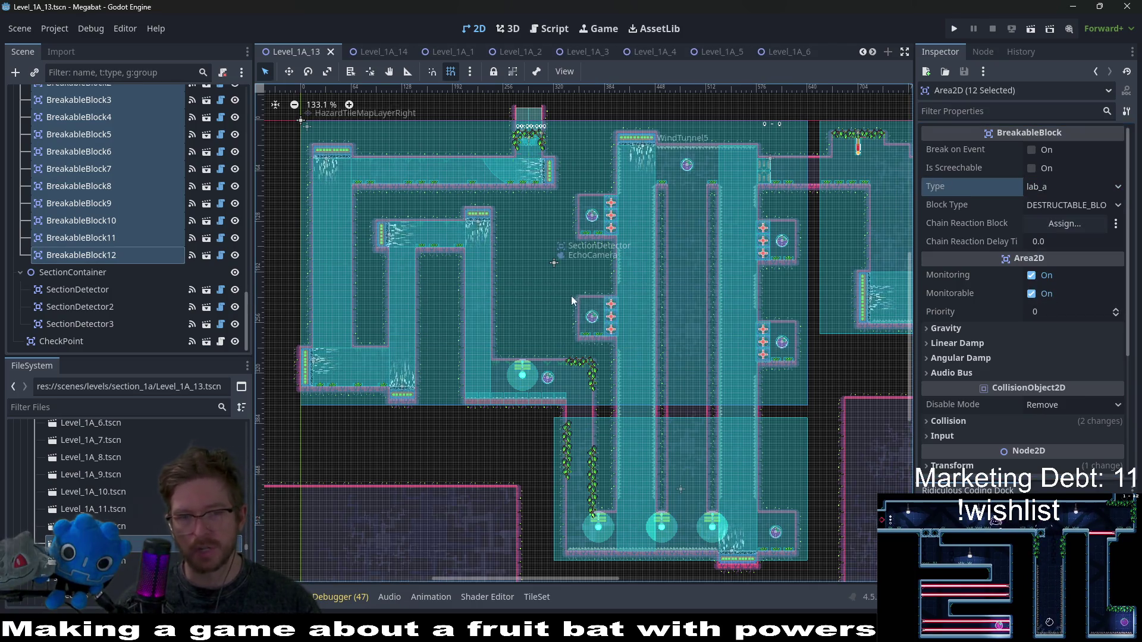
double_click(89, 561)
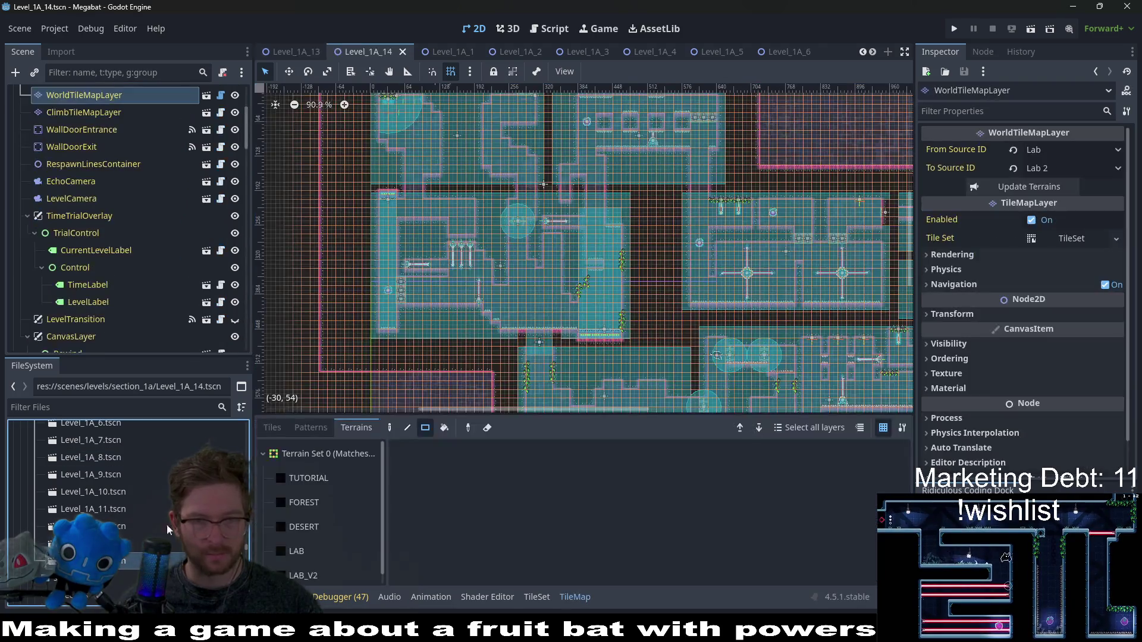
- Select BreakableBlock through BreakableBlock10 and set their Type to lab_a
scroll(573, 298, "down", 1)
scroll(573, 298, "up", 2)
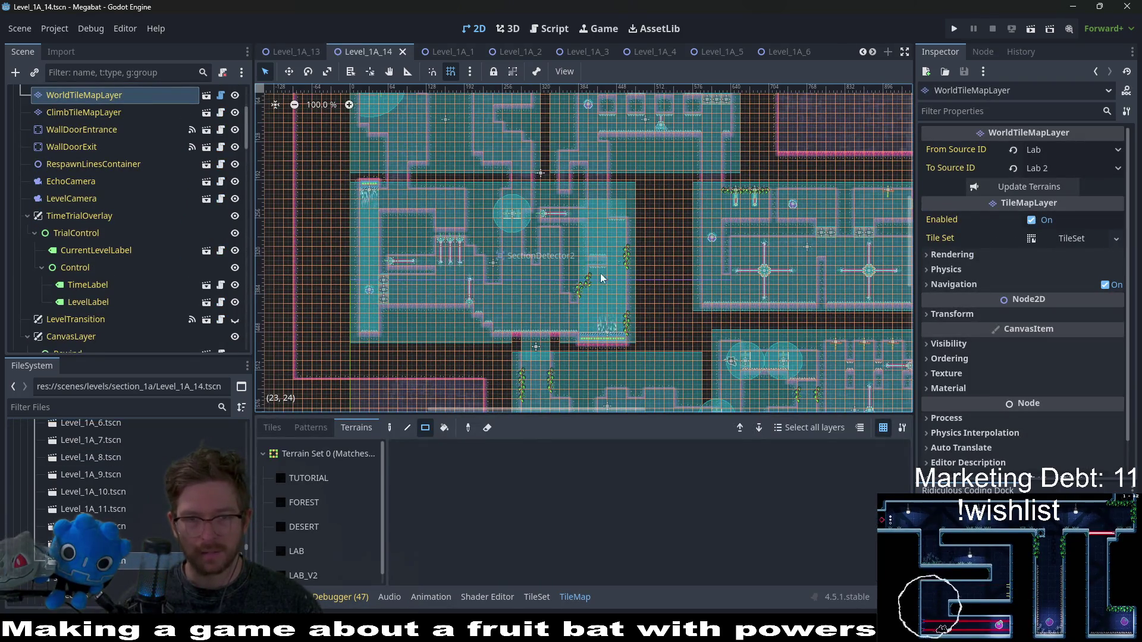
left_click_drag(626, 209, 620, 251)
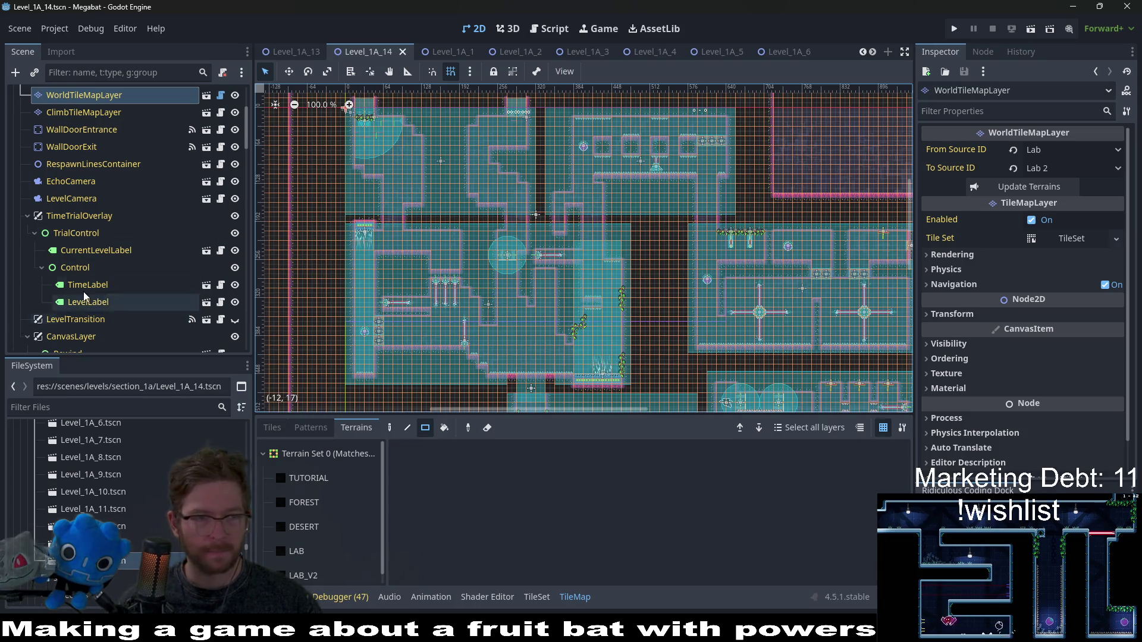
scroll(85, 280, "down", 5)
scroll(85, 296, "down", 5)
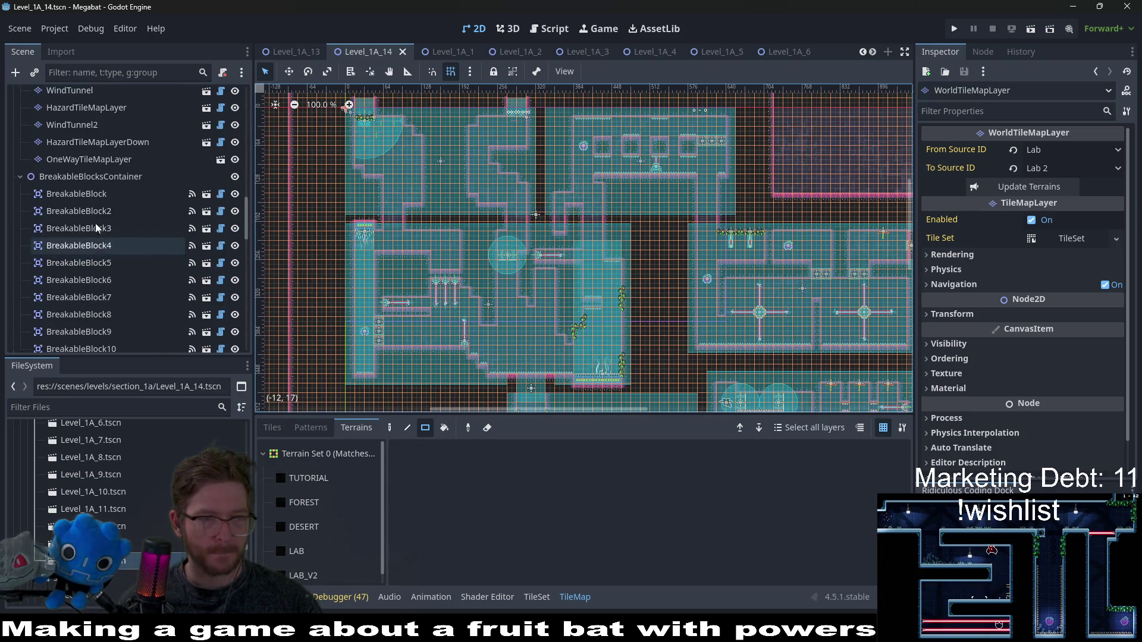
left_click(89, 196)
scroll(120, 261, "down", 4)
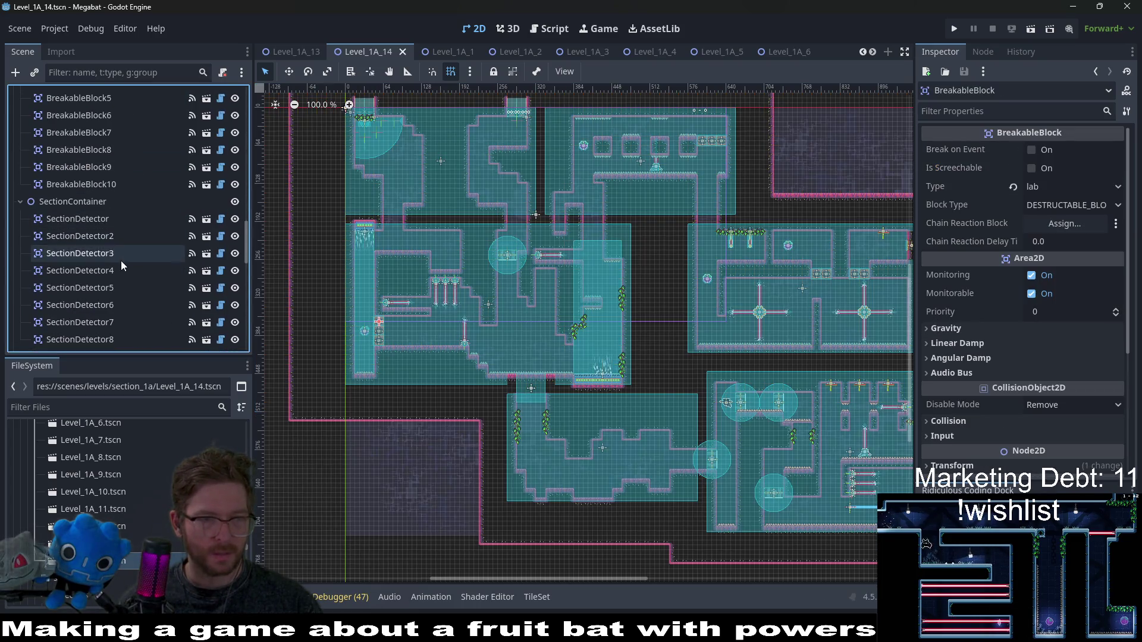
left_click(112, 190, "shift")
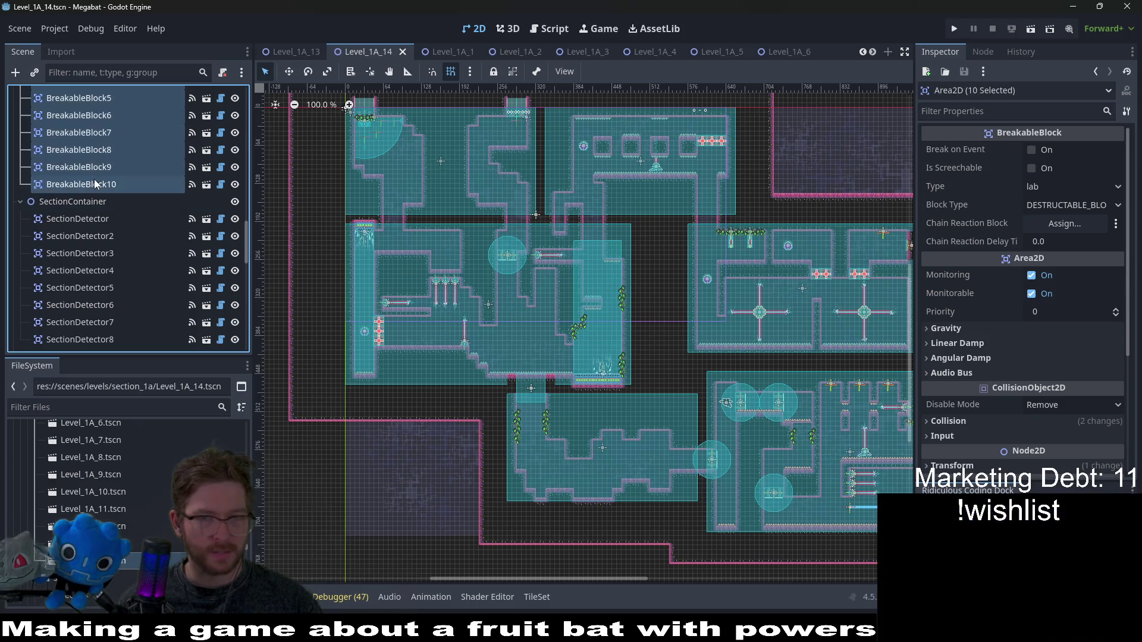
left_click(1079, 183)
left_click(1065, 289)
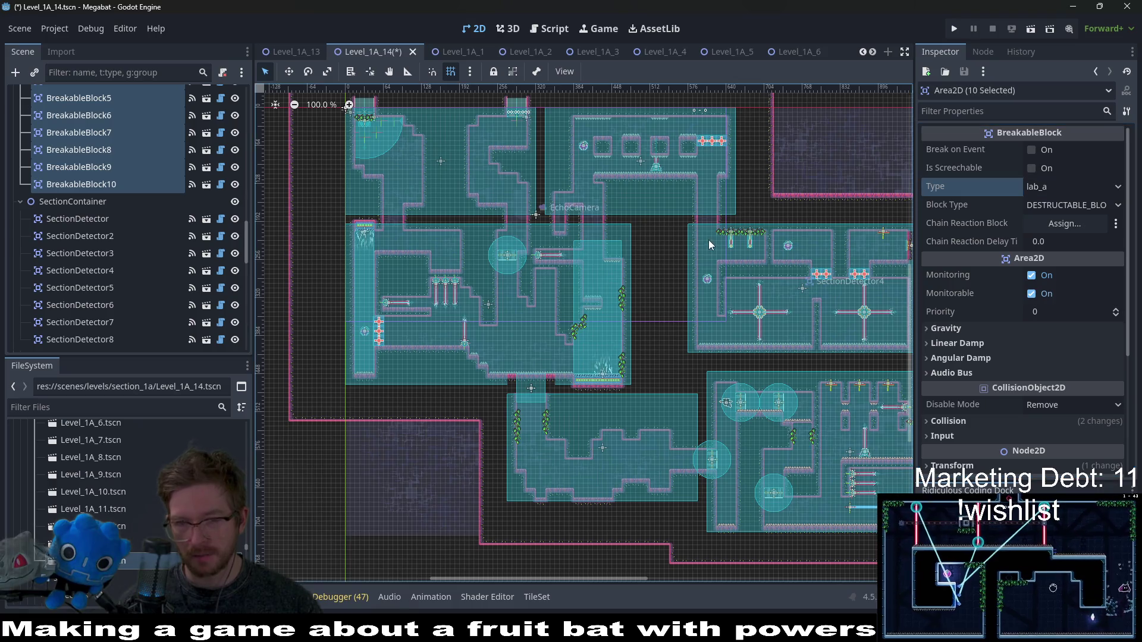
- Save Level_1A_14 and scroll around the level to check it
key("ctrl+s")
scroll(761, 253, "down", 3)
scroll(762, 253, "up", 10)
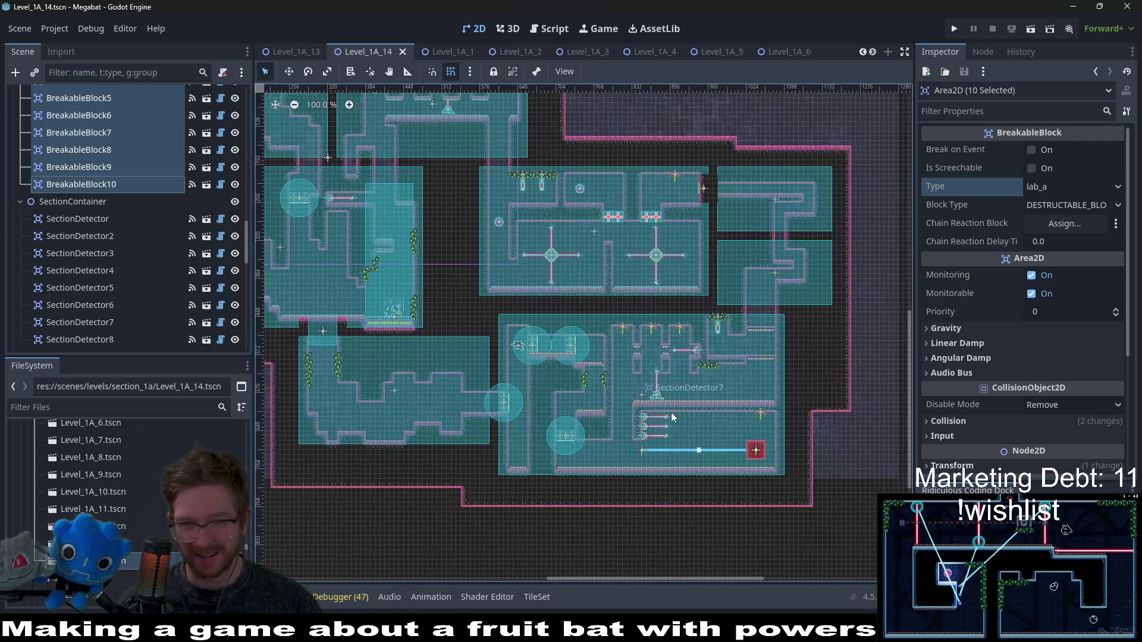
scroll(665, 369, "left", 5)
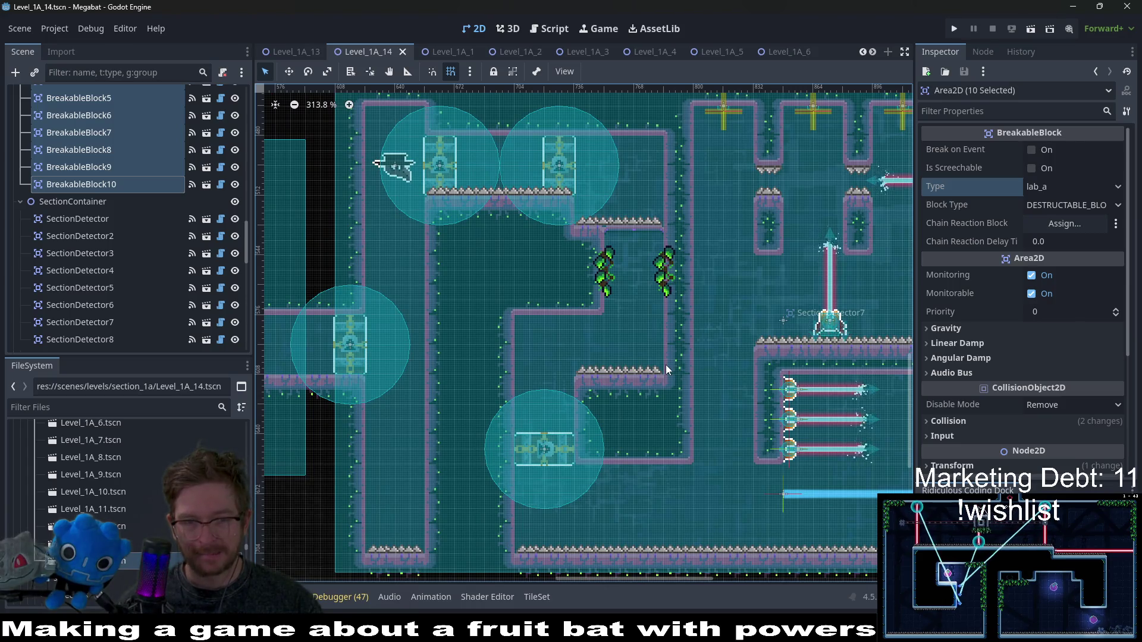
scroll(665, 365, "down", 4)
scroll(665, 365, "down", 4)
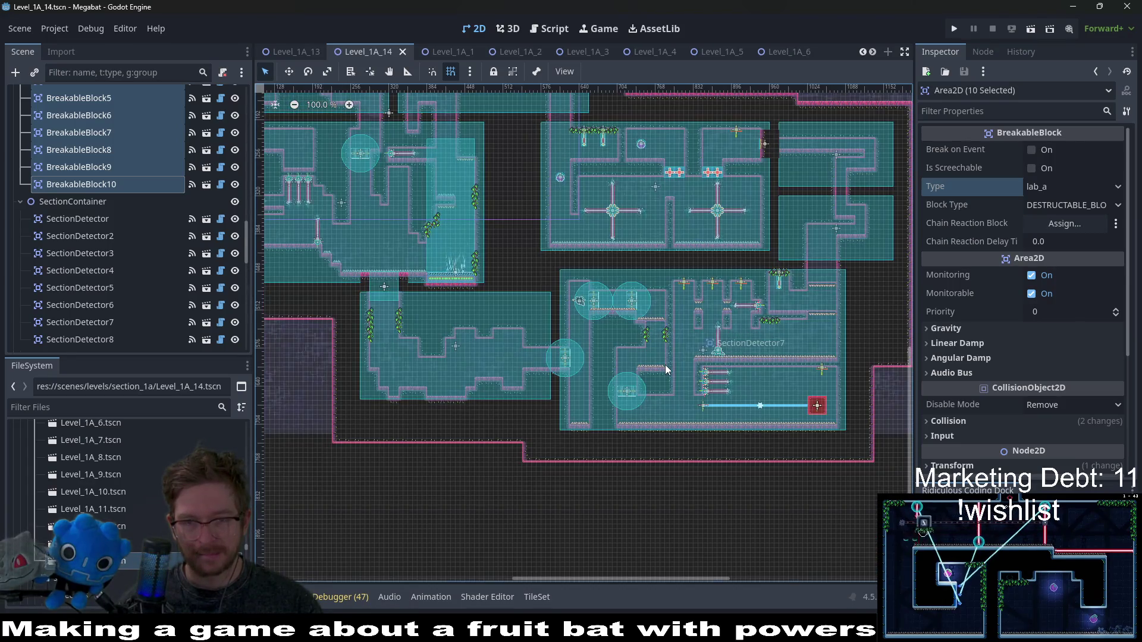
scroll(665, 365, "down", 4)
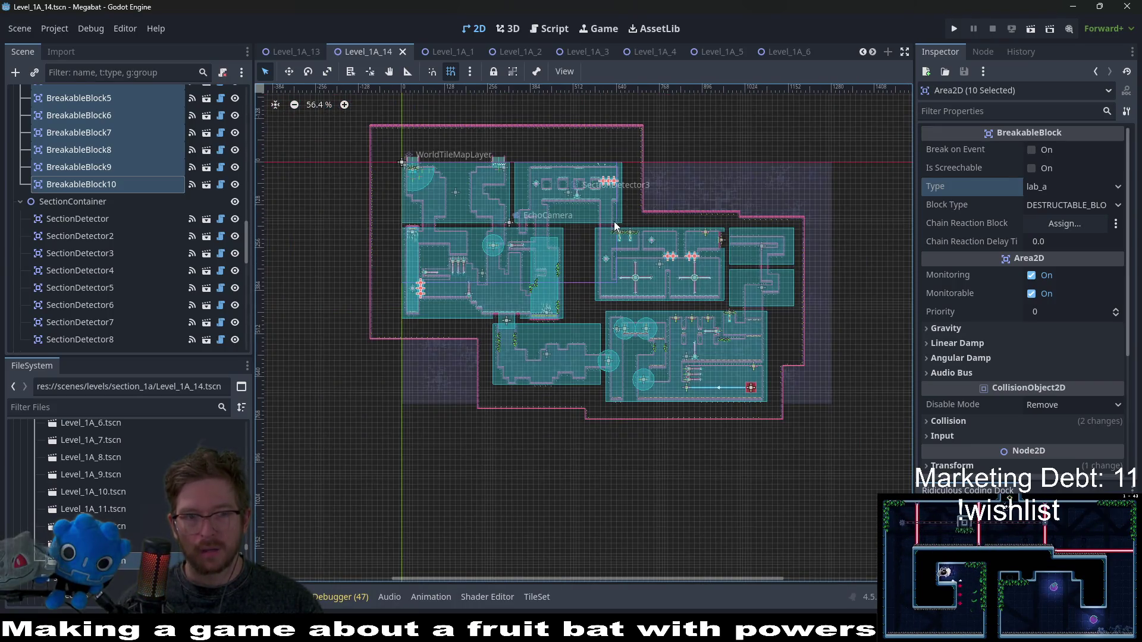
- In the Script workspace, quick-open GlobalConstants.gd by searching 'globalcon'
left_click(559, 28)
key("alt+shift+o")
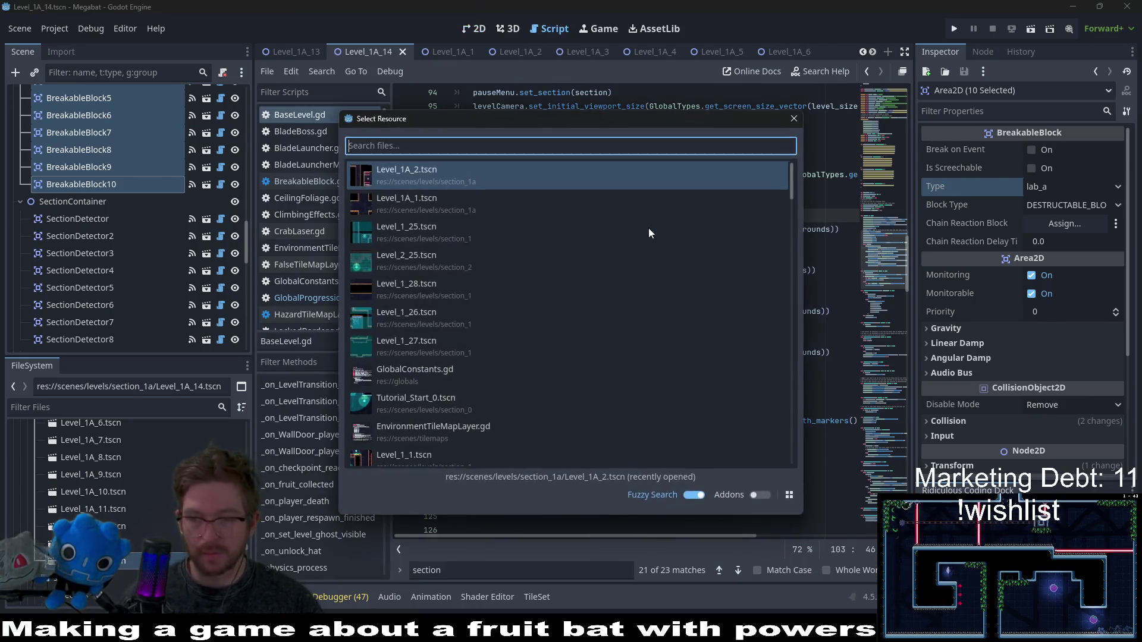
type("global")
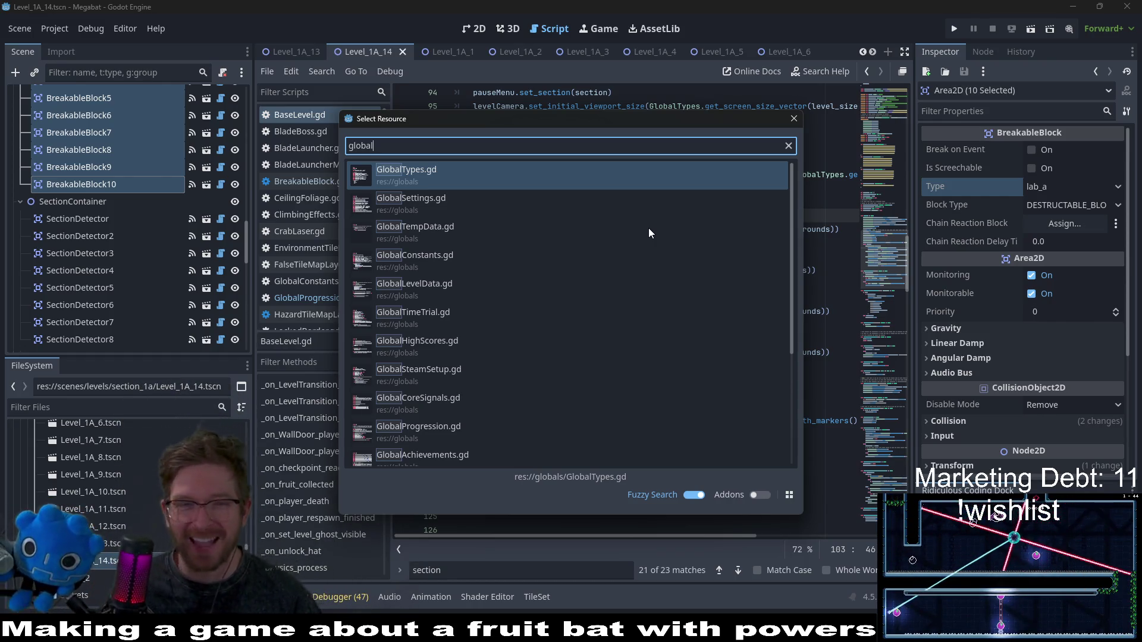
type("con")
key("Return")
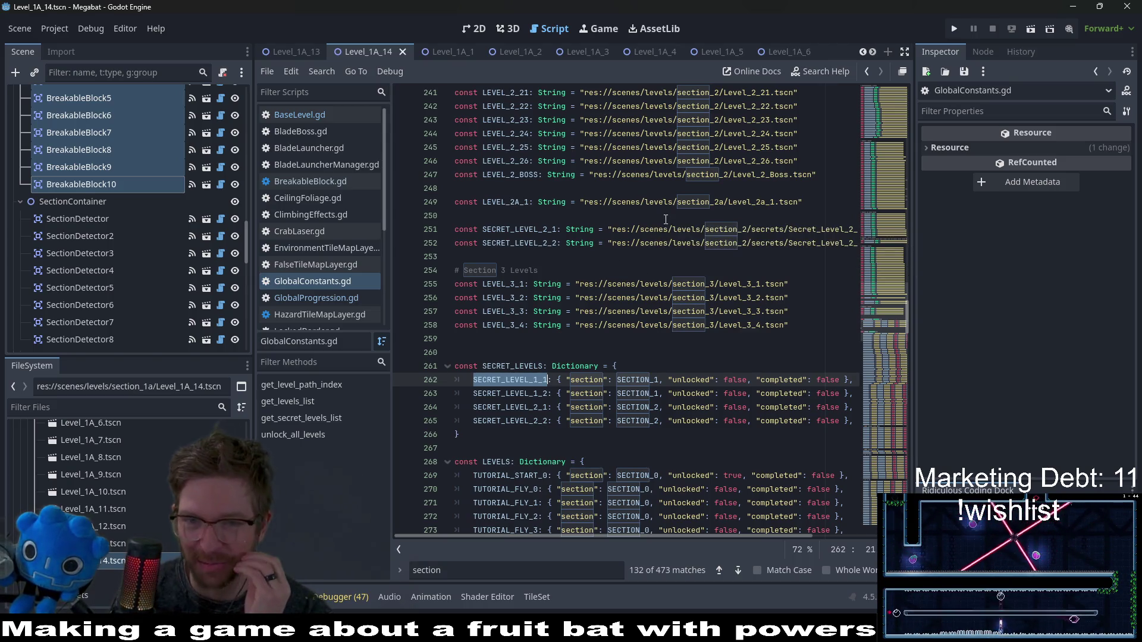
- Delete the Section 1 secret level constants SECRET_LEVEL_1_1 and SECRET_LEVEL_1_2
scroll(620, 286, "up", 4)
mouse_move(620, 288)
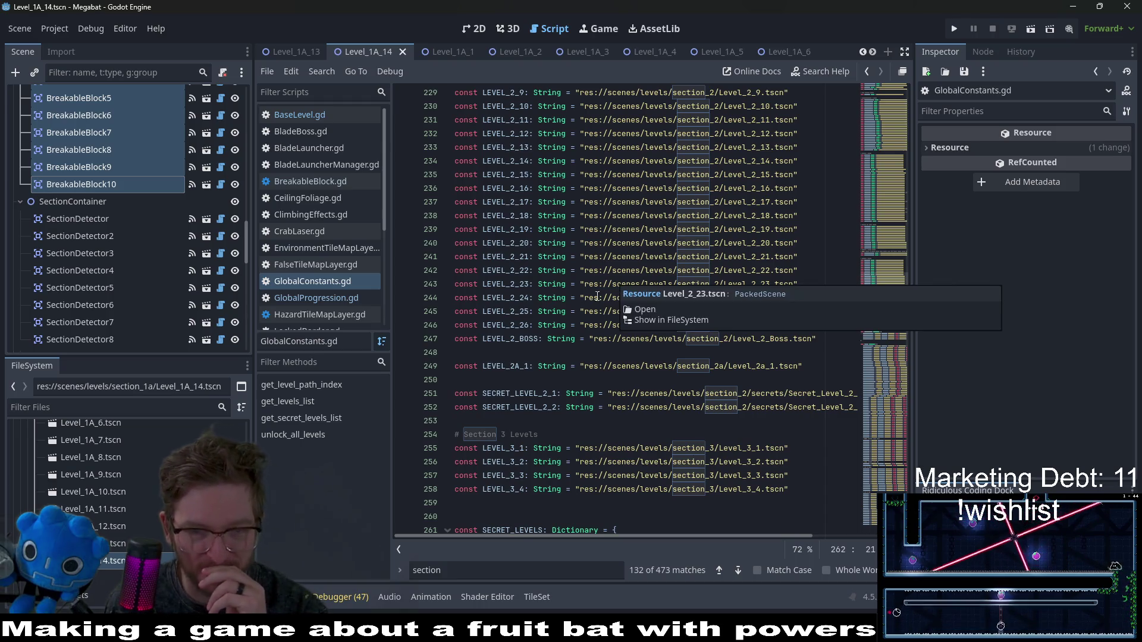
scroll(589, 339, "down", 4)
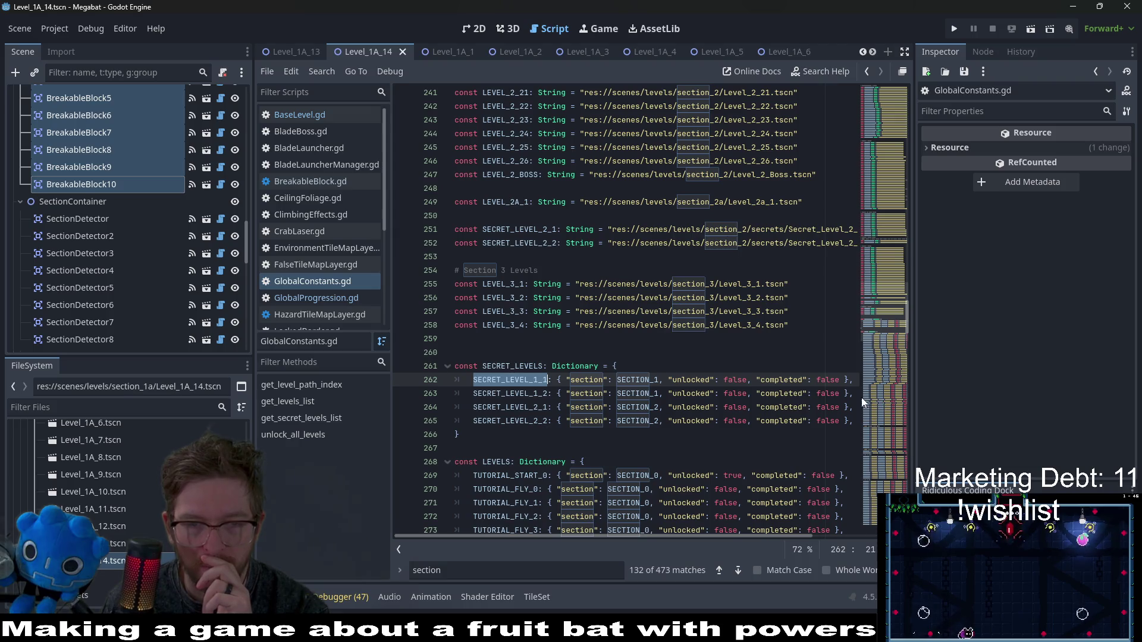
left_click_drag(504, 250, 406, 234)
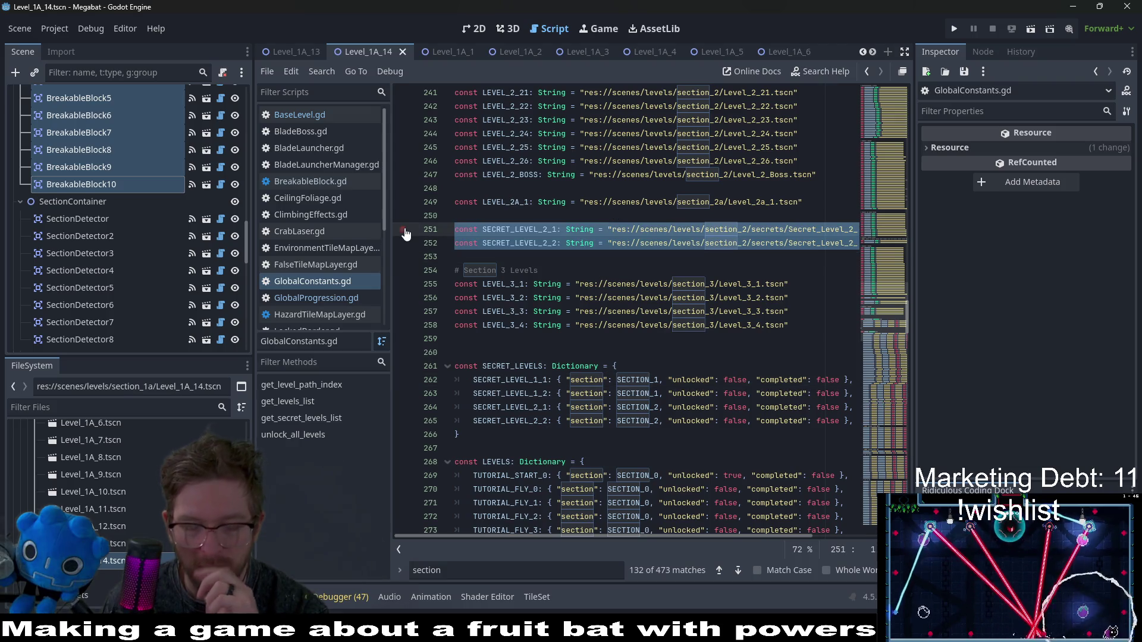
key("BackSpace")
key("BackSpace")
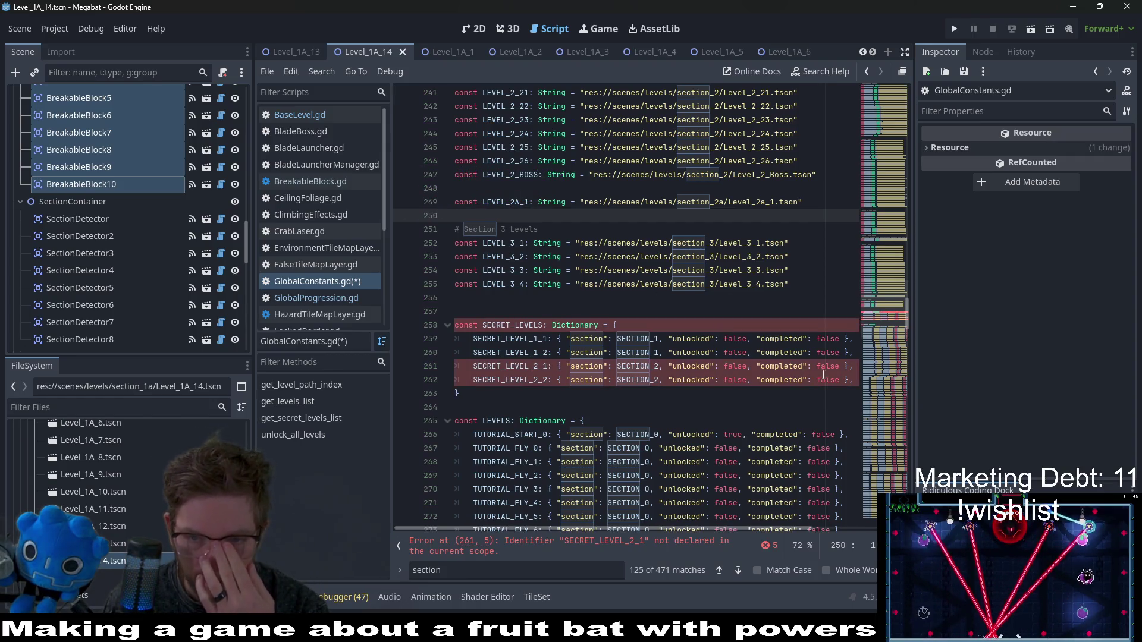
key("ctrl+z")
key("ctrl+z")
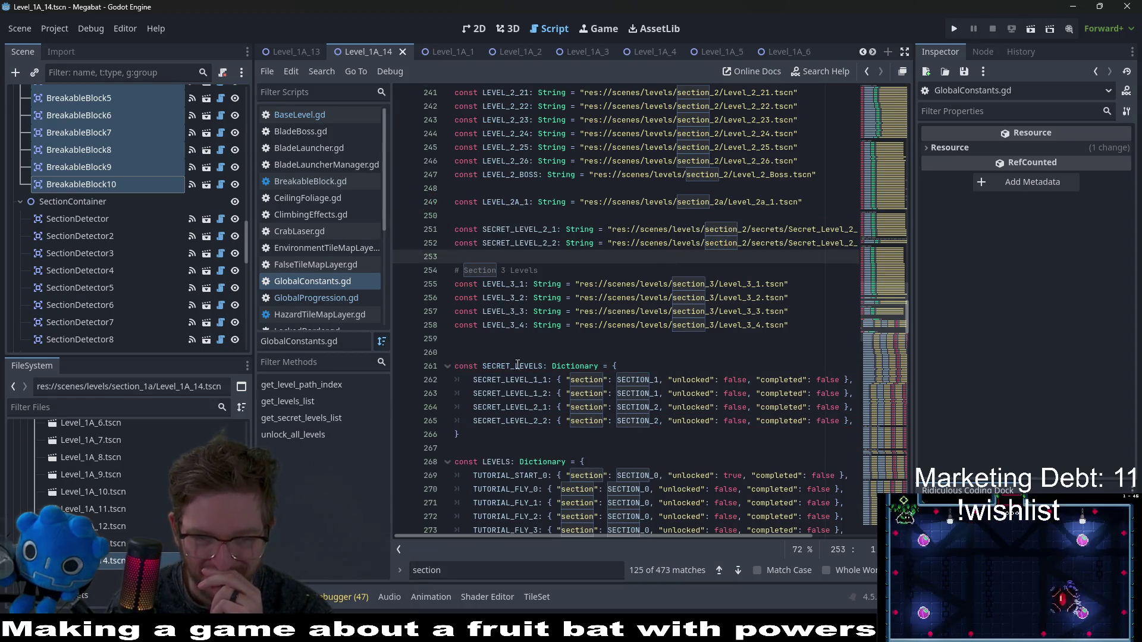
double_click(544, 379)
scroll(583, 325, "up", 10)
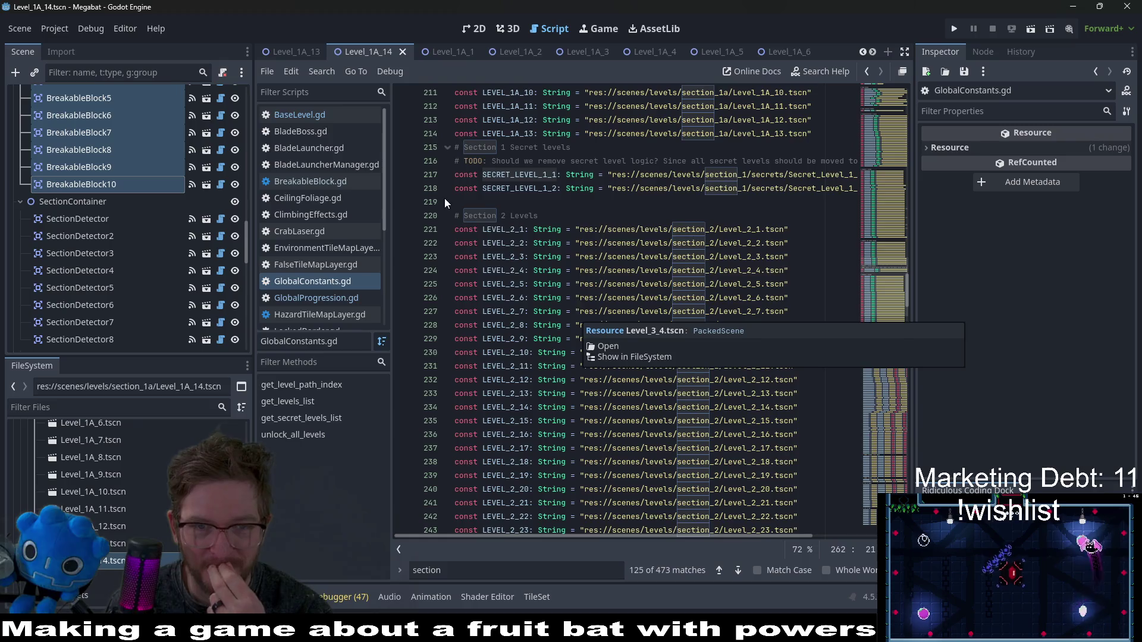
scroll(537, 313, "up", 2)
left_click_drag(506, 282, 400, 244)
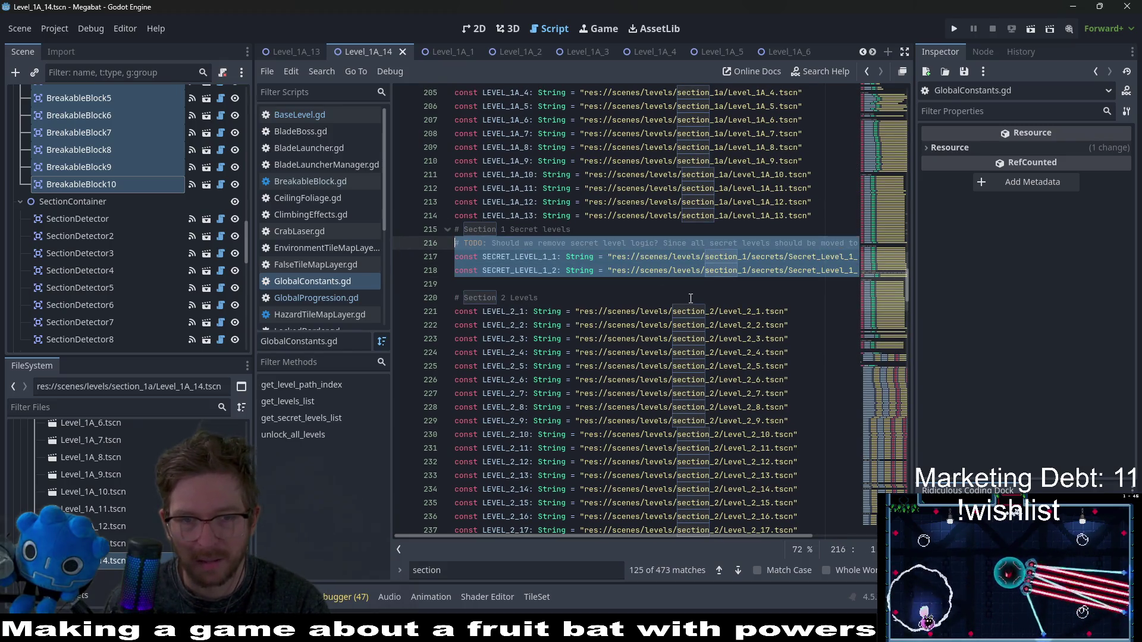
key("BackSpace")
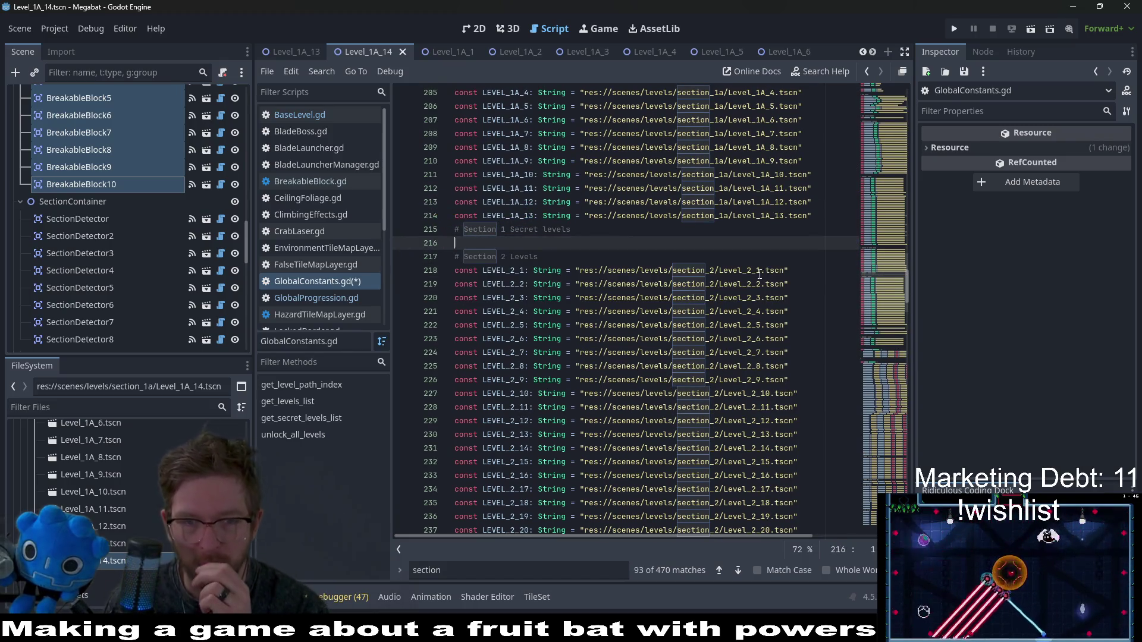
- Remove the SECRET_LEVEL_1_1 and 1_2 entries from SECRET_LEVELS and SECRET_DEMO_LEVELS
scroll(849, 258, "down", 12)
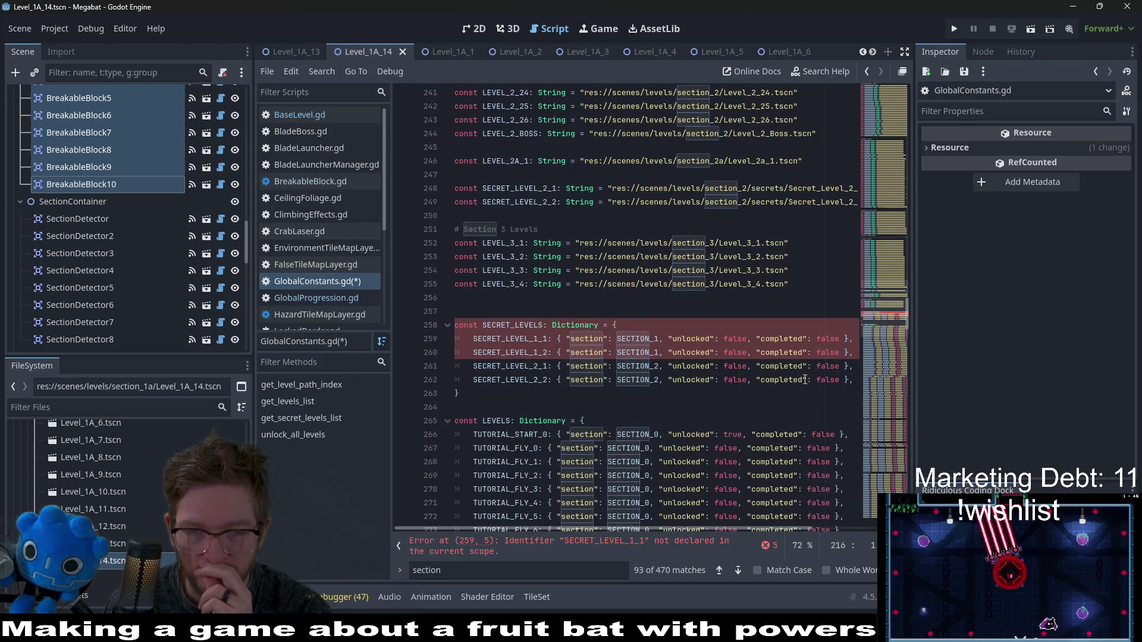
left_click_drag(852, 356, 854, 330)
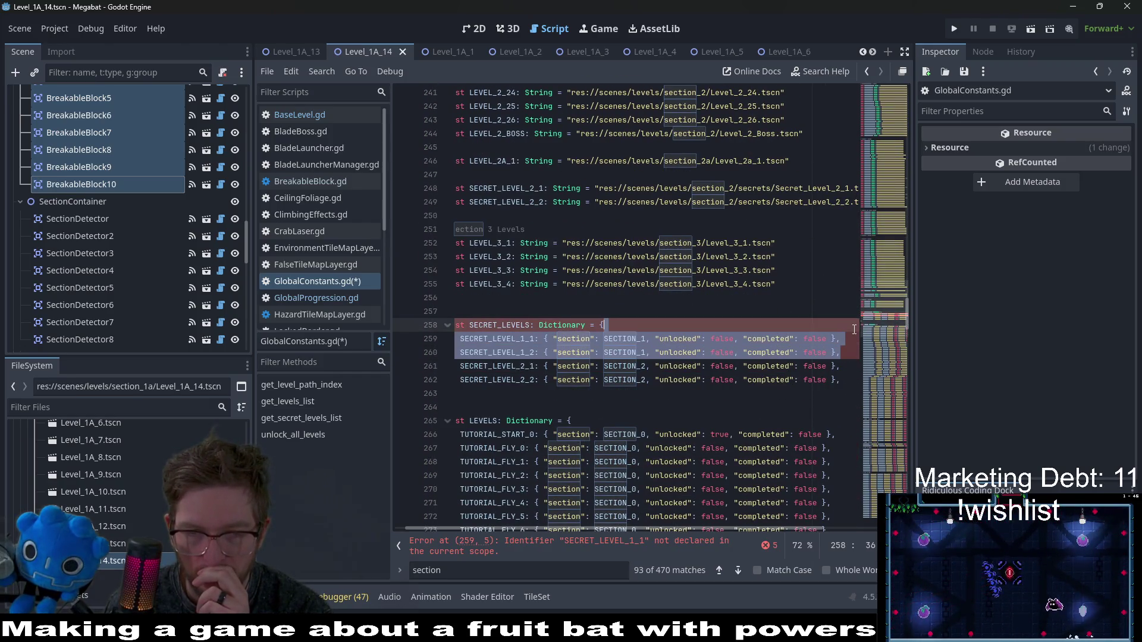
key("BackSpace")
left_click_drag(462, 366, 377, 330)
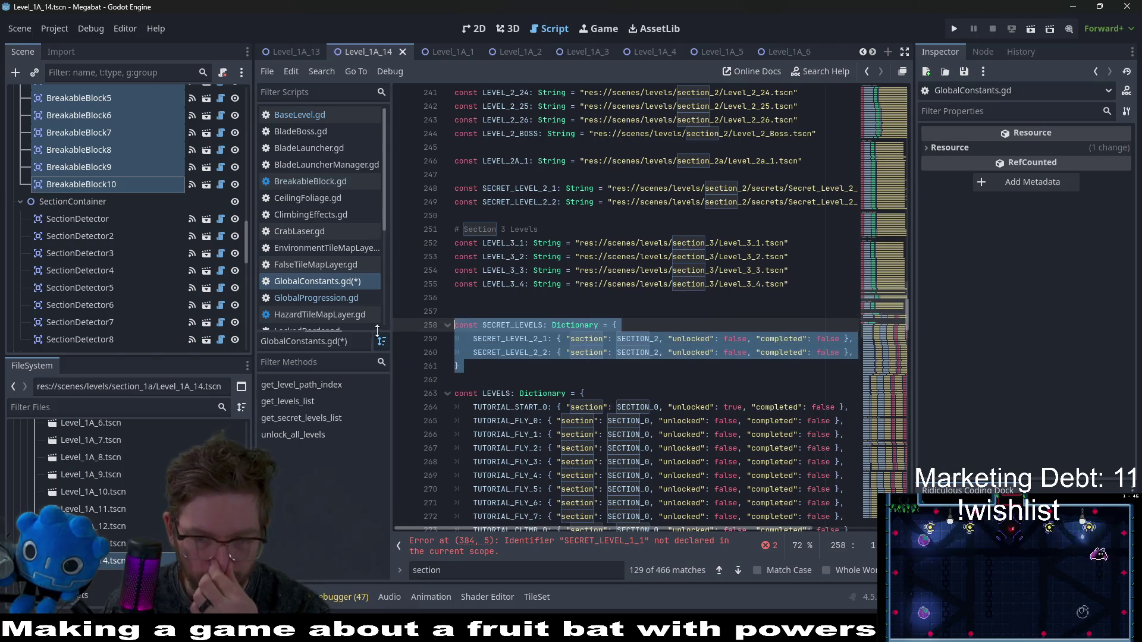
left_click(619, 544)
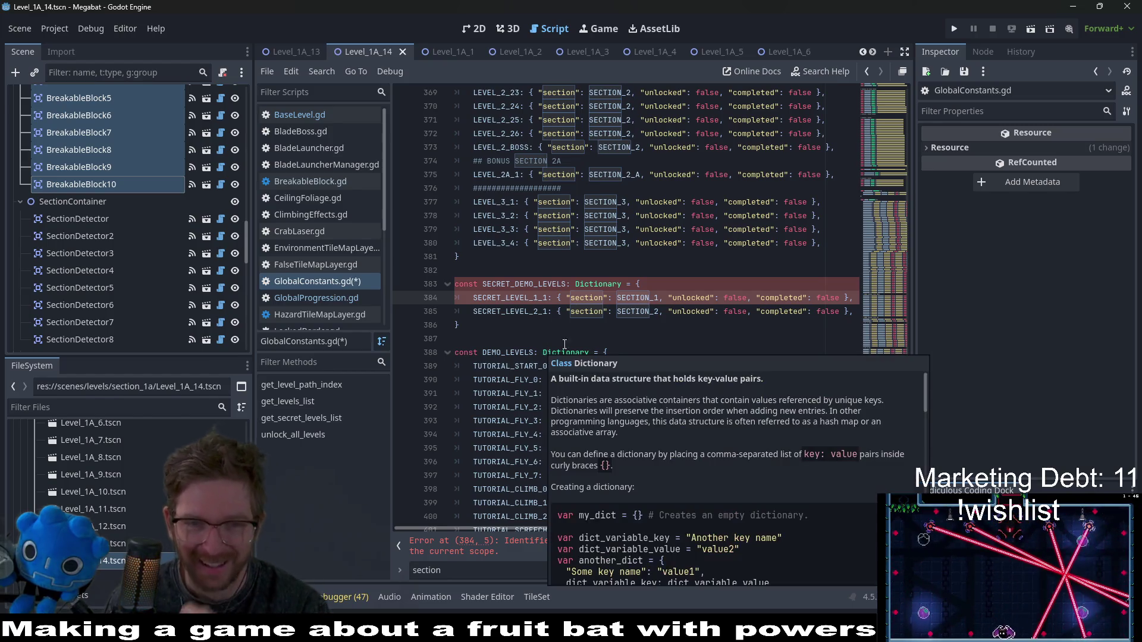
left_click(849, 298)
key("shift+Up")
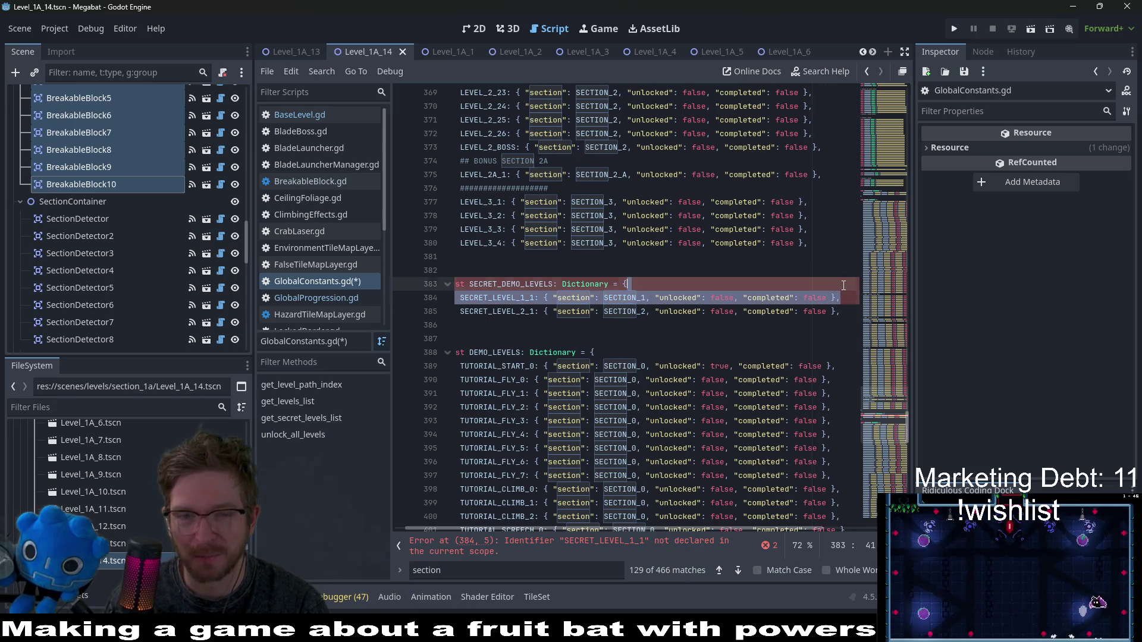
key("BackSpace")
left_click(596, 312)
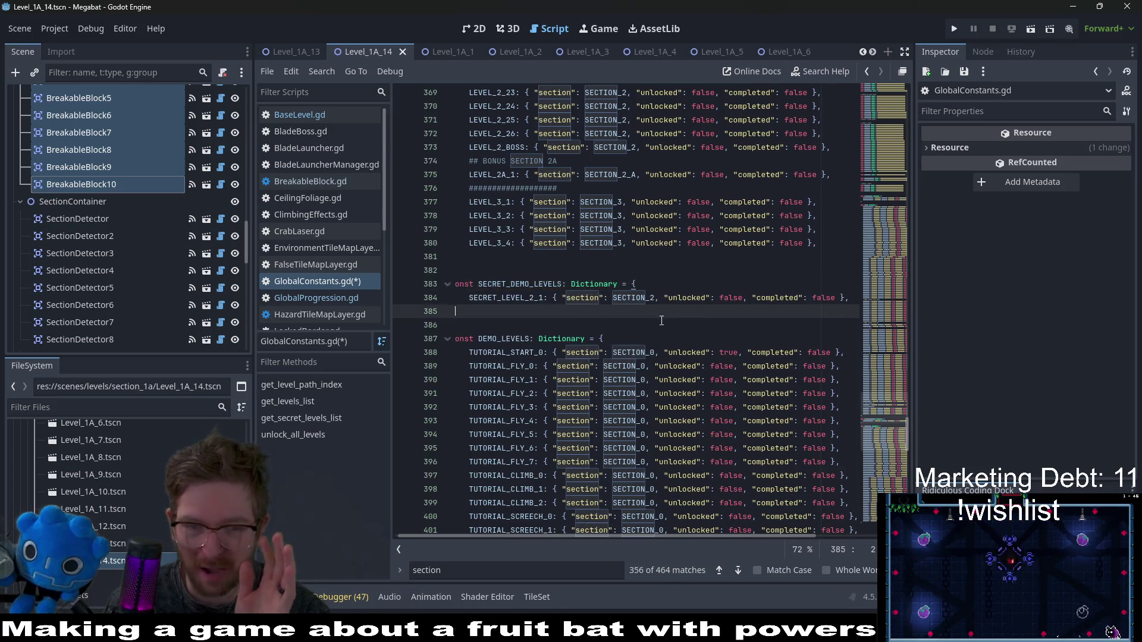
- Duplicate the LEVEL_1A_13 entry in the levels dictionary
scroll(661, 321, "down", 8)
scroll(661, 321, "down", 11)
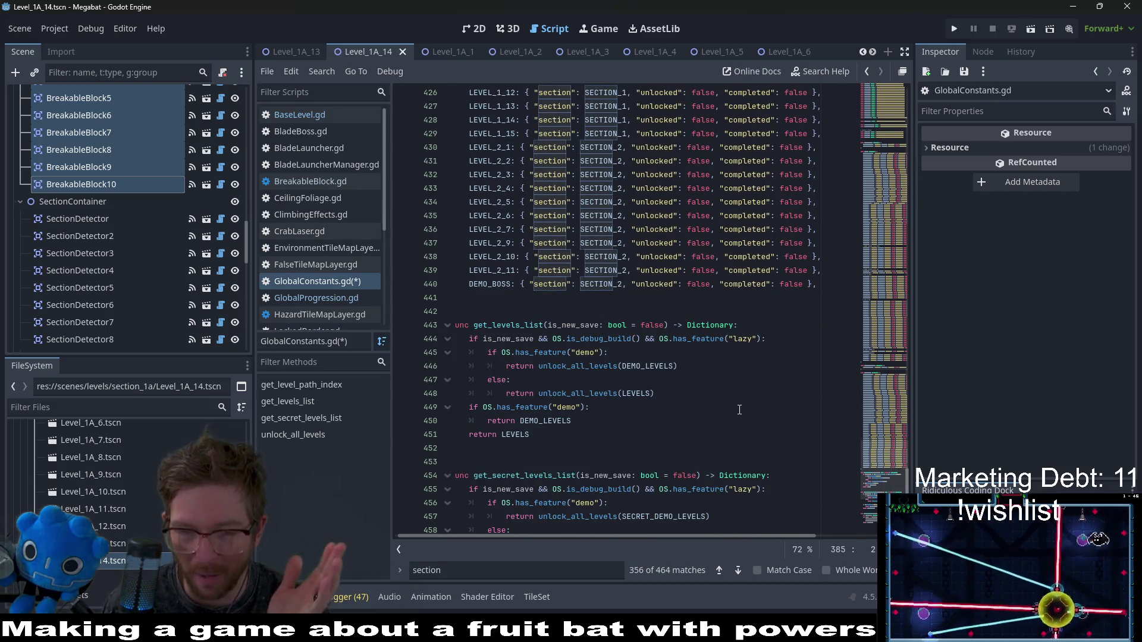
scroll(739, 409, "down", 11)
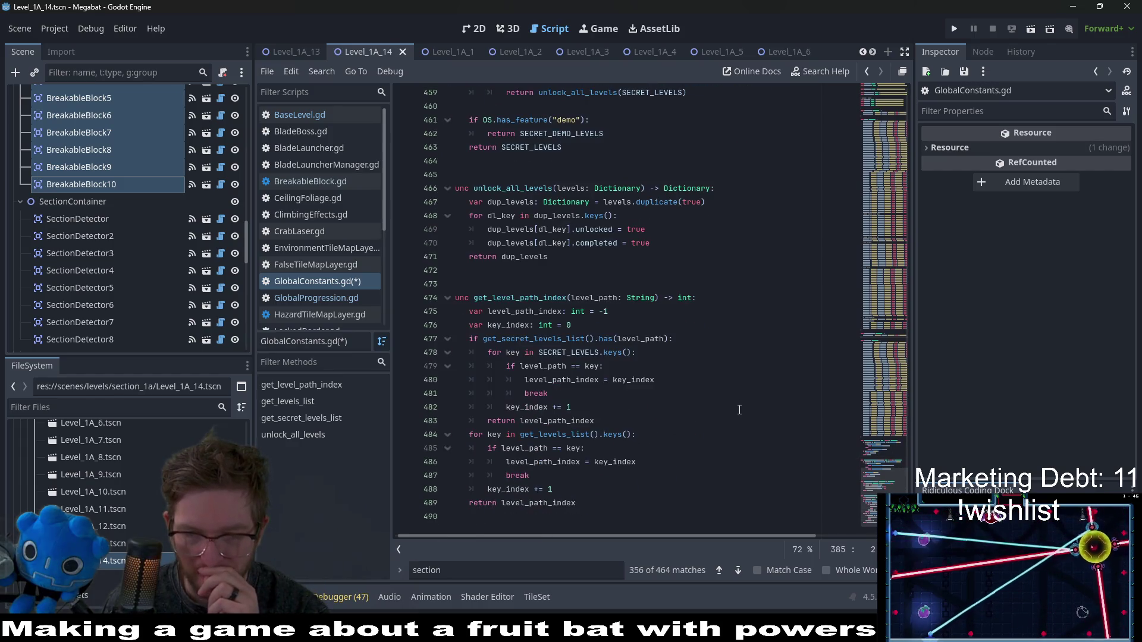
scroll(739, 409, "up", 20)
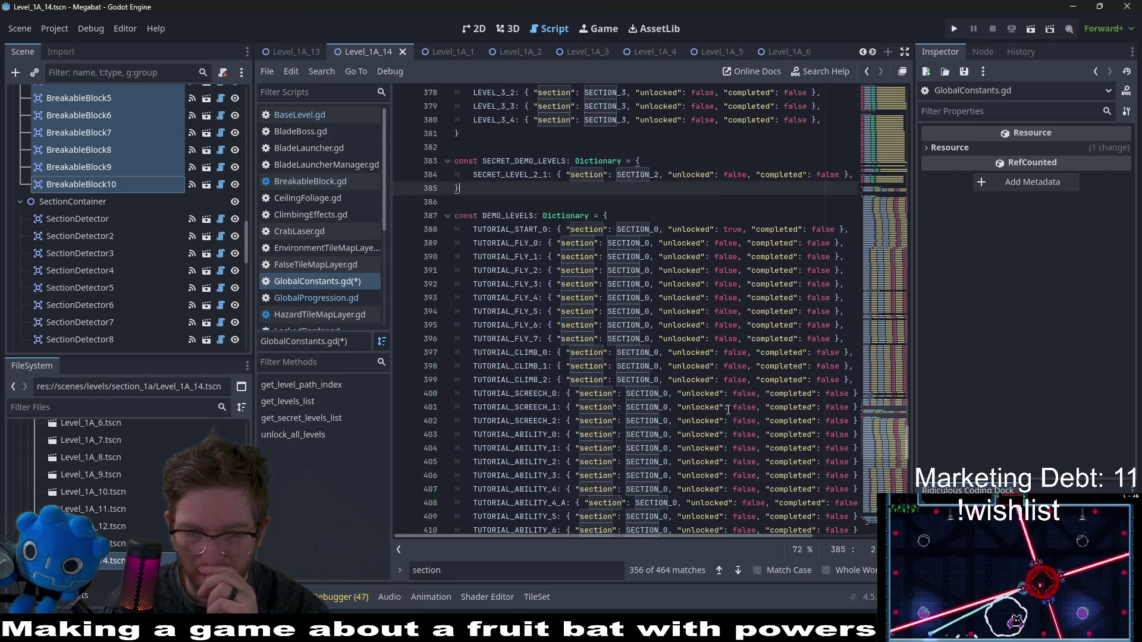
scroll(728, 409, "up", 12)
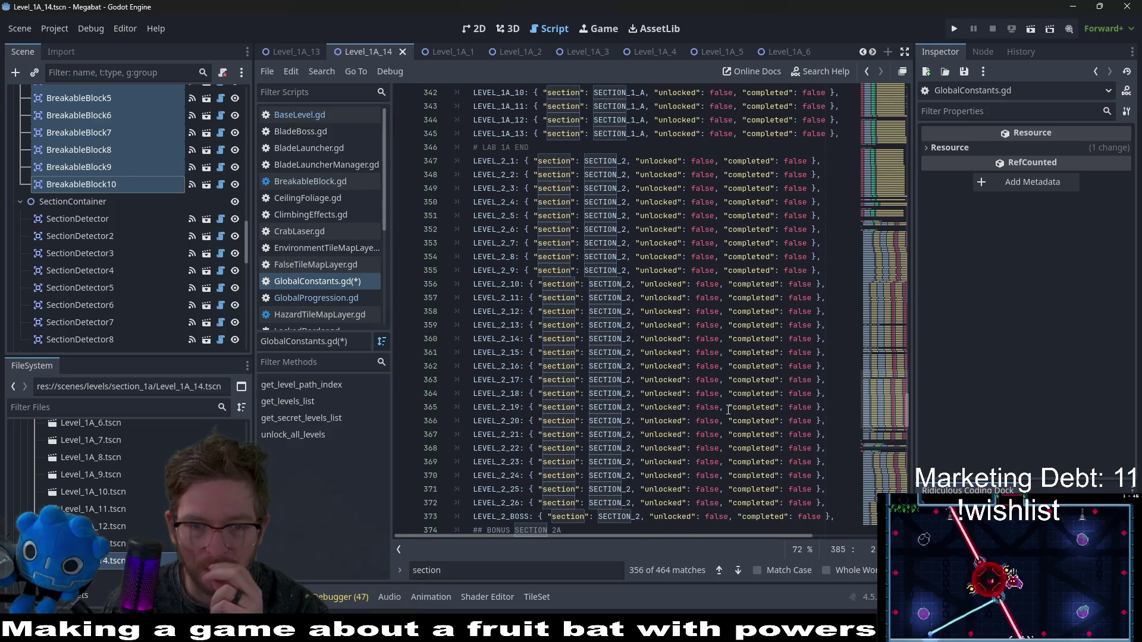
scroll(515, 504, "up", 3)
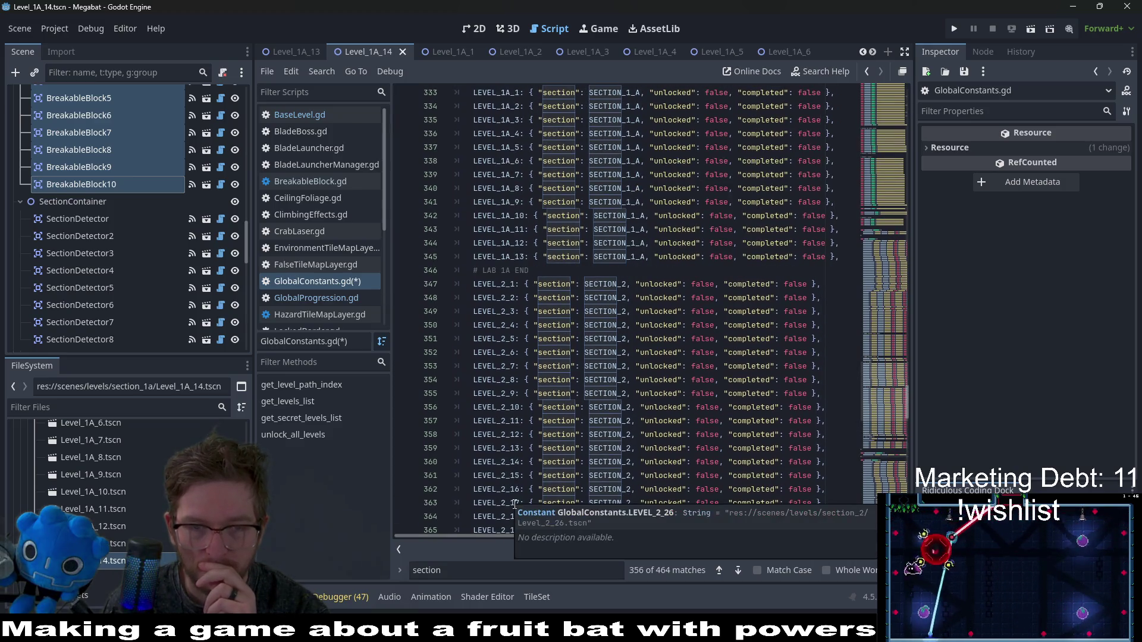
scroll(514, 504, "up", 3)
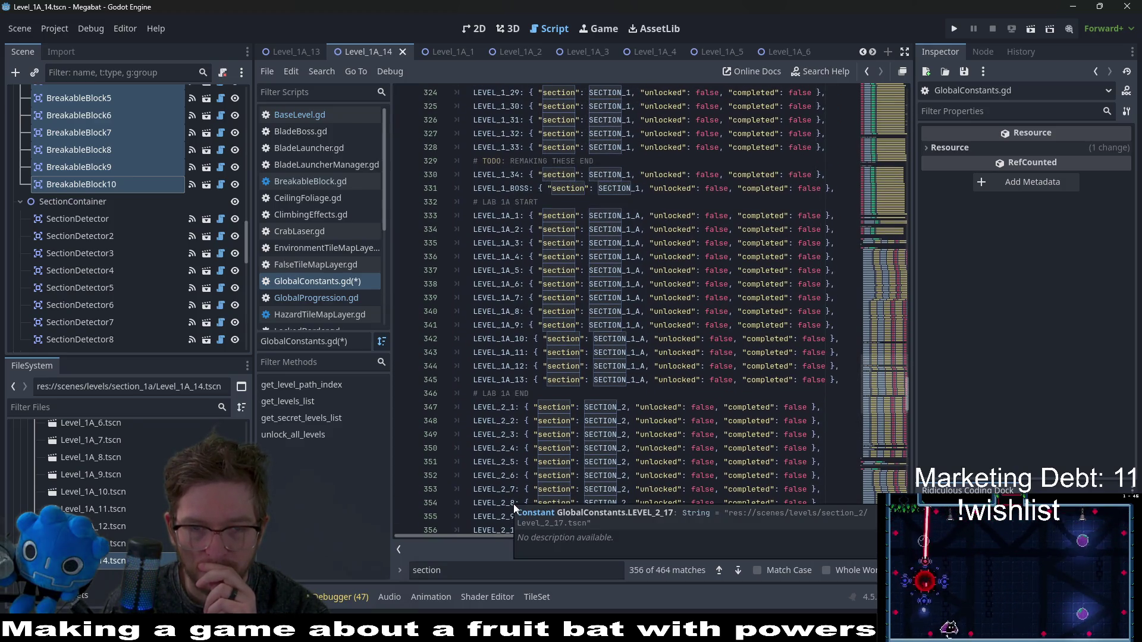
left_click(832, 384)
key("shift+Up")
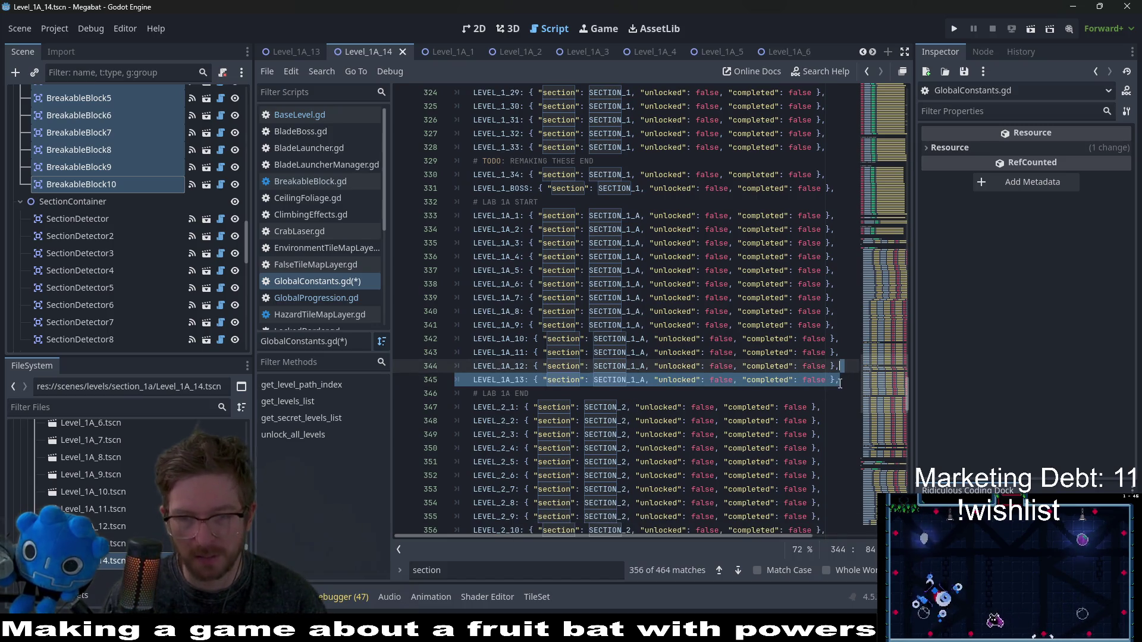
left_click(840, 383)
key("ctrl+shift+d")
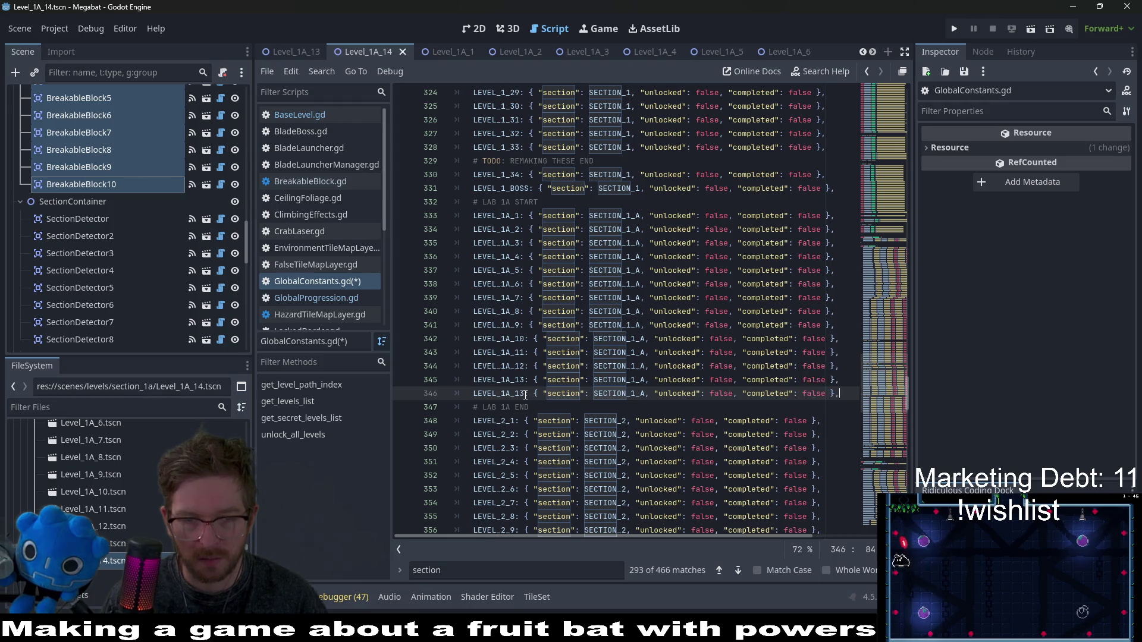
- Rename the copy to LEVEL_1A_14 and jump to LEVEL_1A_13's declaration
left_click(526, 394)
key("BackSpace")
type("4")
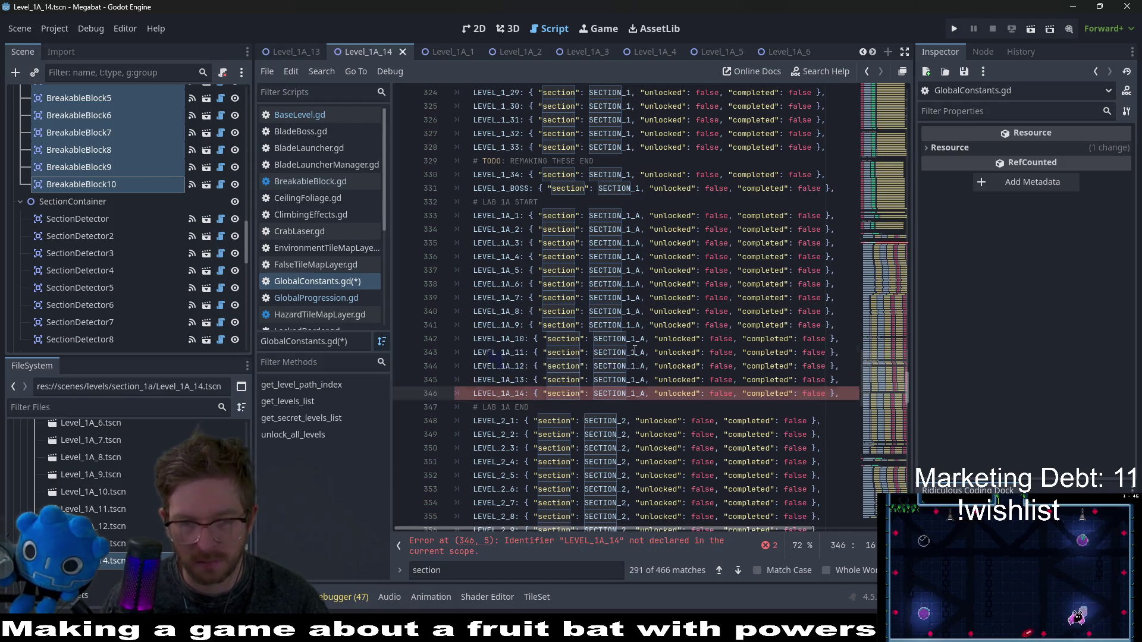
left_click(634, 352)
left_click(479, 384, "ctrl")
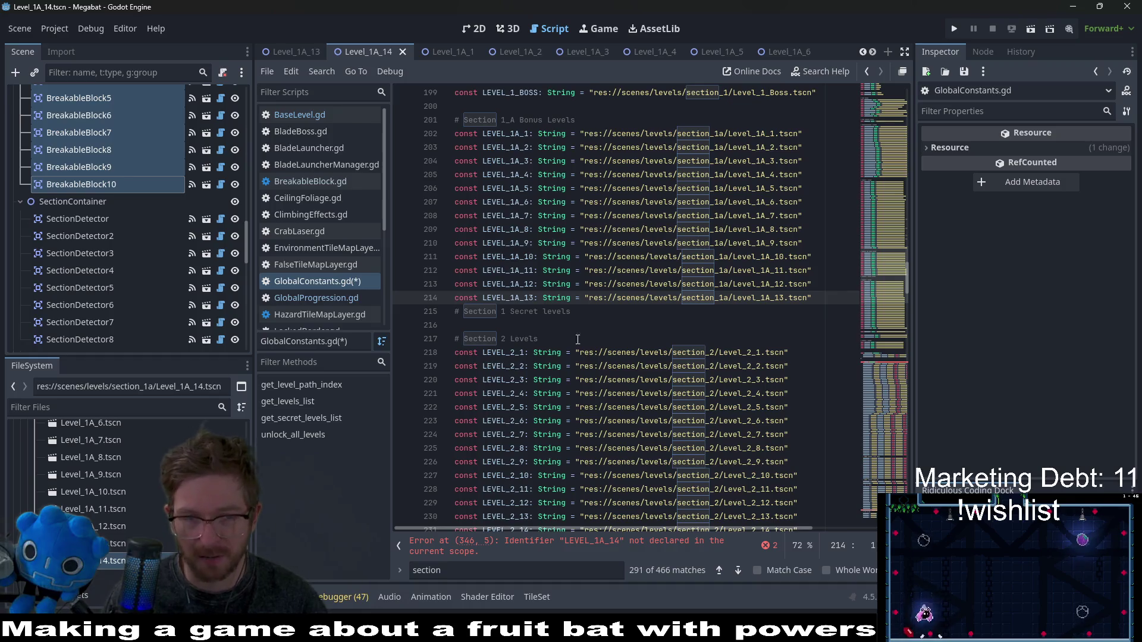
- Duplicate the LEVEL_1A_13 constant declaration line
left_click_drag(825, 301, 827, 285)
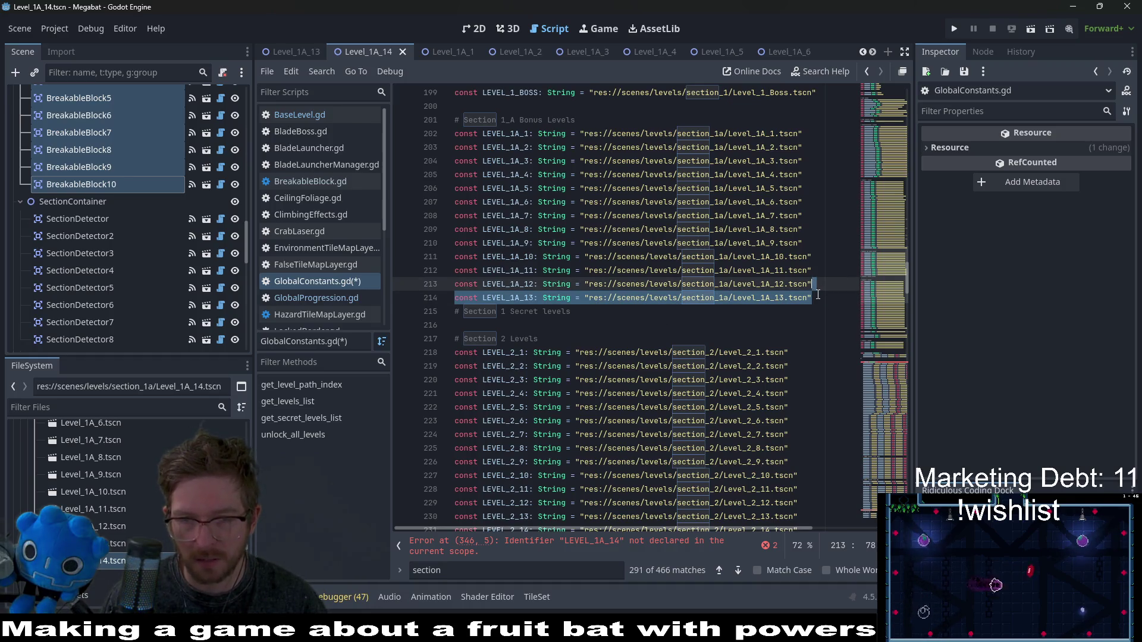
key("ctrl+c")
left_click(817, 297)
key("ctrl+v")
- Change both 13s in the copy to 14, declaring LEVEL_1A_14 as Level_1A_14.tscn, and save
left_click(785, 311)
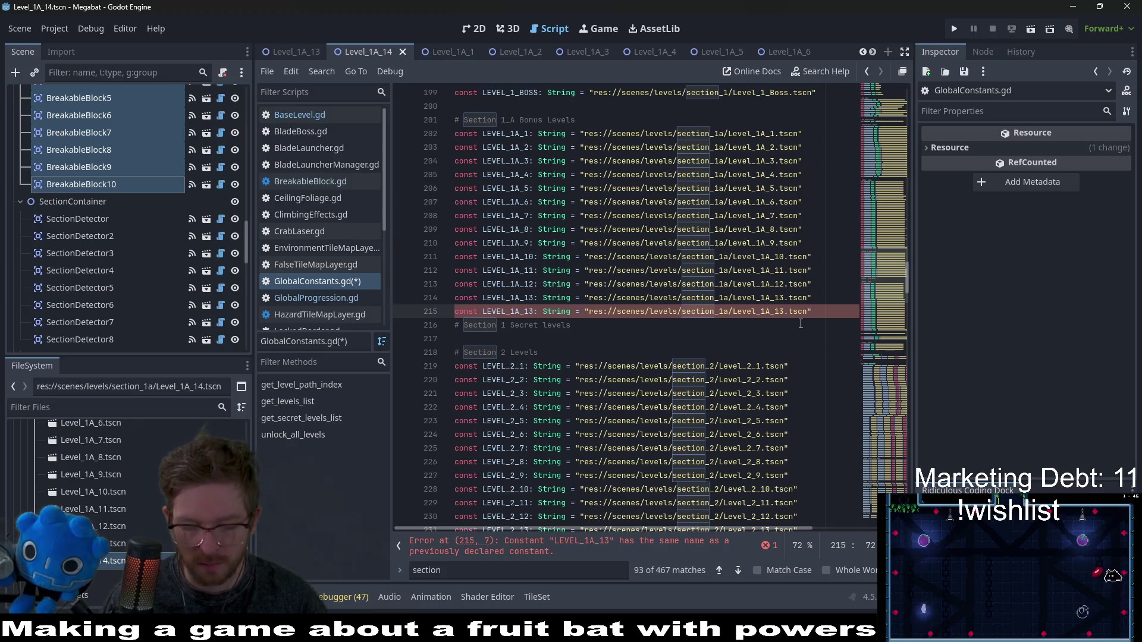
key("BackSpace")
type("4")
key("ctrl+Left")
key("ctrl+Left")
key("ctrl+Left")
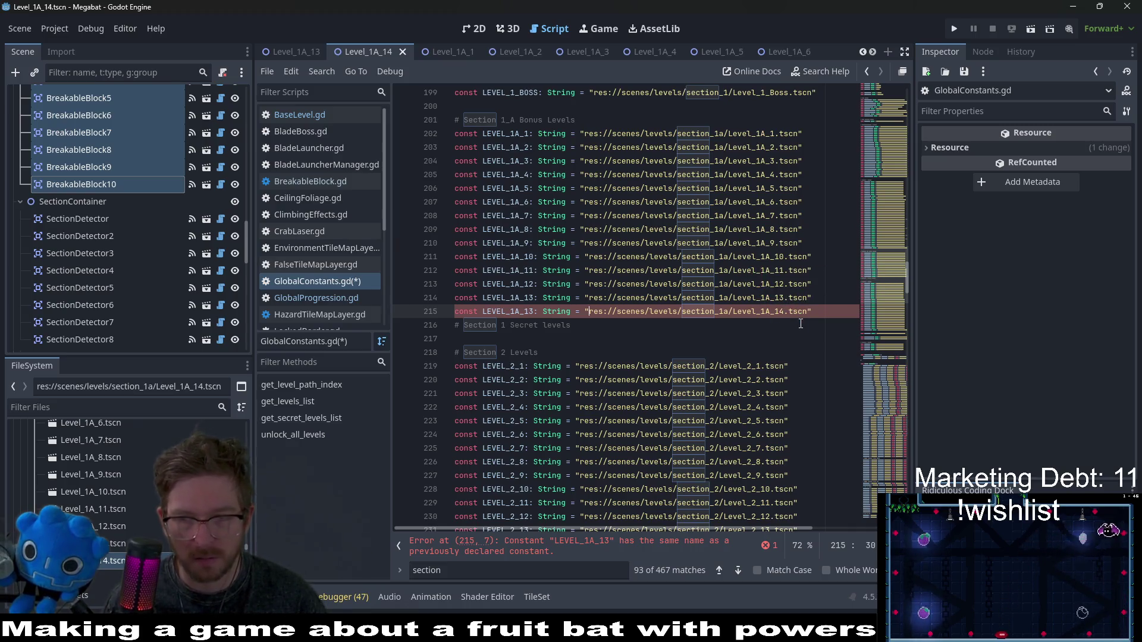
key("Left")
key("Left")
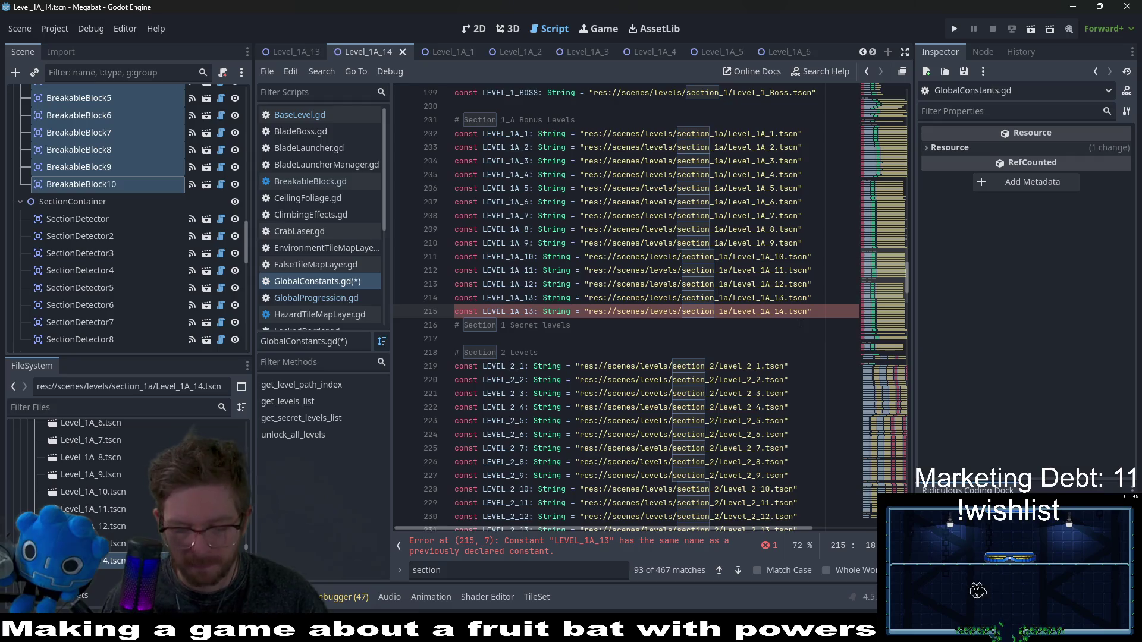
key("BackSpace")
type("4")
key("ctrl+s")
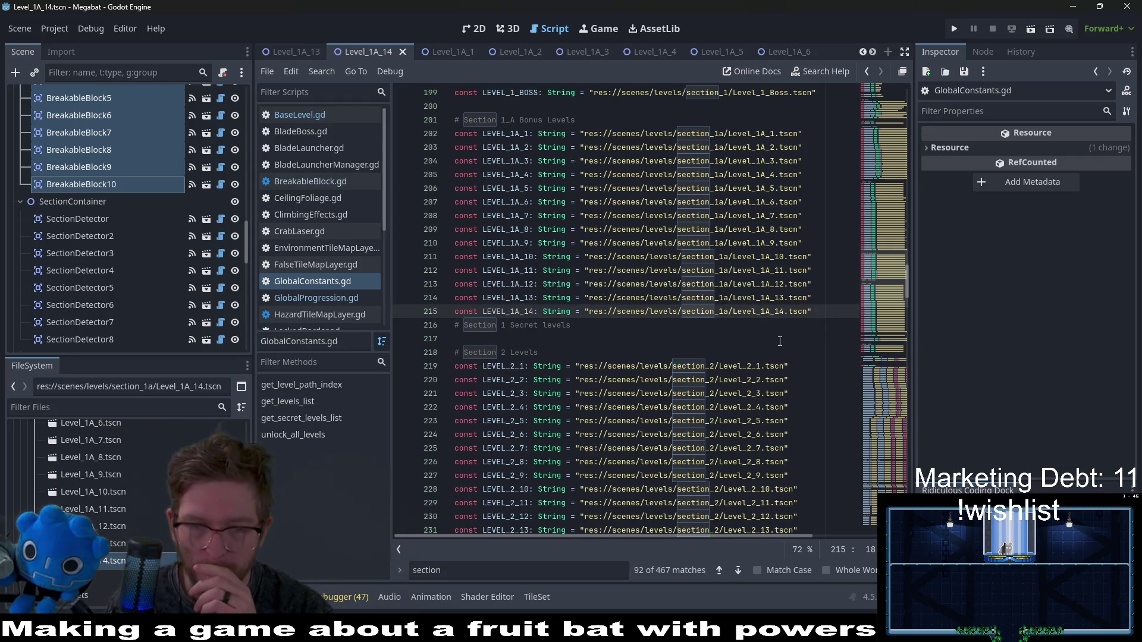
left_click(780, 338)
scroll(780, 340, "down", 5)
scroll(779, 341, "down", 6)
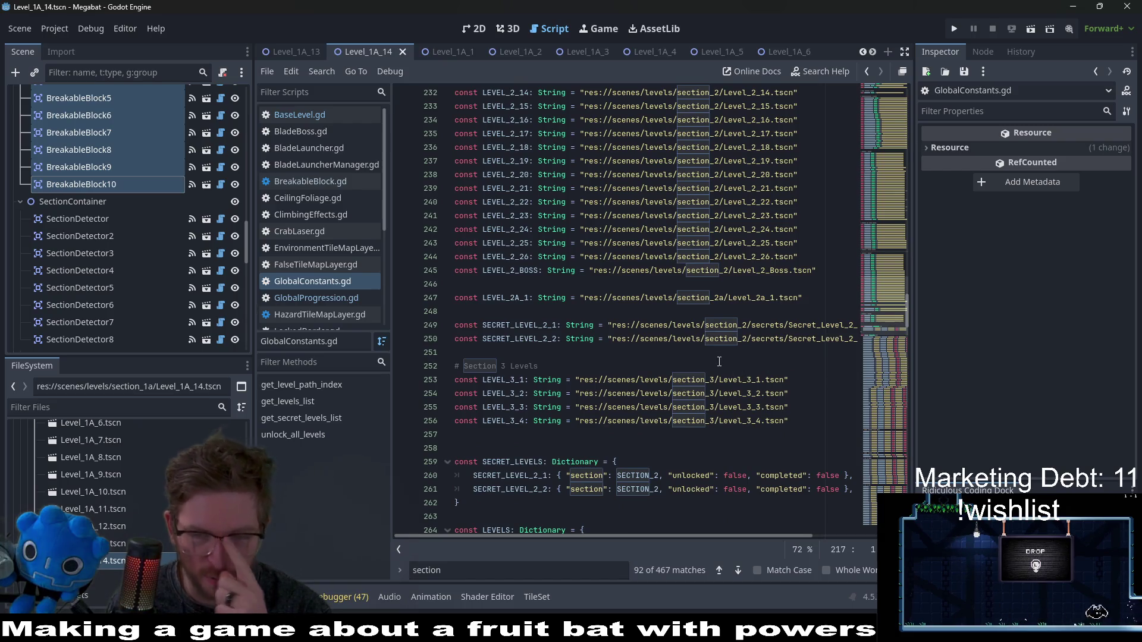
scroll(719, 361, "down", 1)
scroll(719, 360, "down", 9)
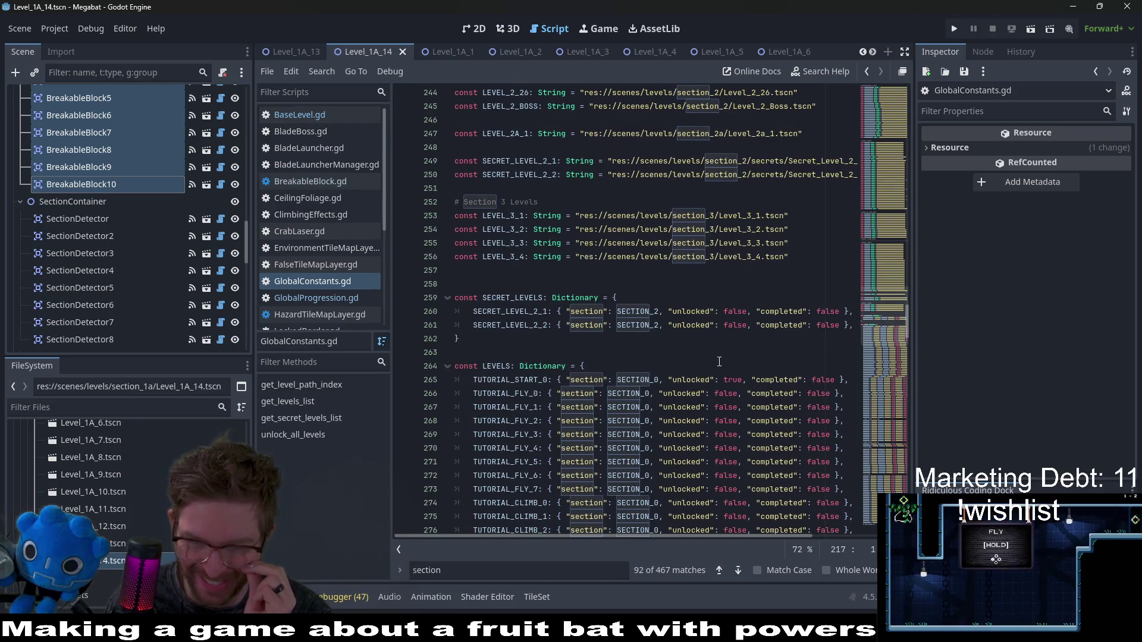
scroll(723, 366, "down", 10)
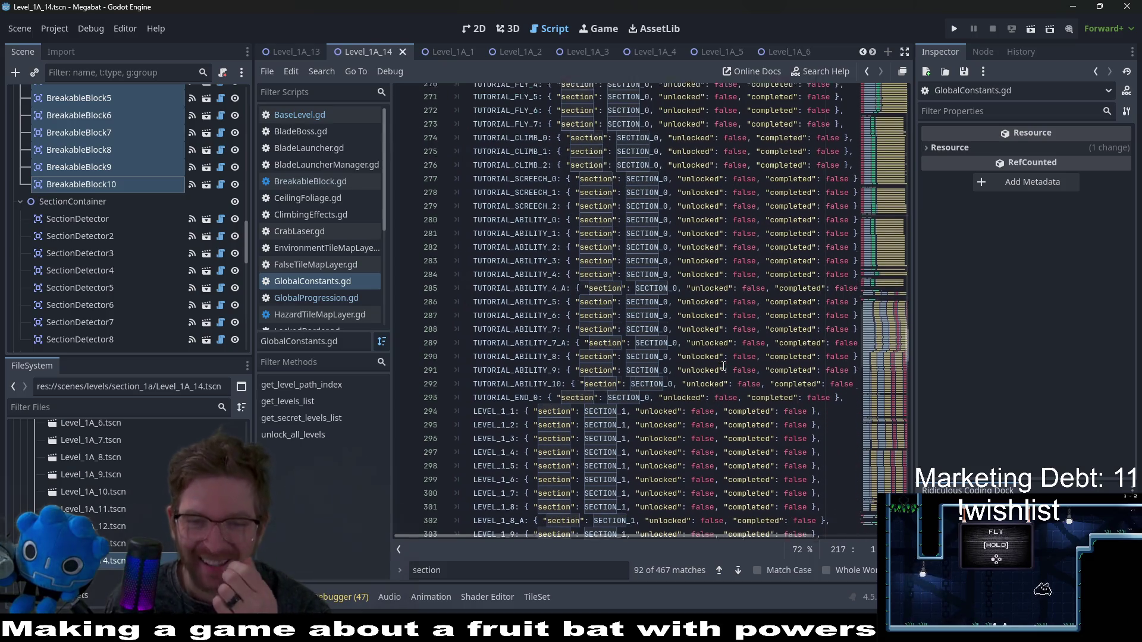
scroll(723, 366, "down", 7)
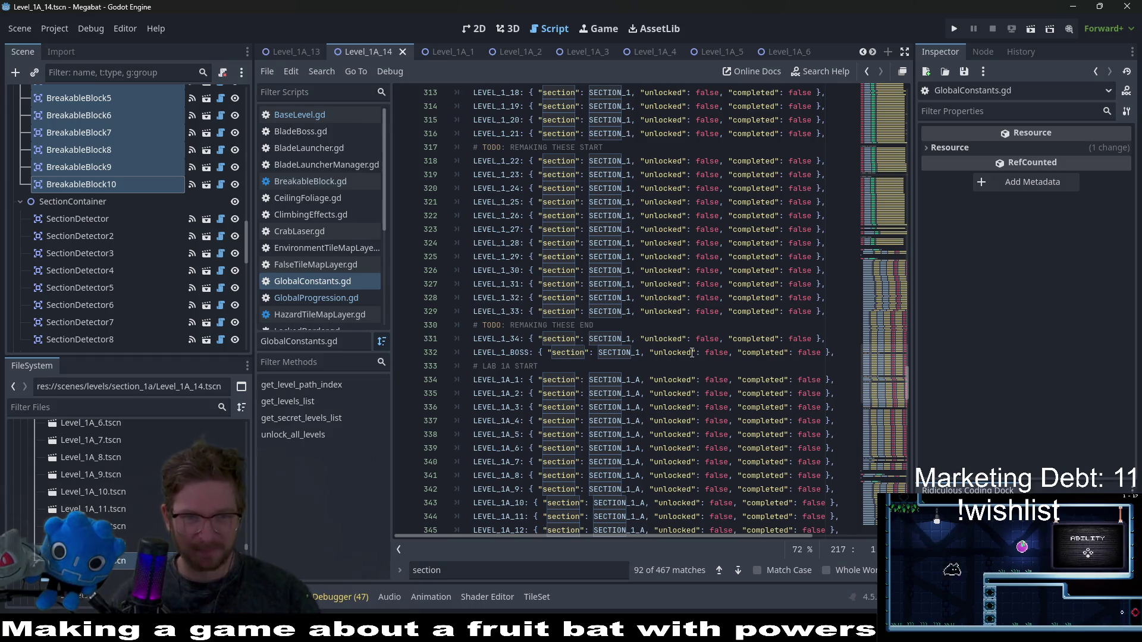
mouse_move(619, 263)
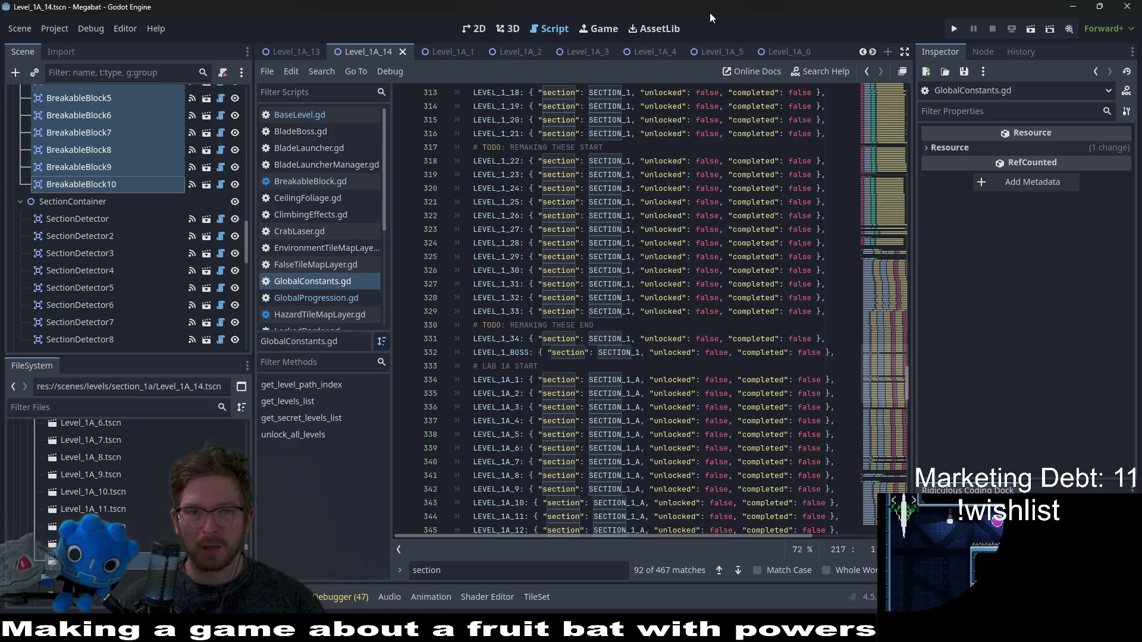
key("shift+alt+o")
type("leve")
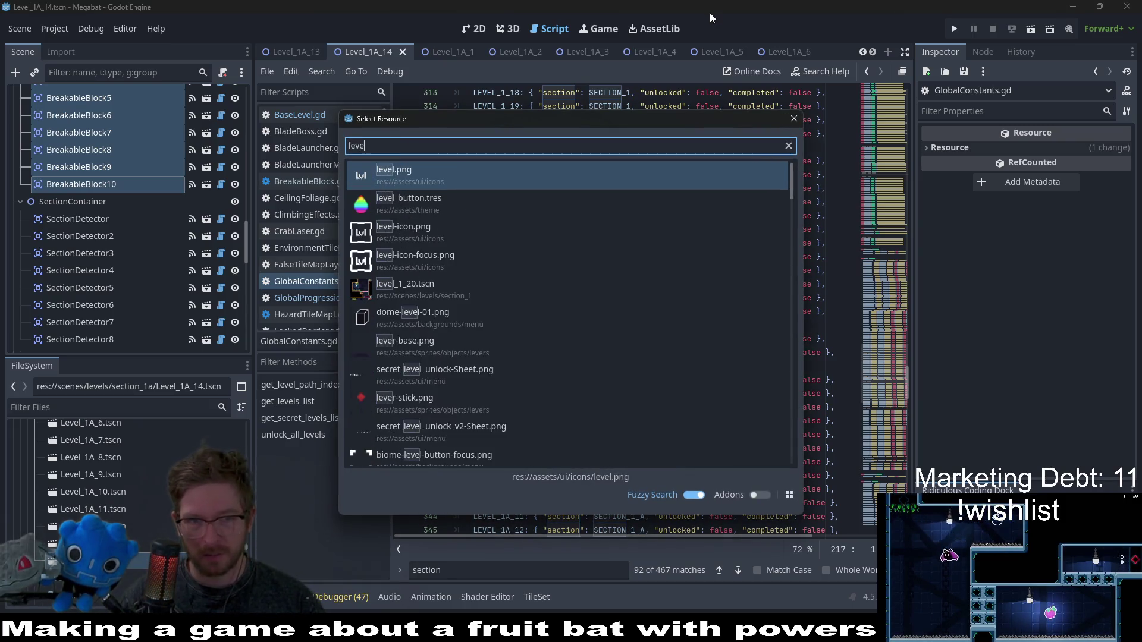
type("l_")
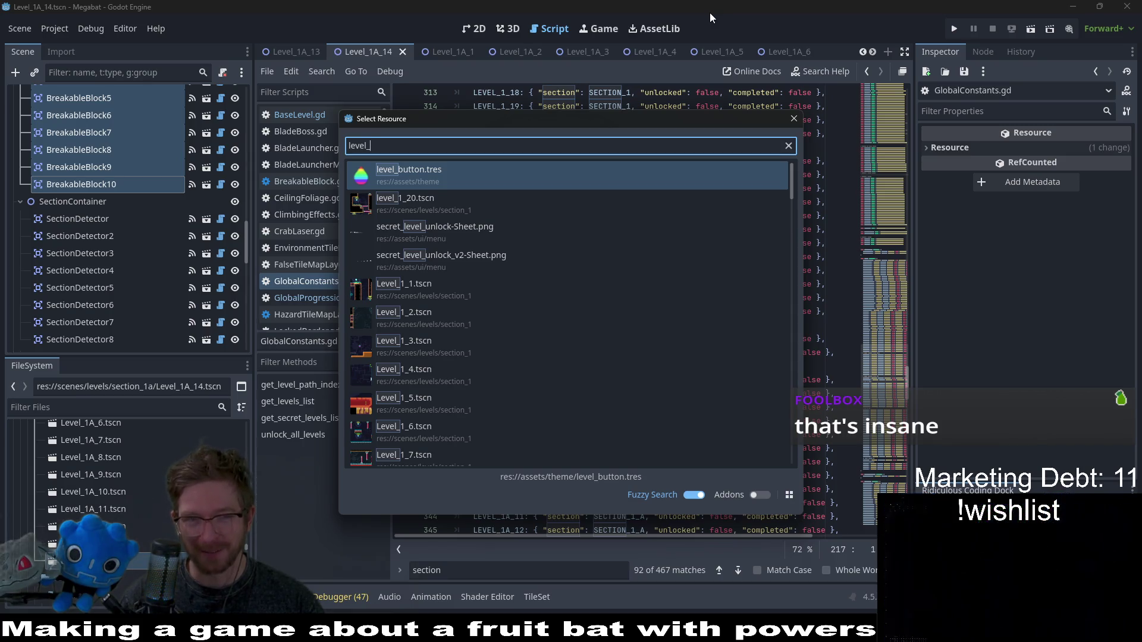
type("1")
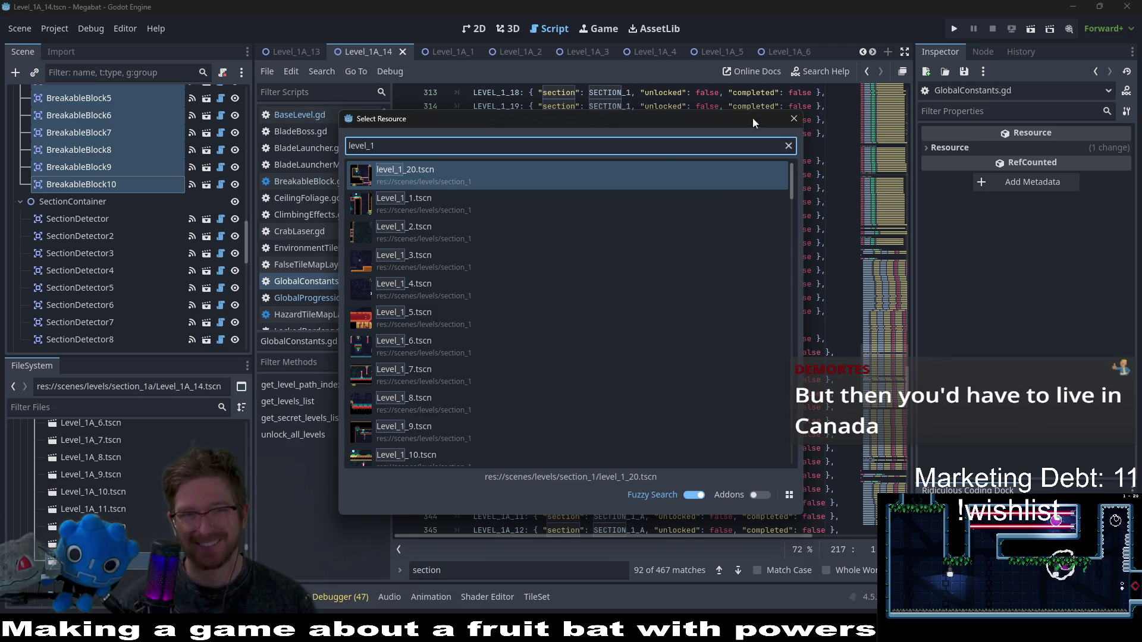
mouse_move(523, 120)
left_mouse_down()
mouse_move(508, 197)
mouse_move(683, 121)
mouse_move(790, 148)
mouse_move(688, 170)
mouse_move(694, 101)
left_mouse_up()
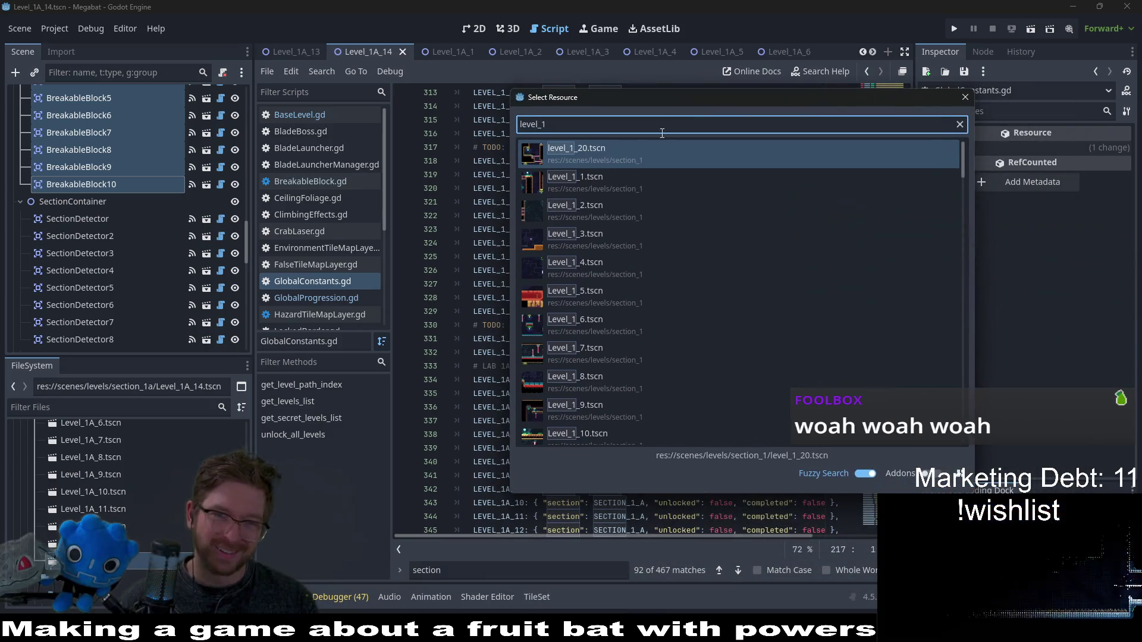
left_click(964, 97)
left_click(180, 407)
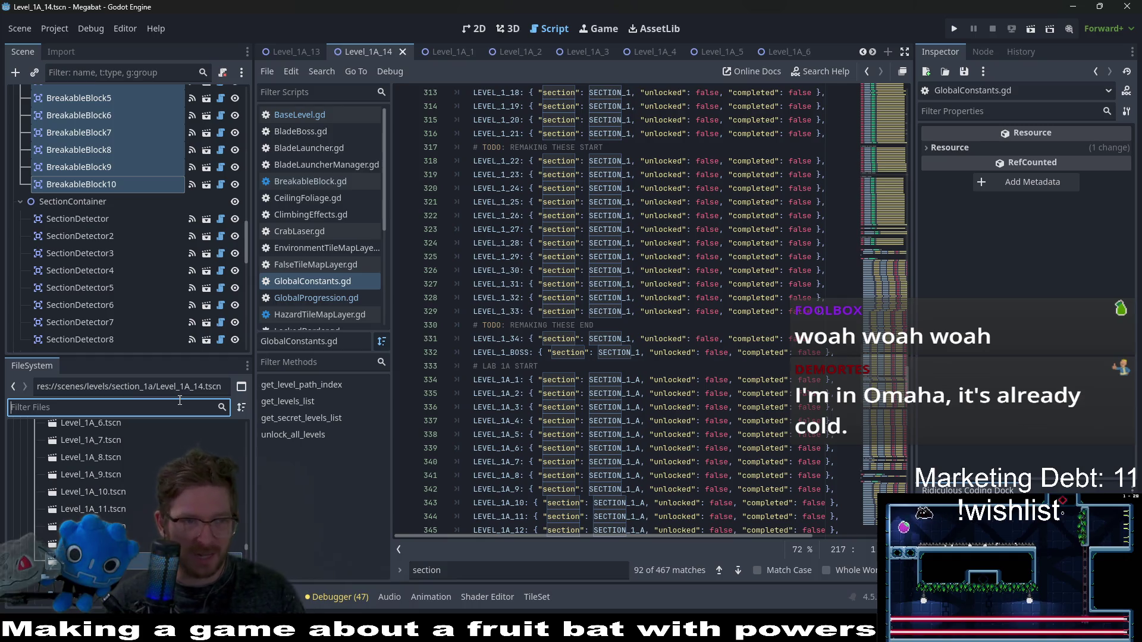
- Filter the FileSystem dock by 'level_1_' to list files such as Level_1_27 through Level_1_32
type("l")
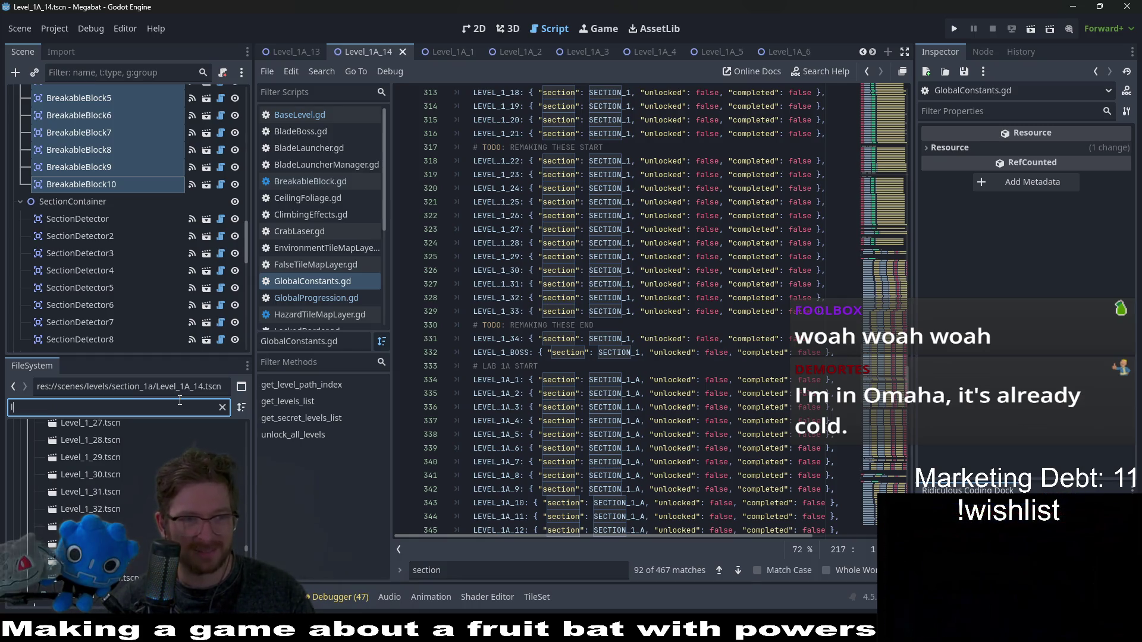
type("evel_")
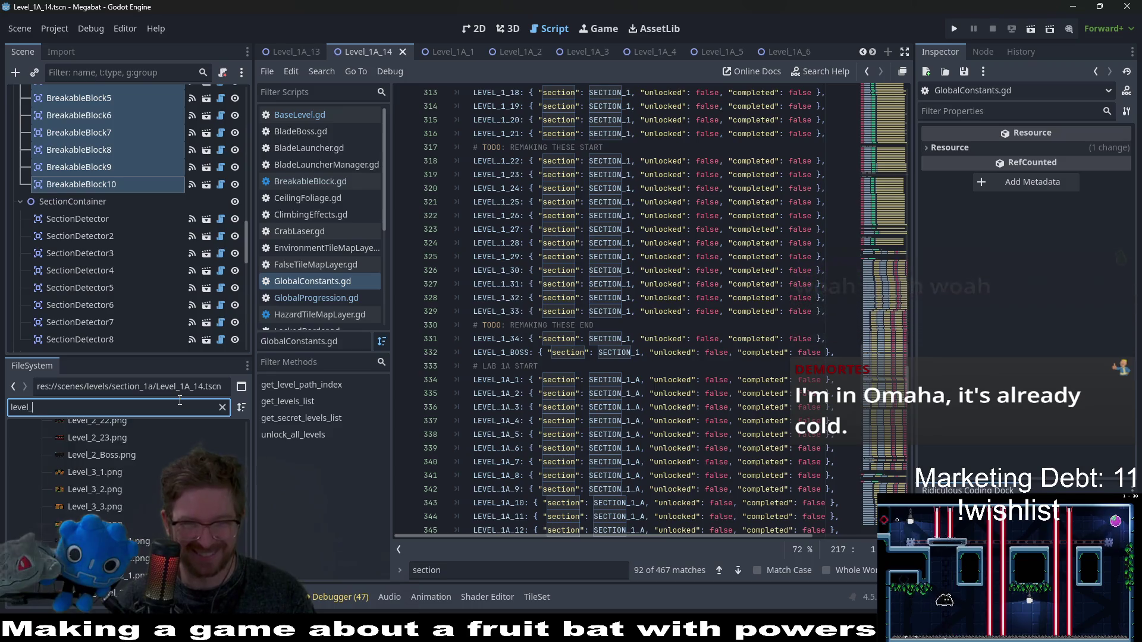
type("1_")
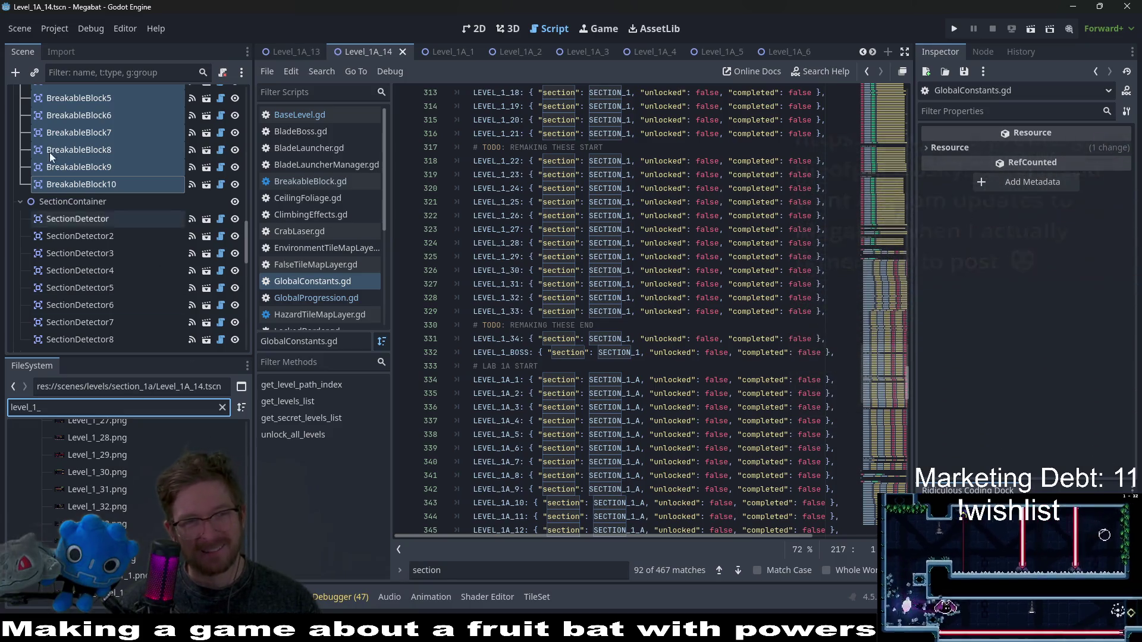
scroll(131, 289, "up", 3)
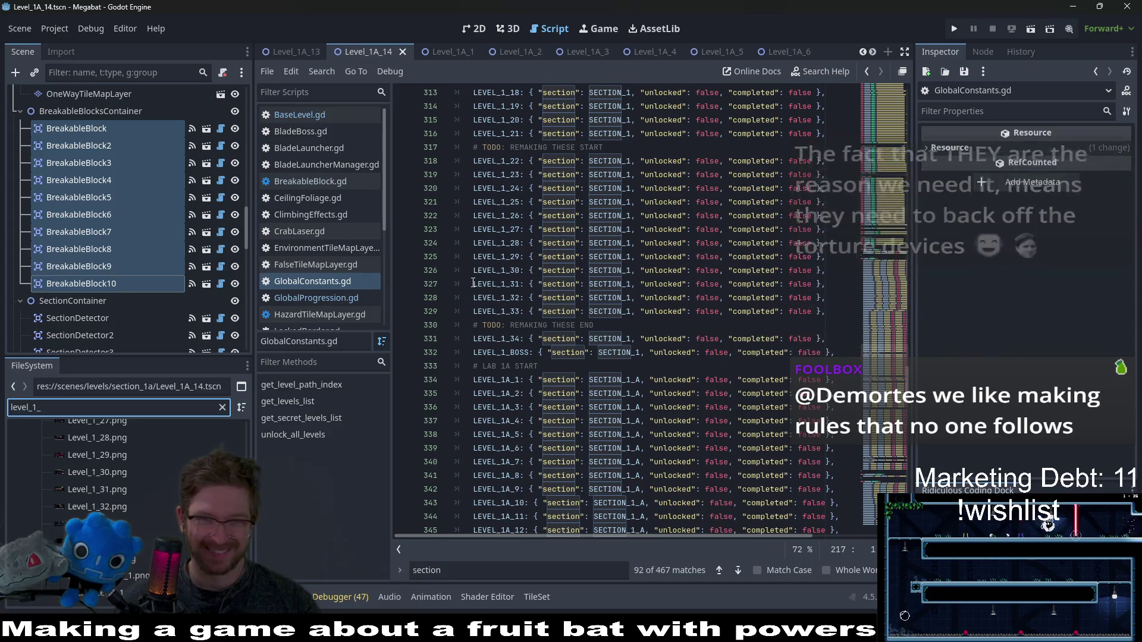
- Check the LEVEL_1_22 entry among the level constants in GlobalConstants.gd
scroll(474, 283, "up", 4)
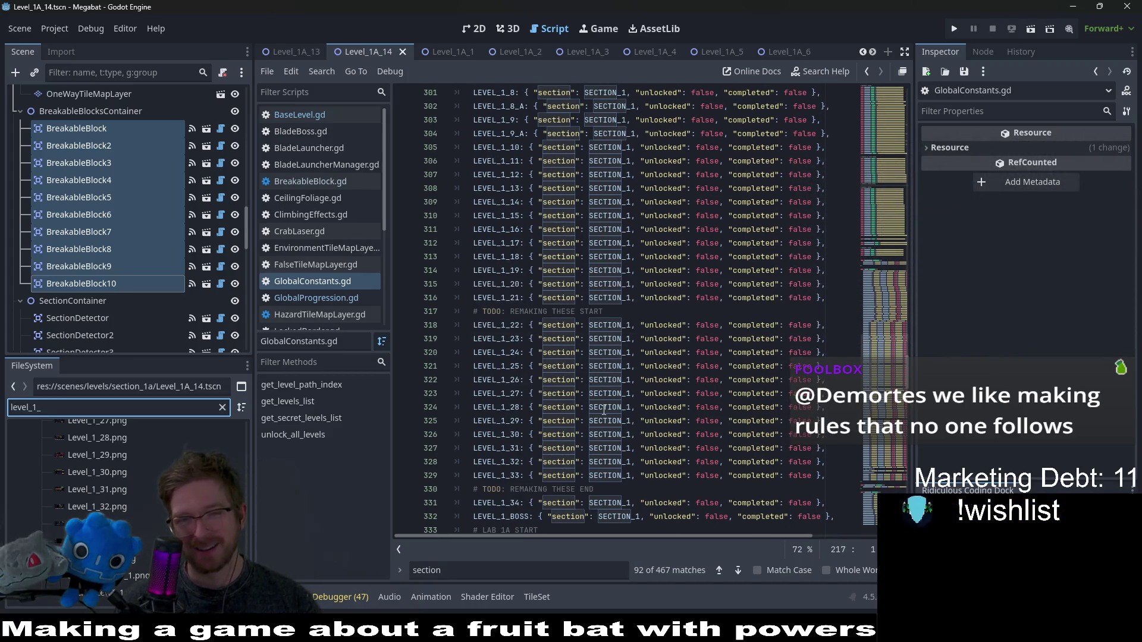
left_click(836, 326)
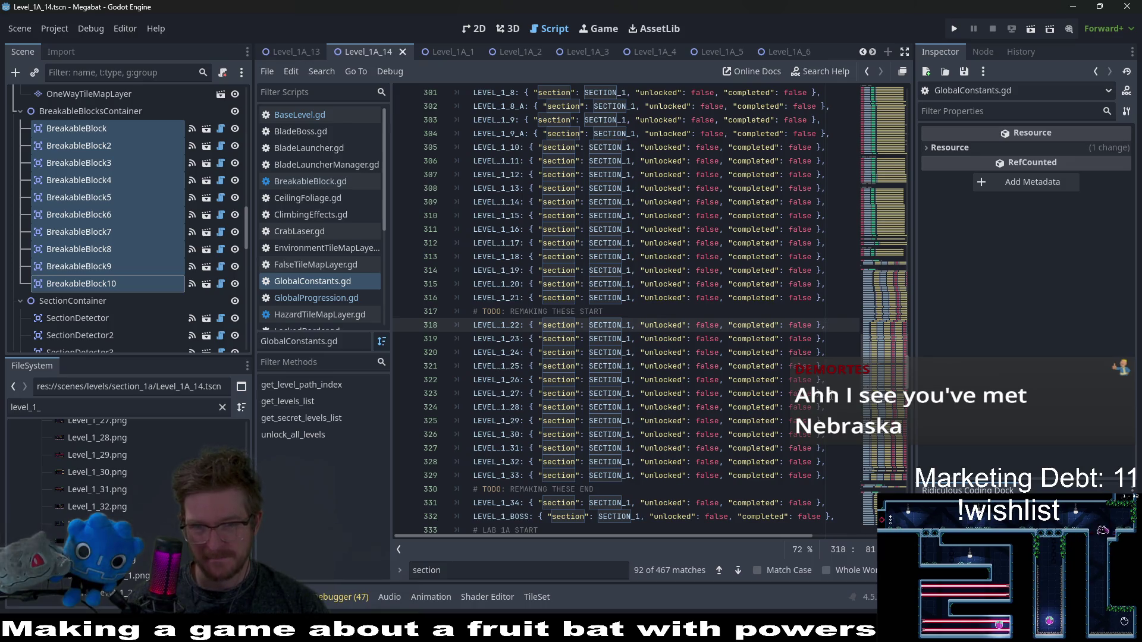
scroll(831, 394, "down", 3)
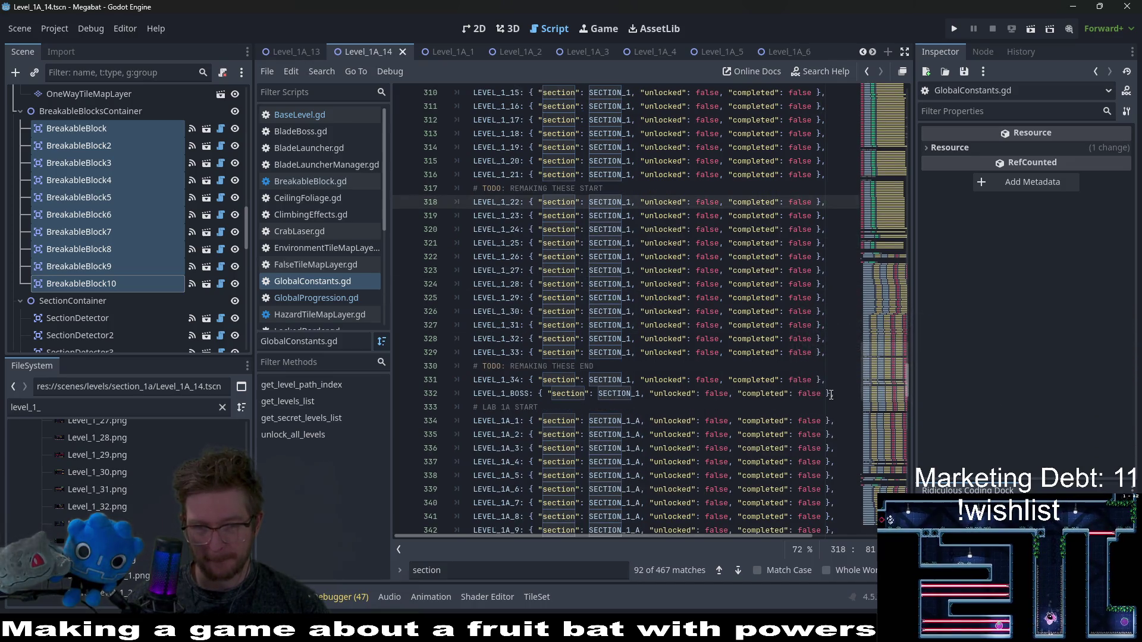
scroll(831, 395, "up", 4)
scroll(827, 397, "up", 4)
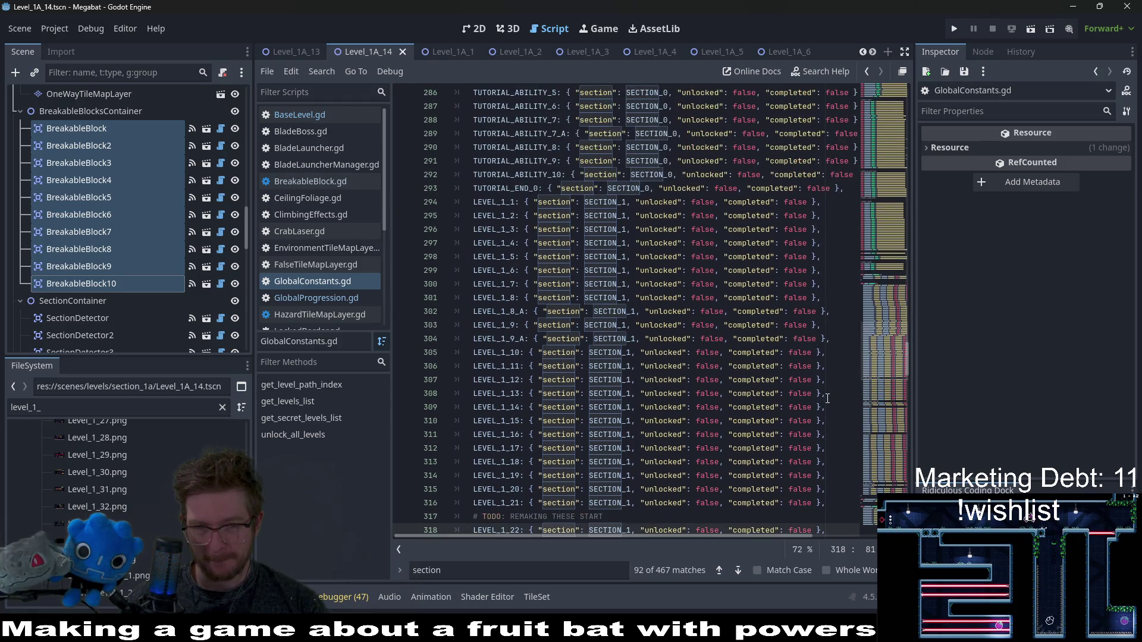
scroll(827, 398, "down", 5)
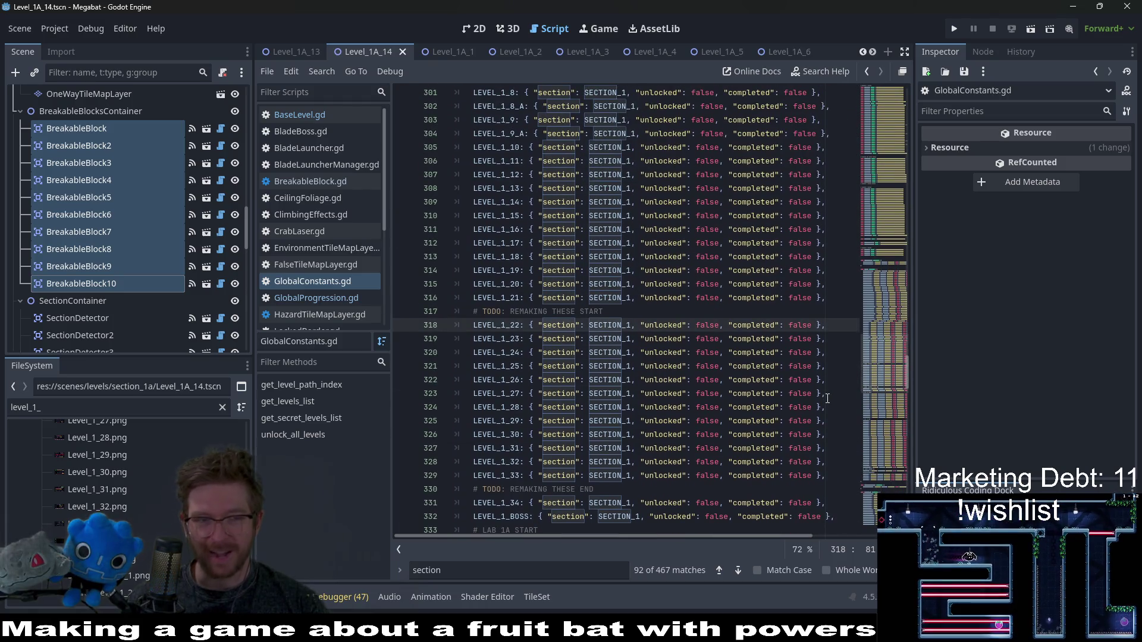
- Narrow the FileSystem filter to 'level_1_22' and select the Level_1_22 scene
left_click(141, 411)
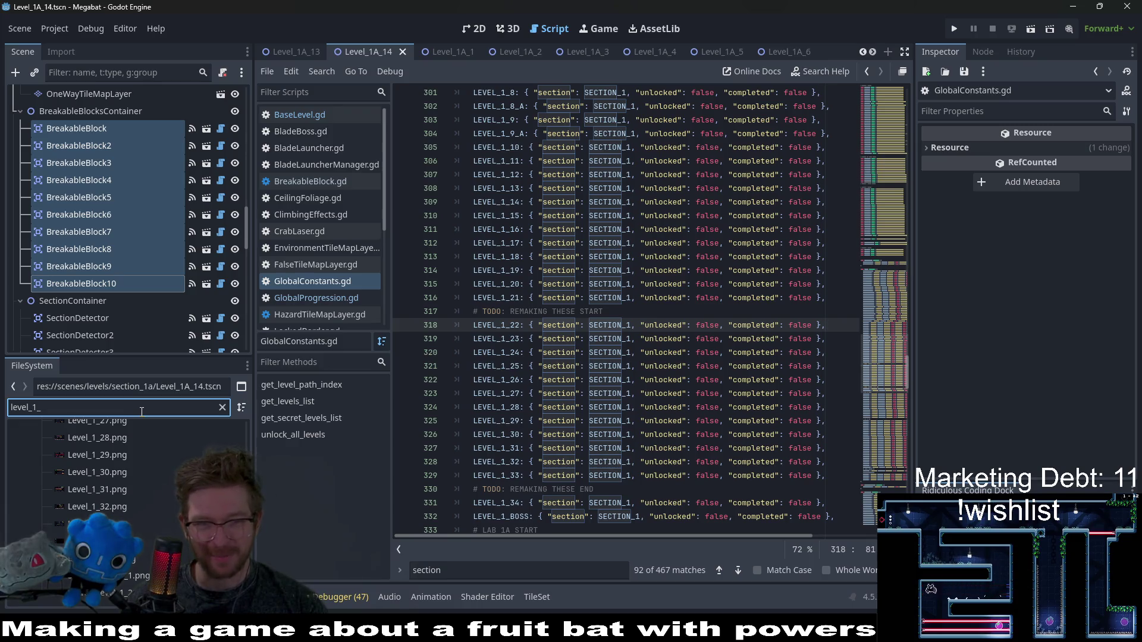
type("22")
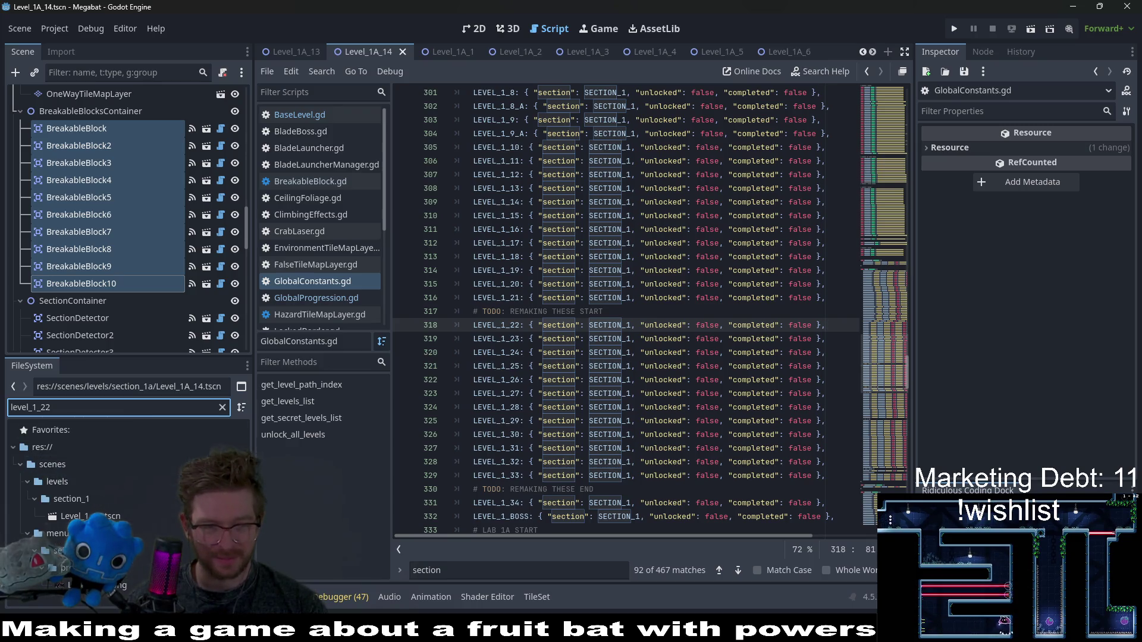
left_click(89, 515)
- Open the Level_1_22 scene and view its 2D layout
left_click(222, 406)
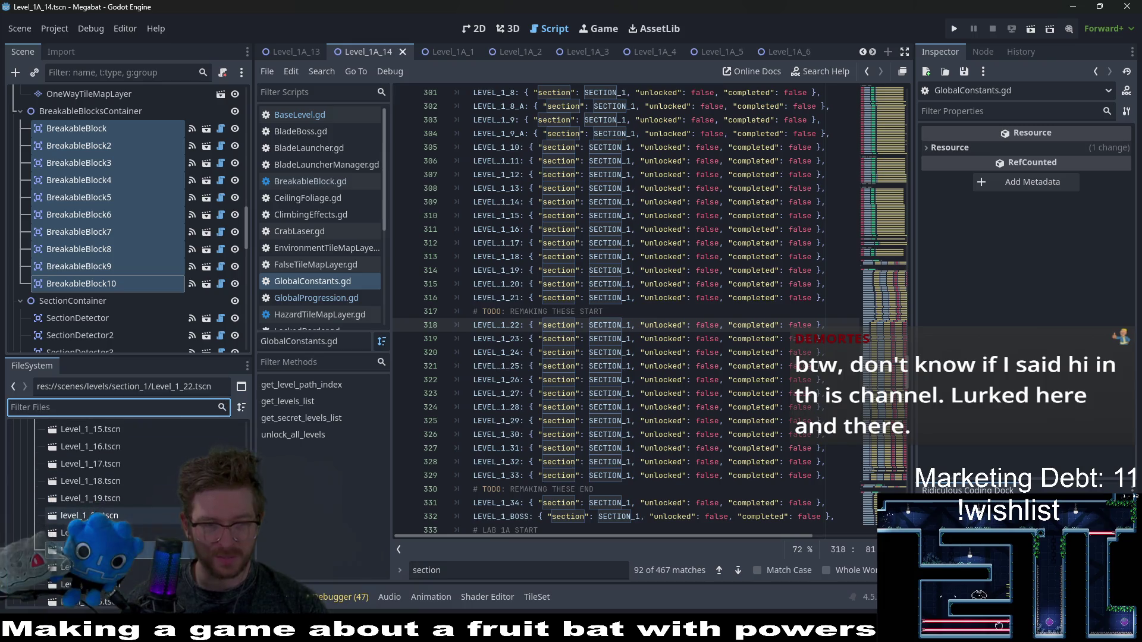
double_click(145, 548)
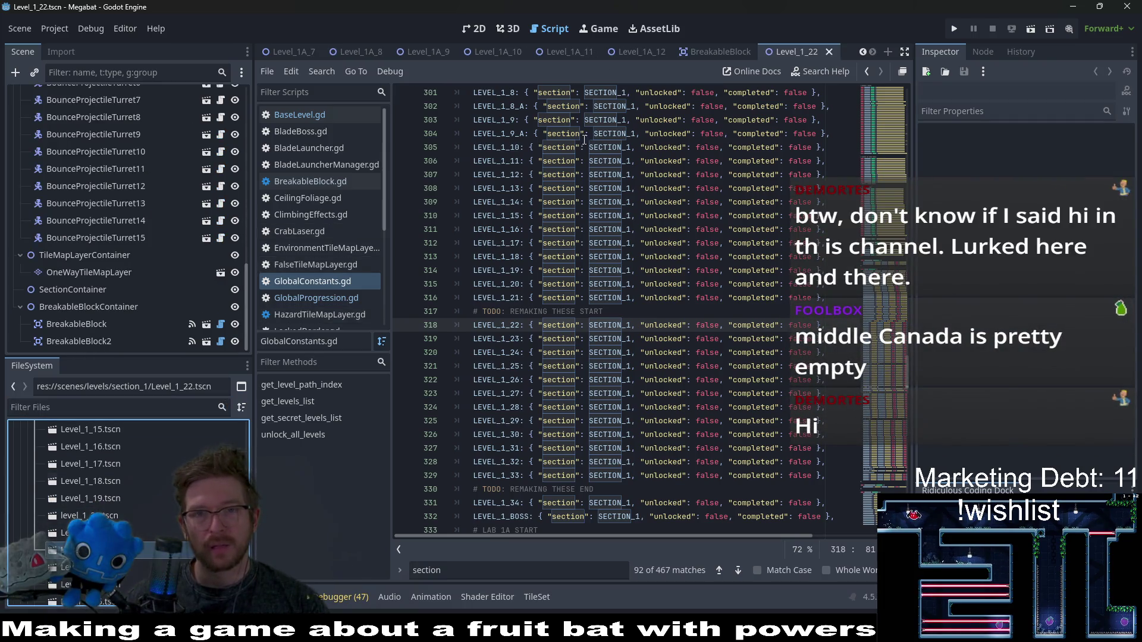
left_click(468, 31)
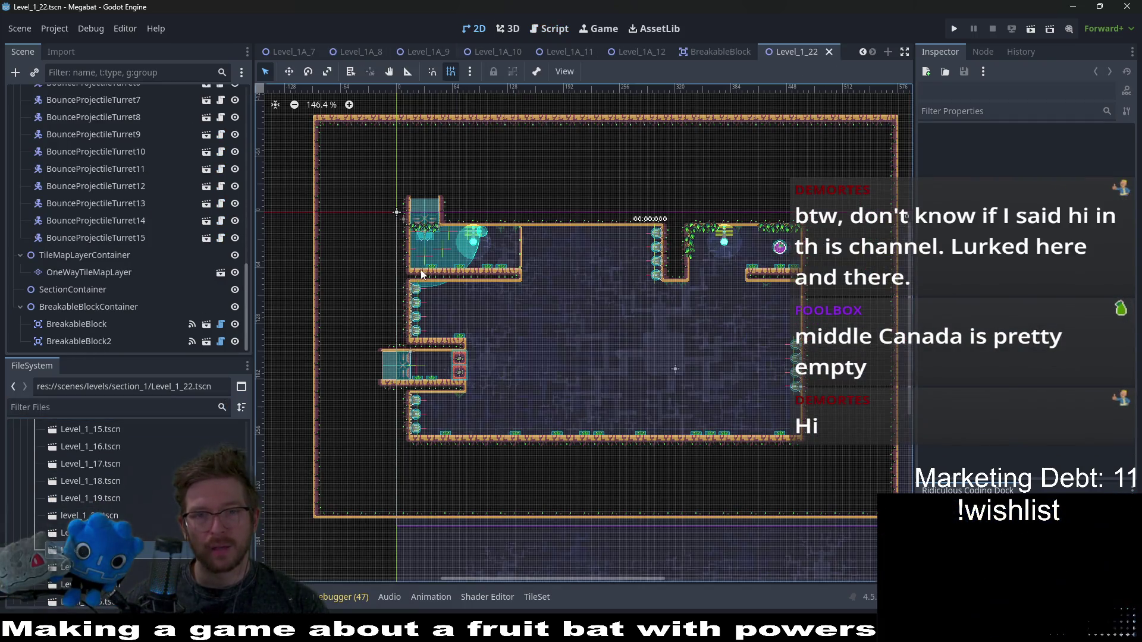
scroll(145, 538, "down", 3)
- Open the Level_1_7, 1_17, 1_24, 1_25, 1_26, 1_27 and 1_28 scenes as tabs
double_click(145, 568)
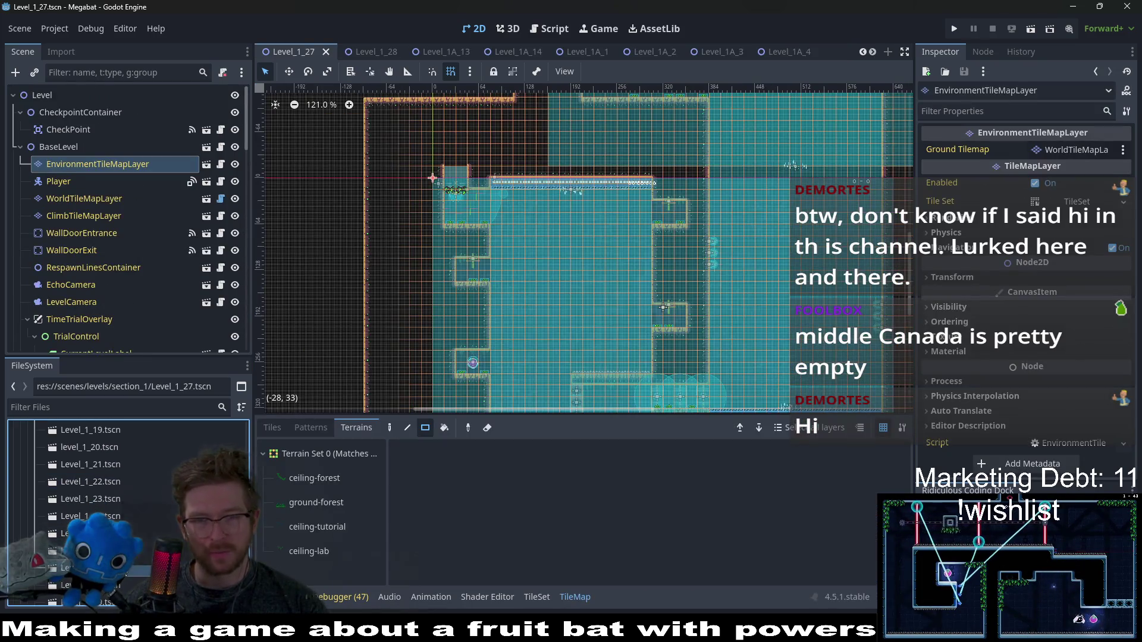
scroll(419, 270, "down", 4)
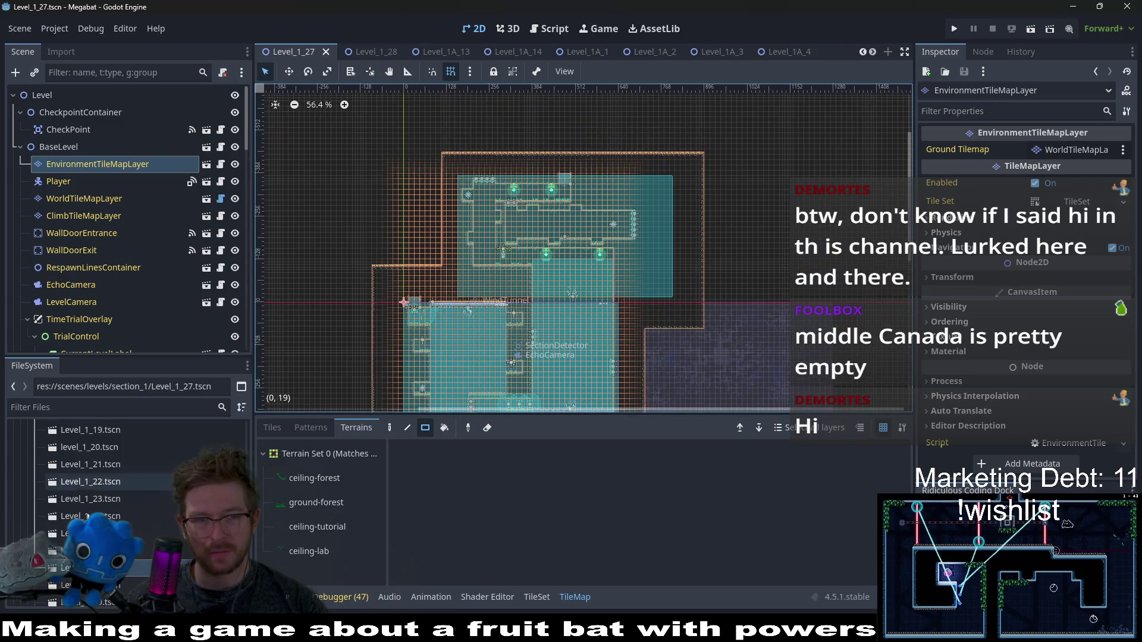
scroll(146, 493, "up", 12)
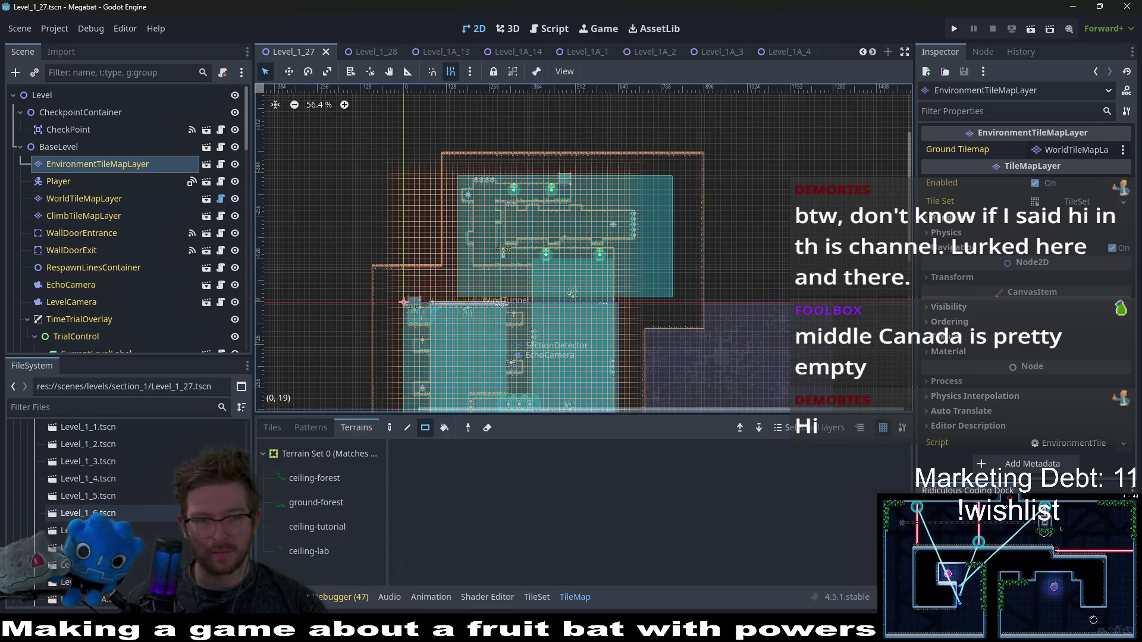
double_click(119, 530)
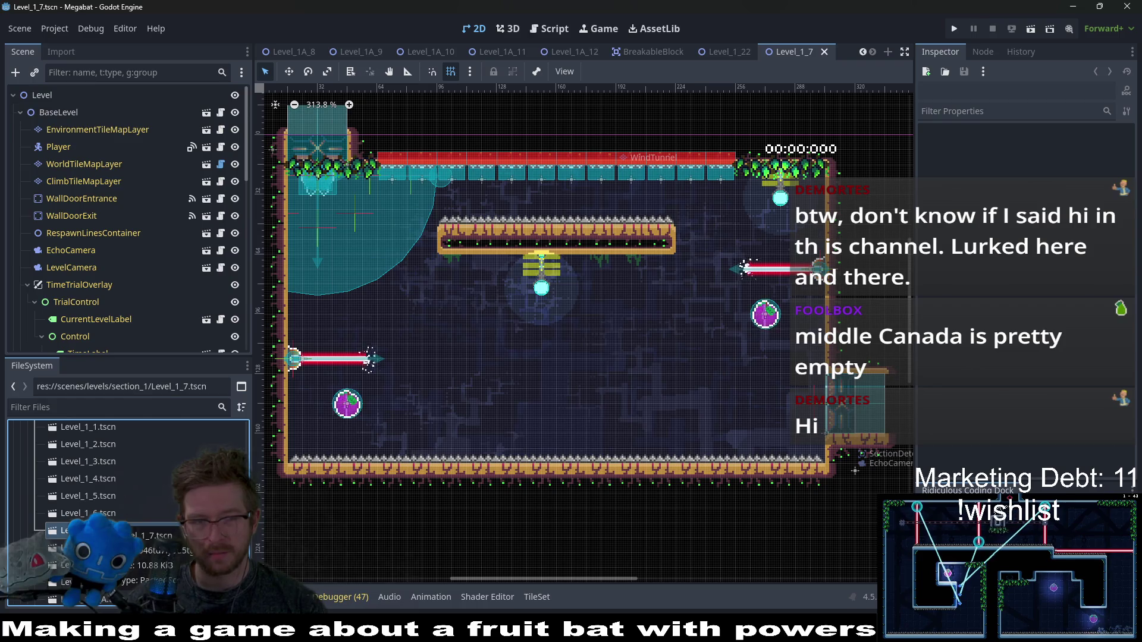
scroll(118, 494, "down", 5)
double_click(119, 532)
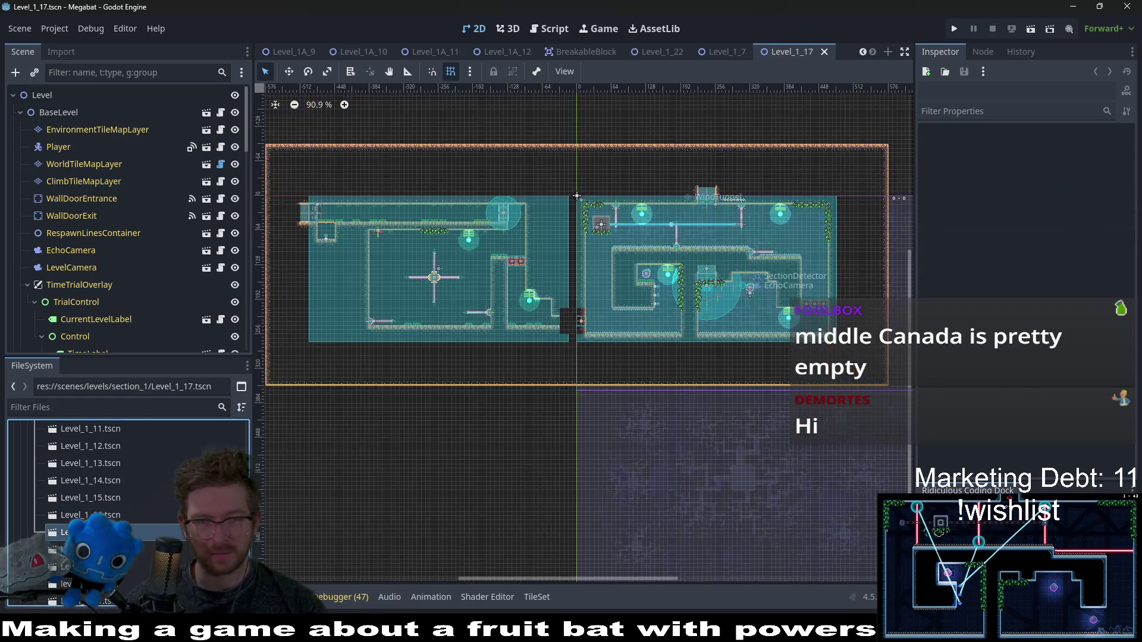
scroll(119, 512, "down", 4)
left_click(119, 538)
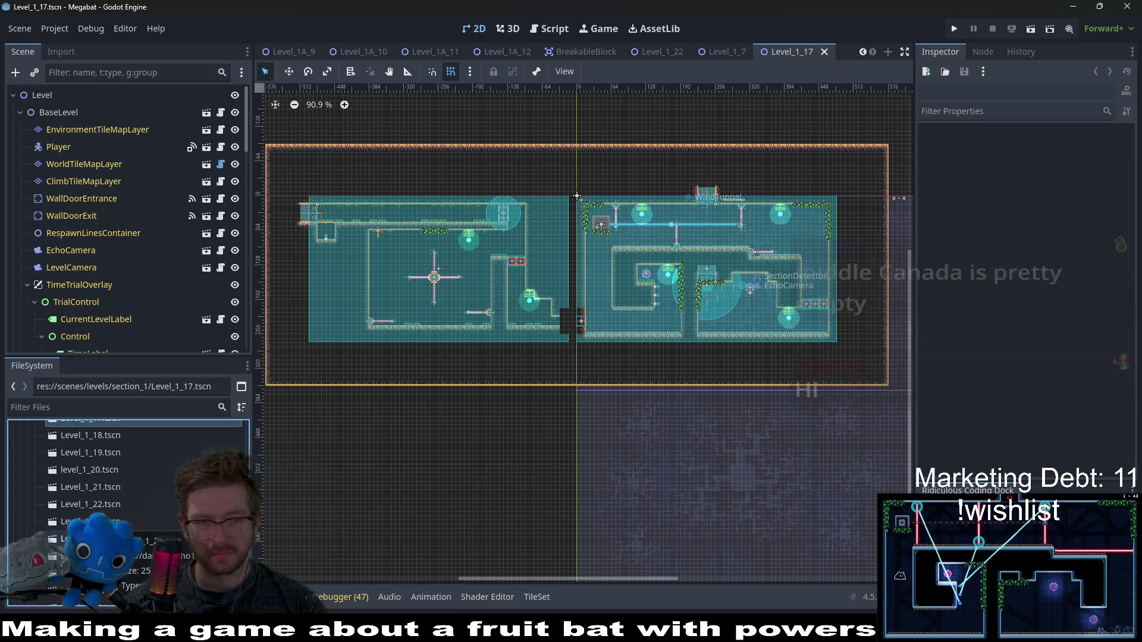
double_click(119, 539)
double_click(119, 555)
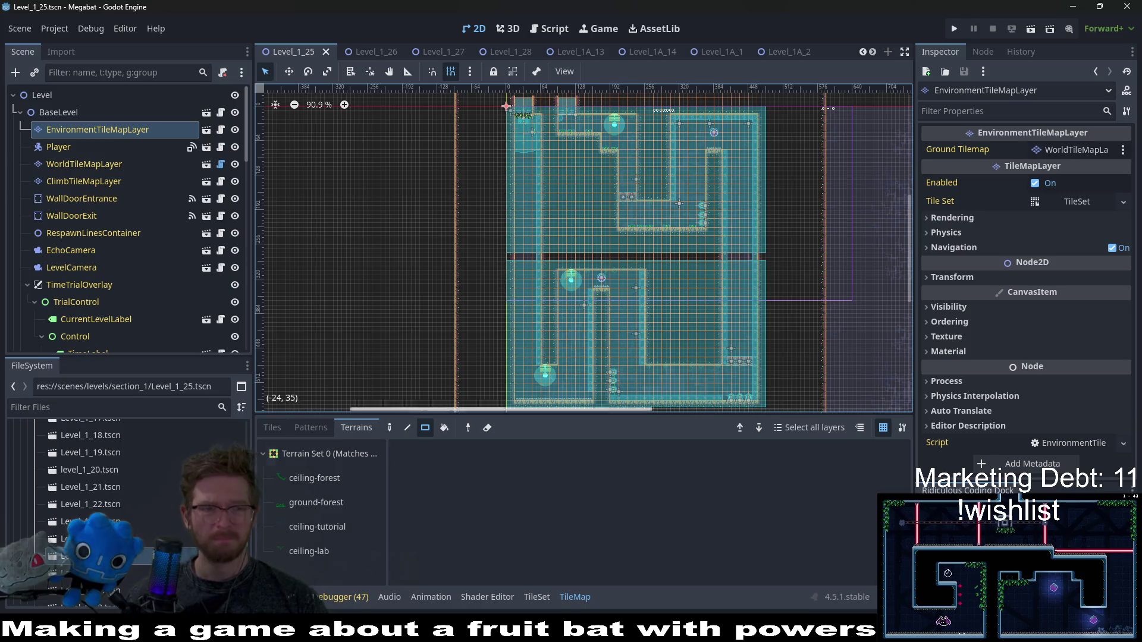
scroll(110, 505, "down", 2)
double_click(110, 504)
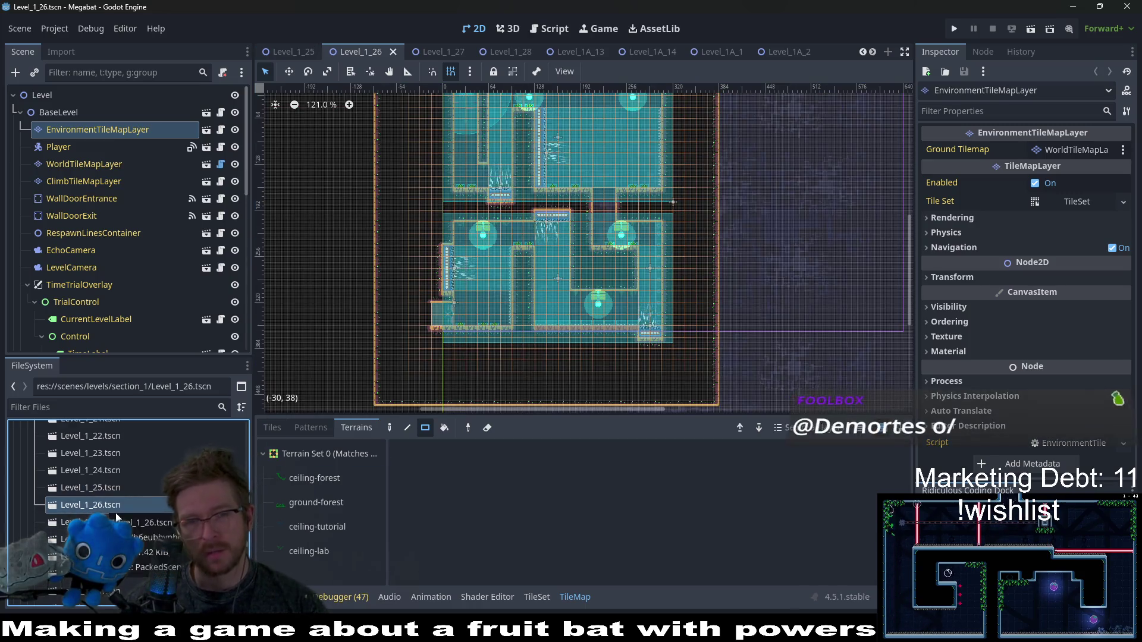
scroll(604, 233, "down", 3)
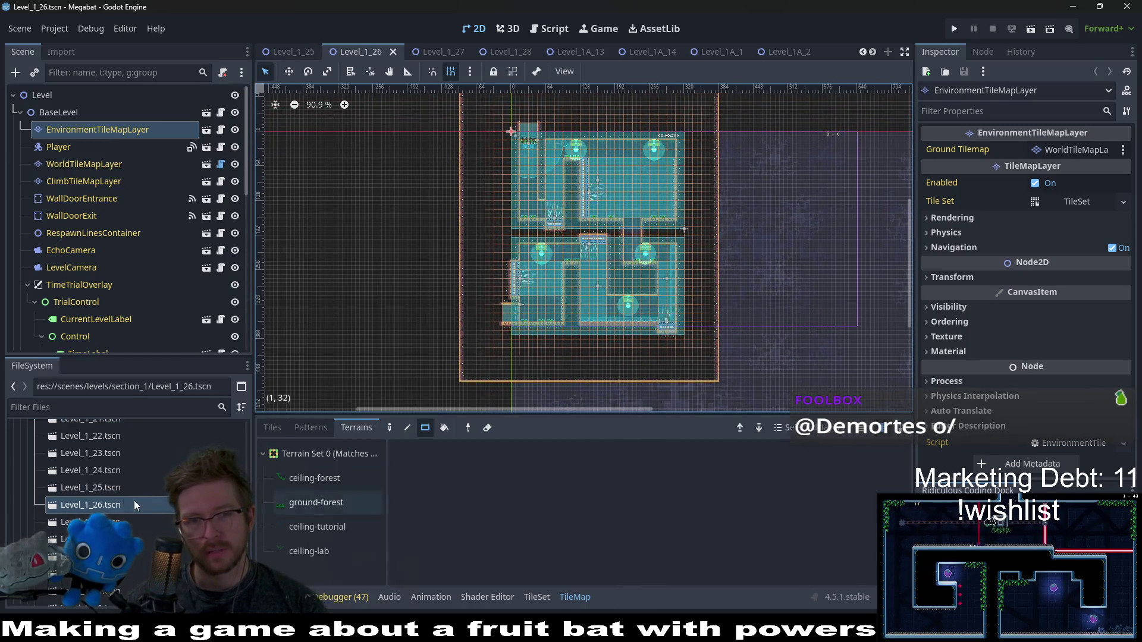
double_click(95, 522)
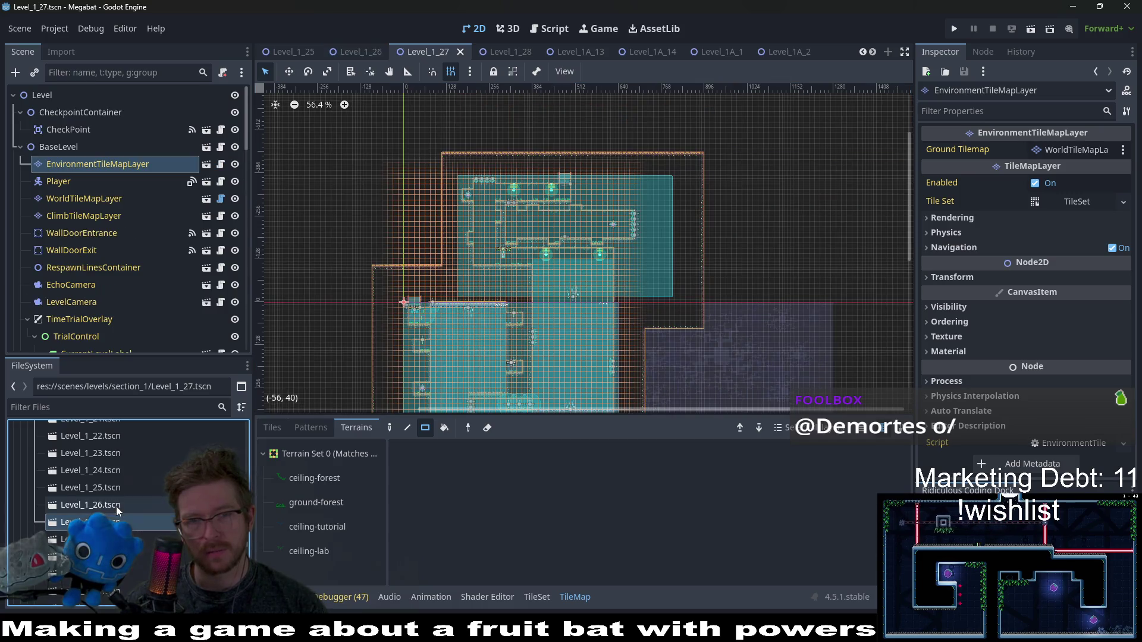
left_click_drag(441, 353, 466, 299)
double_click(95, 539)
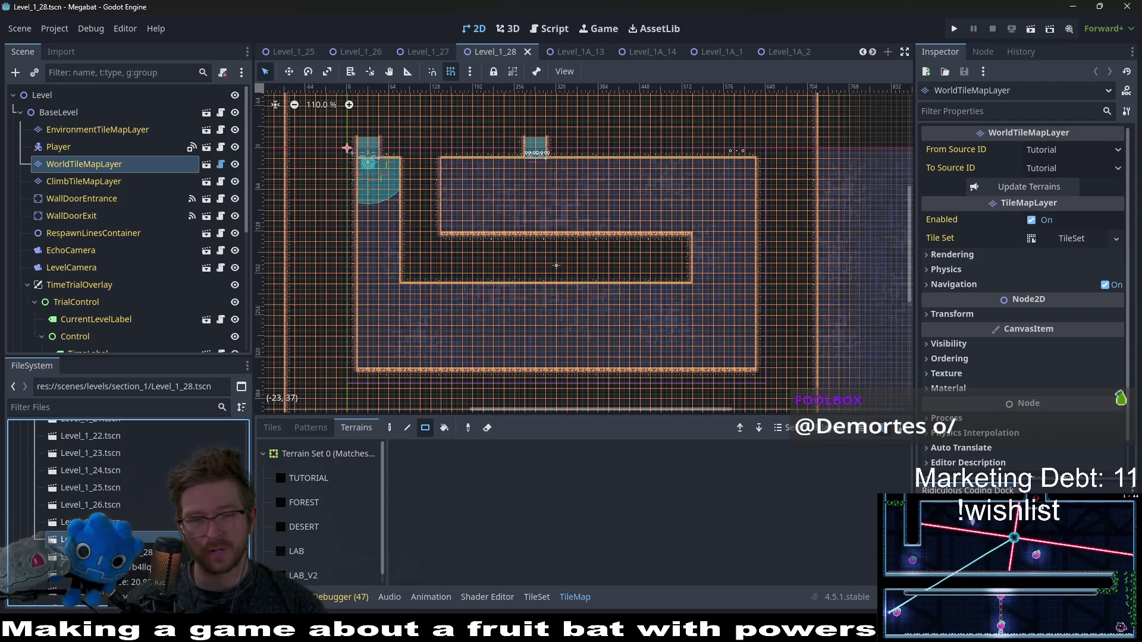
- Open the Level_1_29 and Level_1_33 scenes
scroll(128, 511, "up", 10)
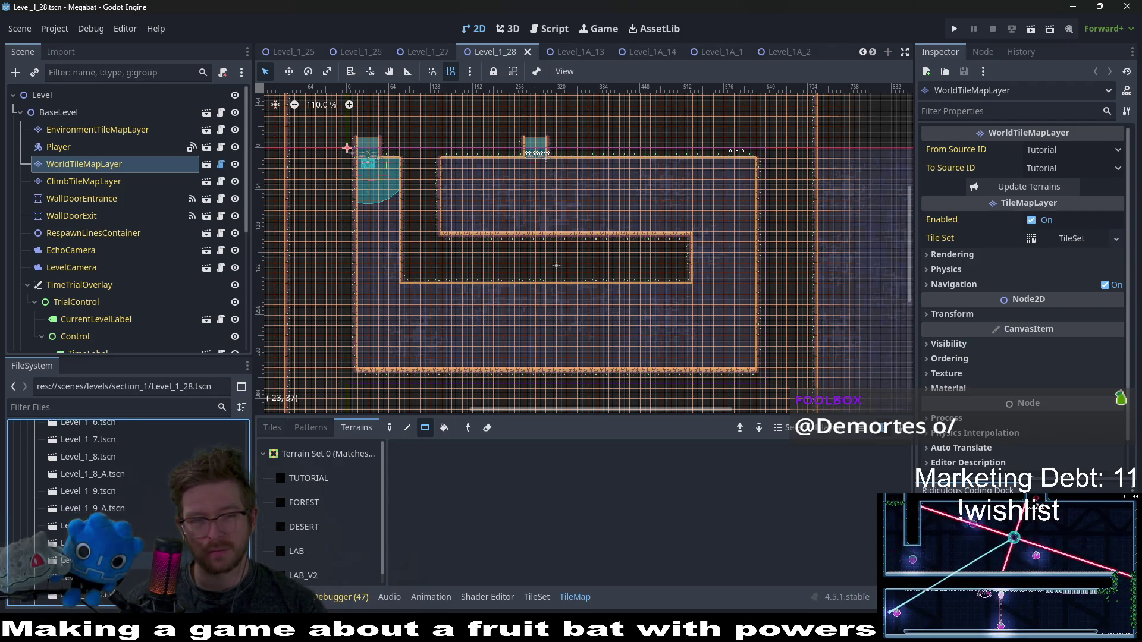
scroll(128, 512, "down", 2)
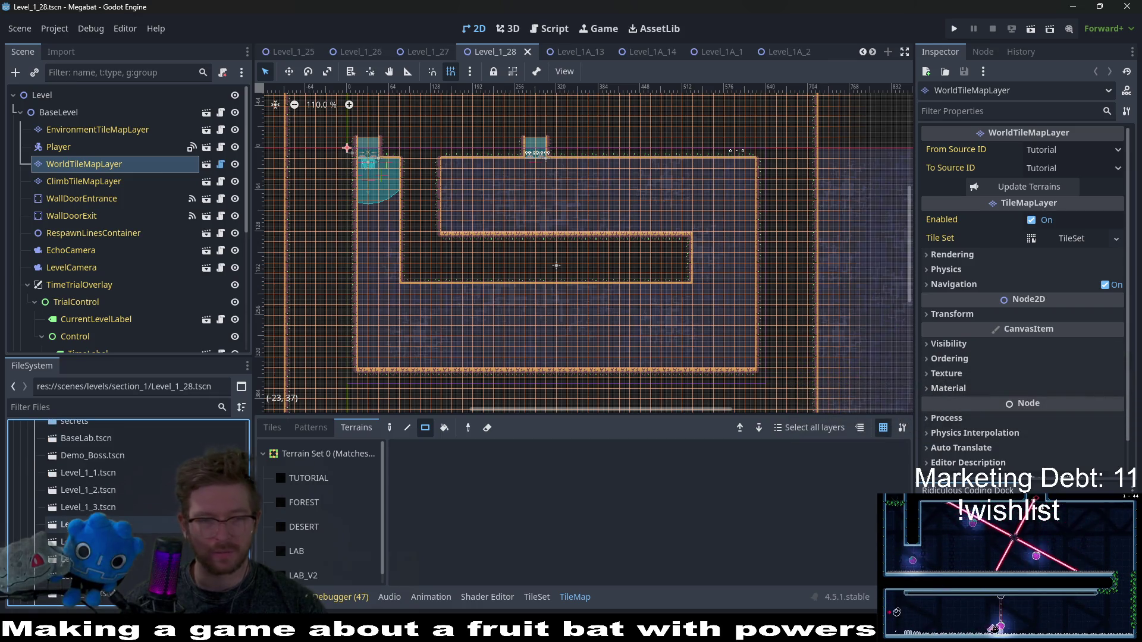
scroll(128, 512, "down", 2)
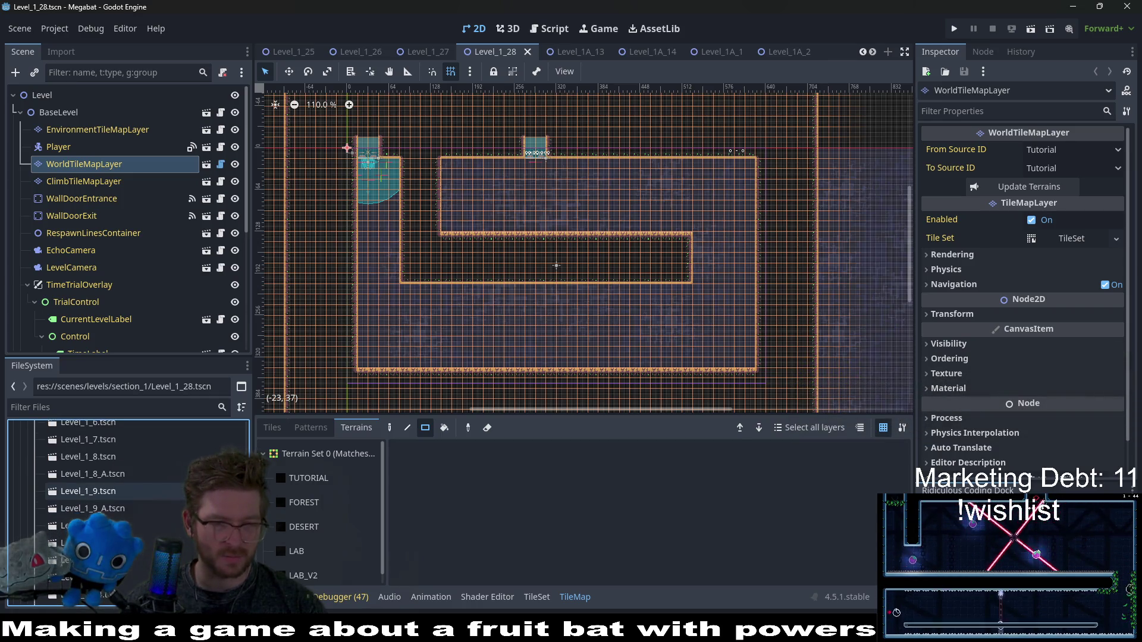
scroll(134, 483, "down", 7)
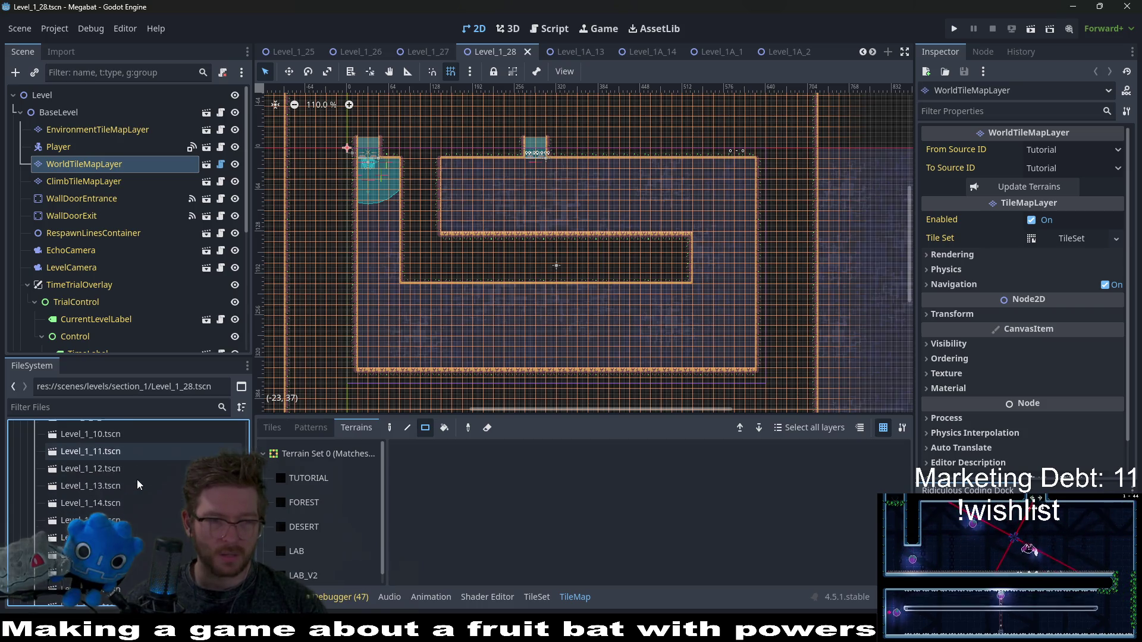
scroll(136, 479, "up", 8)
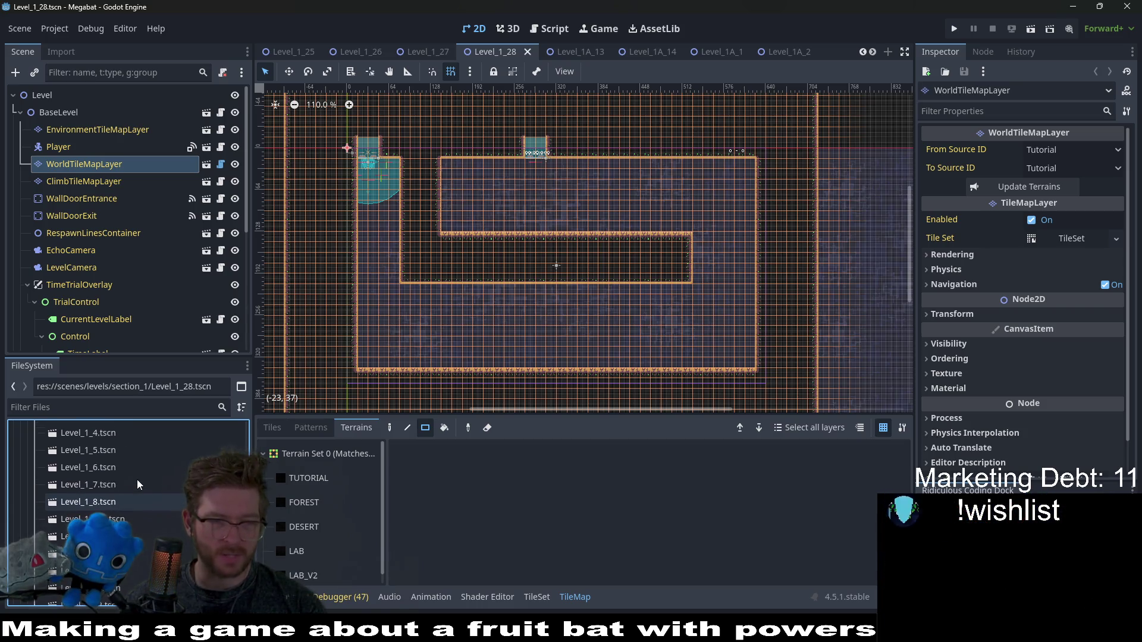
scroll(134, 485, "up", 10)
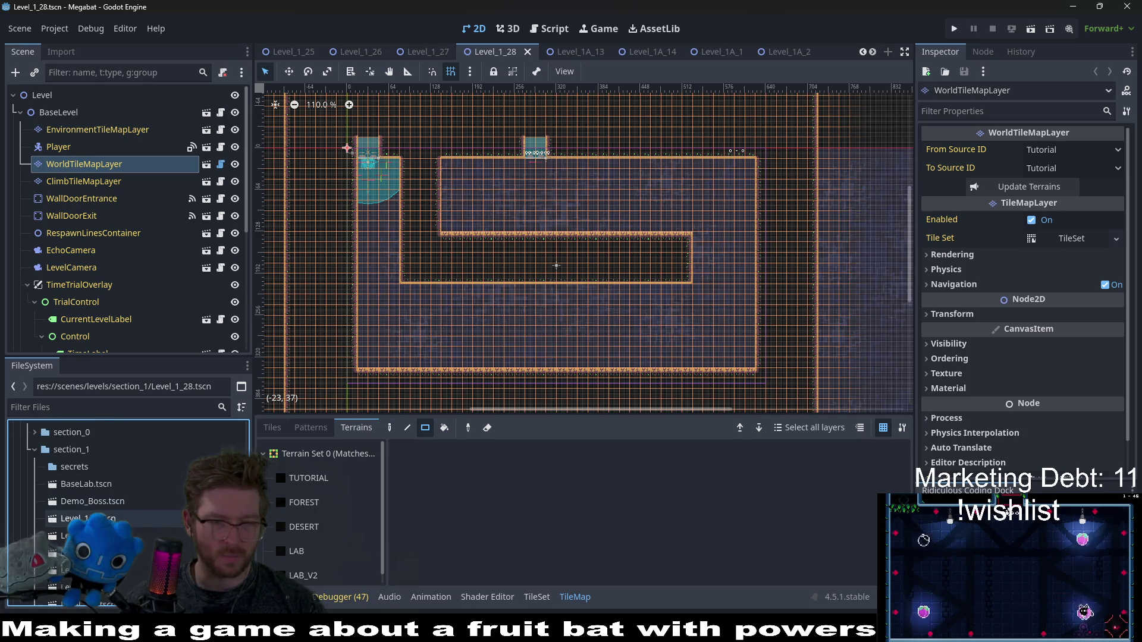
scroll(113, 512, "down", 10)
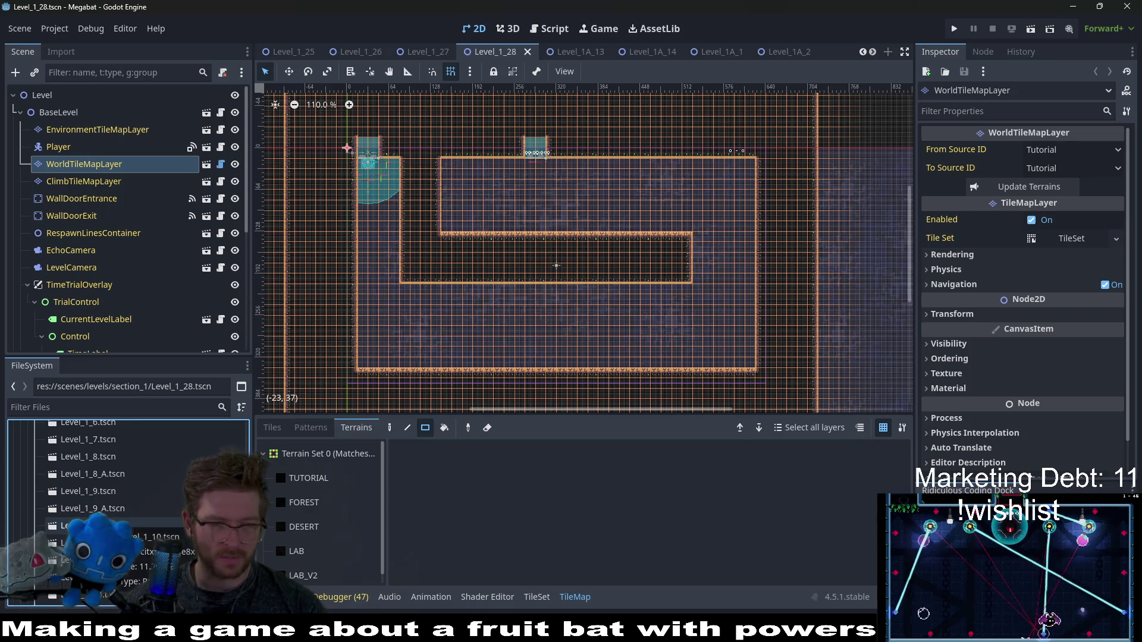
scroll(142, 552, "down", 5)
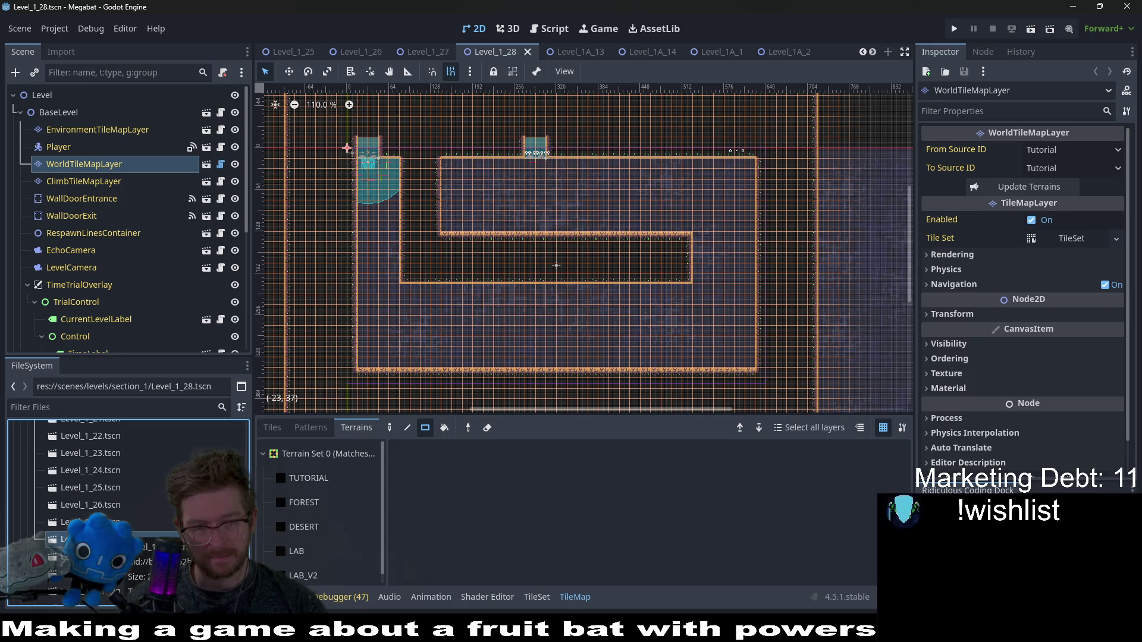
double_click(90, 556)
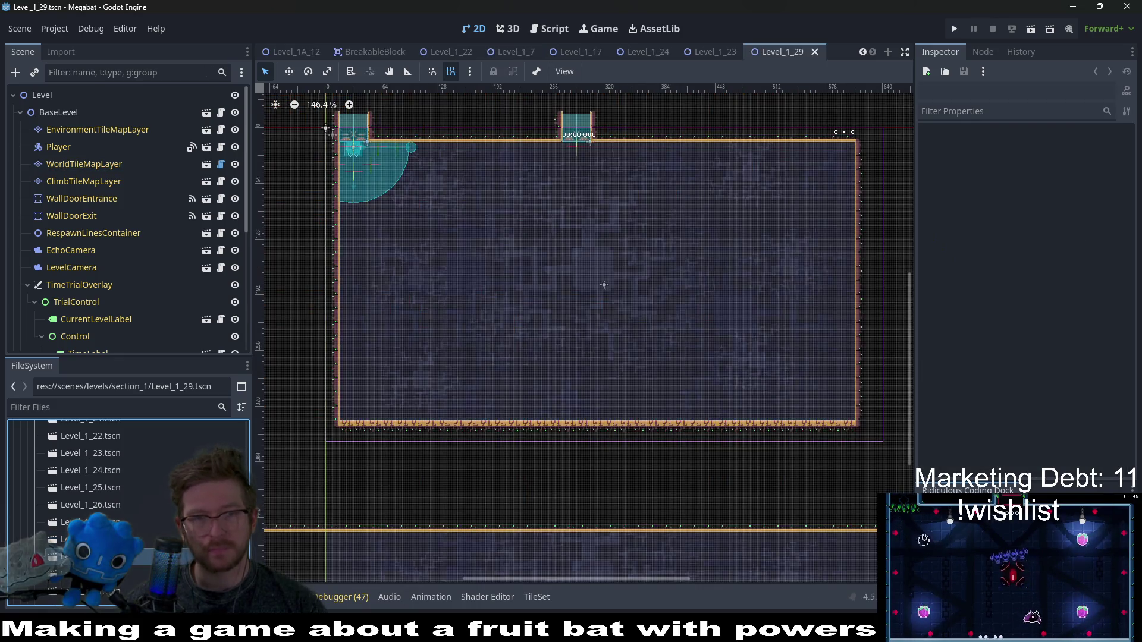
scroll(89, 523, "down", 2)
double_click(89, 557)
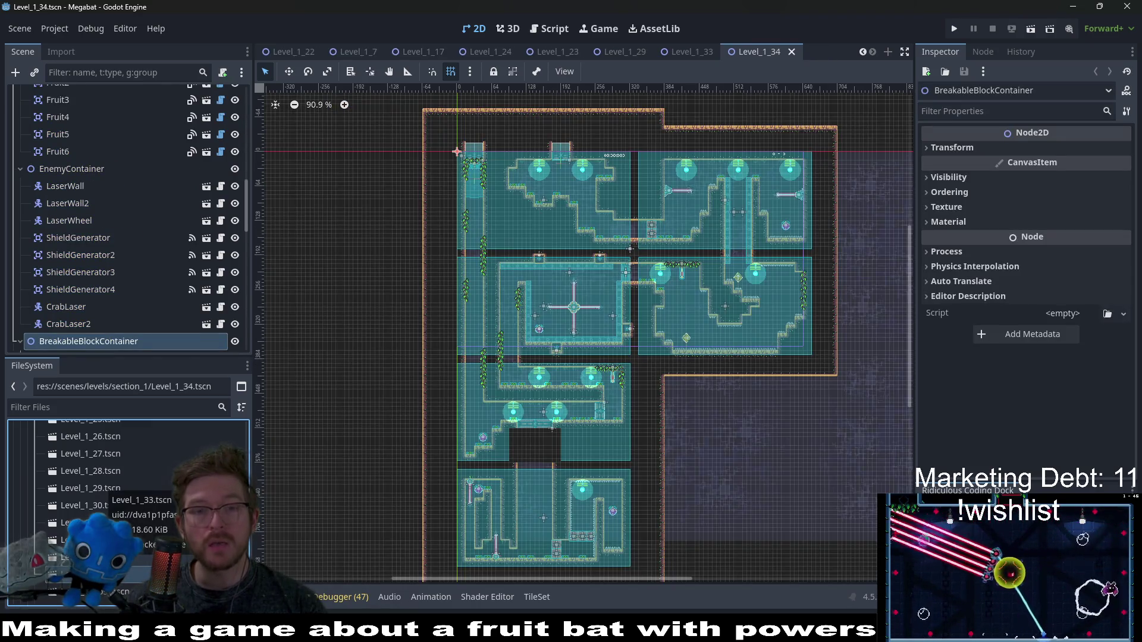
left_click(89, 556)
- Open Level_1_32 down through Level_1_27, then return to the Level_1_28 tab
scroll(90, 523, "up", 2)
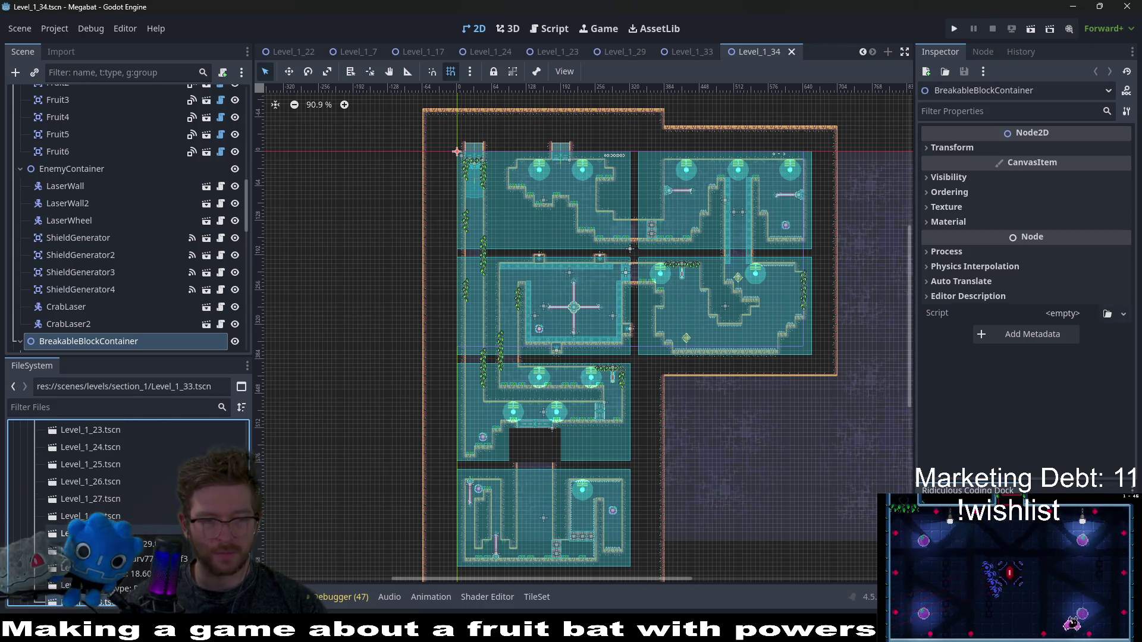
scroll(90, 533, "down", 3)
double_click(89, 516)
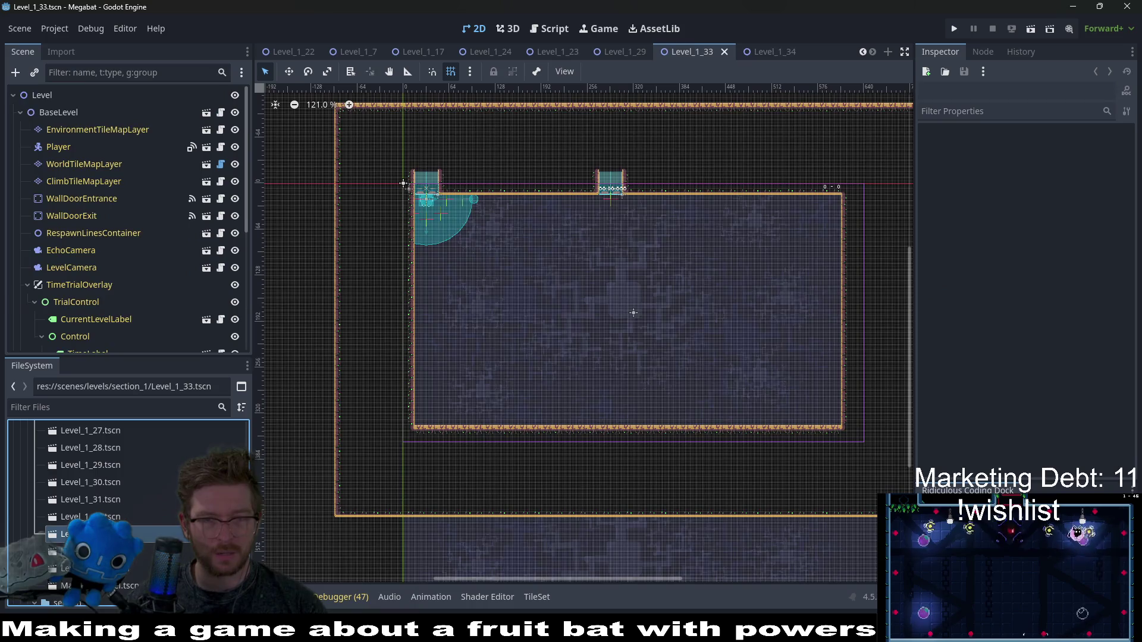
double_click(89, 499)
left_click(109, 482)
double_click(109, 482)
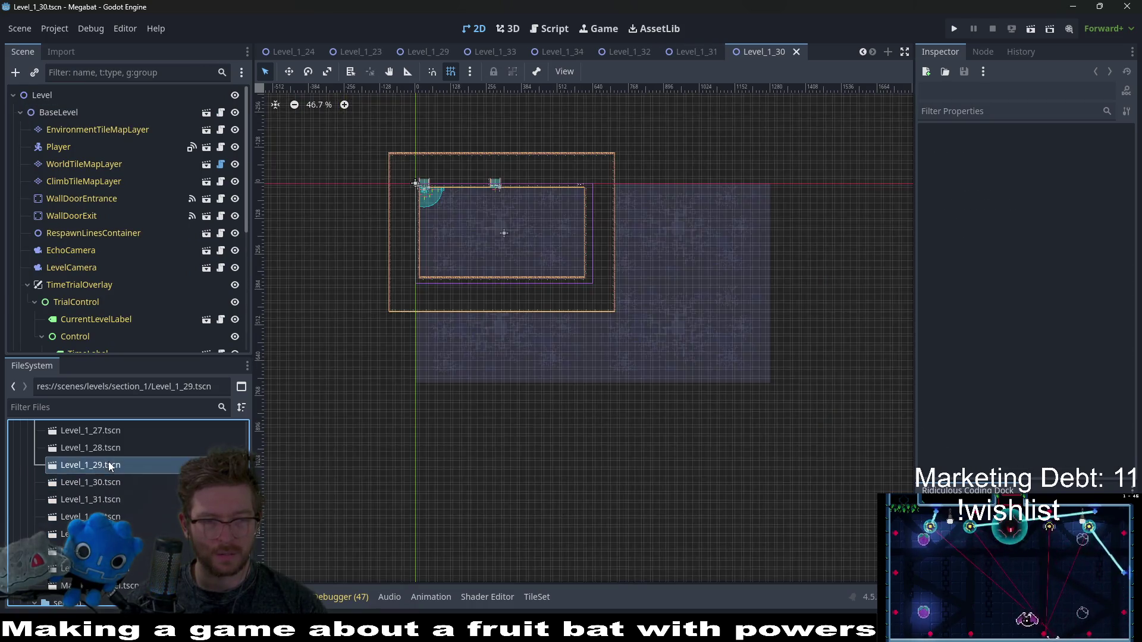
double_click(111, 464)
double_click(113, 447)
left_click(114, 435)
double_click(115, 436)
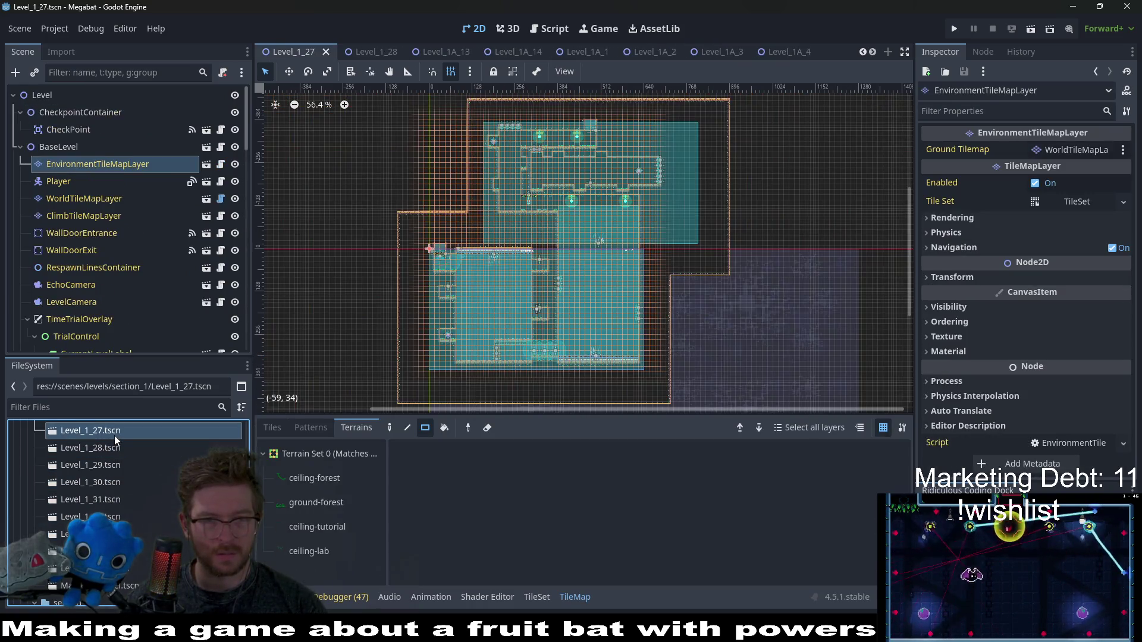
double_click(116, 453)
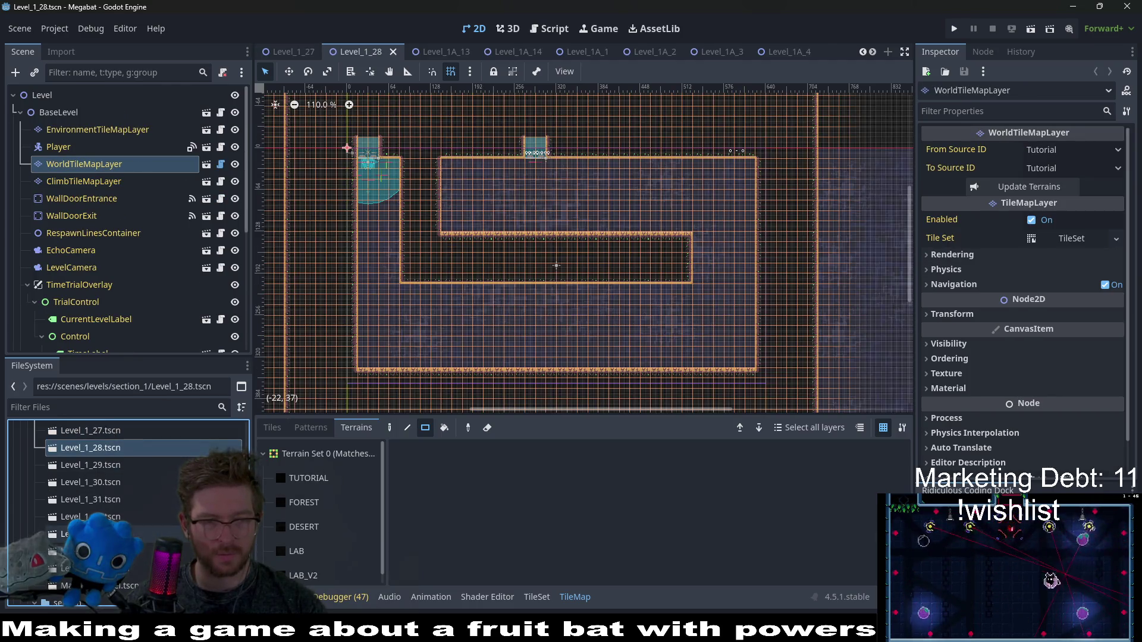
- Delete the scene files Level_1_28 through Level_1_33
left_click(89, 533, "shift")
key("Delete")
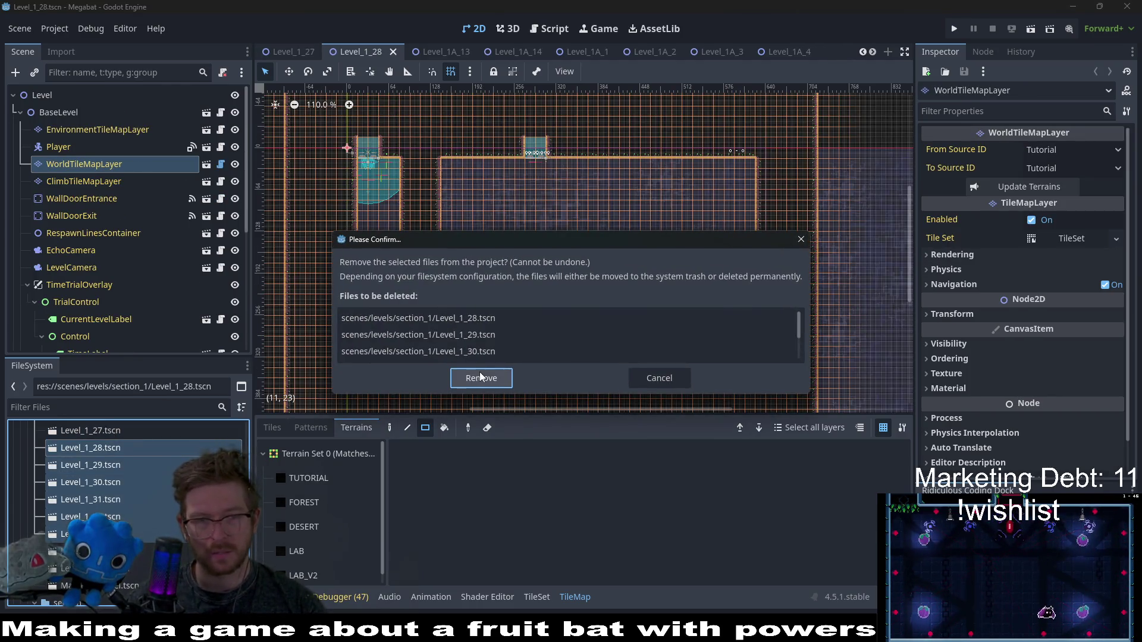
left_click(480, 379)
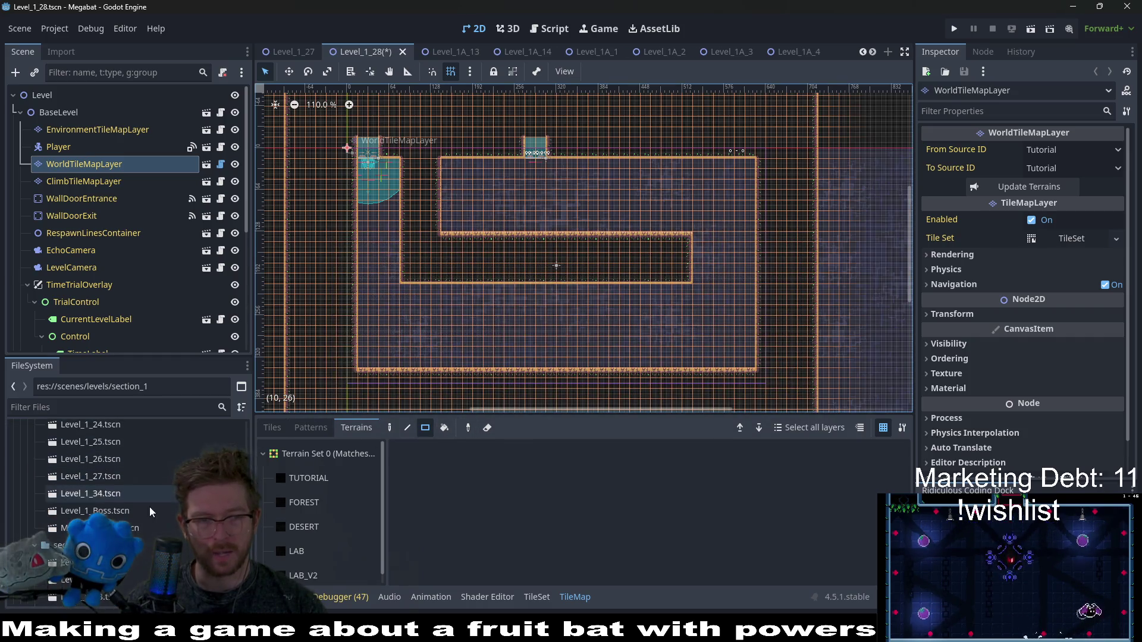
- Rename Level_1_34.tscn to Level_1_28.tscn and turn on grid snapping
right_click(100, 500)
left_click(130, 476)
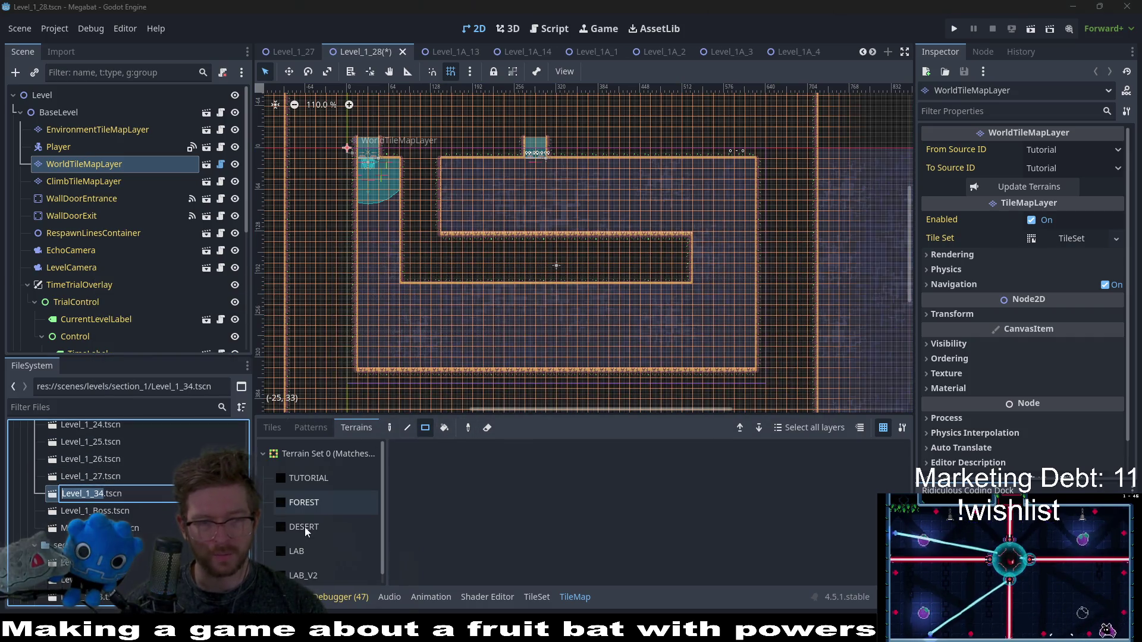
type("Level_1_28")
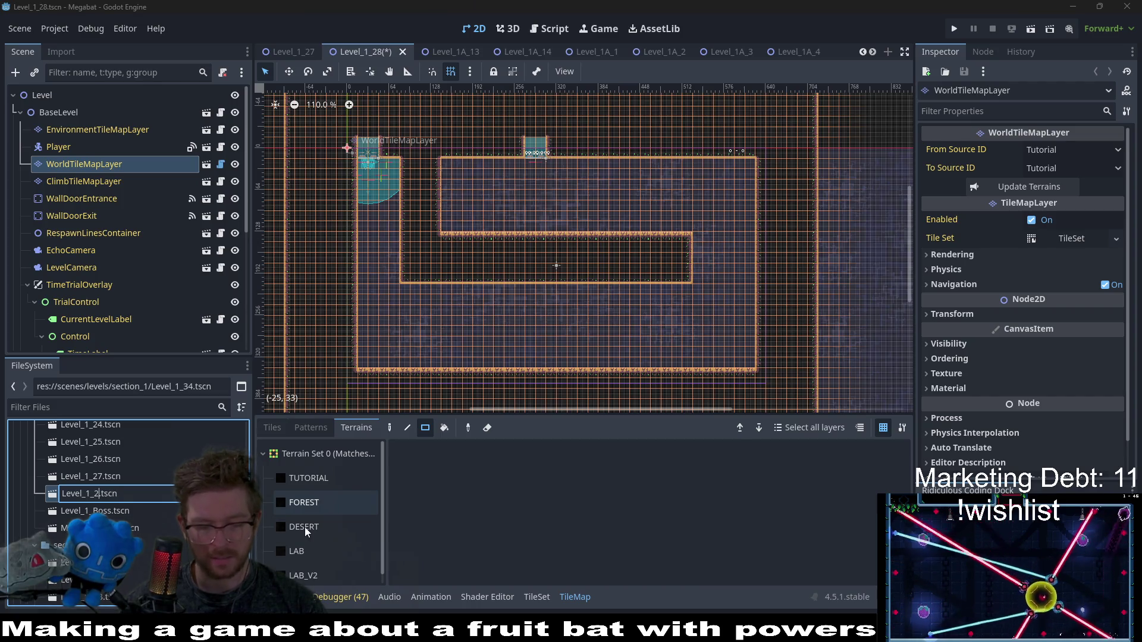
key("Return")
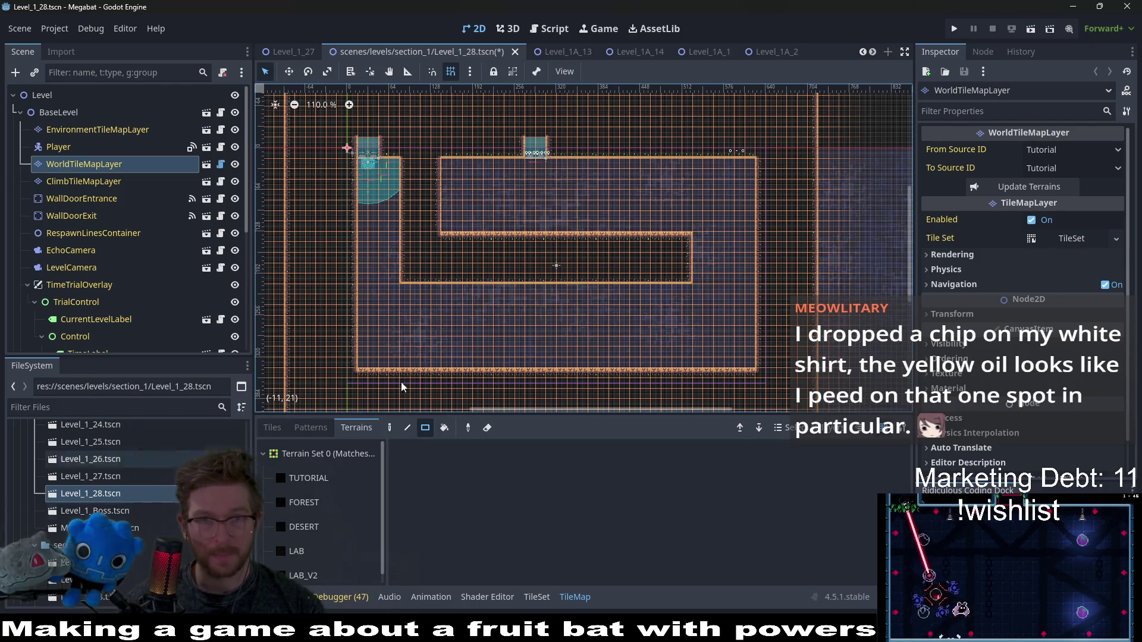
left_click(452, 71)
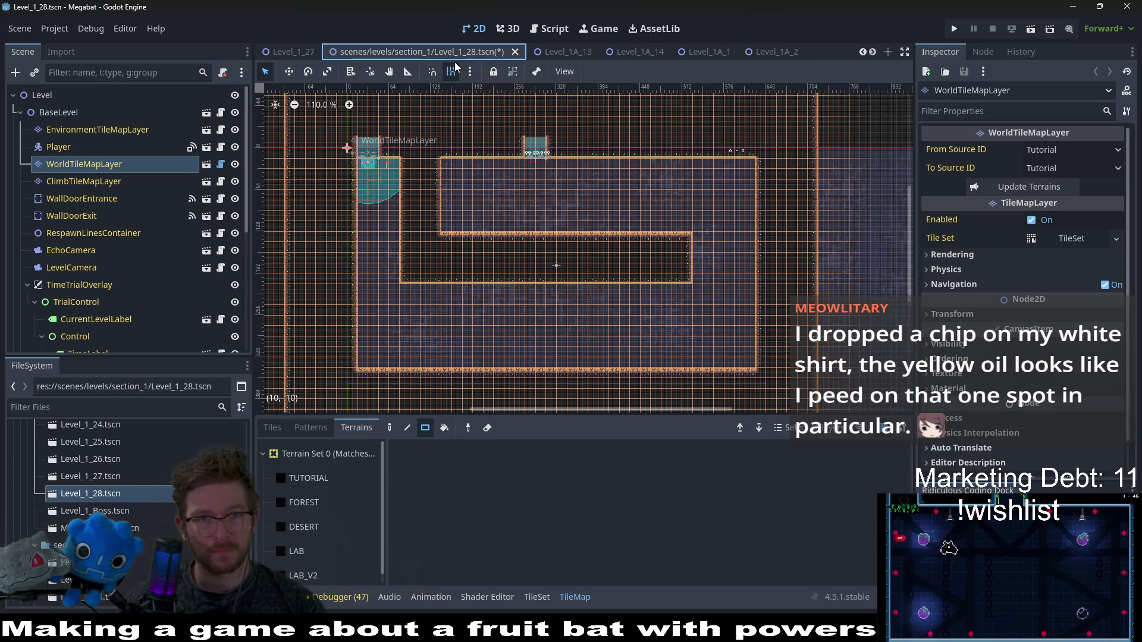
- Close the stale Level_1_28 tab without saving and reopen the renamed Level_1_28 scene
left_click(514, 52)
left_click(659, 352)
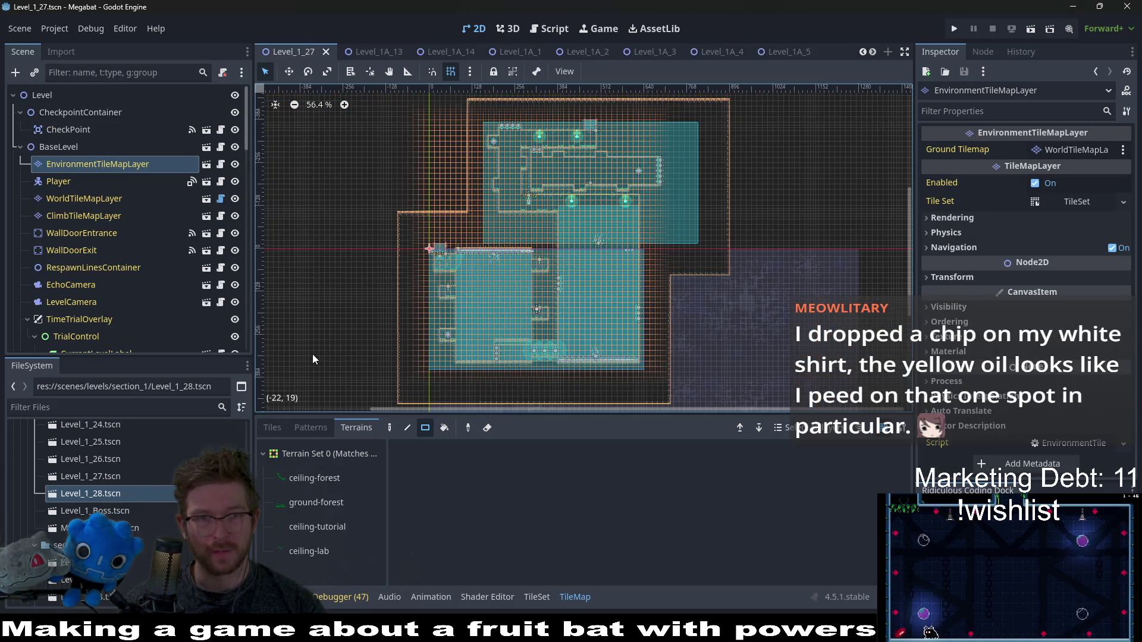
double_click(111, 494)
left_click_drag(111, 497, 484, 166)
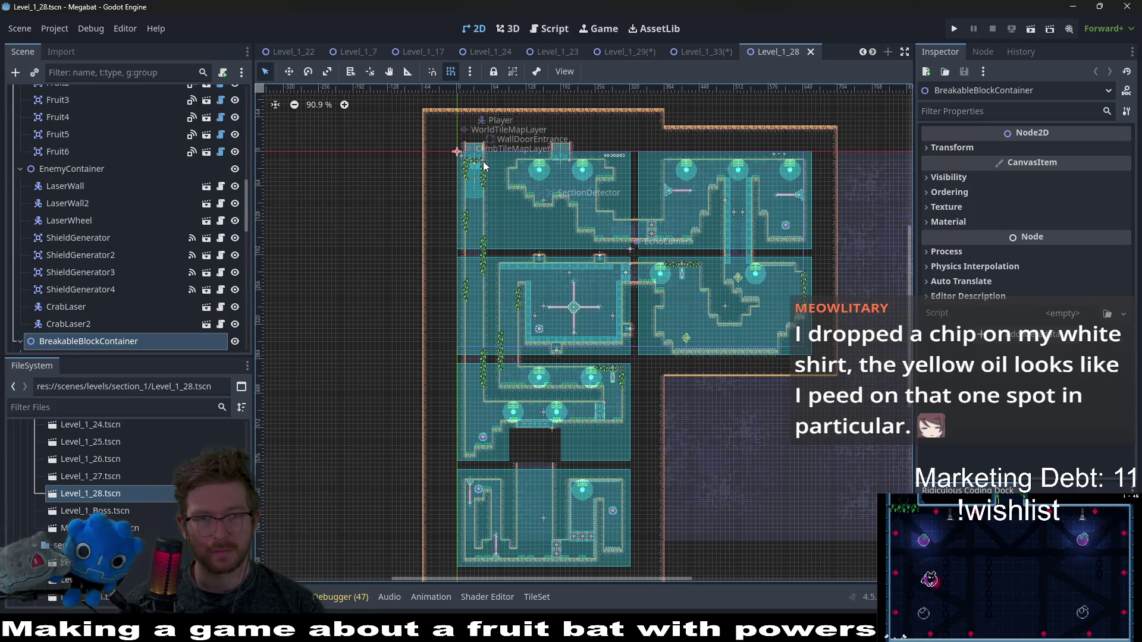
left_click(697, 55)
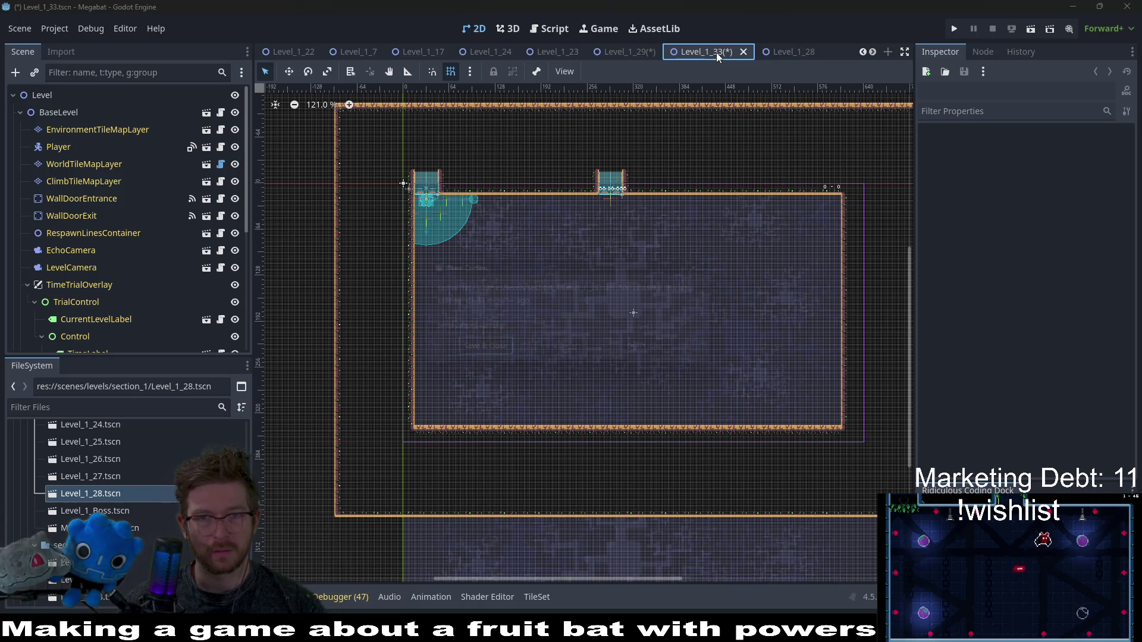
- Close the Level_1_33, 1_29, 1_32, 1_31, 1_30 and 1_23 tabs without saving, then show GlobalConstants.gd
middle_click(716, 52)
left_click(659, 352)
middle_click(637, 54)
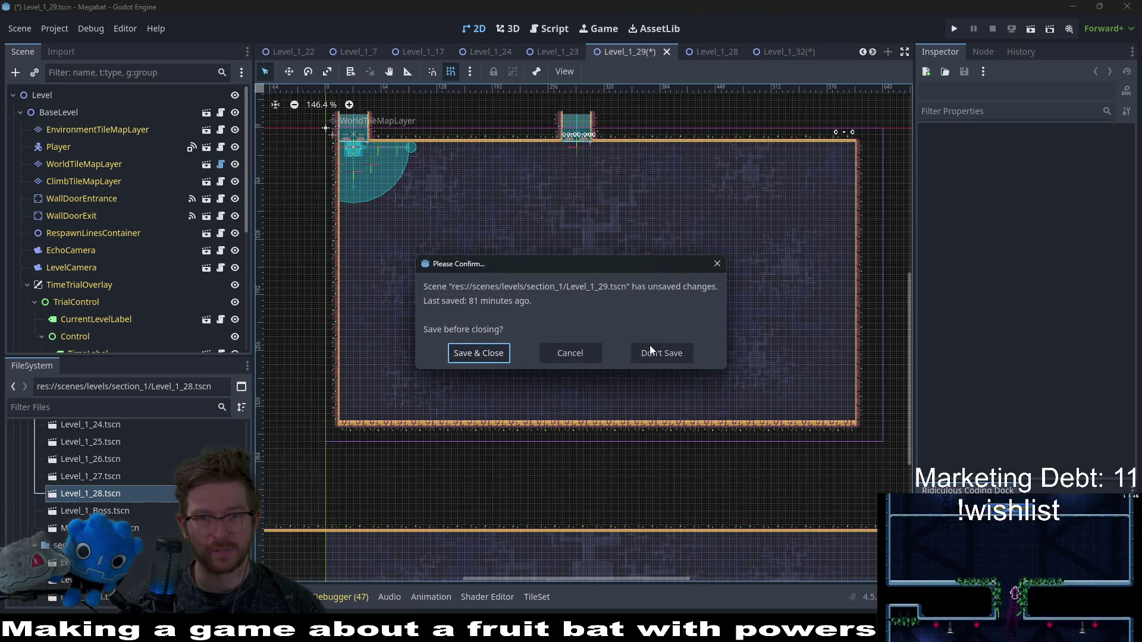
left_click(660, 352)
scroll(559, 52, "down", 1)
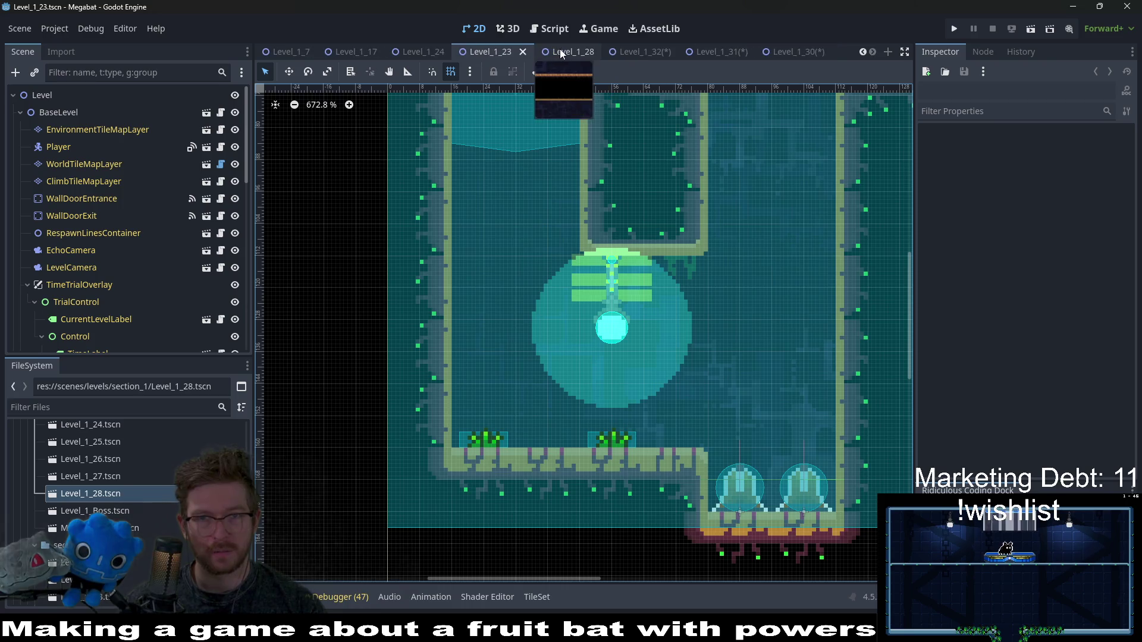
middle_click(643, 53)
left_click(654, 353)
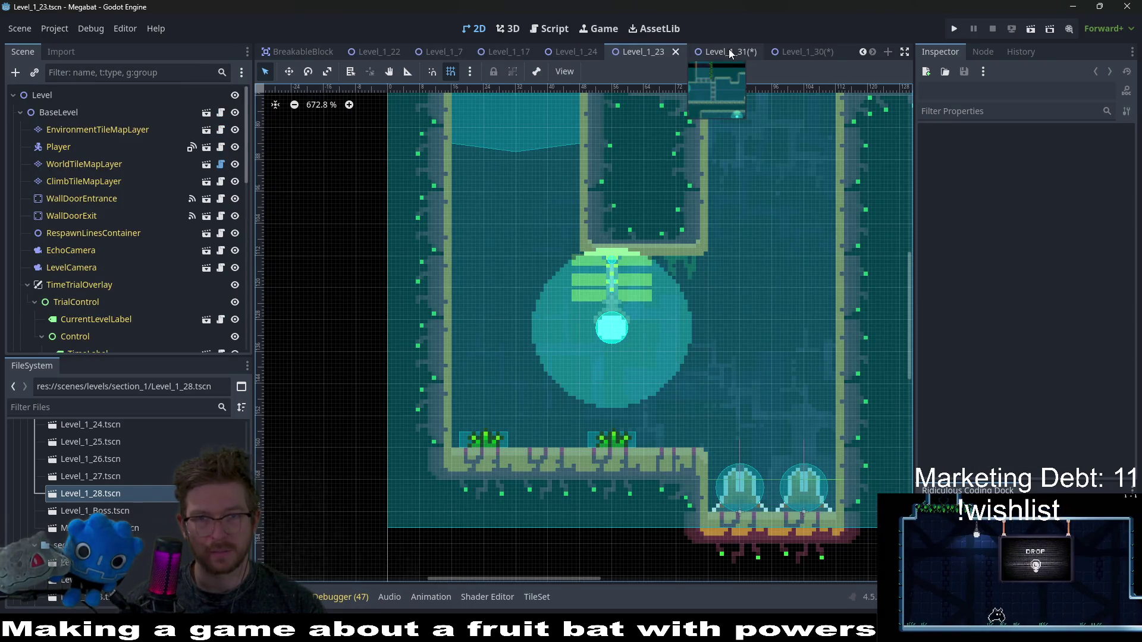
middle_click(729, 49)
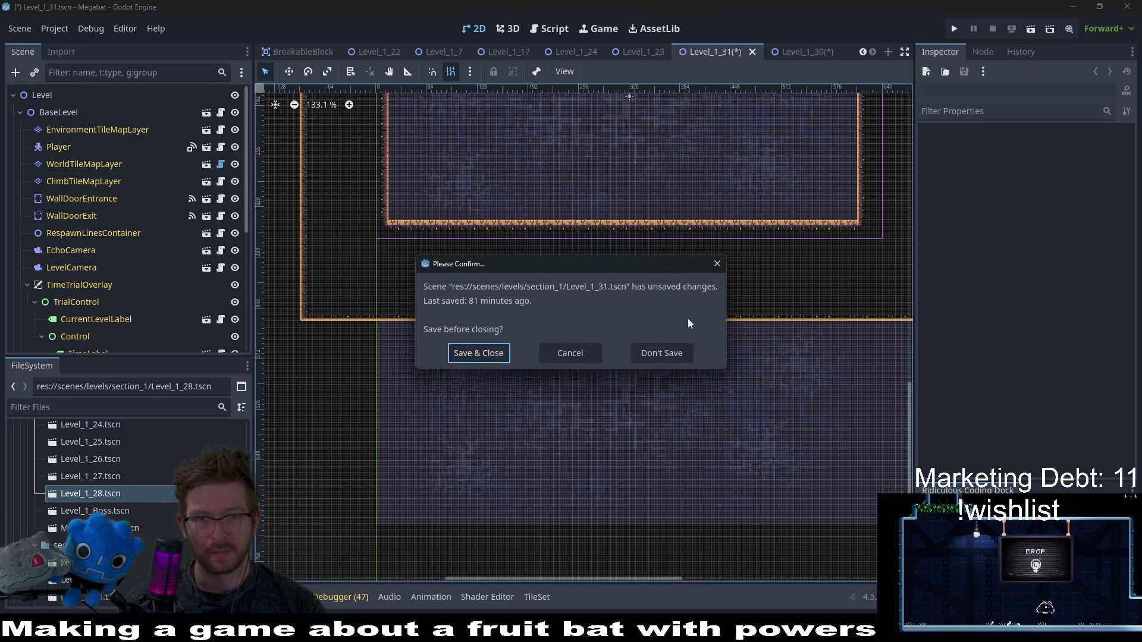
left_click(658, 352)
middle_click(780, 51)
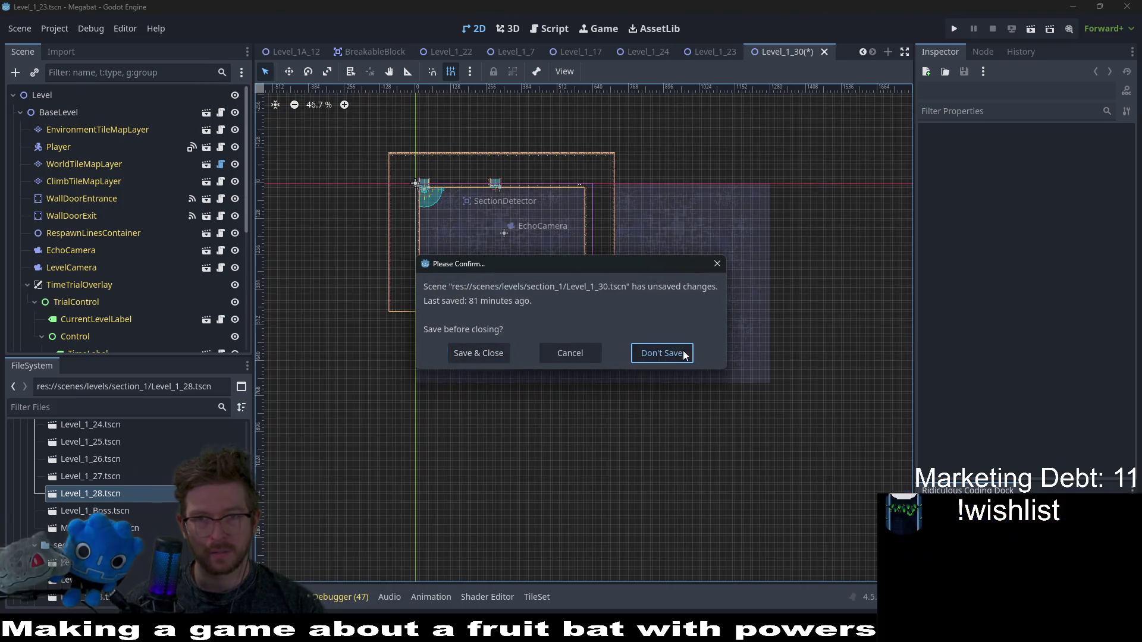
left_click(659, 351)
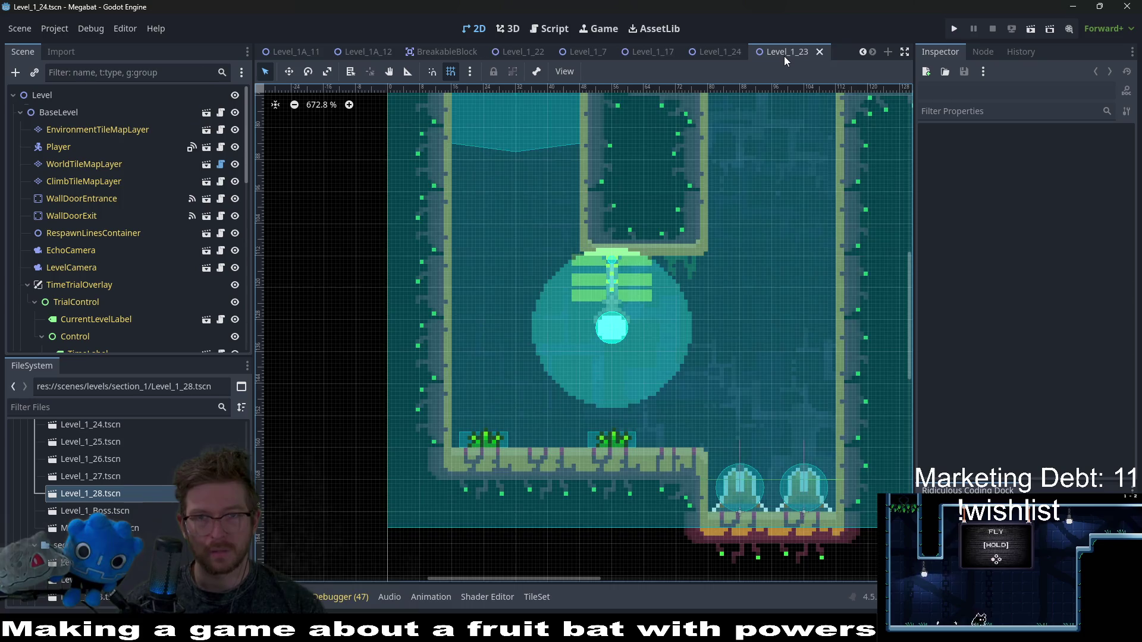
middle_click(784, 56)
left_click(550, 29)
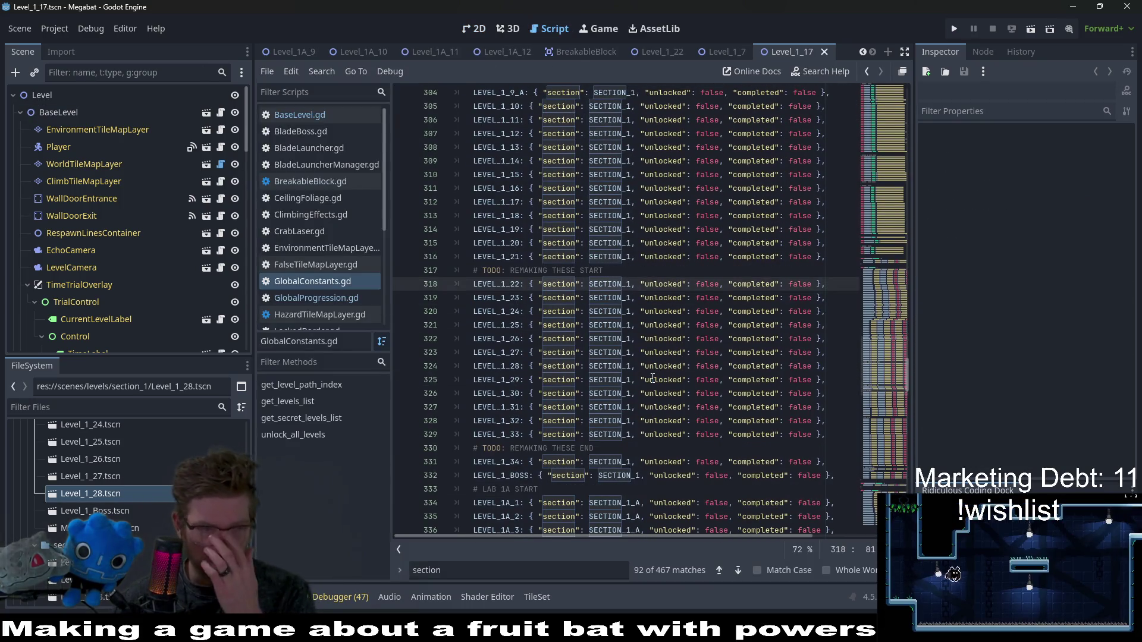
- Delete the LEVEL_1_29 through LEVEL_1_34 entries and the 'REMAKING THESE START' TODO comment
left_click_drag(827, 439, 837, 352)
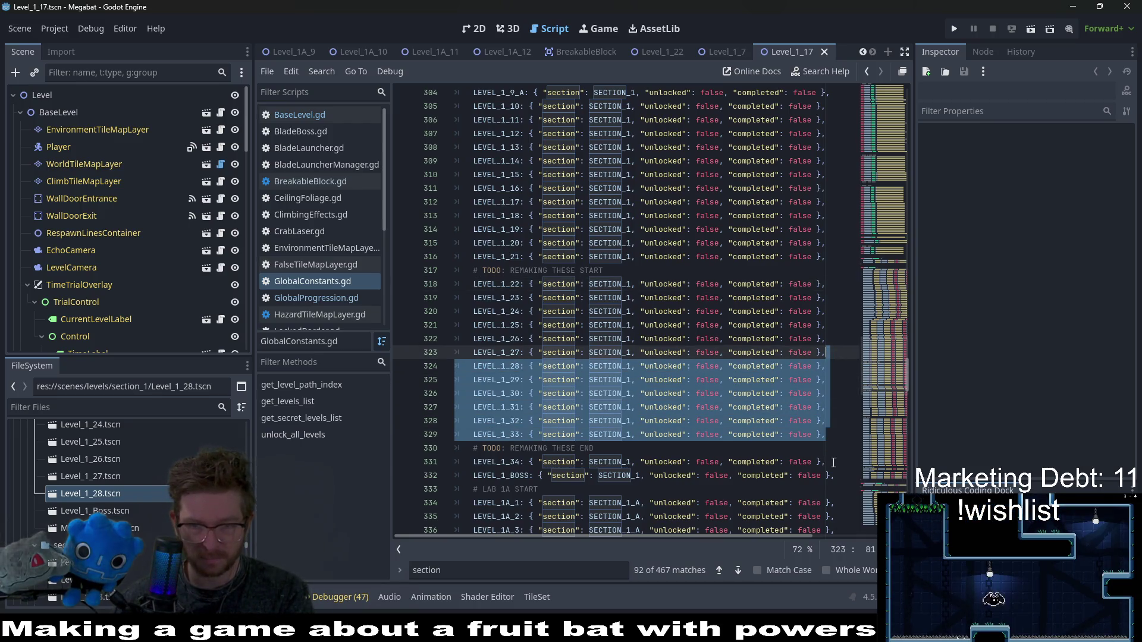
left_click_drag(833, 462, 833, 365)
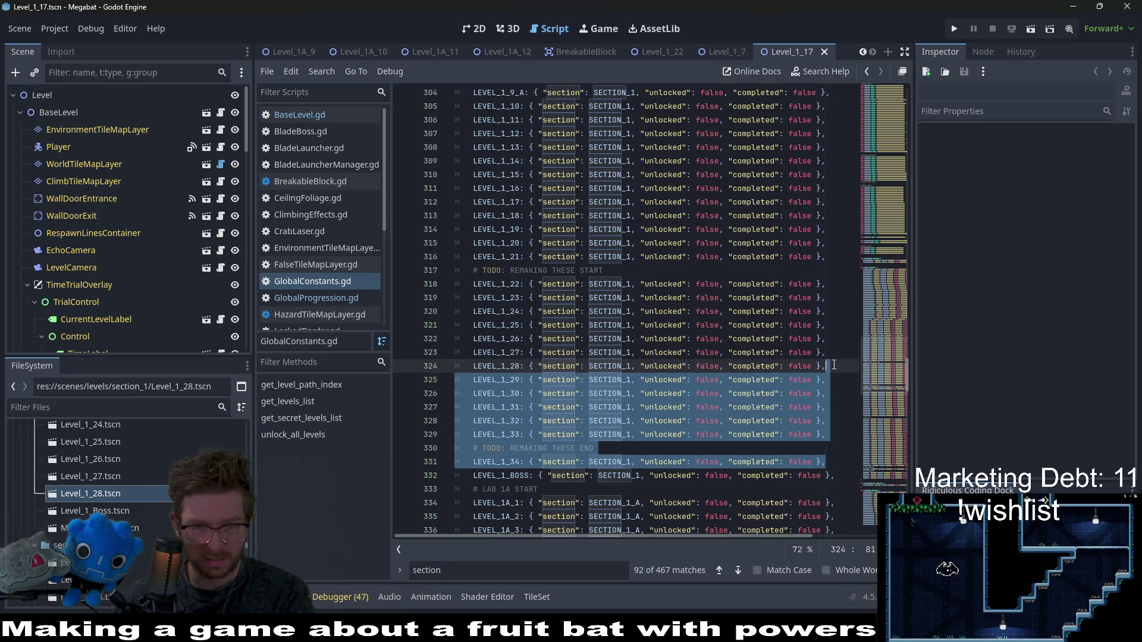
key("BackSpace")
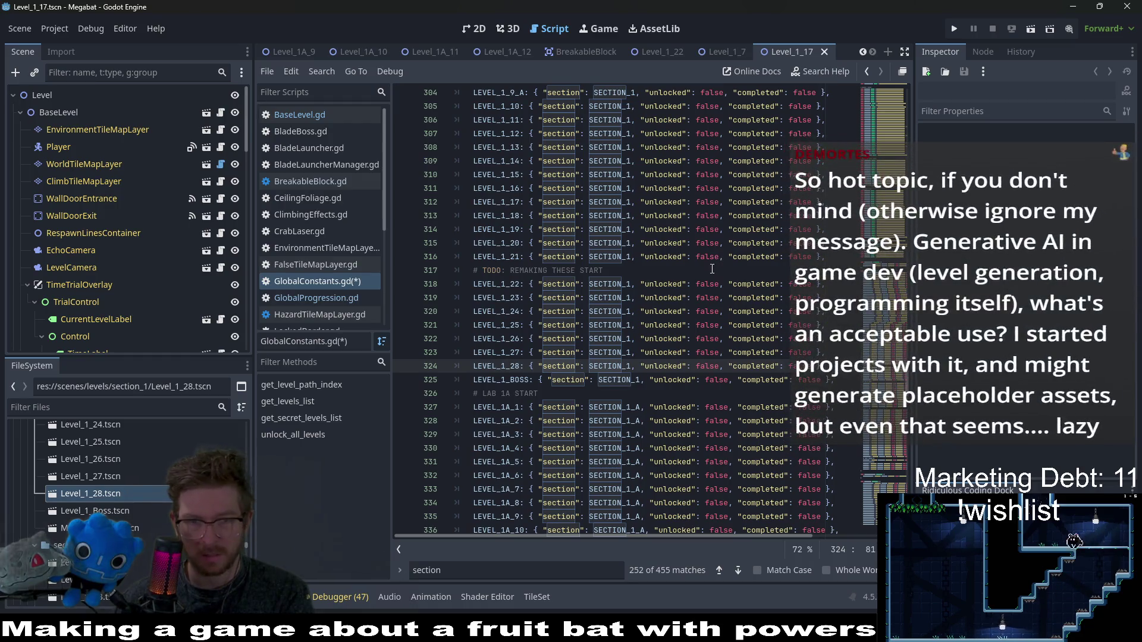
left_click_drag(712, 269, 843, 262)
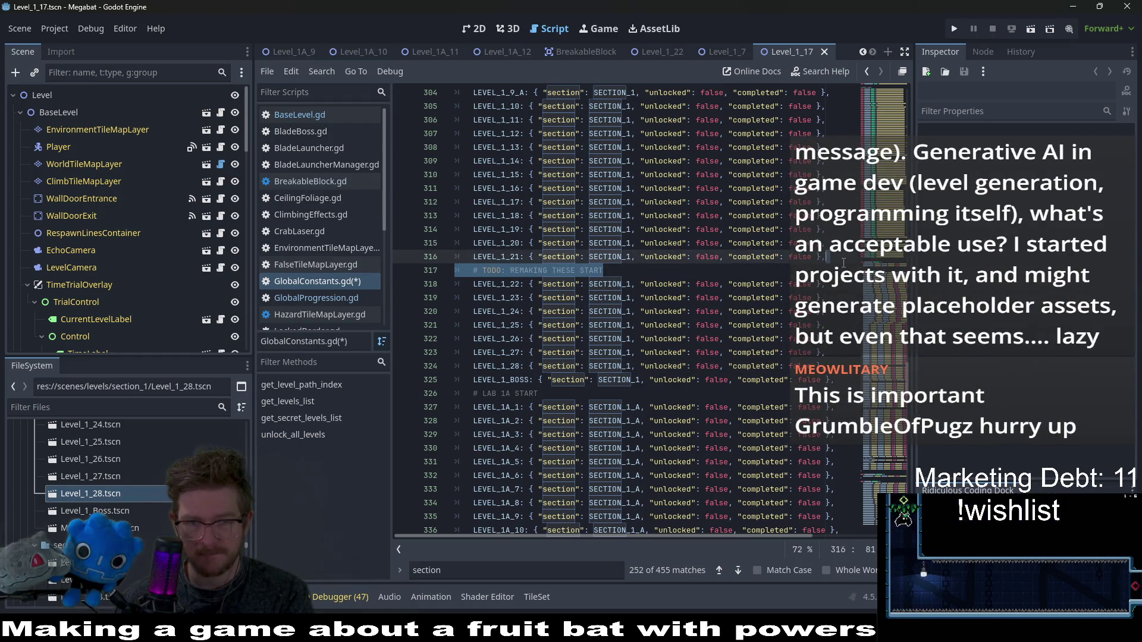
key("BackSpace")
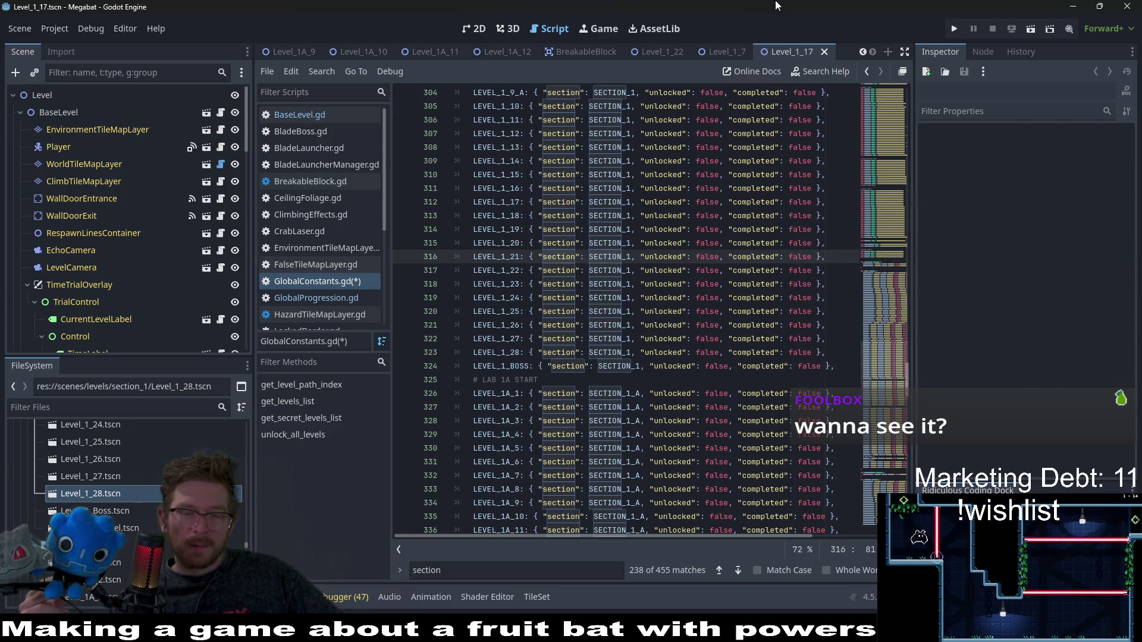
- Save GlobalConstants.gd and go back to the 2D editor showing Level_1_17
key("ctrl+s")
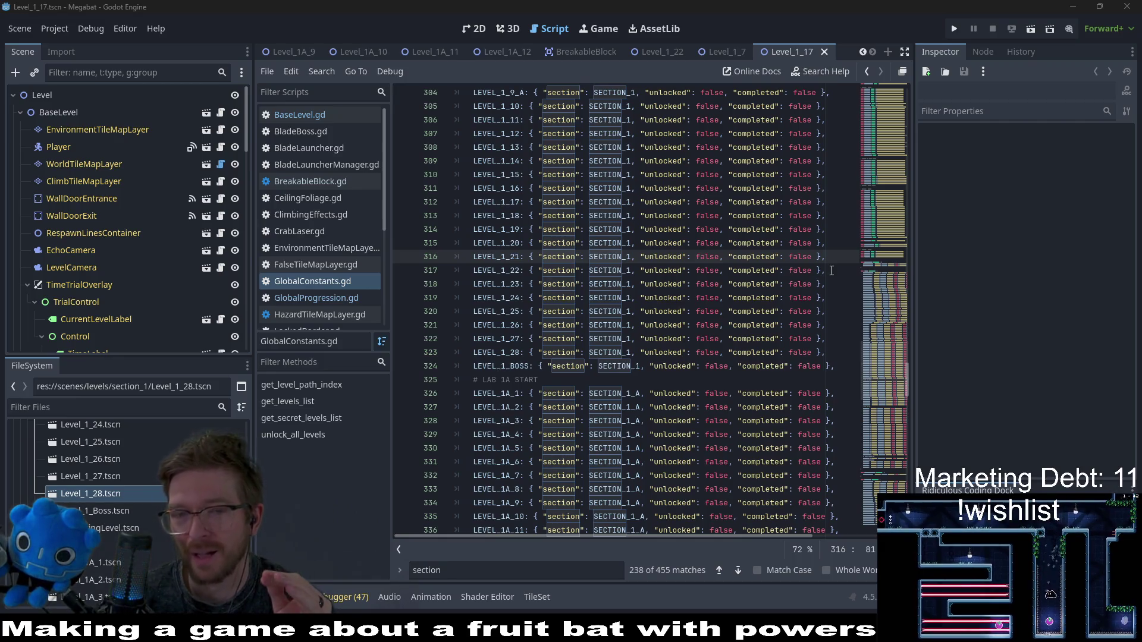
key("ctrl+F1")
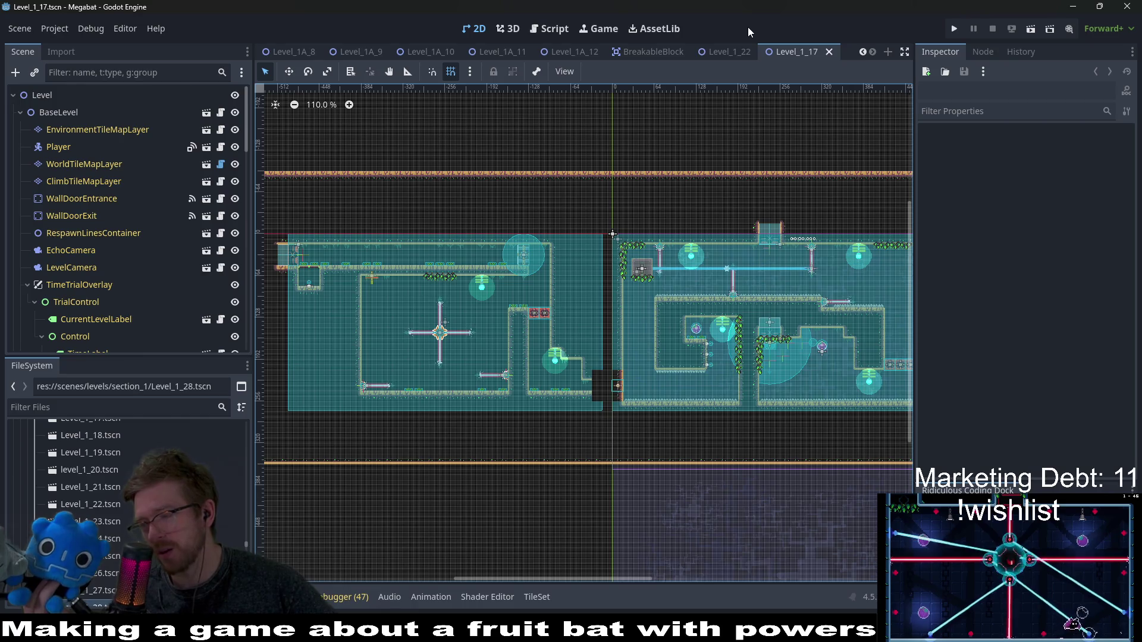
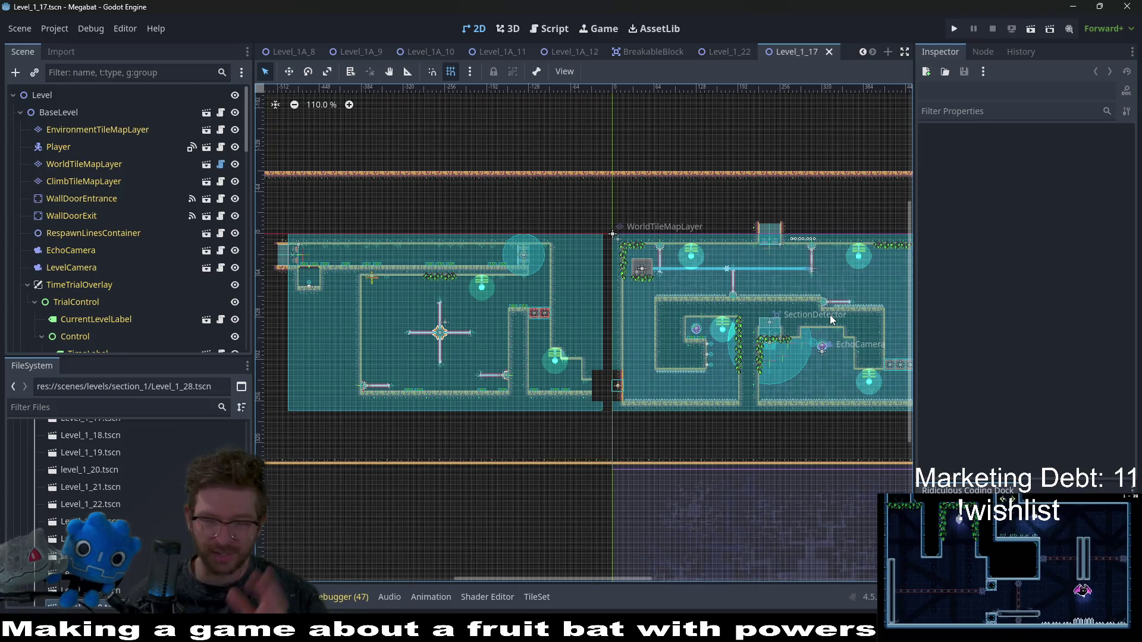
- Pan the Level_1_17 map and show the Output log's CheckPoint UID warnings and atlas source 4 errors
left_click_drag(755, 277, 667, 241)
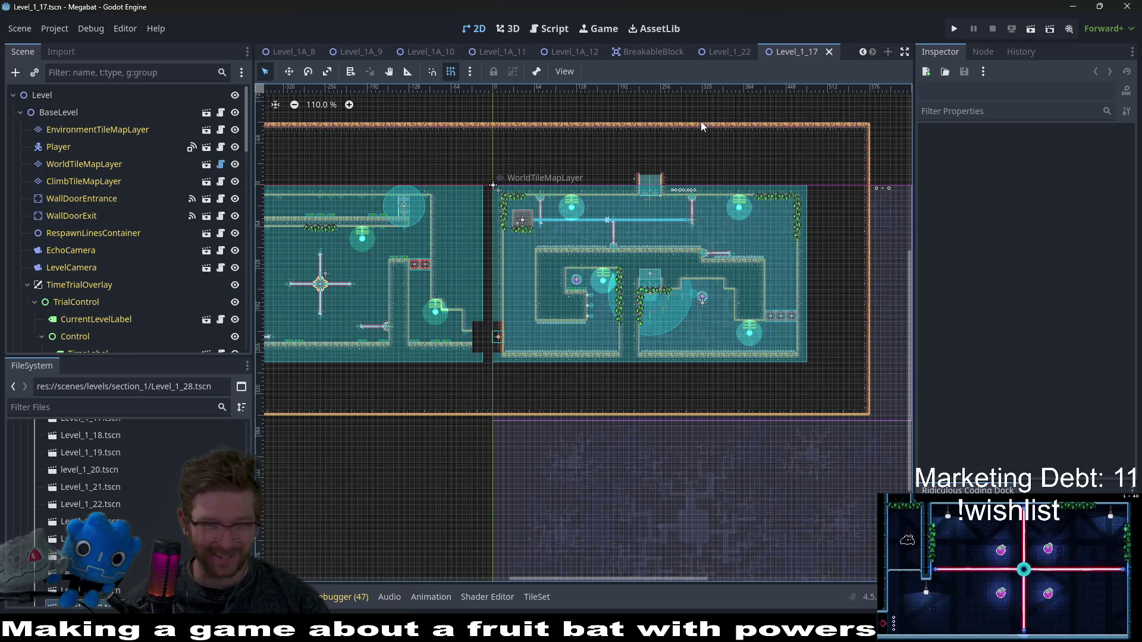
left_click(294, 597)
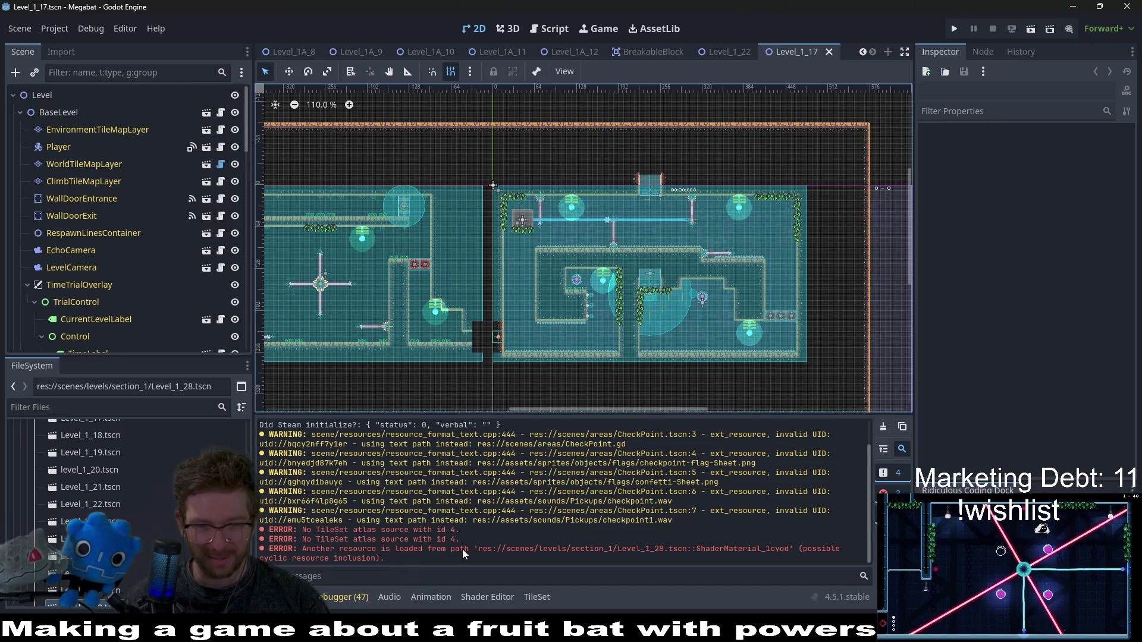
left_click(367, 528)
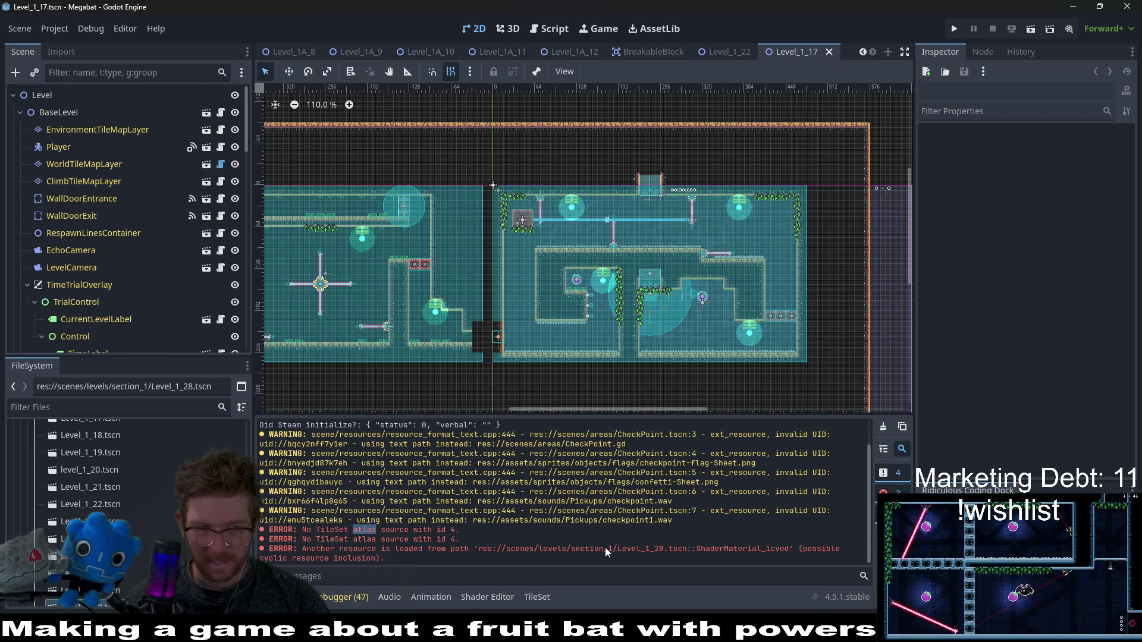
- Open Level_1_28.tscn, review its output log with the cyclic resource error, and survey its upper rooms
double_click(89, 562)
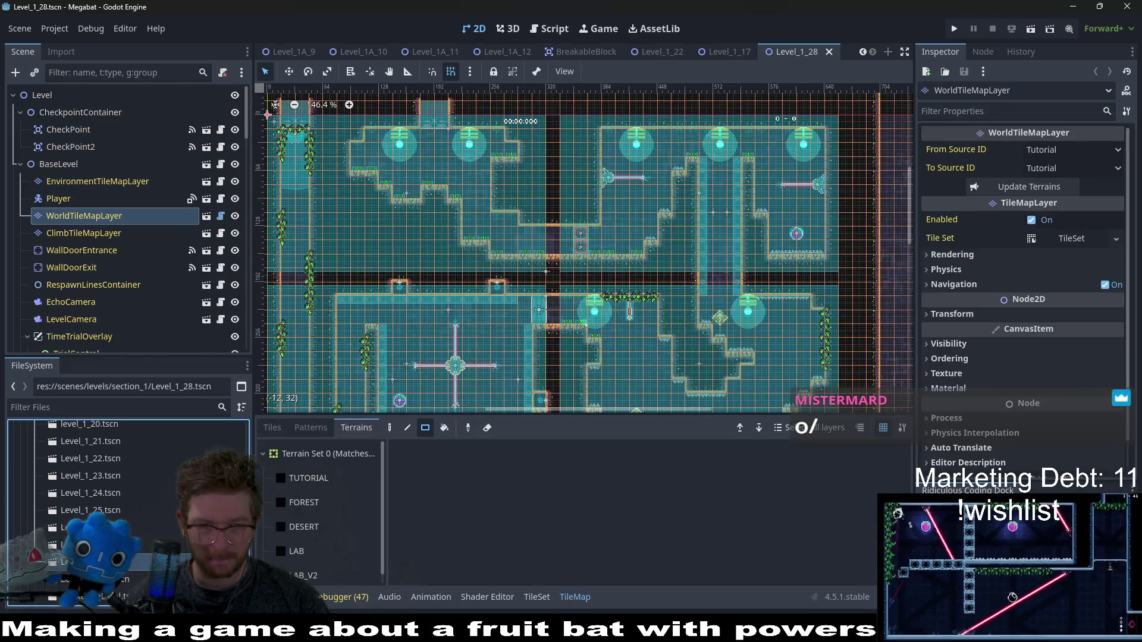
scroll(283, 559, "down", 1)
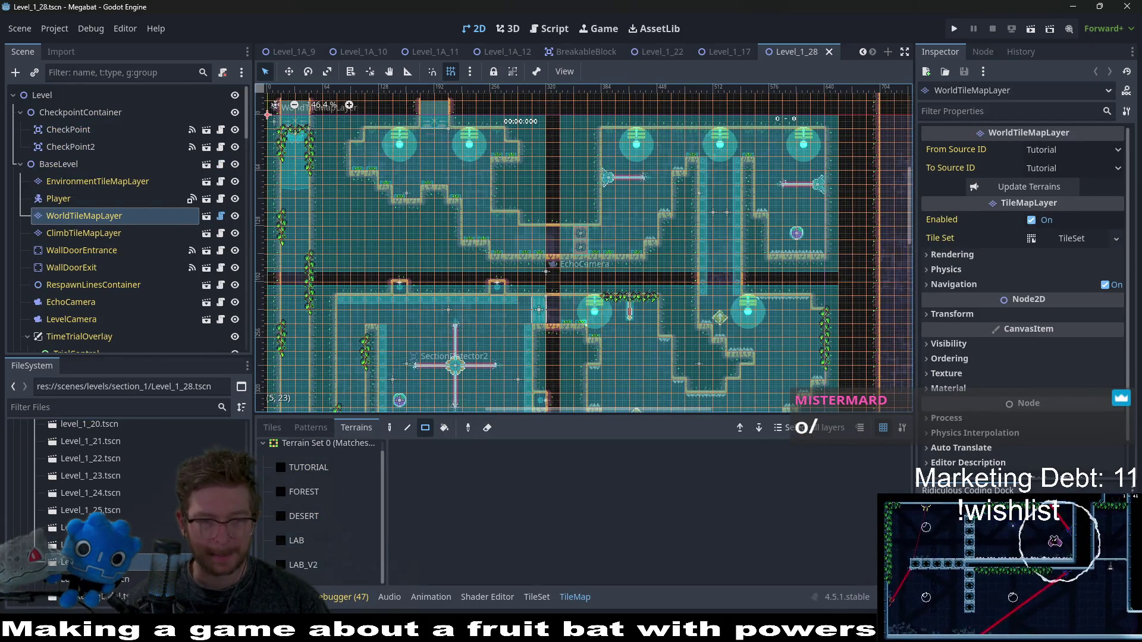
left_click(294, 597)
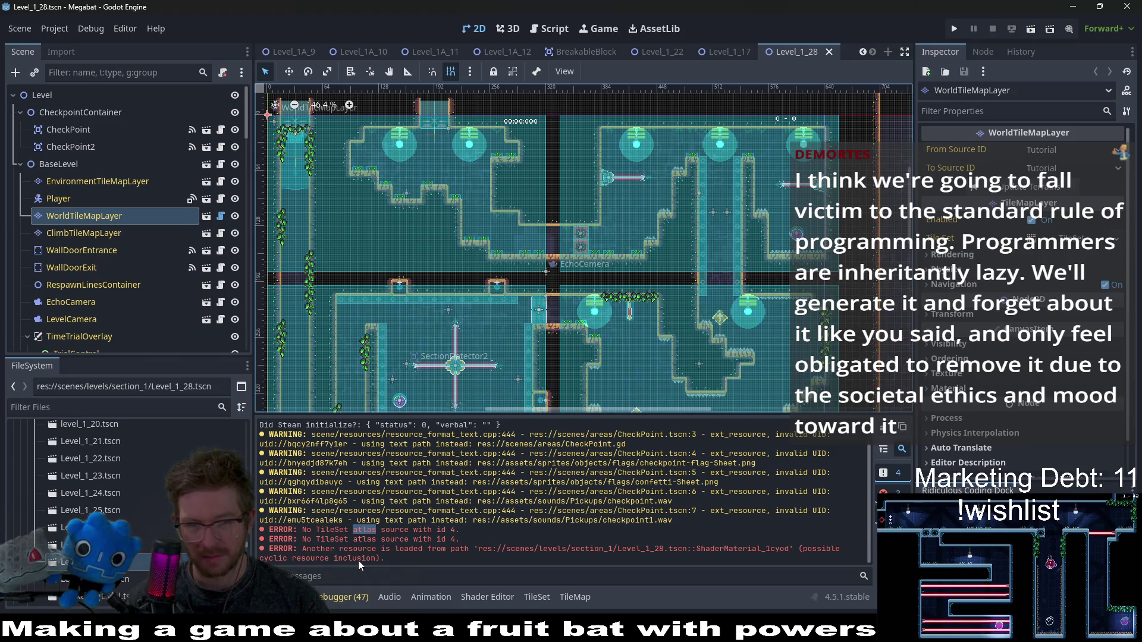
scroll(655, 275, "down", 4)
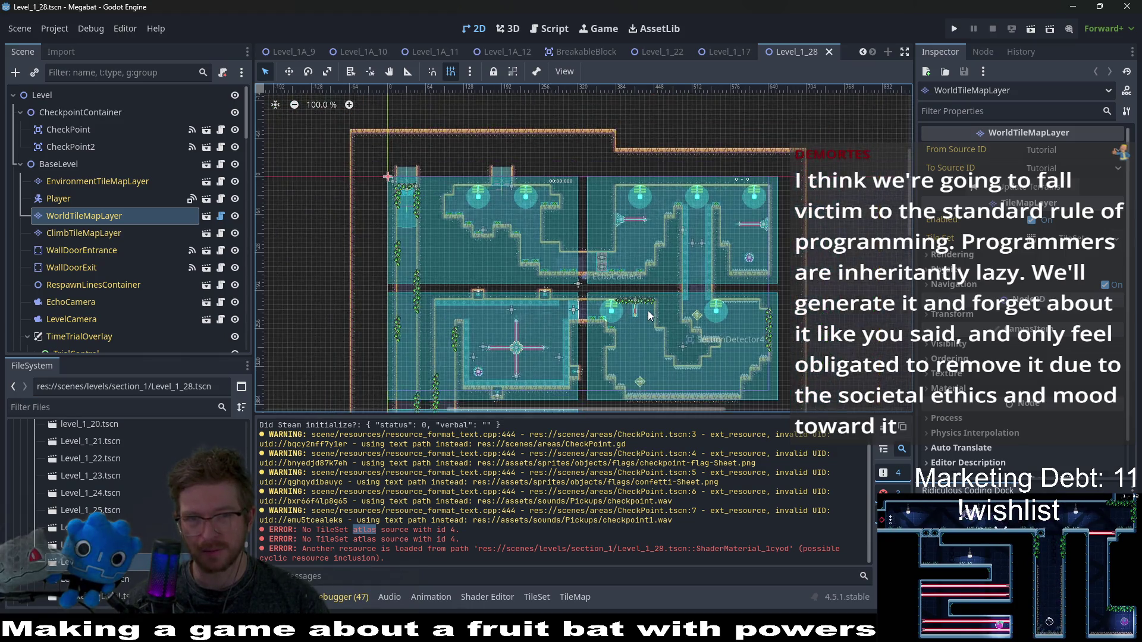
scroll(673, 259, "down", 5)
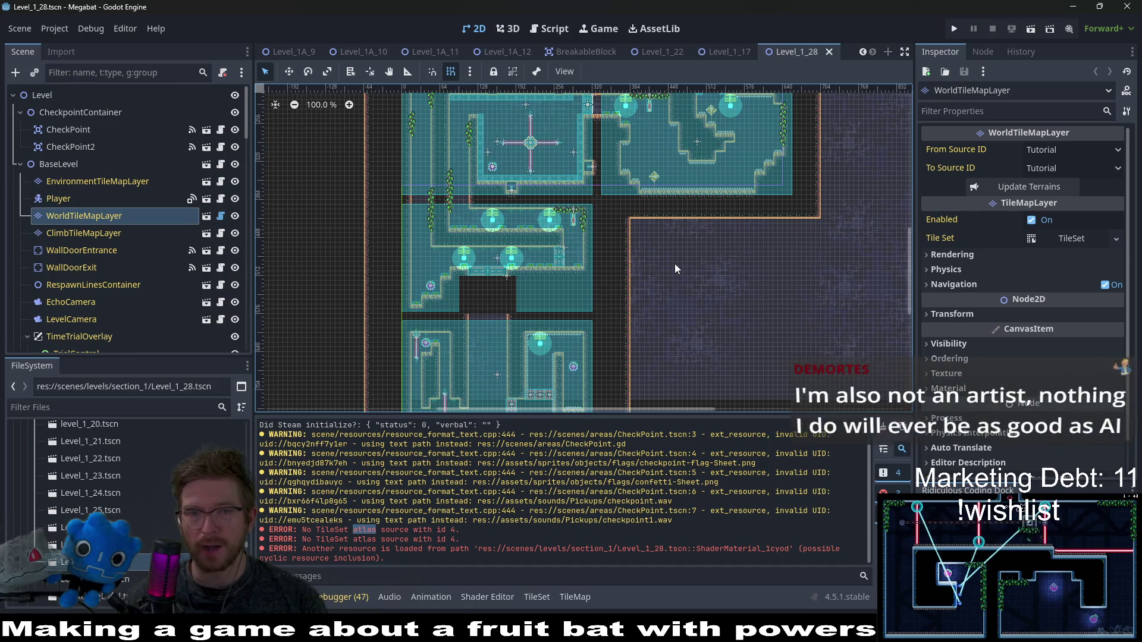
left_click_drag(606, 222, 599, 277)
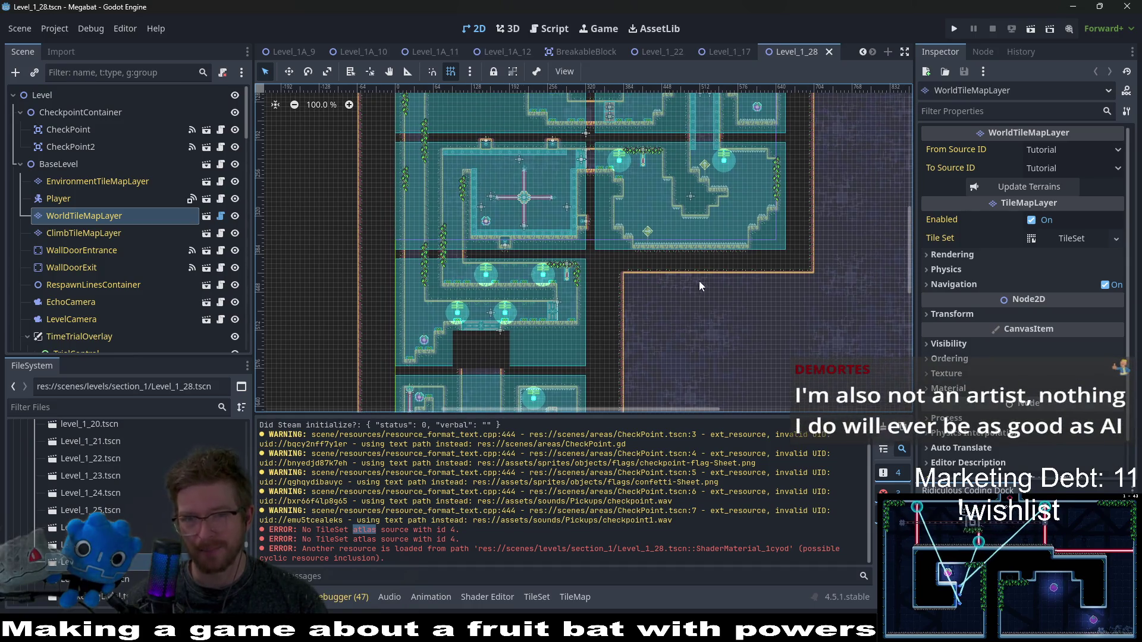
scroll(683, 258, "up", 4)
left_click_drag(594, 225, 732, 294)
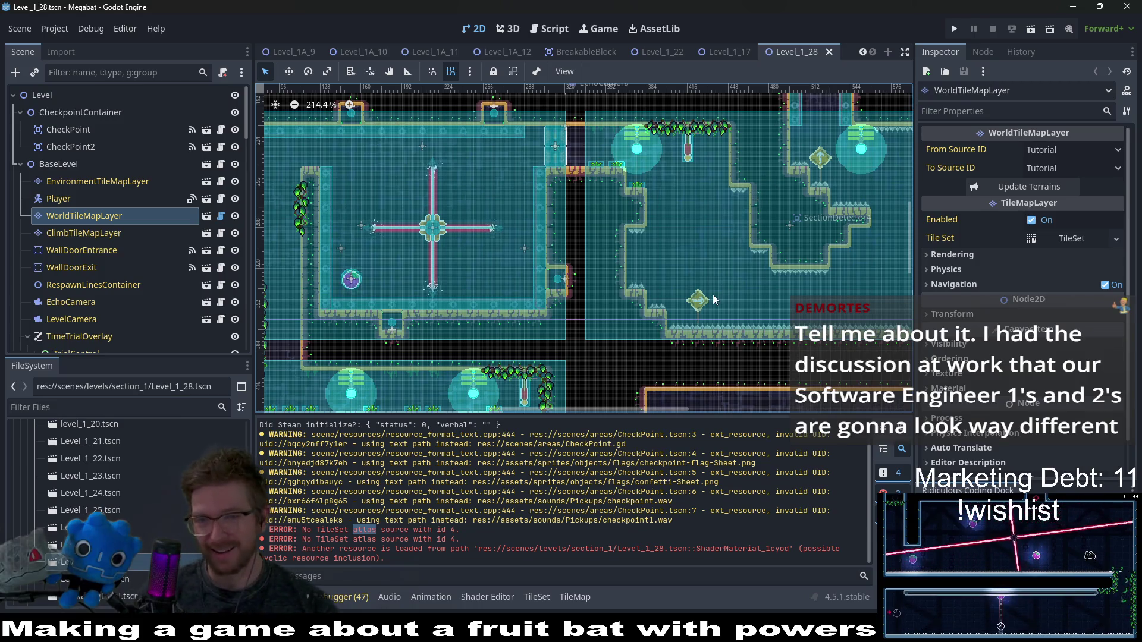
scroll(712, 294, "up", 5)
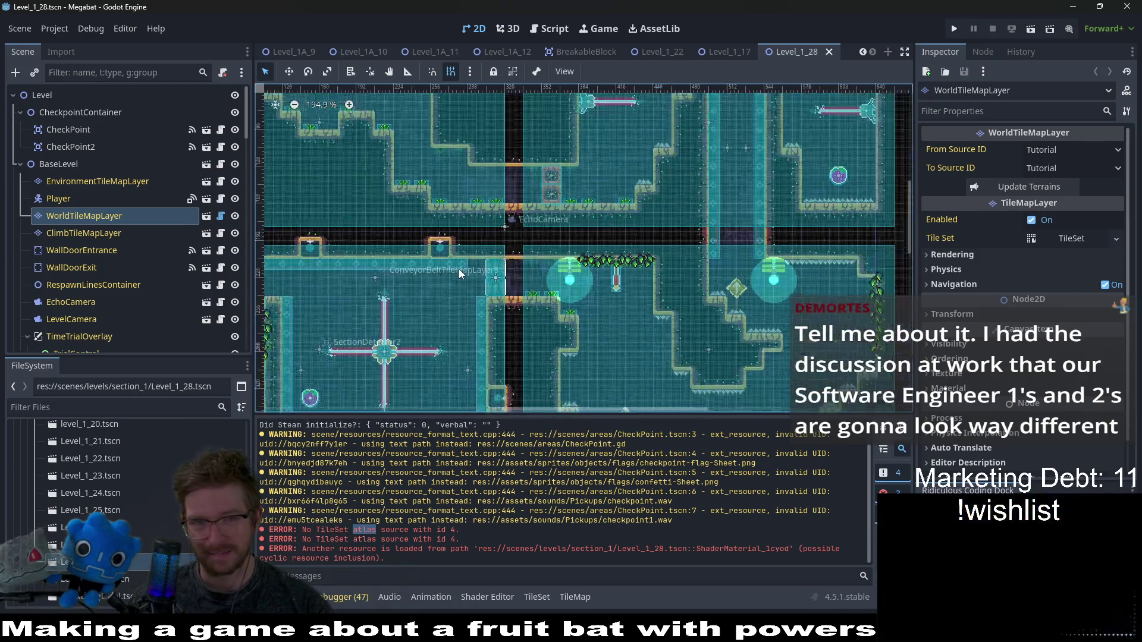
scroll(458, 269, "up", 10)
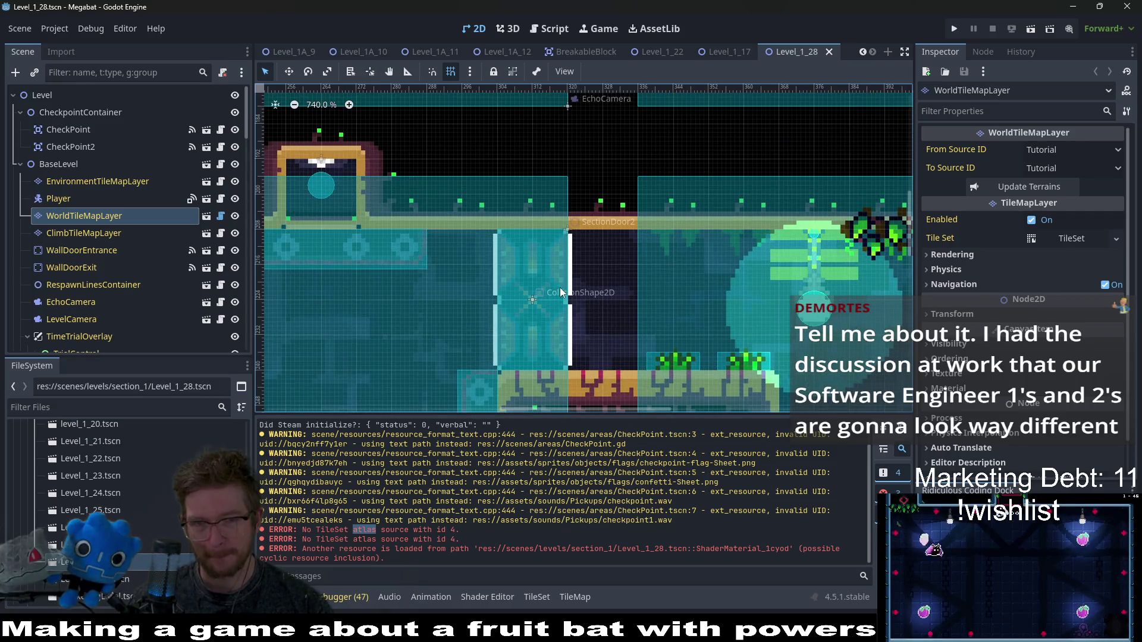
scroll(559, 289, "up", 2)
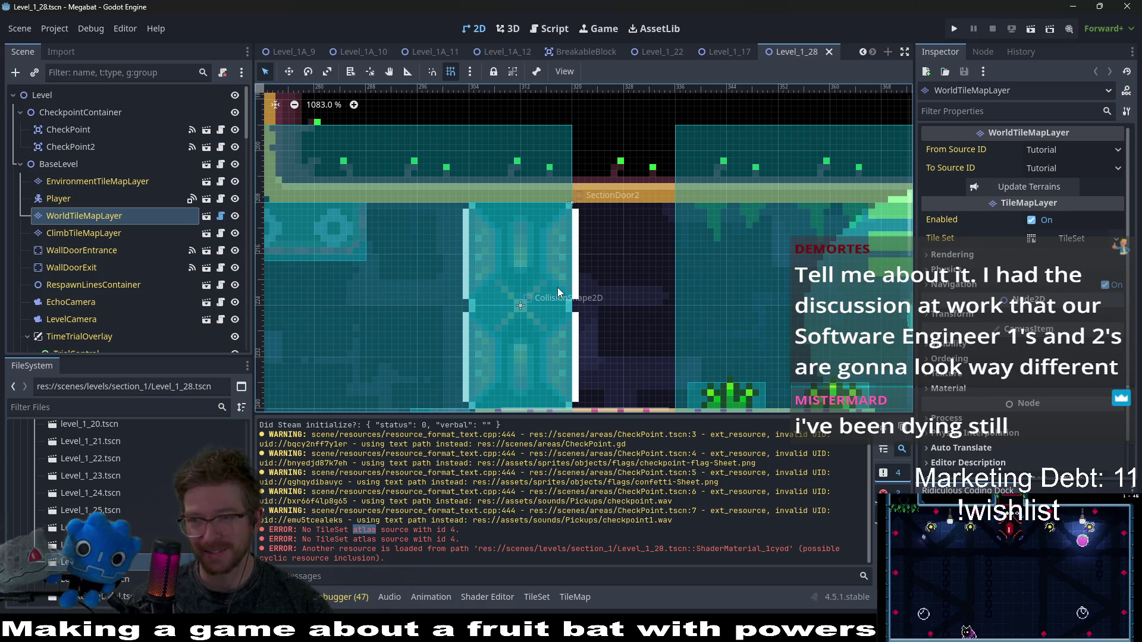
scroll(558, 287, "down", 14)
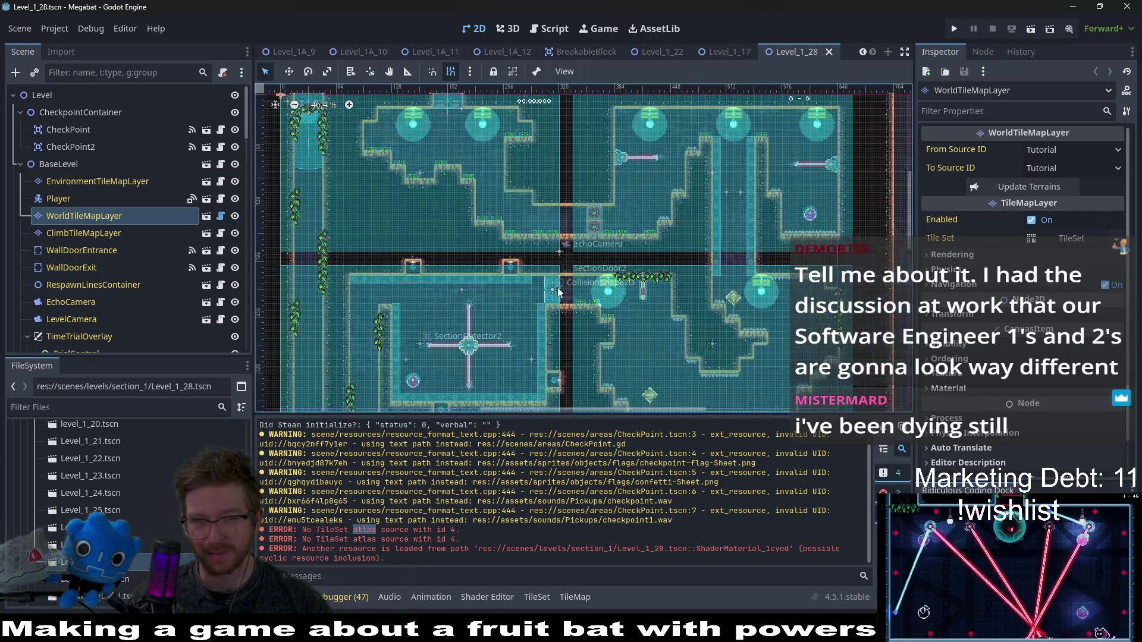
scroll(558, 287, "down", 4)
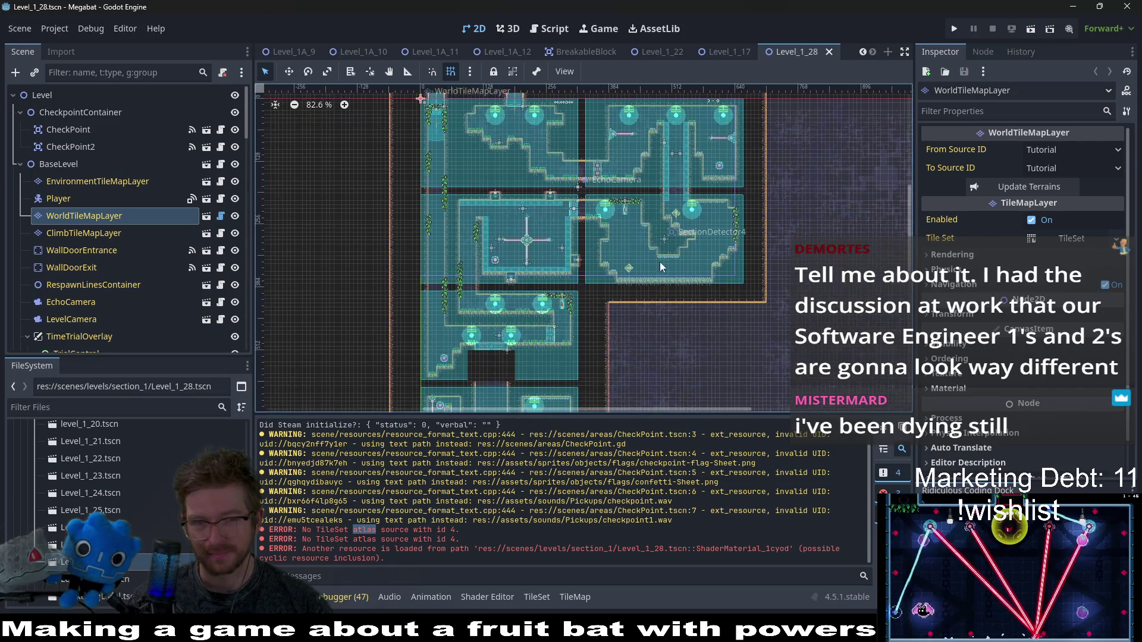
scroll(659, 261, "down", 3)
scroll(670, 240, "up", 4)
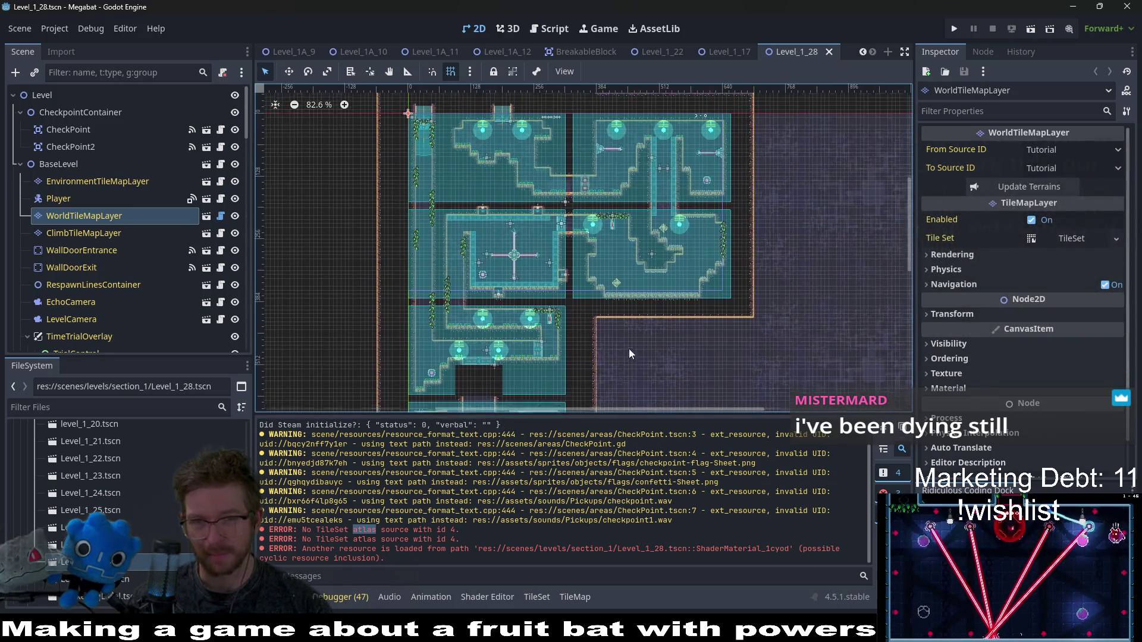
scroll(632, 327, "up", 3)
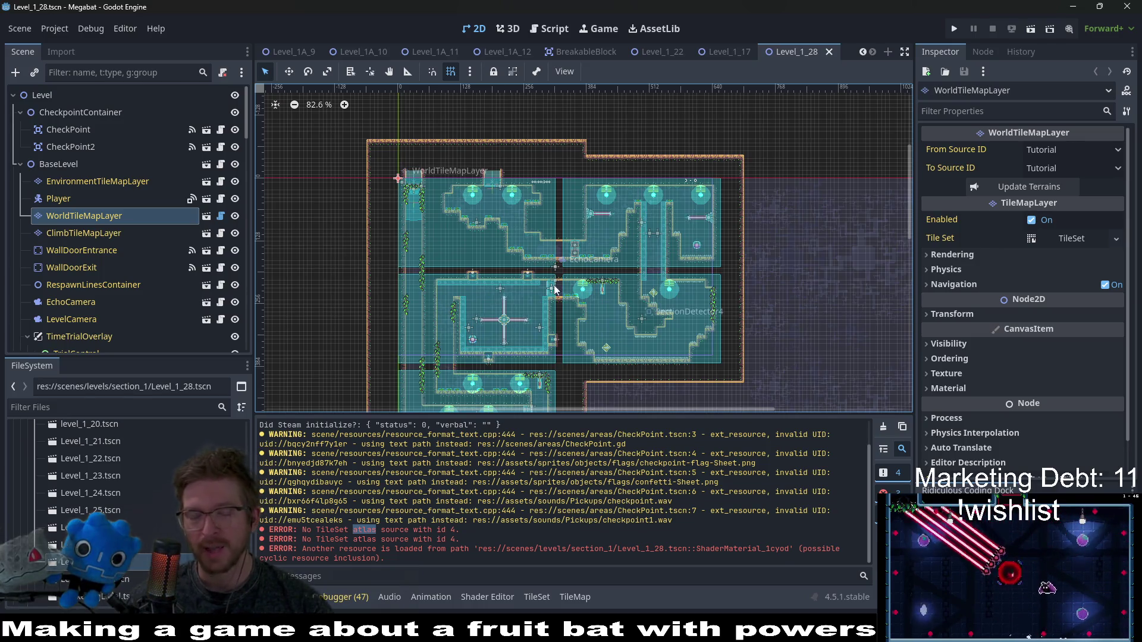
scroll(545, 253, "up", 9)
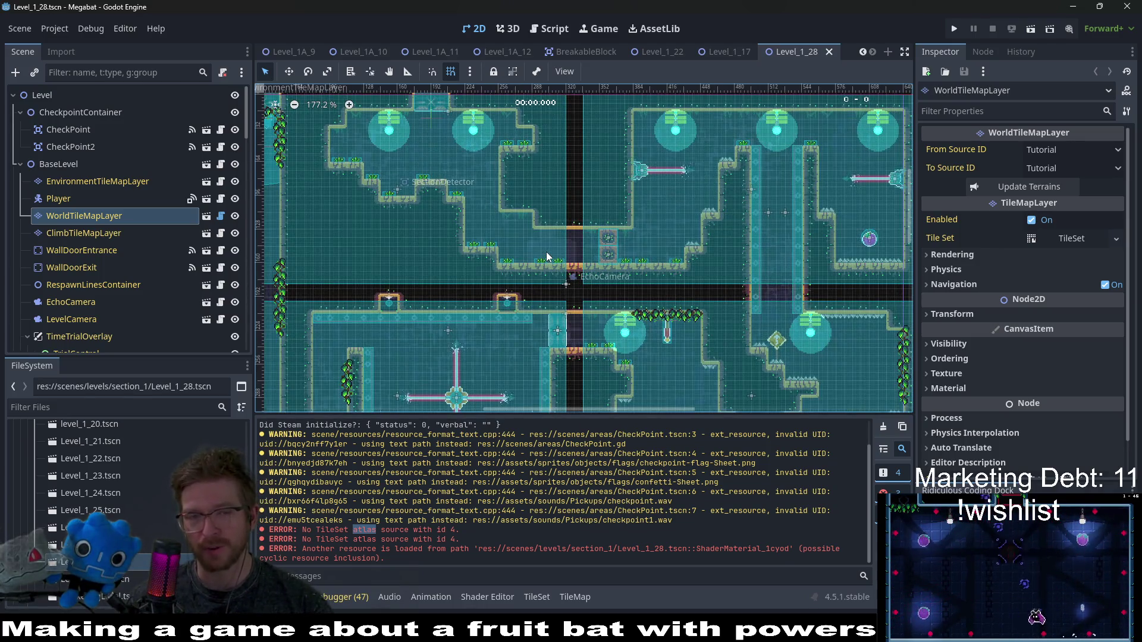
left_click_drag(479, 336, 548, 282)
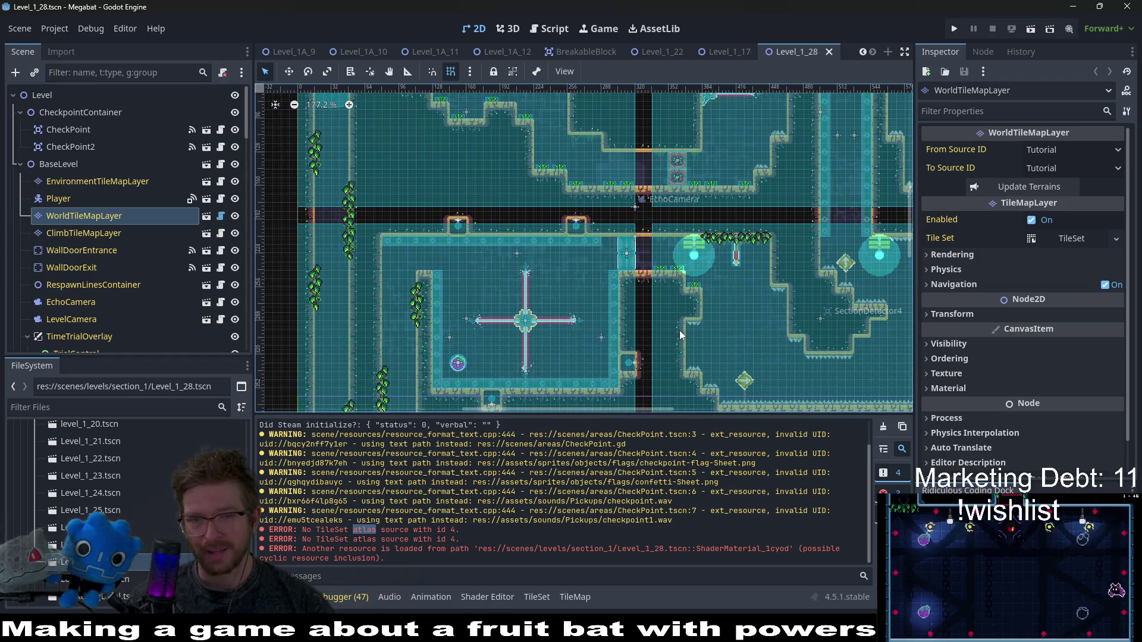
scroll(446, 233, "up", 5)
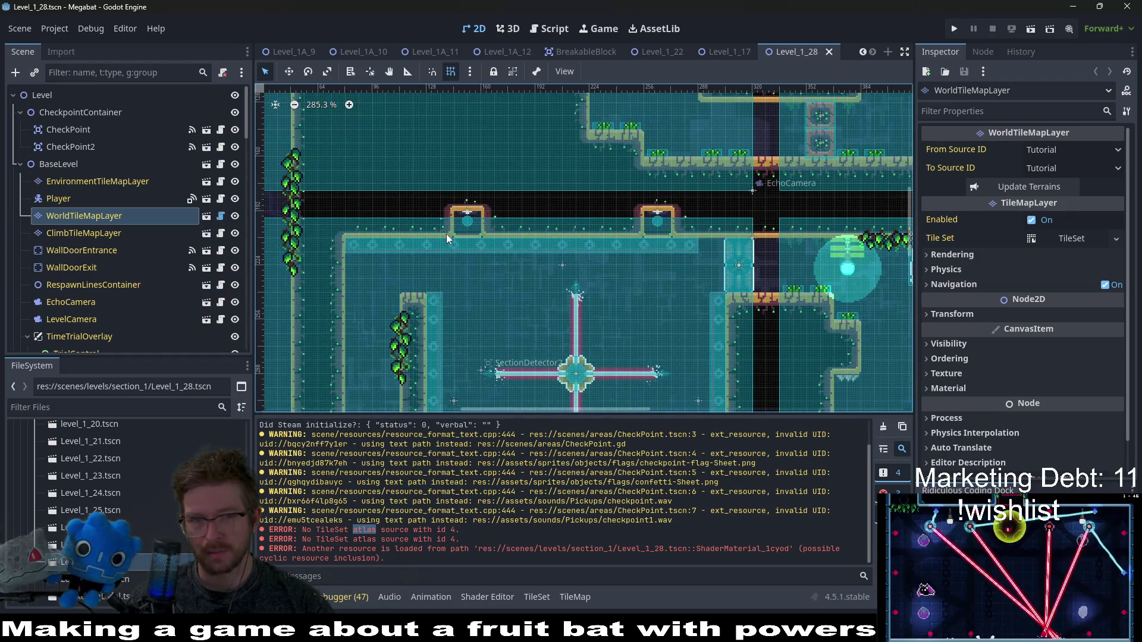
scroll(446, 234, "down", 8)
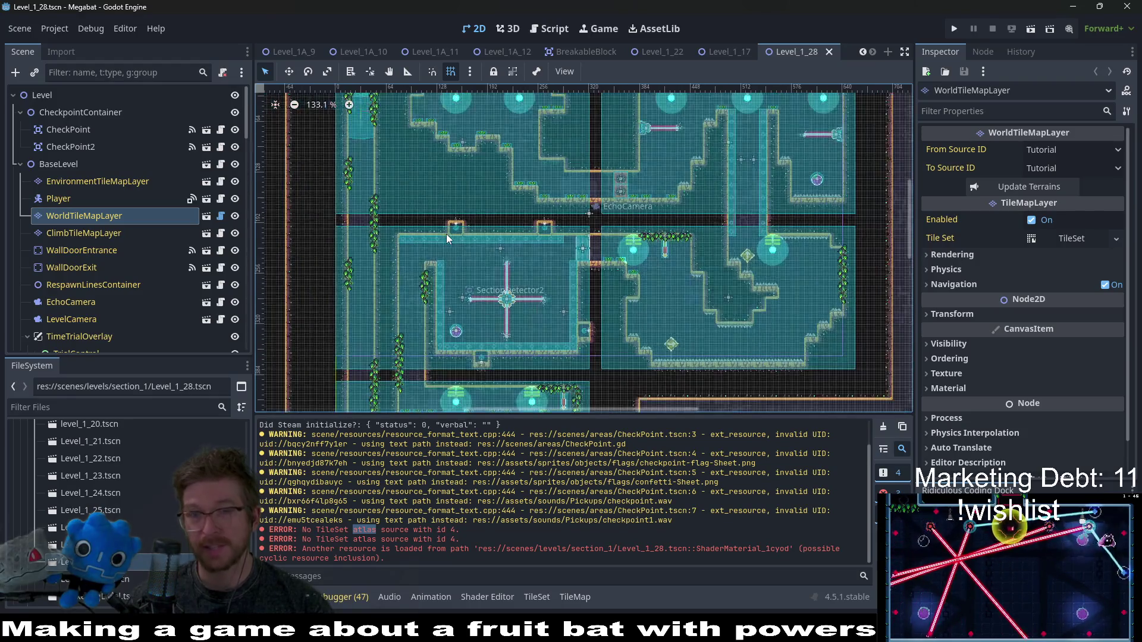
scroll(601, 279, "down", 5)
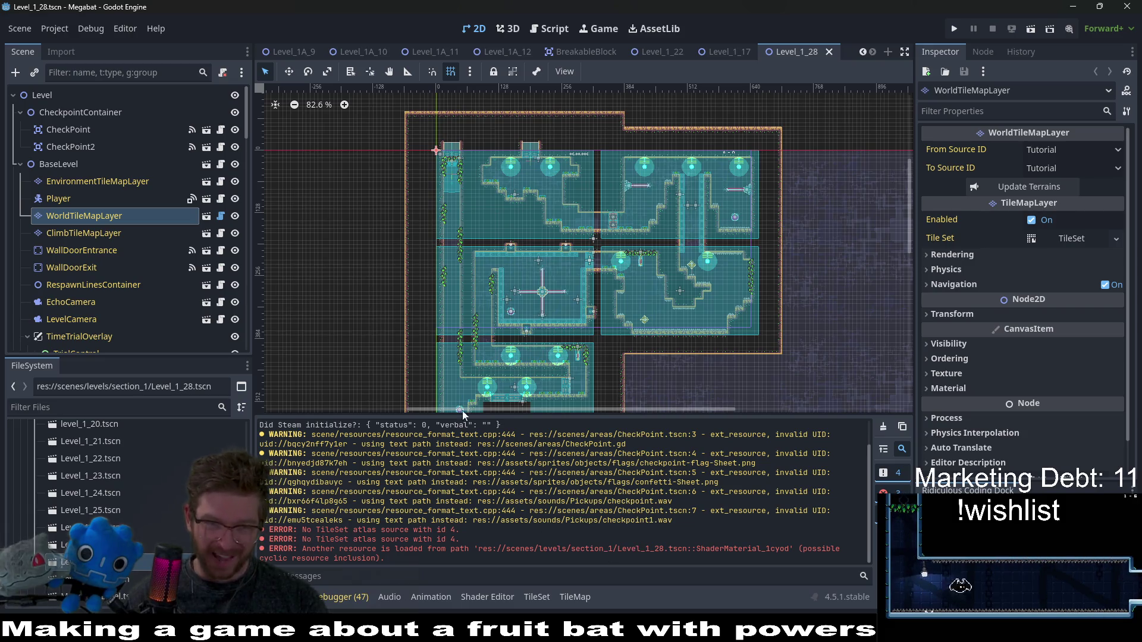
scroll(524, 384, "up", 7)
scroll(527, 369, "down", 5)
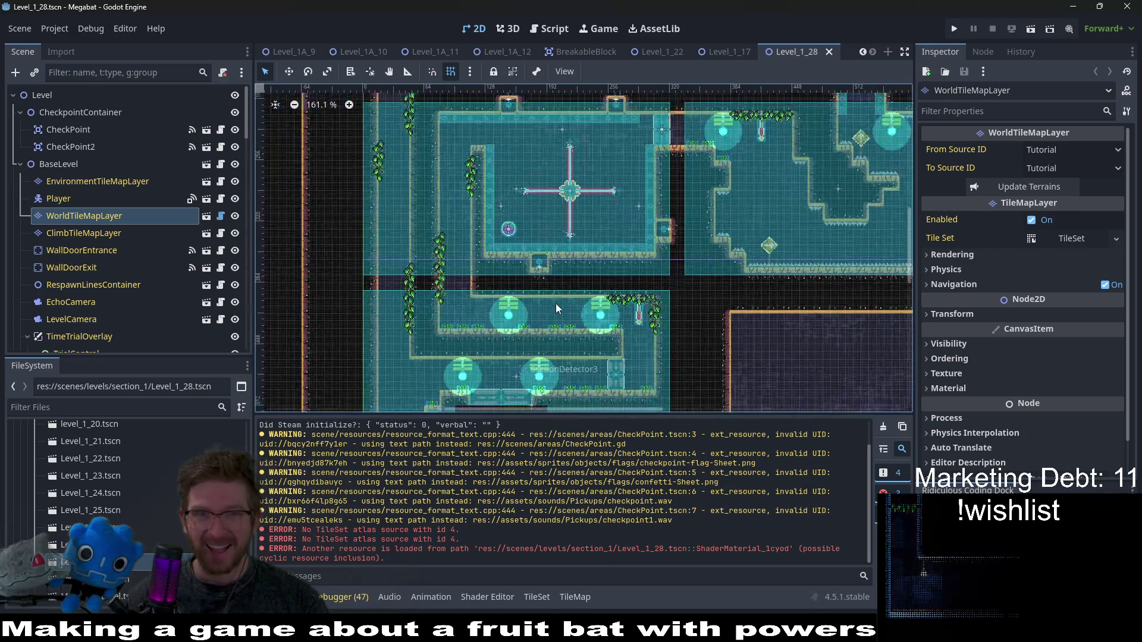
scroll(701, 237, "up", 4)
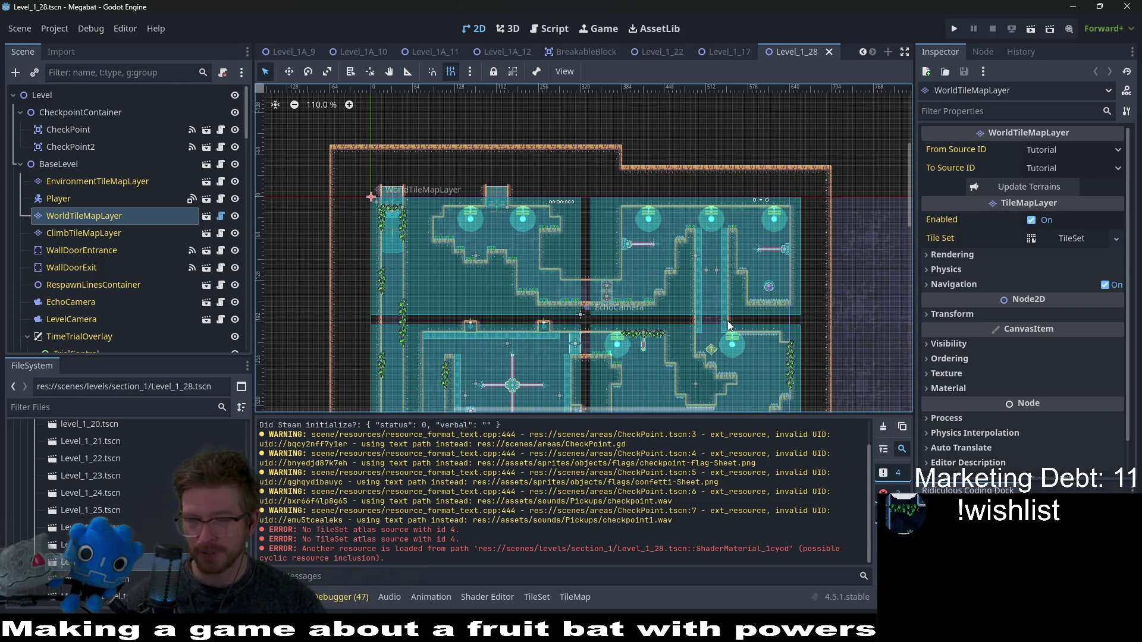
scroll(731, 324, "down", 5)
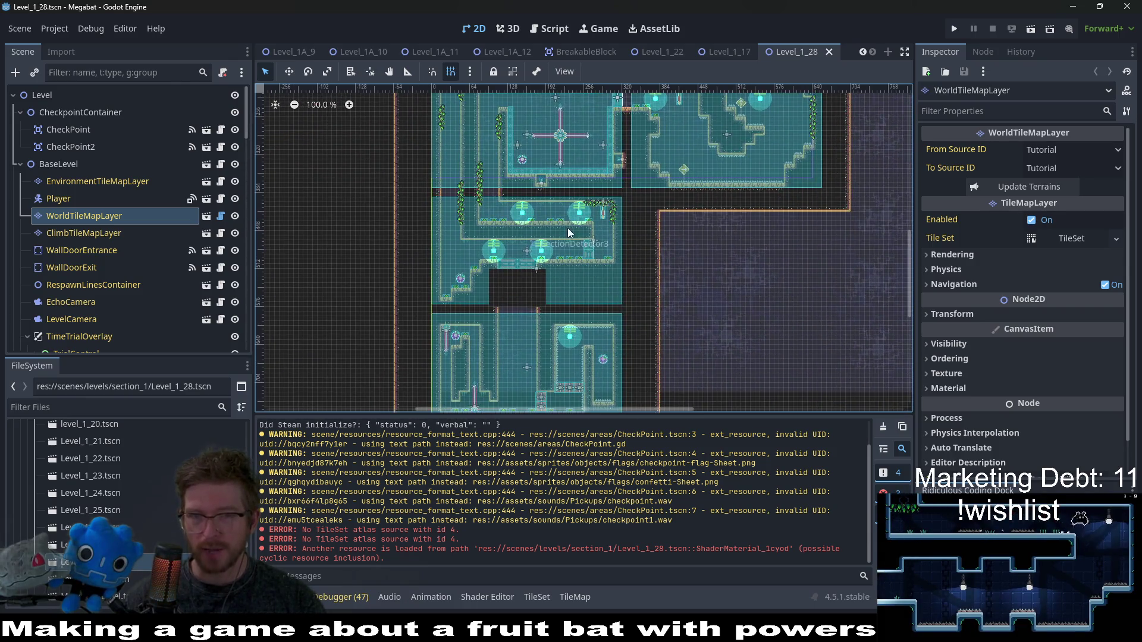
scroll(692, 273, "down", 4)
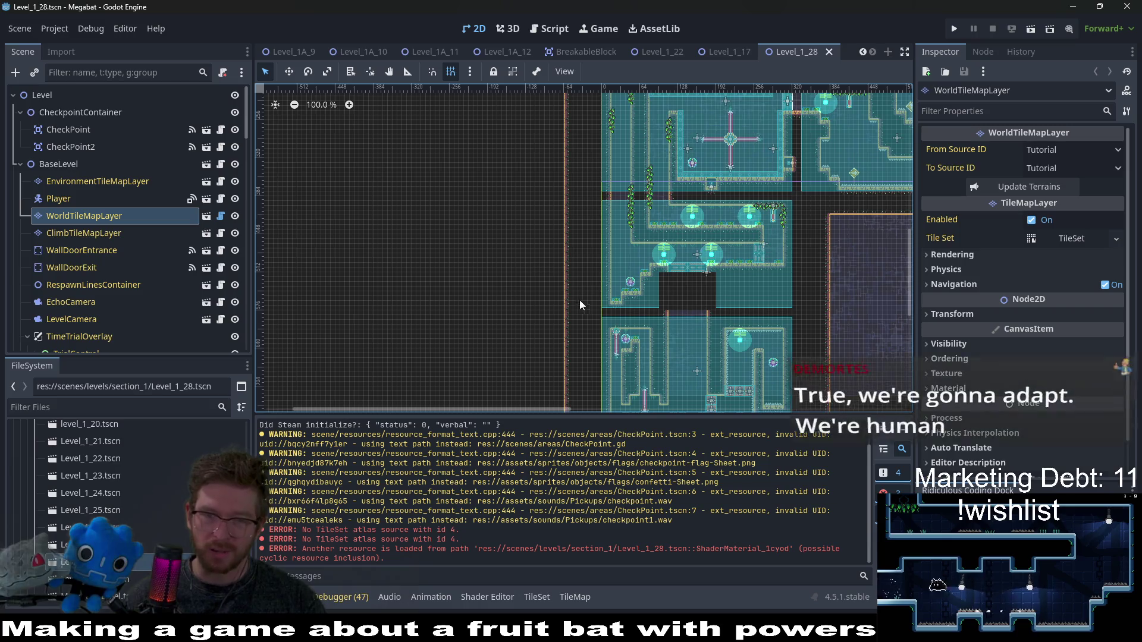
scroll(600, 217, "down", 1)
scroll(657, 302, "up", 1)
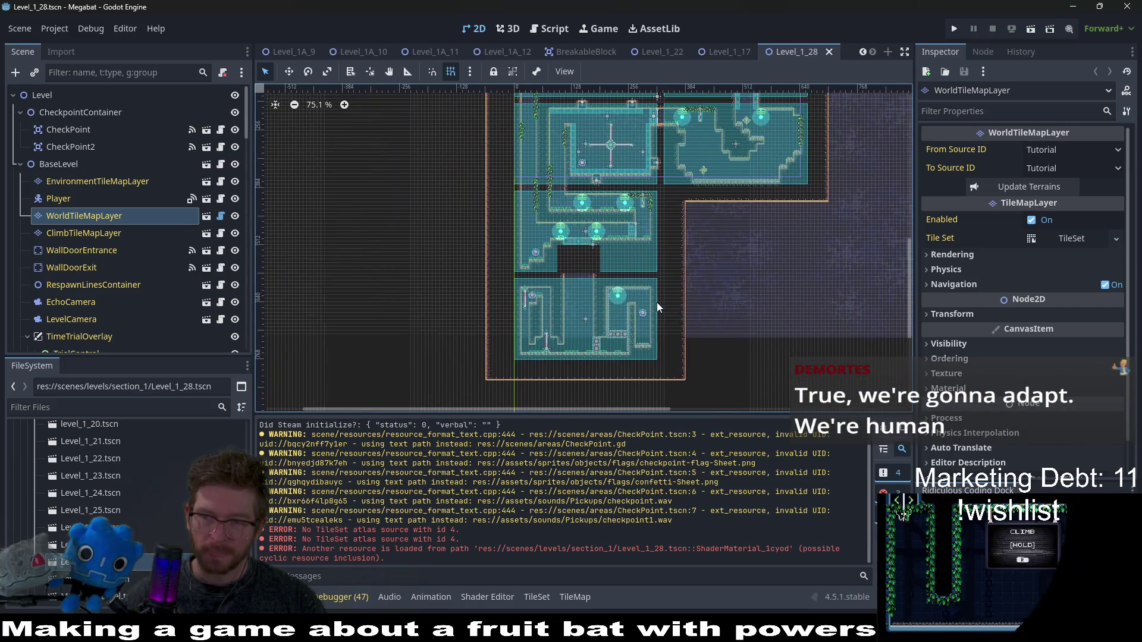
scroll(519, 262, "up", 3)
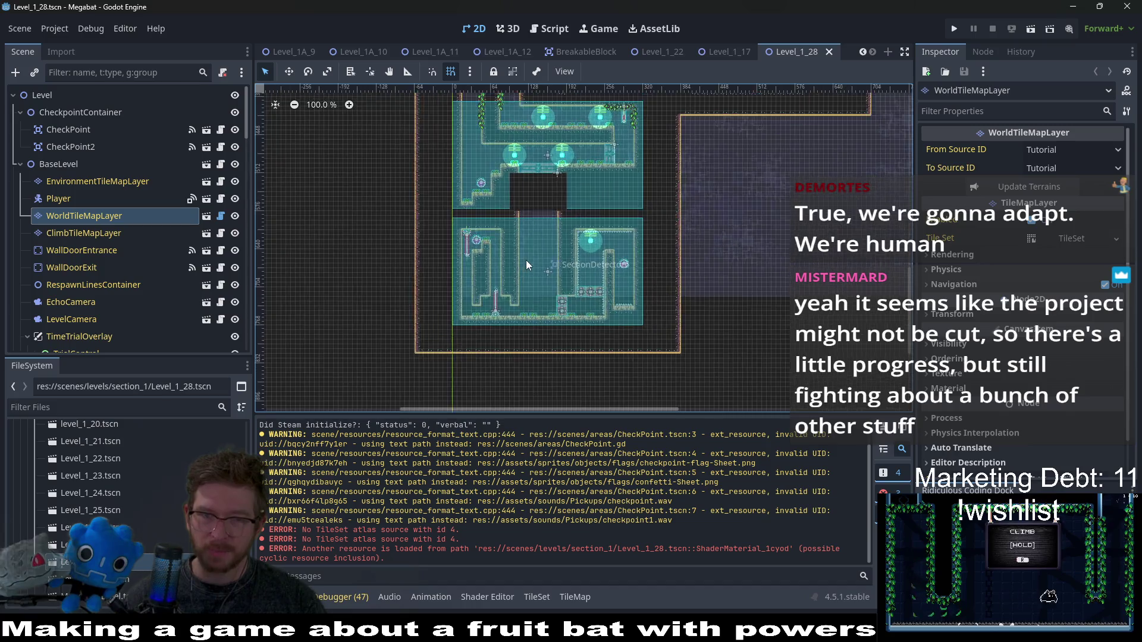
scroll(604, 231, "up", 2)
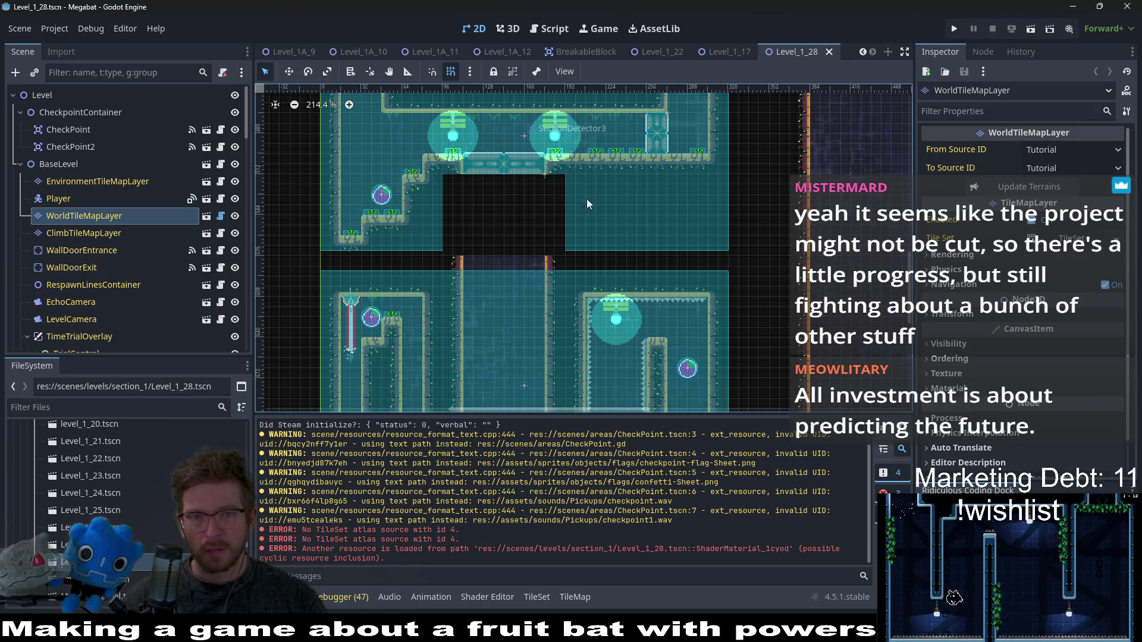
scroll(551, 179, "up", 15)
scroll(551, 180, "down", 20)
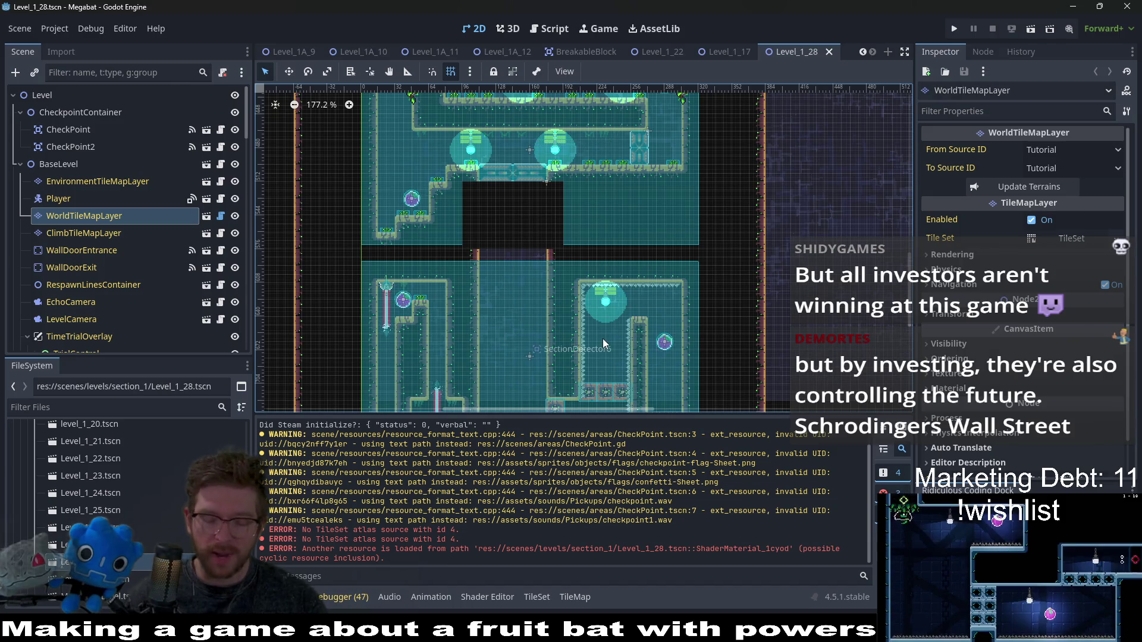
- Quick-open the OverworldV2.gd script, glance at it, and return to the 2D view
key("shift+alt+o")
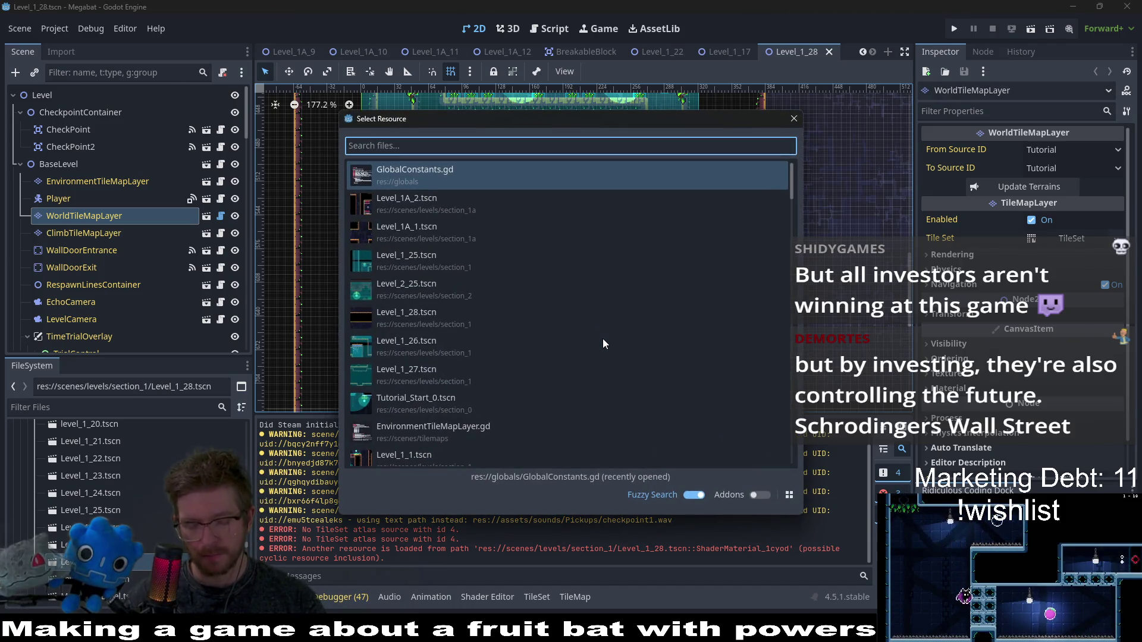
type("overworld")
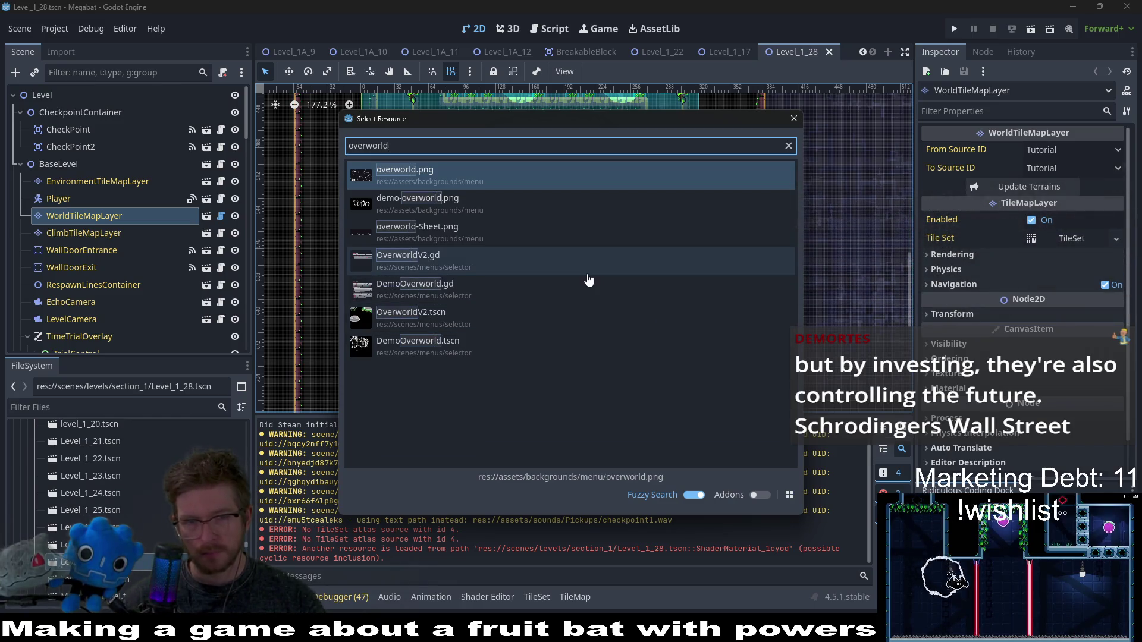
double_click(588, 280)
left_click(478, 27)
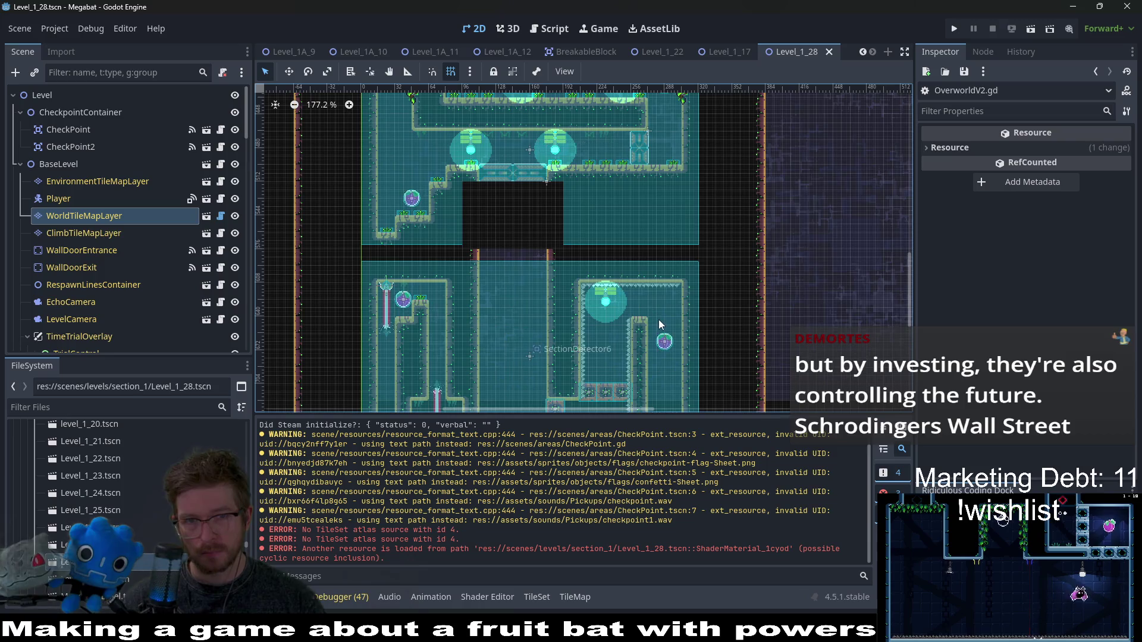
left_click(550, 30)
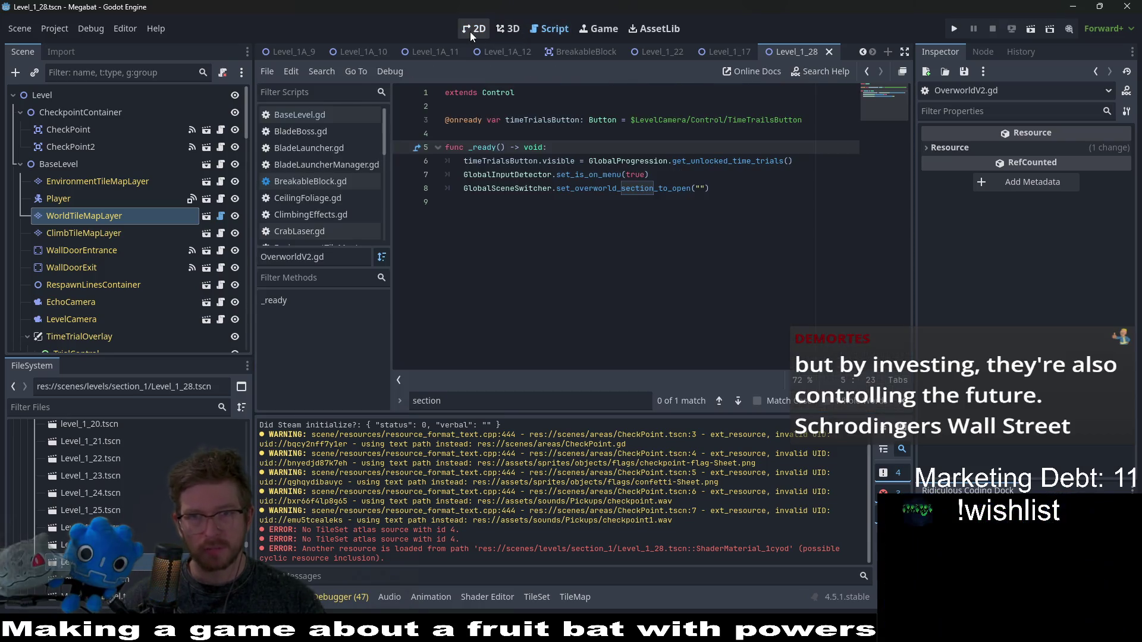
left_click(473, 29)
- Quick-open the OverworldV2.tscn scene from the 'overworld' search results
key("shift+alt+o")
type("overworld")
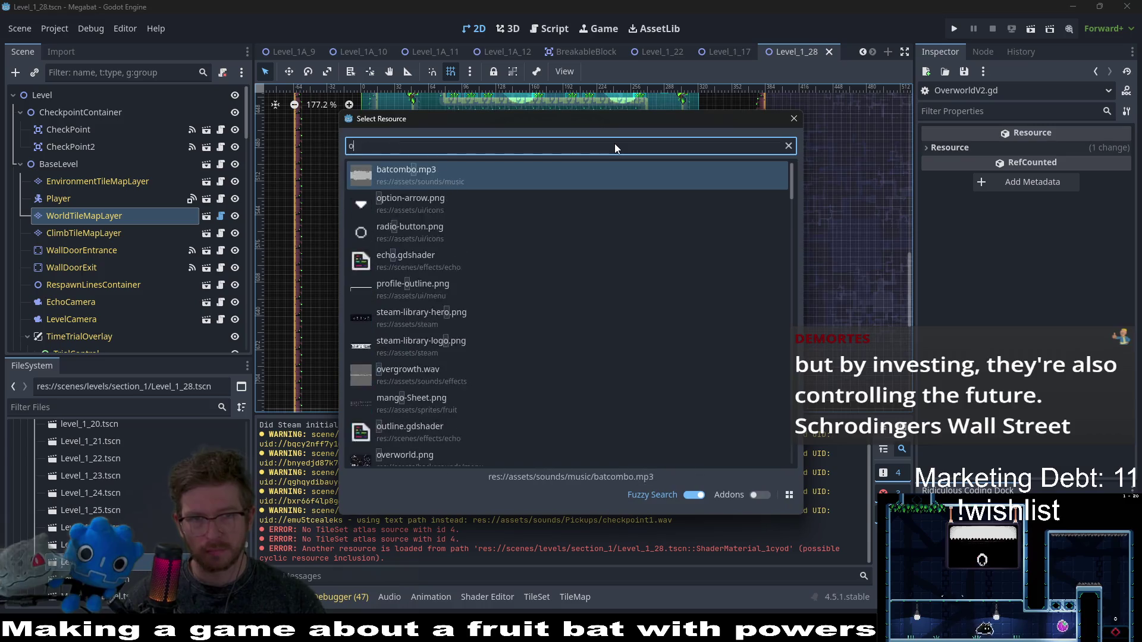
key("Down")
key("Down")
key("Down")
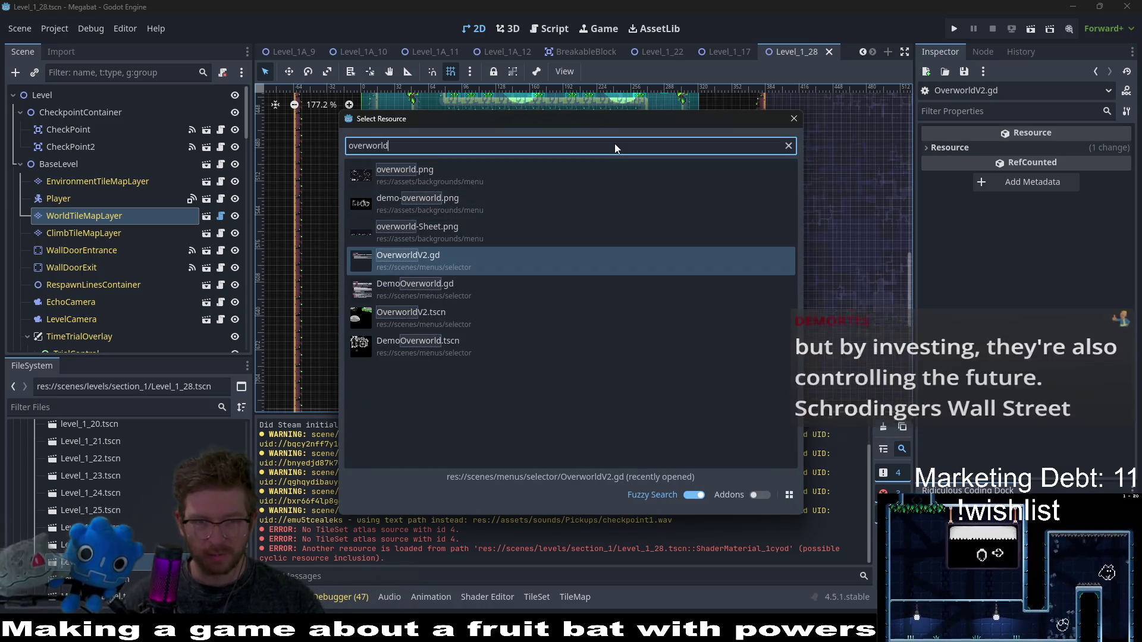
key("Return")
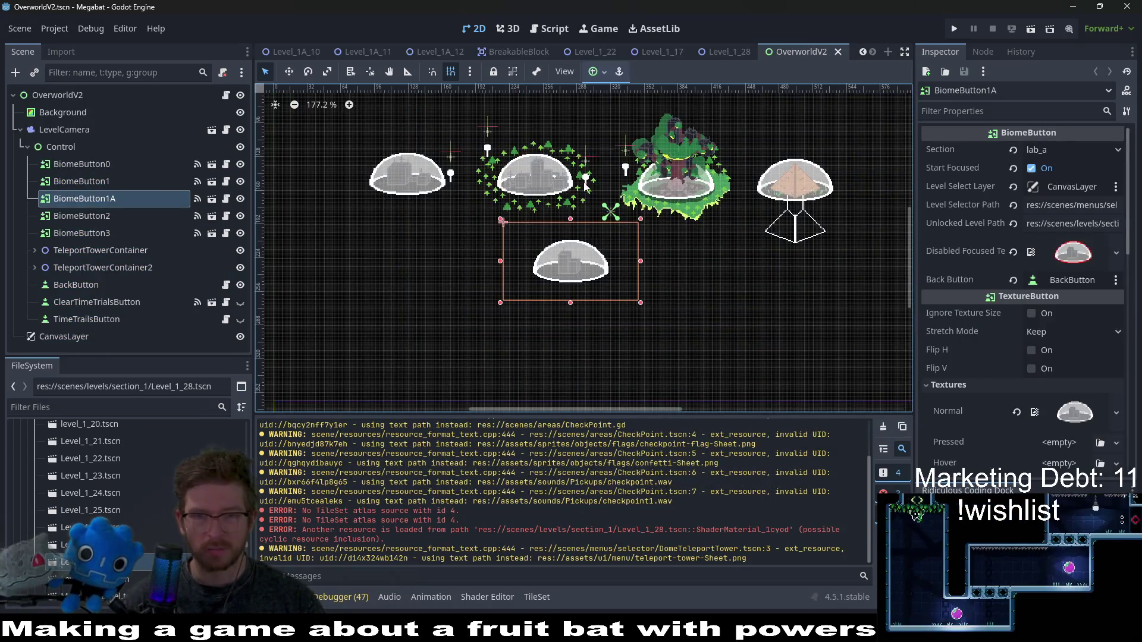
- Centre the dome buttons, search Quick Open for 'laboverworld', then trim the query back toward 'lab'
scroll(581, 251, "down", 3)
scroll(572, 280, "up", 4)
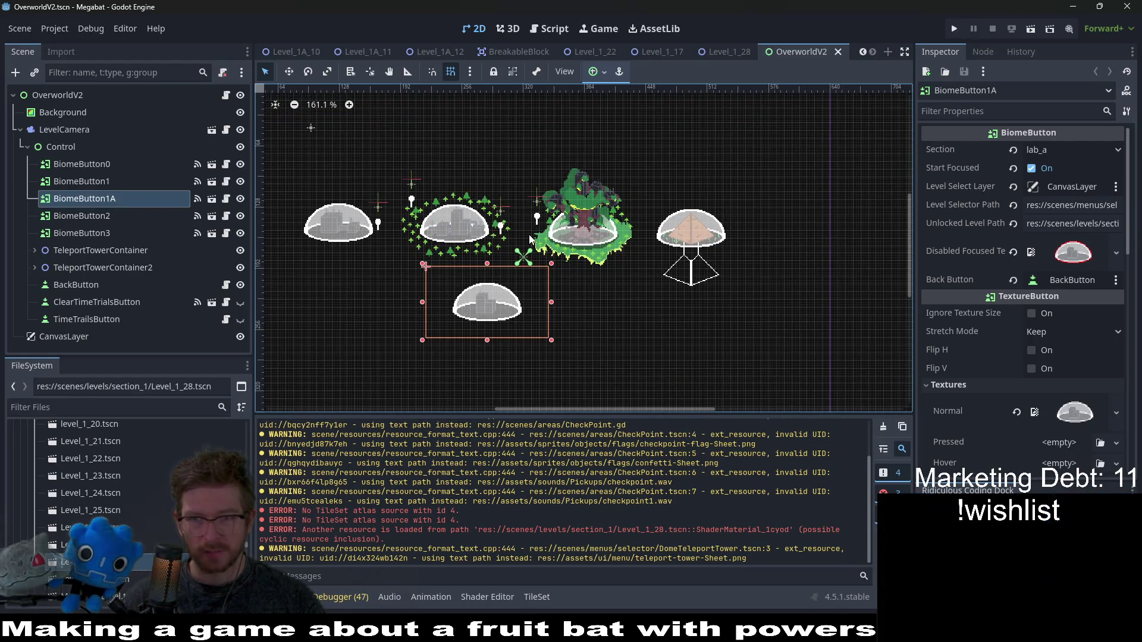
left_click_drag(529, 234, 567, 212)
key("shift+alt+o")
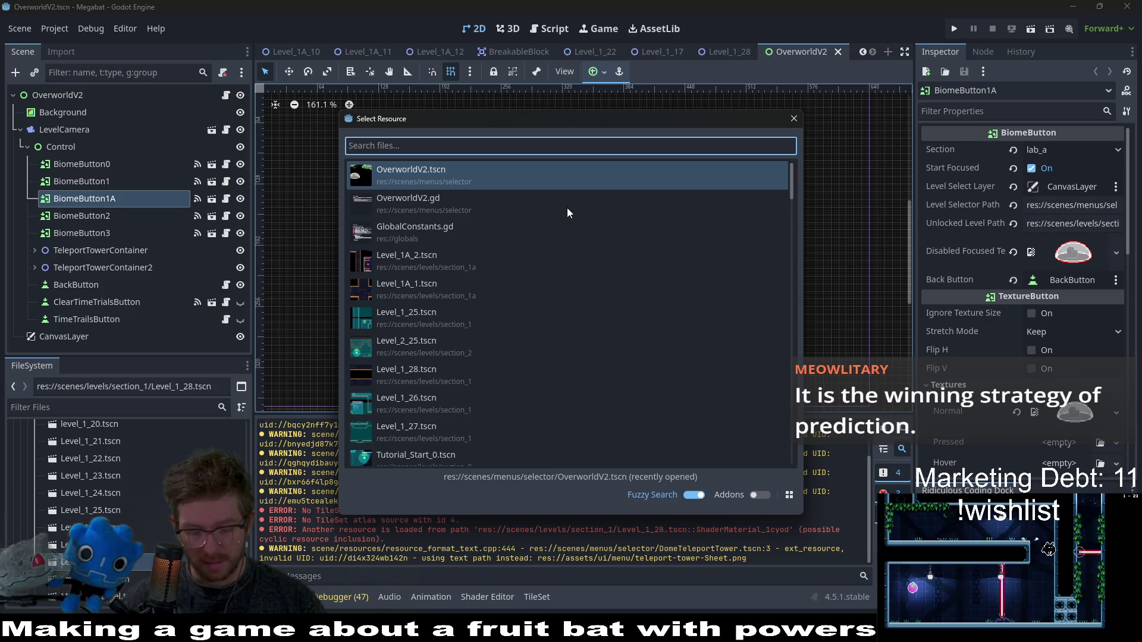
type("lab")
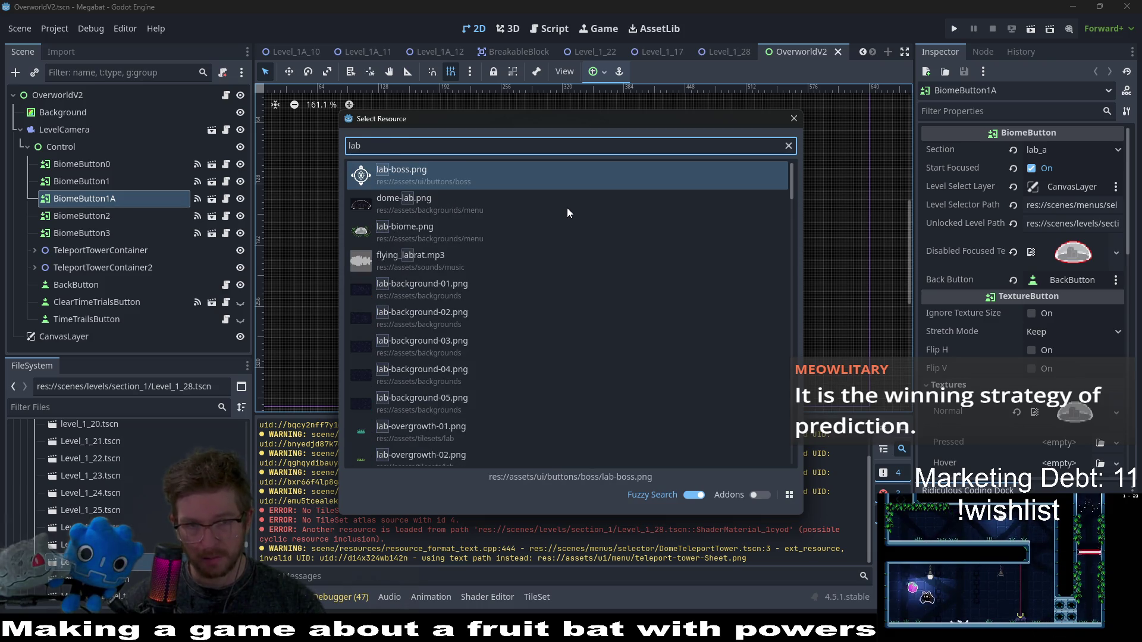
type("over")
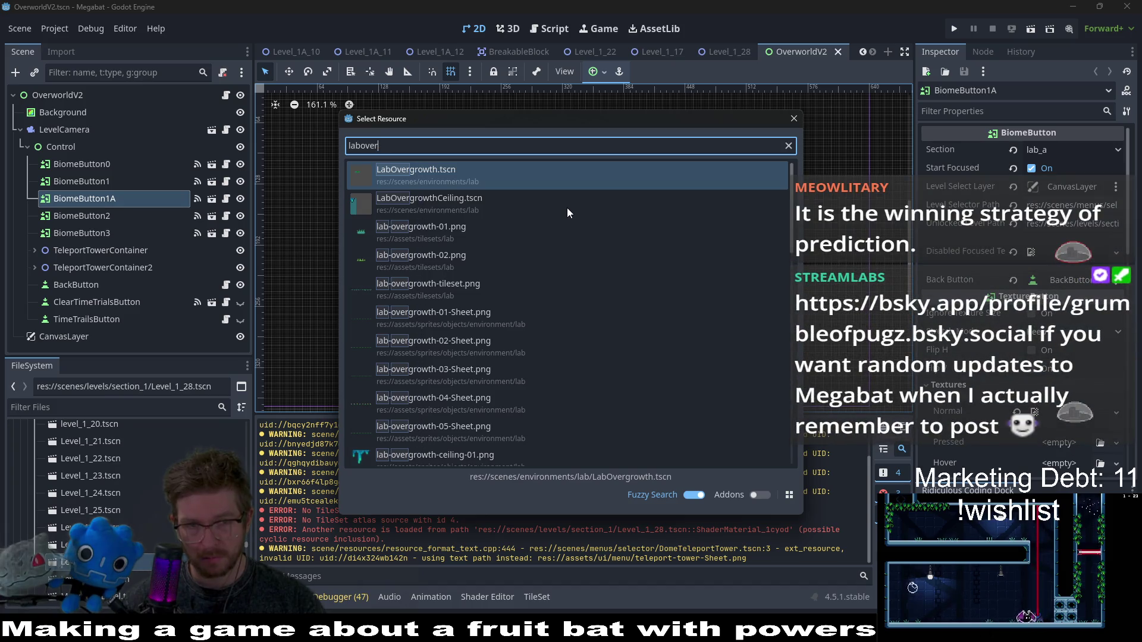
type("world")
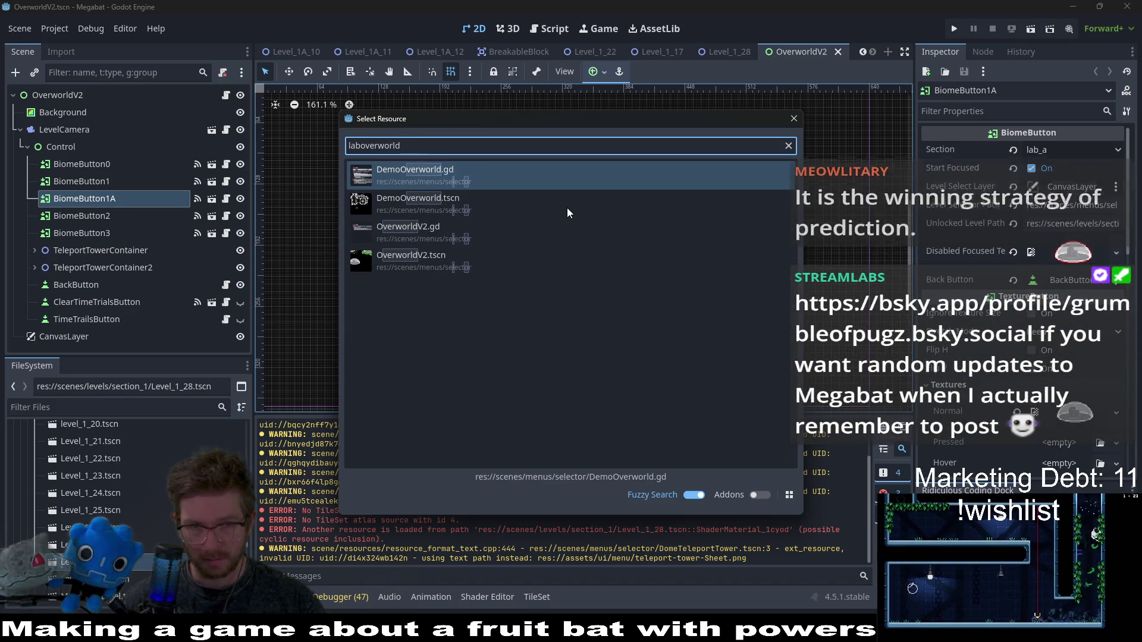
key("Down")
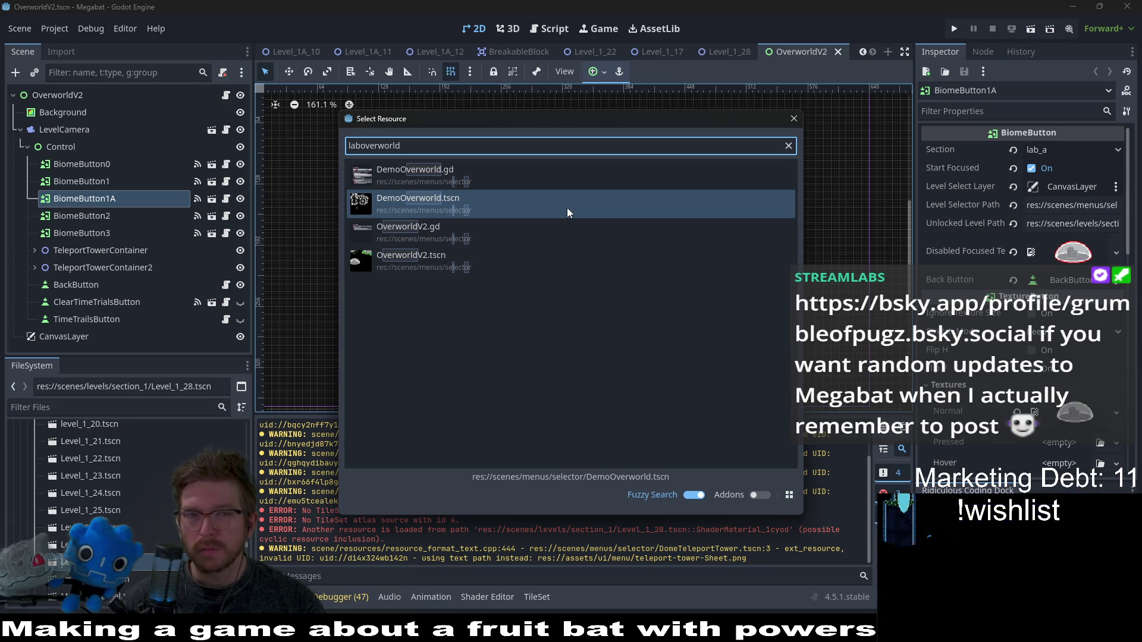
key("Down")
key("Down")
key("Up")
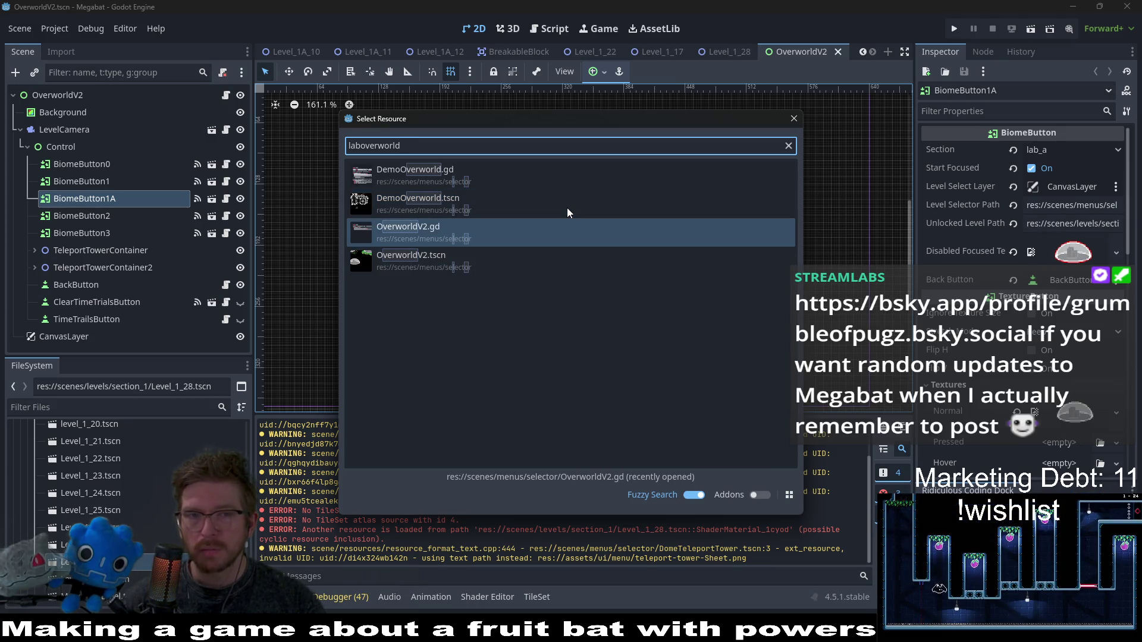
key("BackSpace")
key("BackSpace")
key("BackSpace")
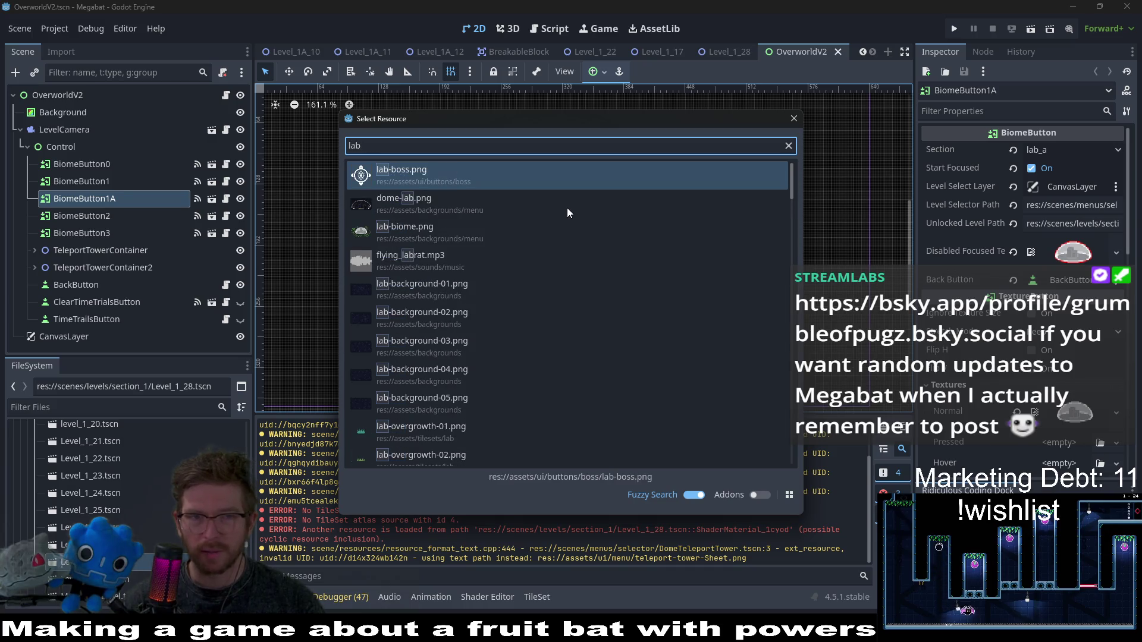
- Open LabBiomeLevelSelectV2.tscn, then open and close TutorialBiomeLevelSelectV2
type("lvelse")
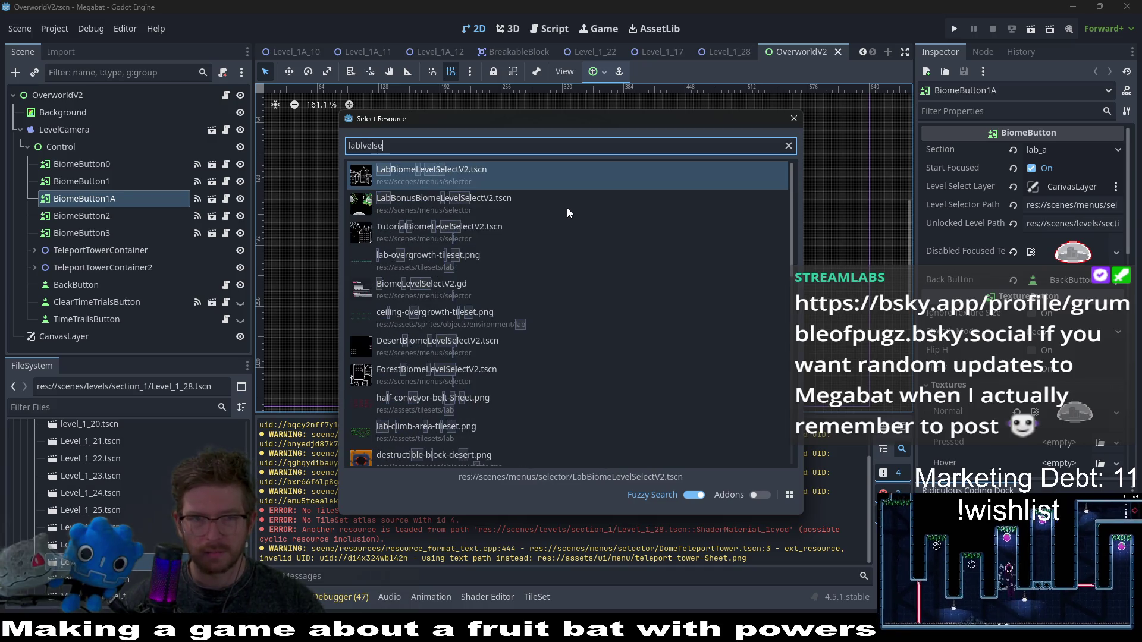
key("Return")
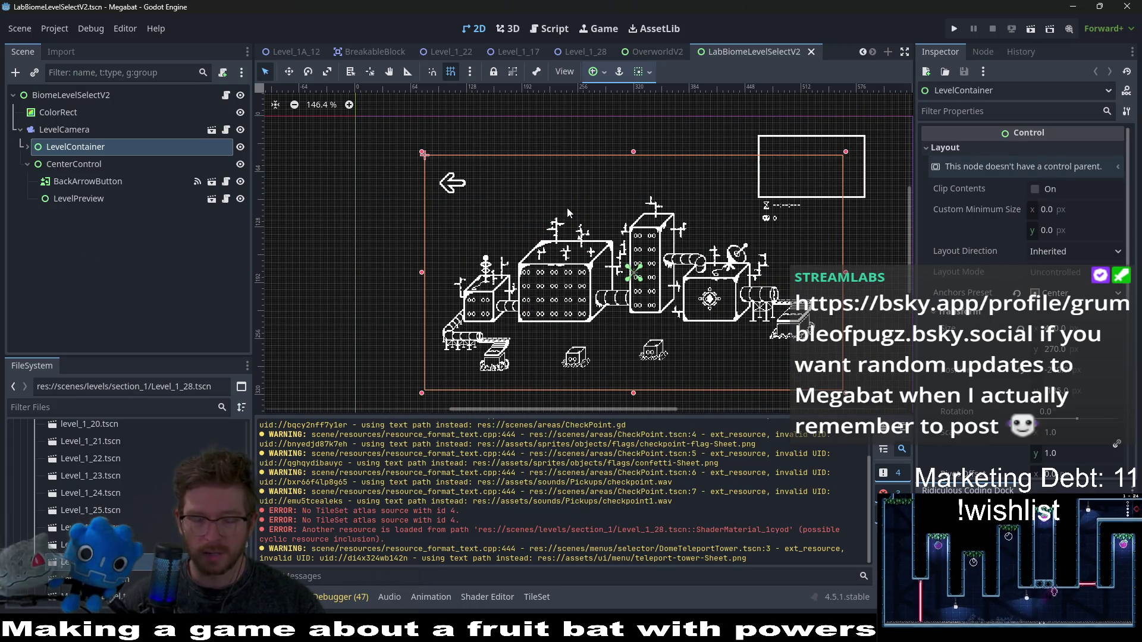
key("shift+alt+o")
type("tutorialbiomel")
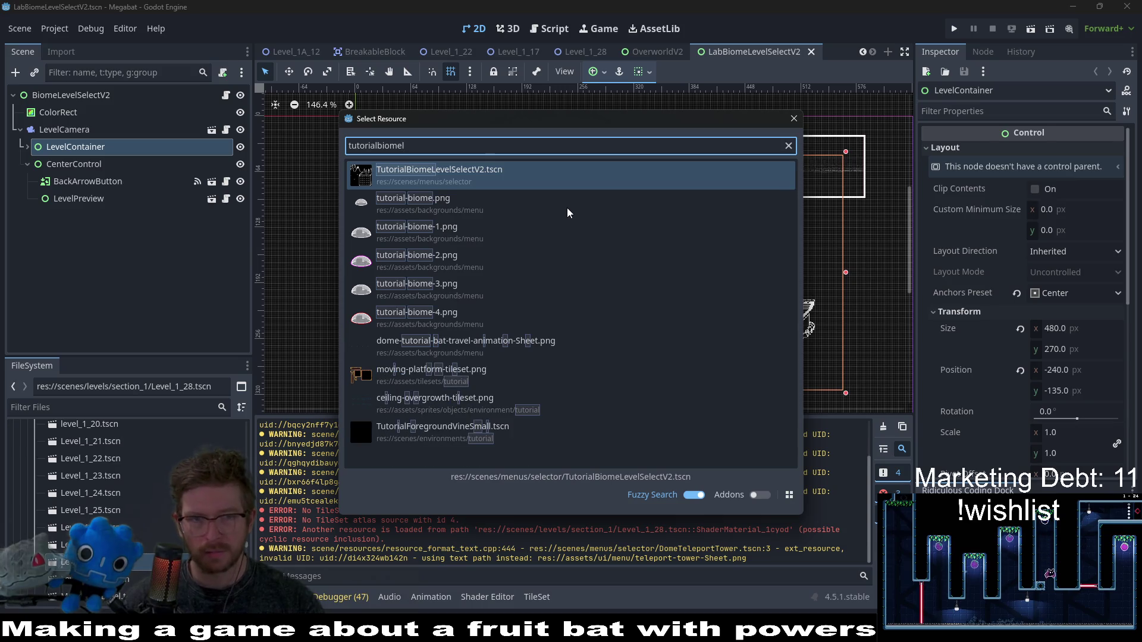
key("Return")
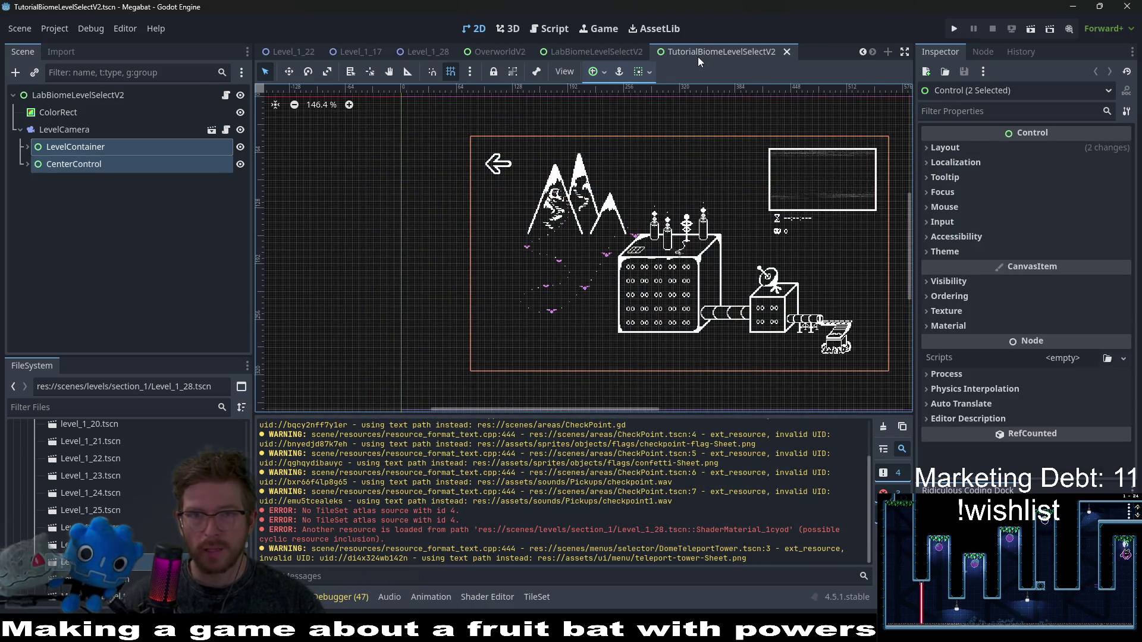
middle_click(697, 56)
- Open ForestBiomeLevelSelectV2, return to the Lab scene tab, and expand LevelContainer
key("shift+alt+o")
type("forestbiome")
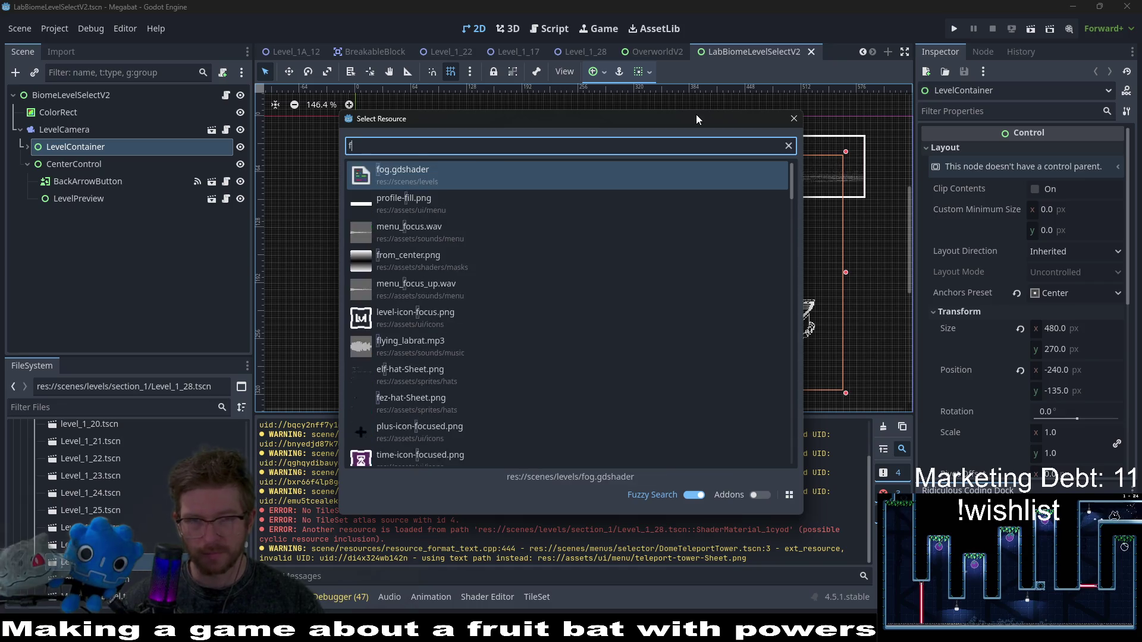
key("Return")
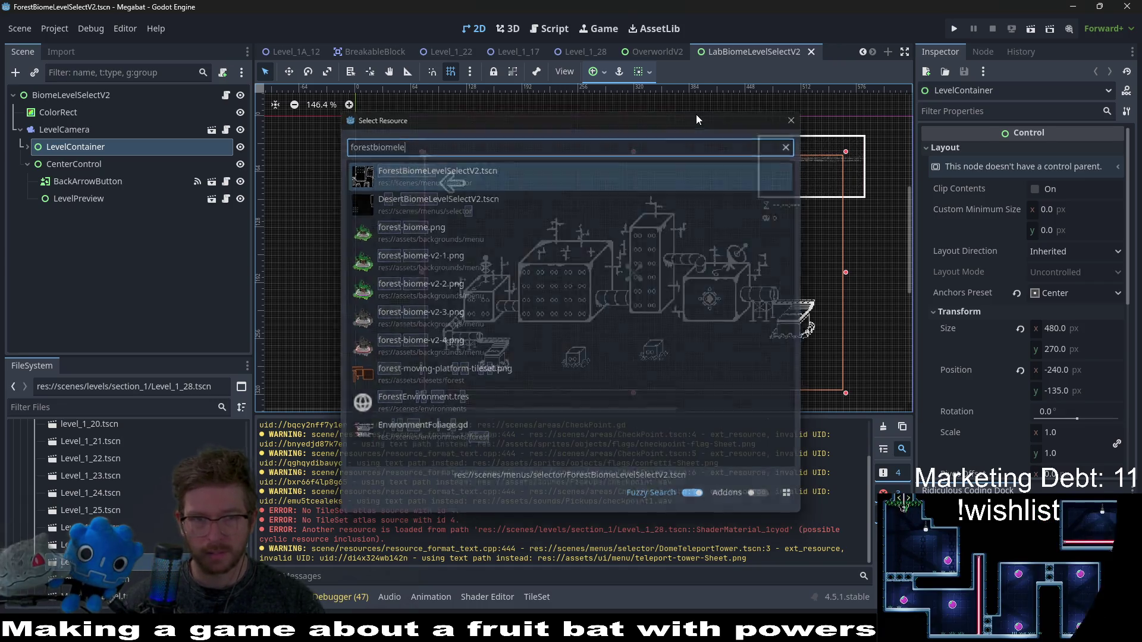
left_click(600, 52)
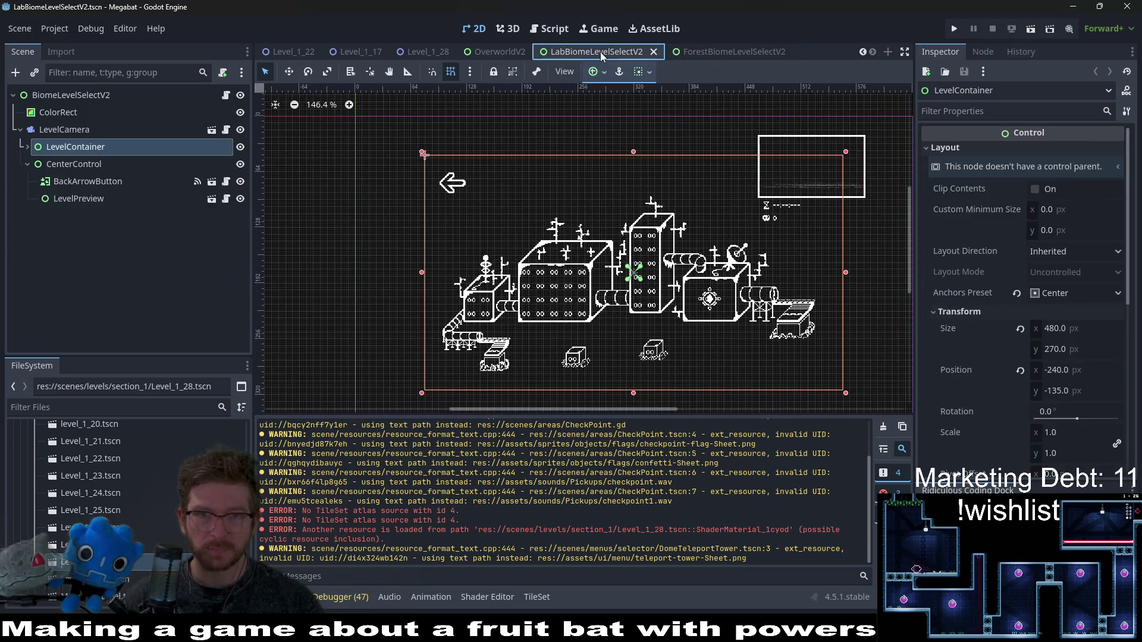
left_click_drag(713, 272, 650, 258)
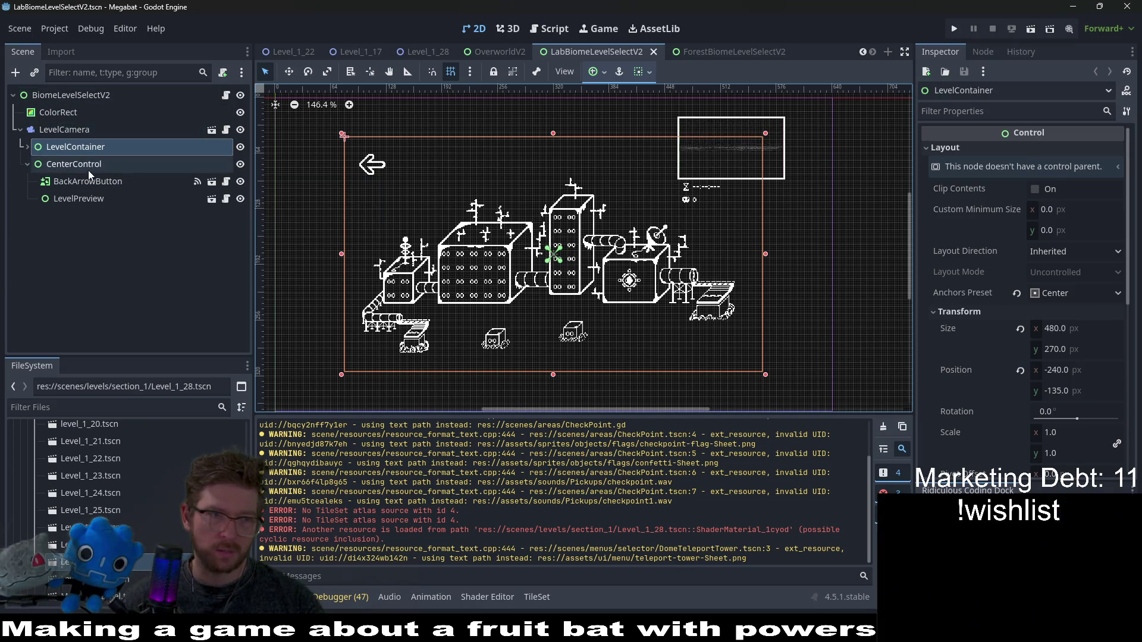
left_click(25, 147)
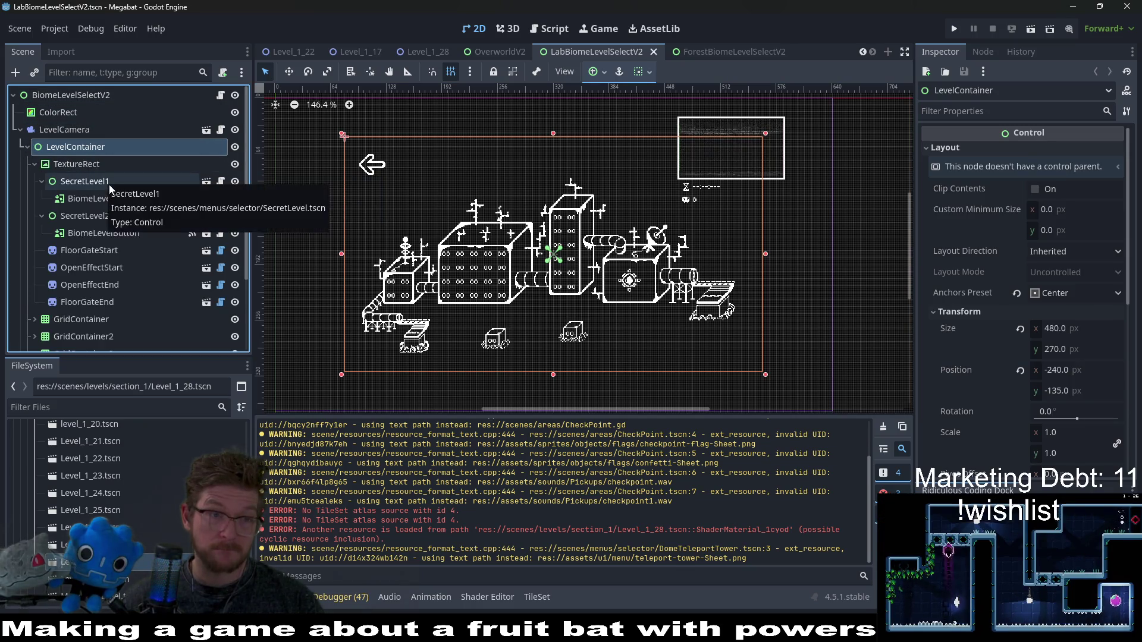
- Delete the SecretLevel1 and SecretLevel2 nodes from LevelContainer
scroll(109, 184, "down", 1)
left_click(95, 148)
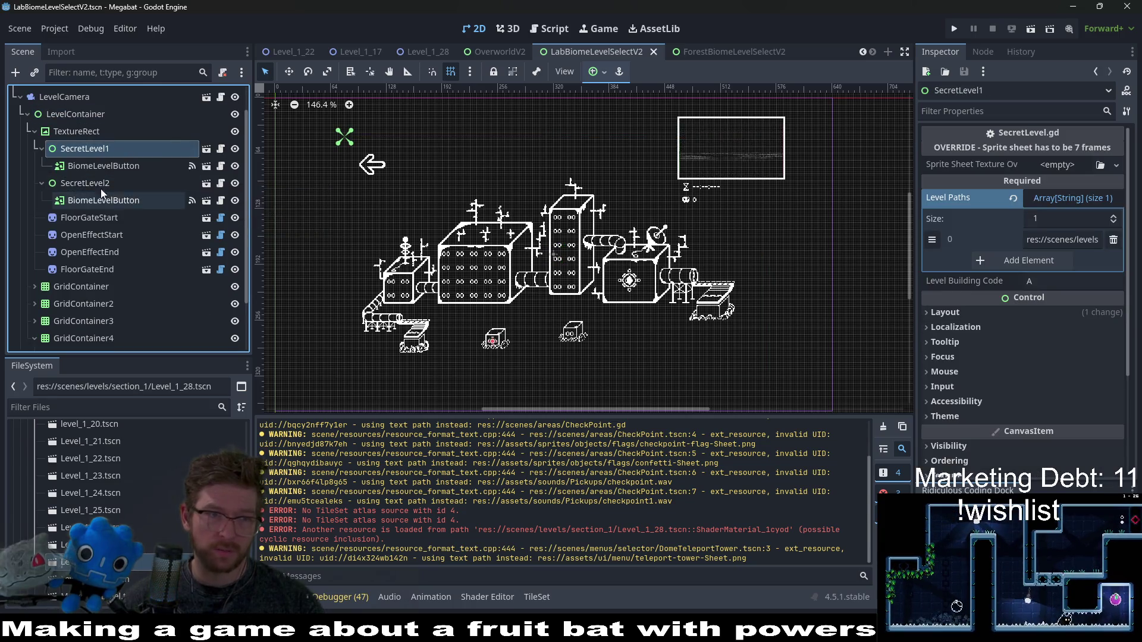
left_click(95, 185, "shift")
key("Delete")
key("Return")
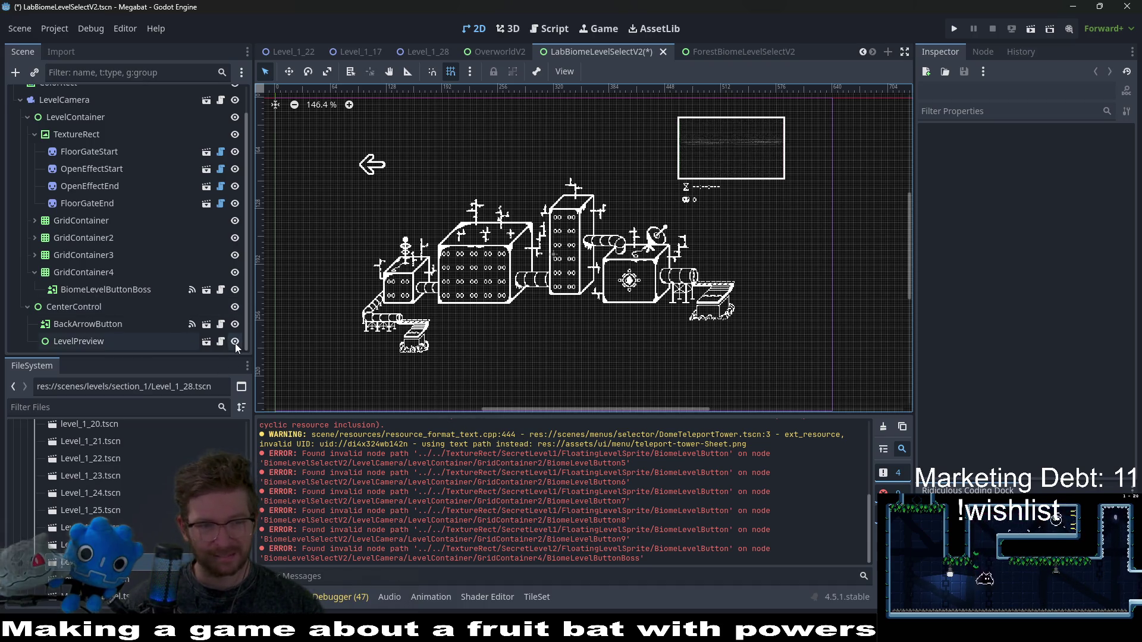
scroll(405, 331, "up", 4)
scroll(454, 316, "down", 3)
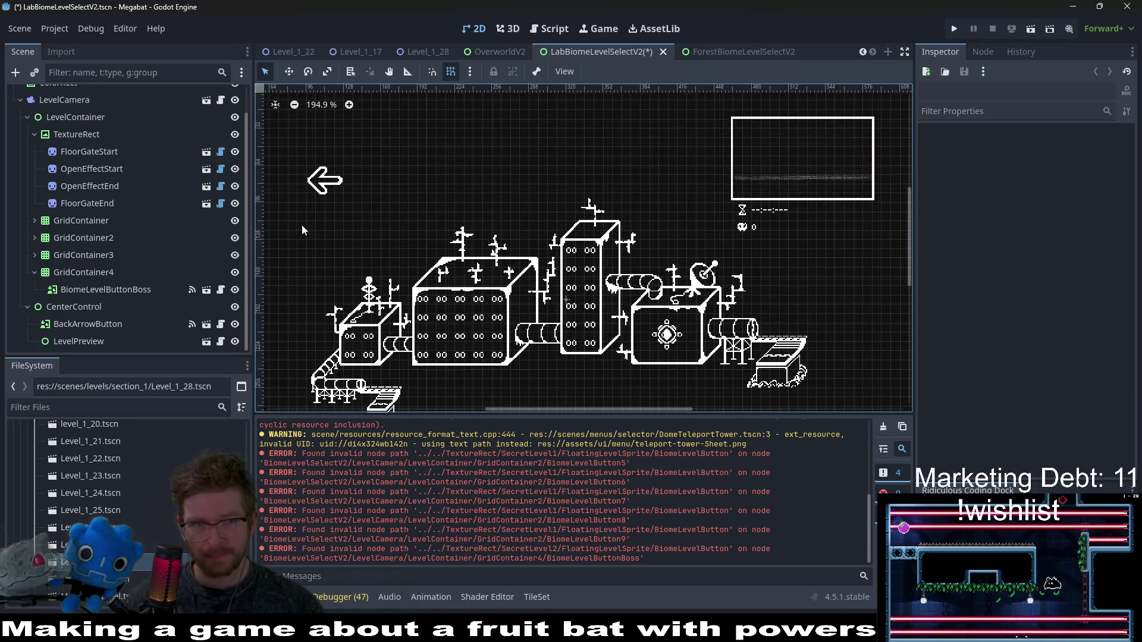
- Inspect GridContainer and GridContainer3, and expand GridContainer to list its level buttons
left_click(113, 223)
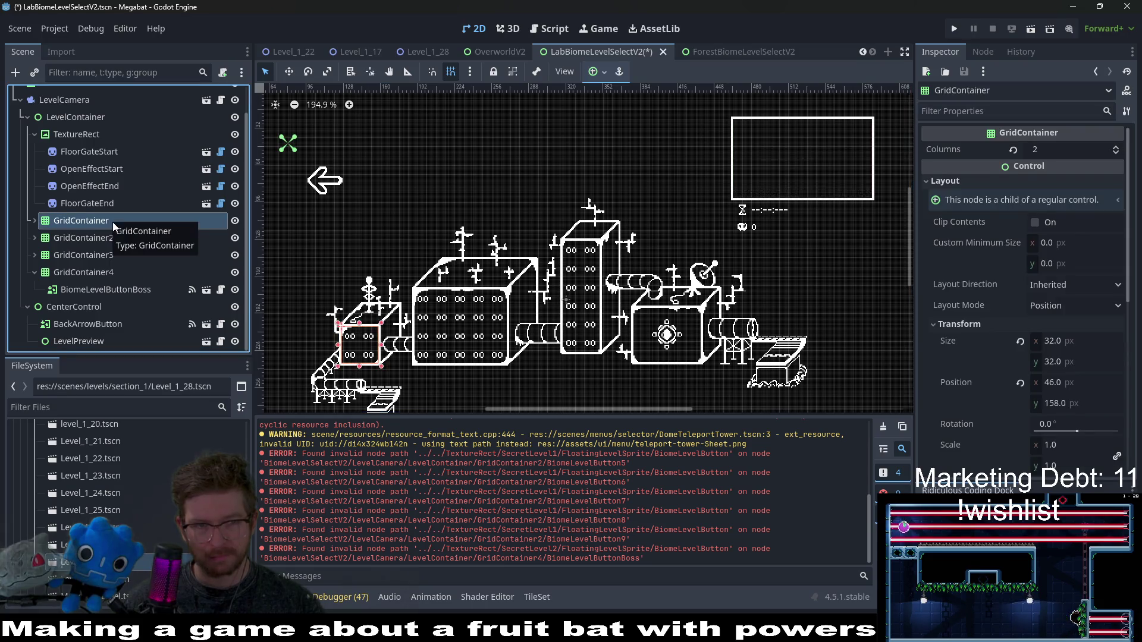
left_click(34, 255)
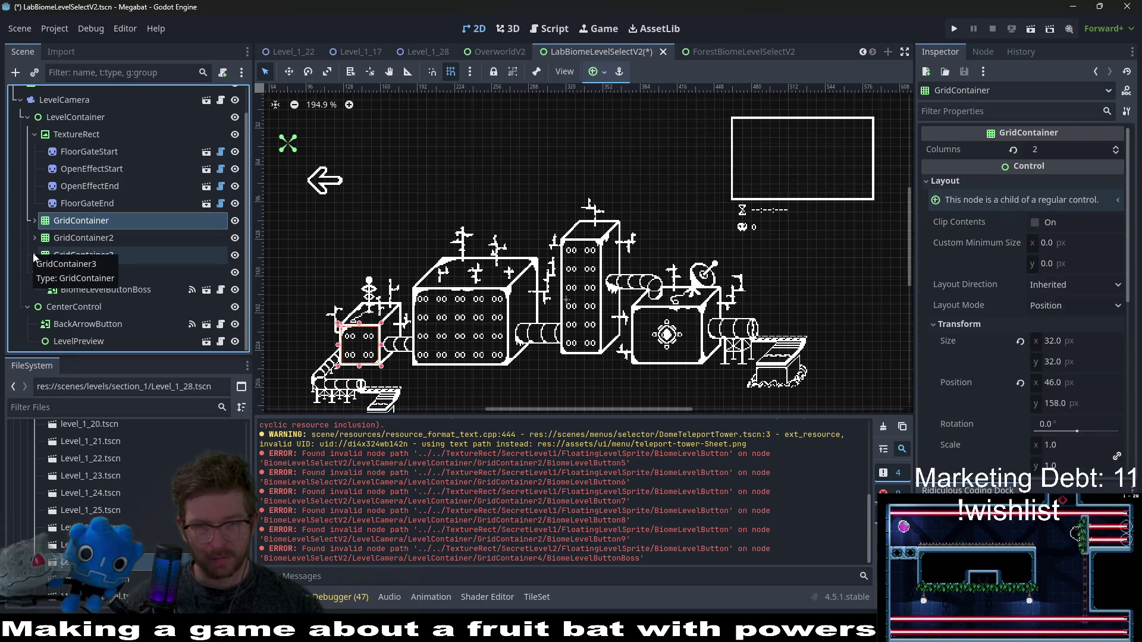
left_click(33, 256)
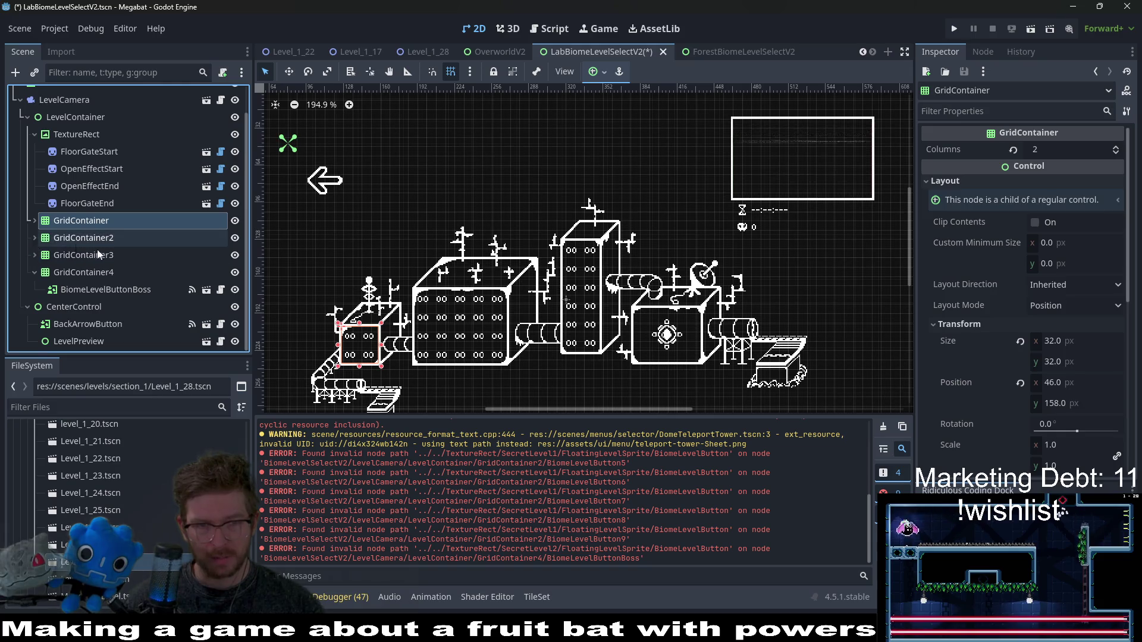
left_click(32, 240)
scroll(60, 244, "down", 2)
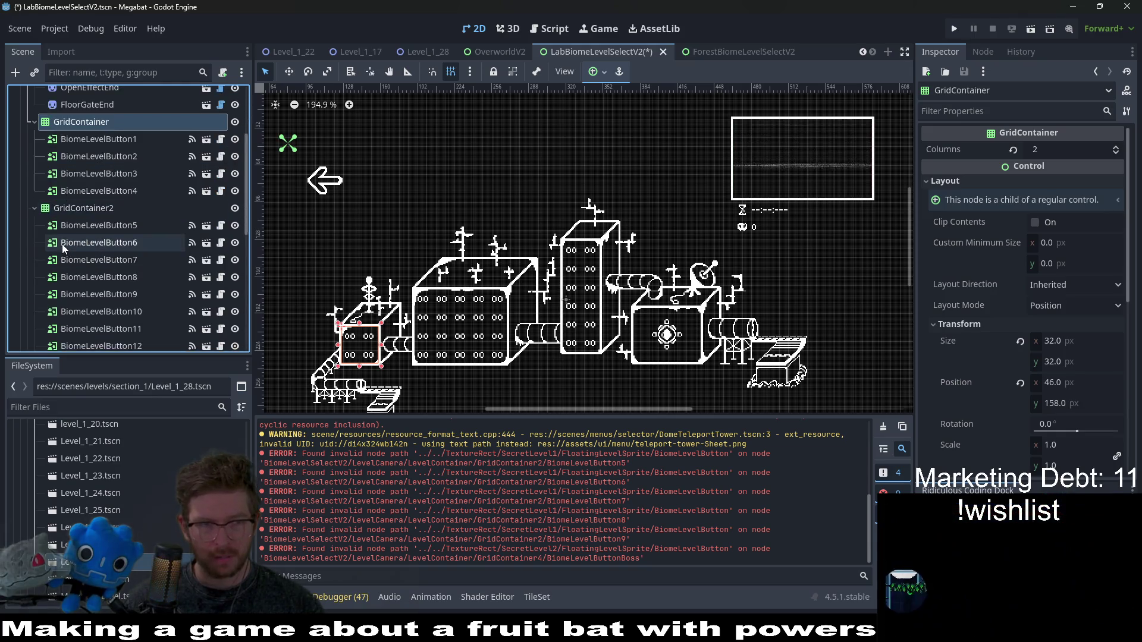
scroll(62, 244, "down", 5)
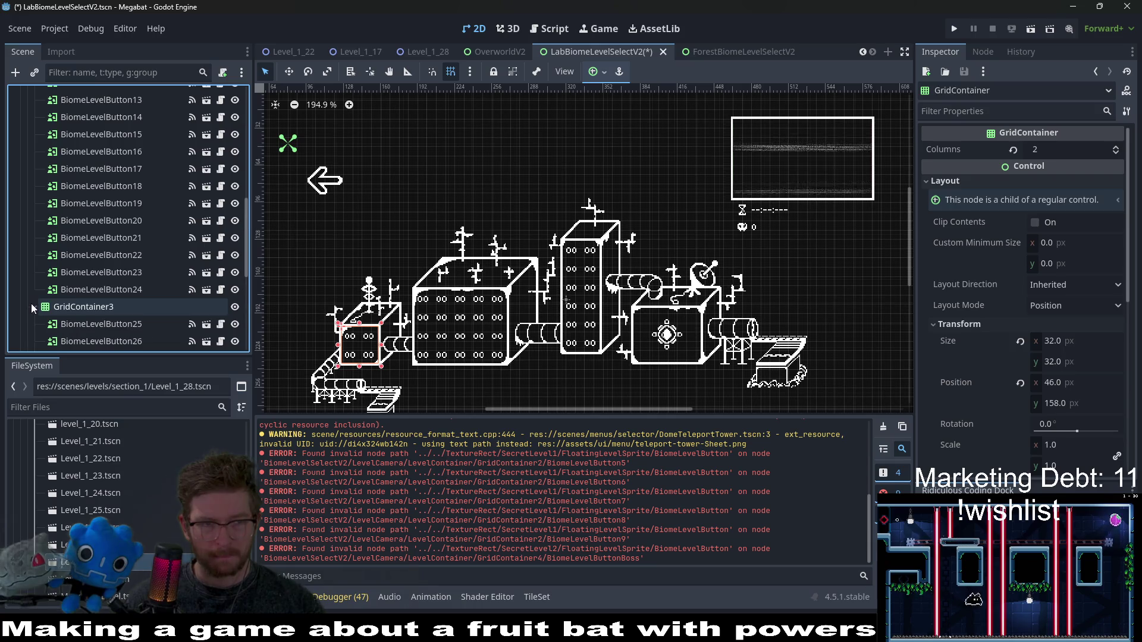
scroll(78, 274, "down", 4)
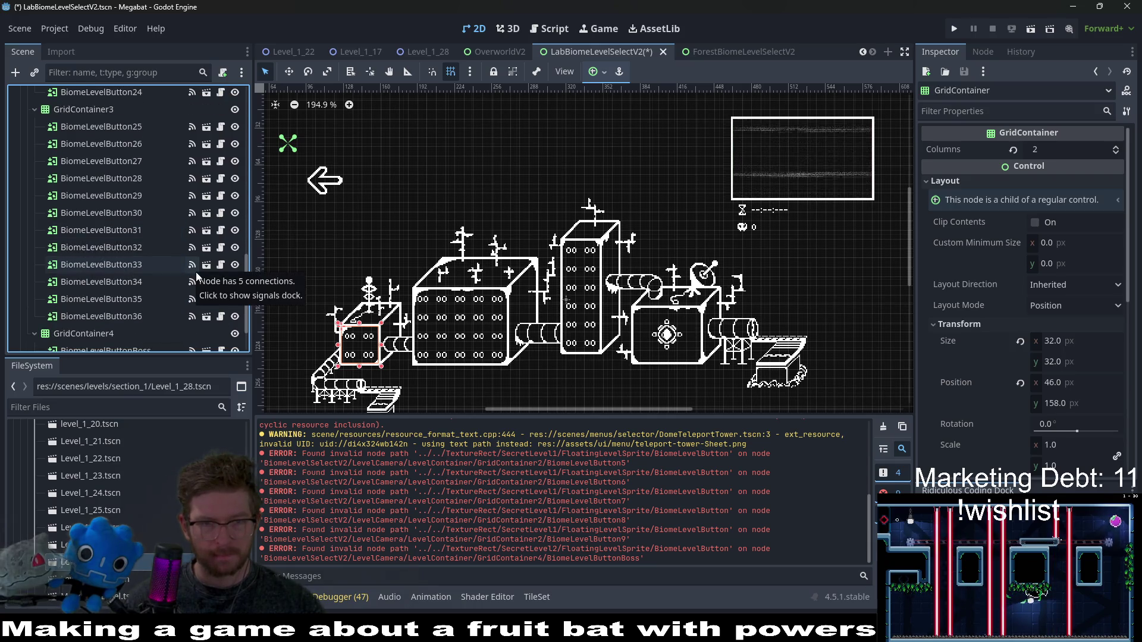
scroll(195, 272, "up", 8)
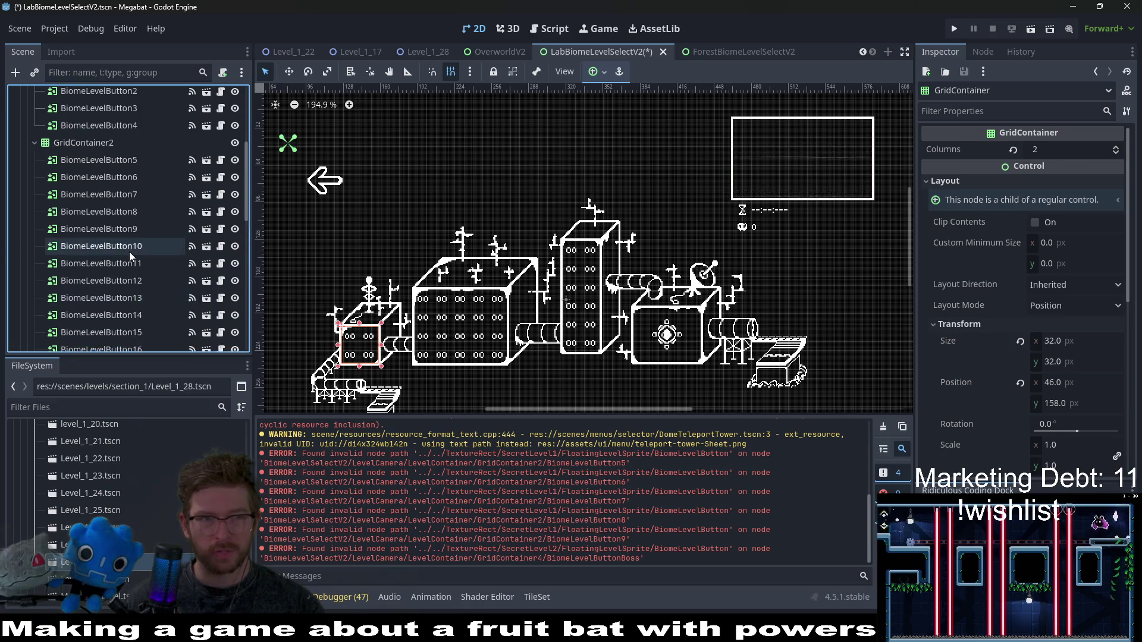
scroll(135, 252, "up", 2)
scroll(147, 269, "down", 3)
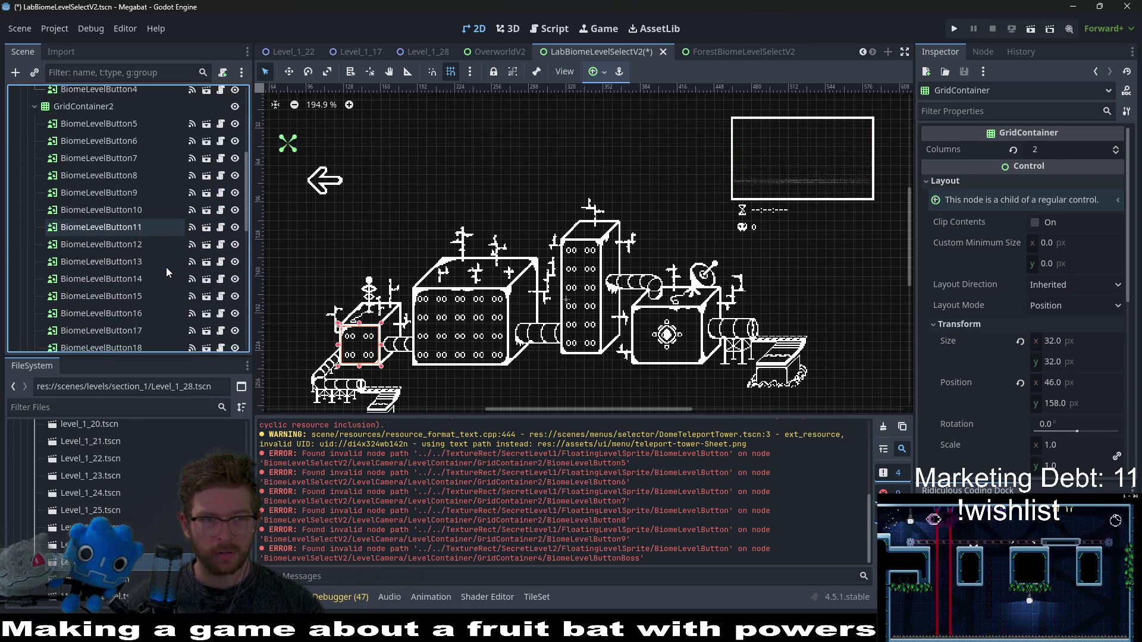
scroll(154, 263, "down", 4)
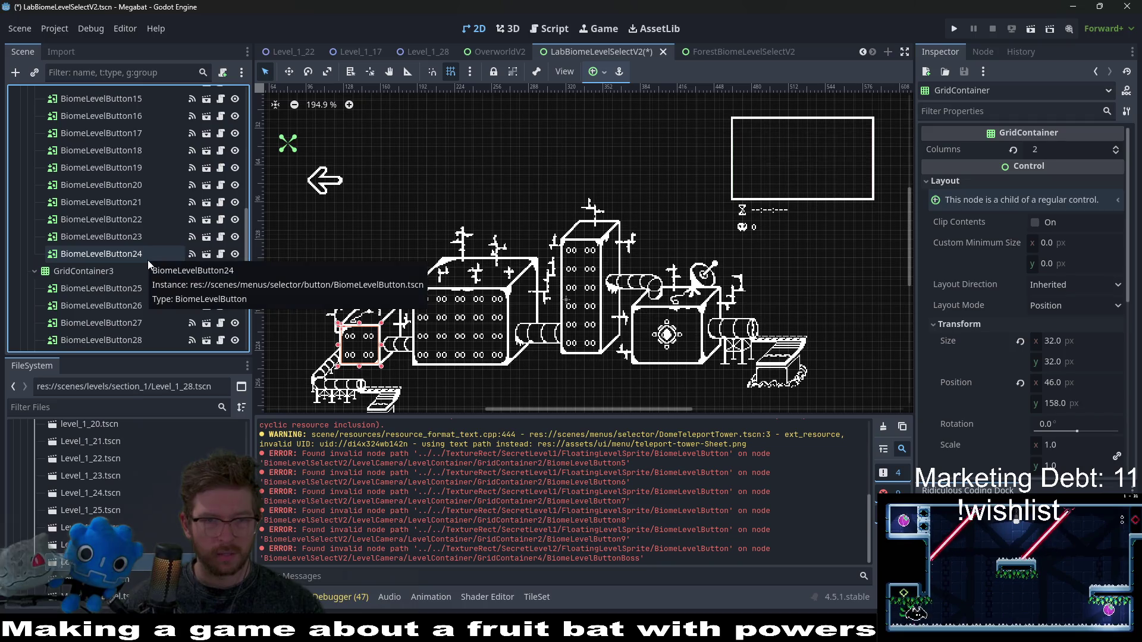
- Move BiomeLevelButton25 into GridContainer2 right after BiomeLevelButton24
left_click(147, 259)
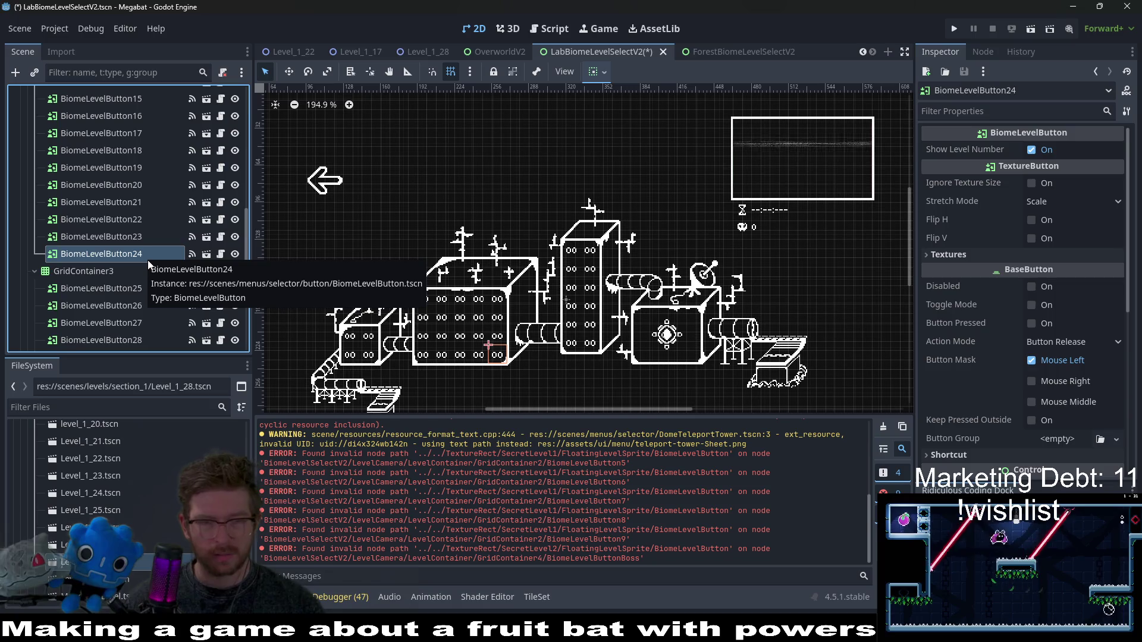
scroll(148, 260, "down", 1)
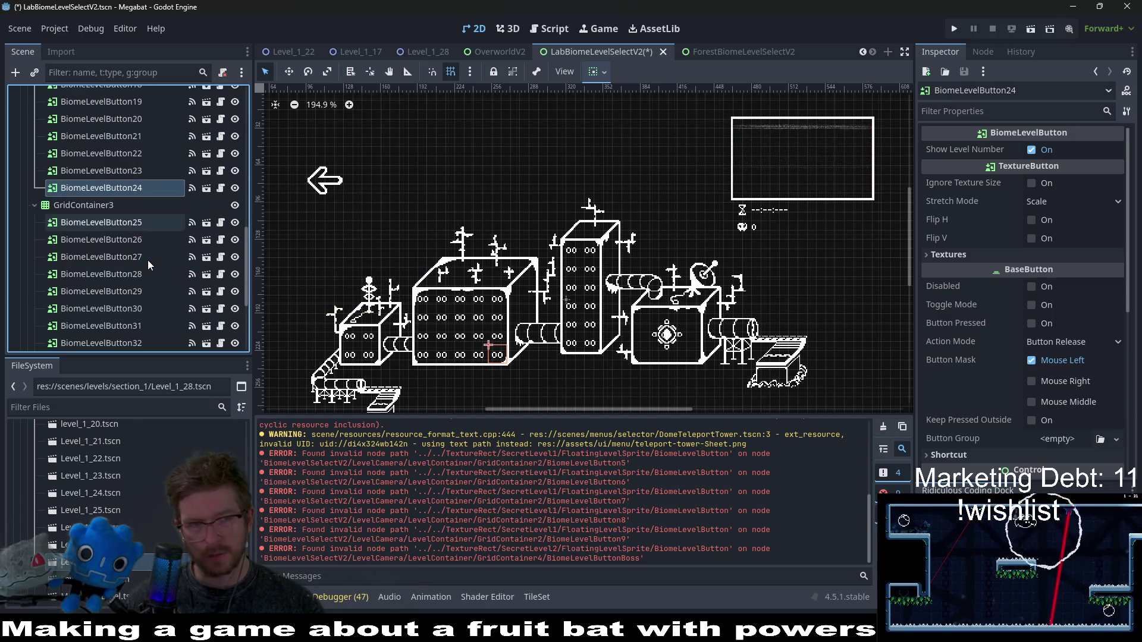
left_click(140, 227)
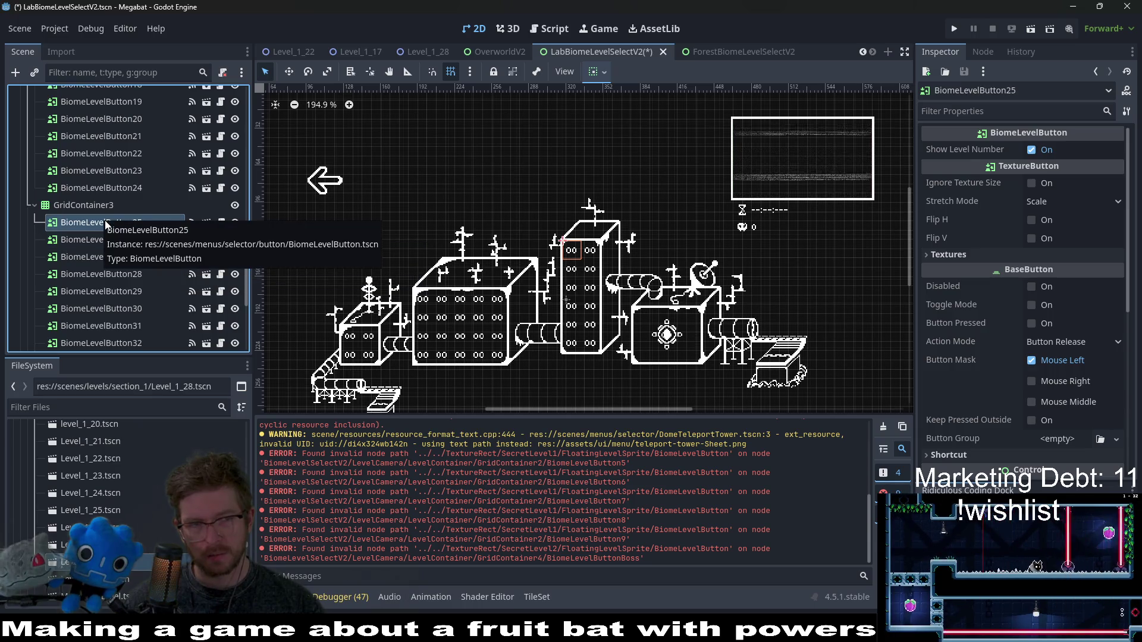
left_click_drag(98, 224, 95, 193)
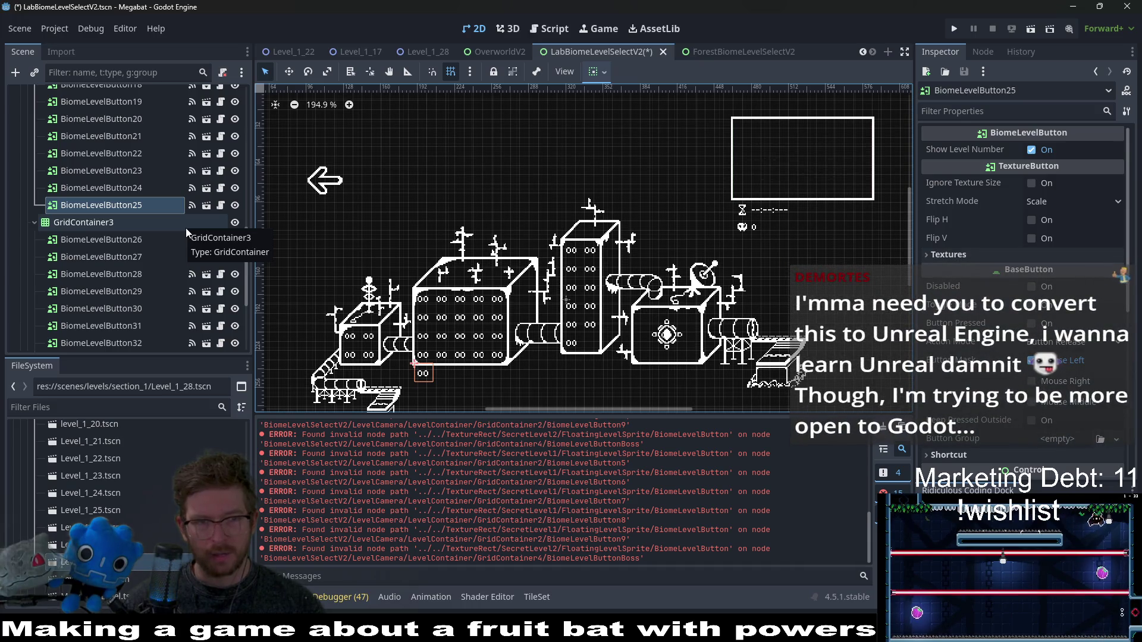
- Start deleting GridContainer3 together with its buttons
left_click(102, 227)
scroll(101, 227, "down", 3)
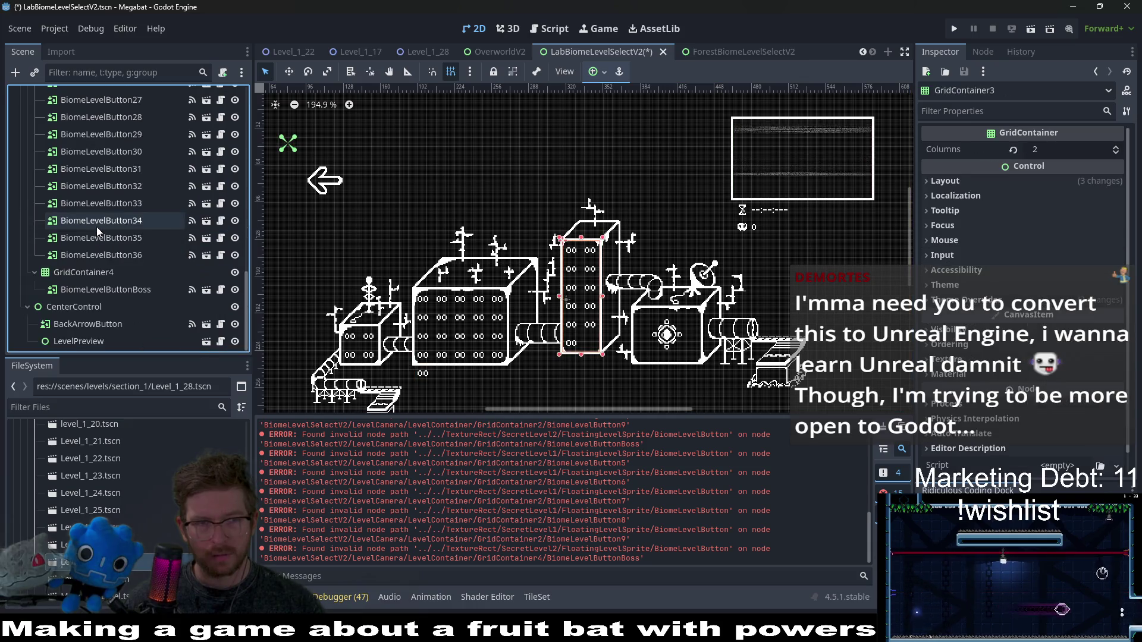
key("Delete")
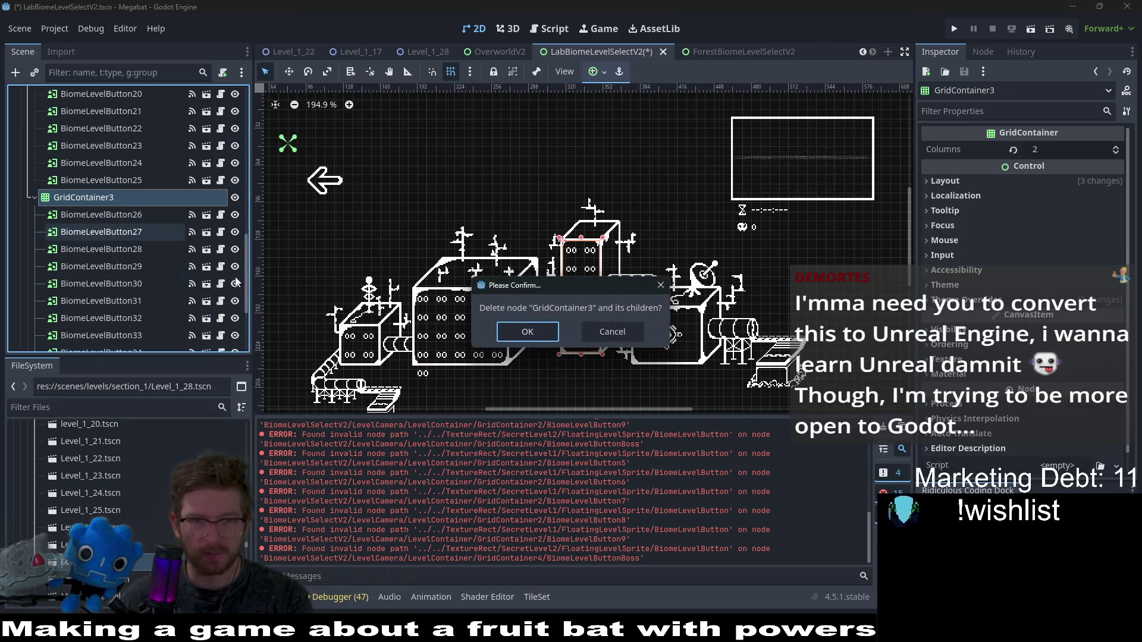
- Confirm removing GridContainer3, then delete and restore the first GridContainer with buttons 1–4
key("Return")
left_click(131, 290)
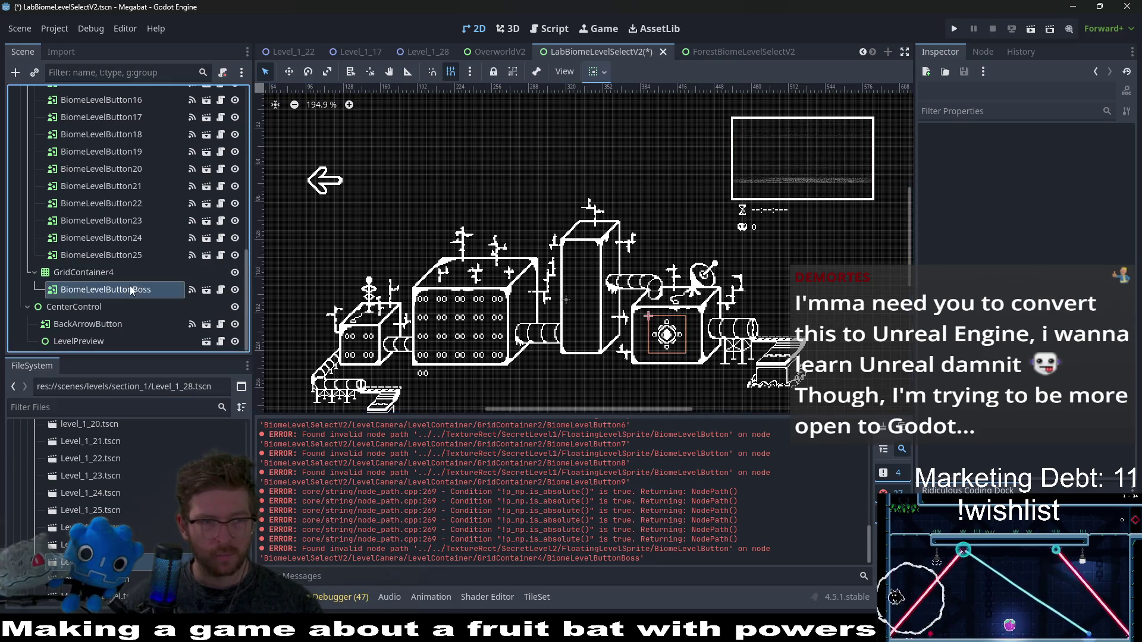
left_click(118, 271)
scroll(120, 271, "up", 6)
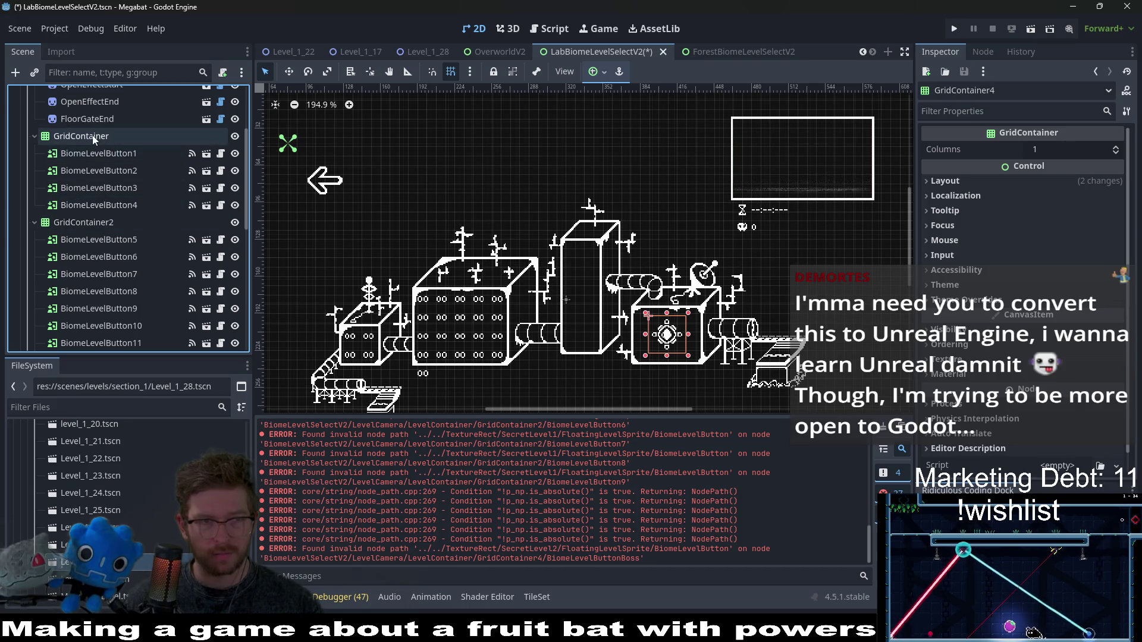
left_click(93, 137)
key("Delete")
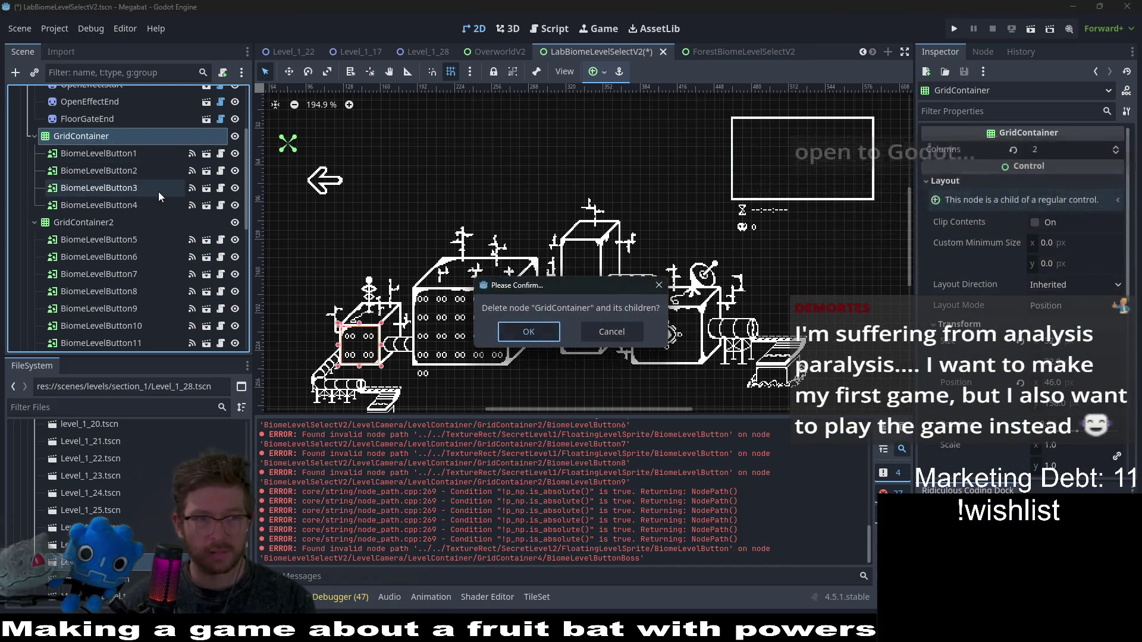
key("Return")
left_click(117, 135)
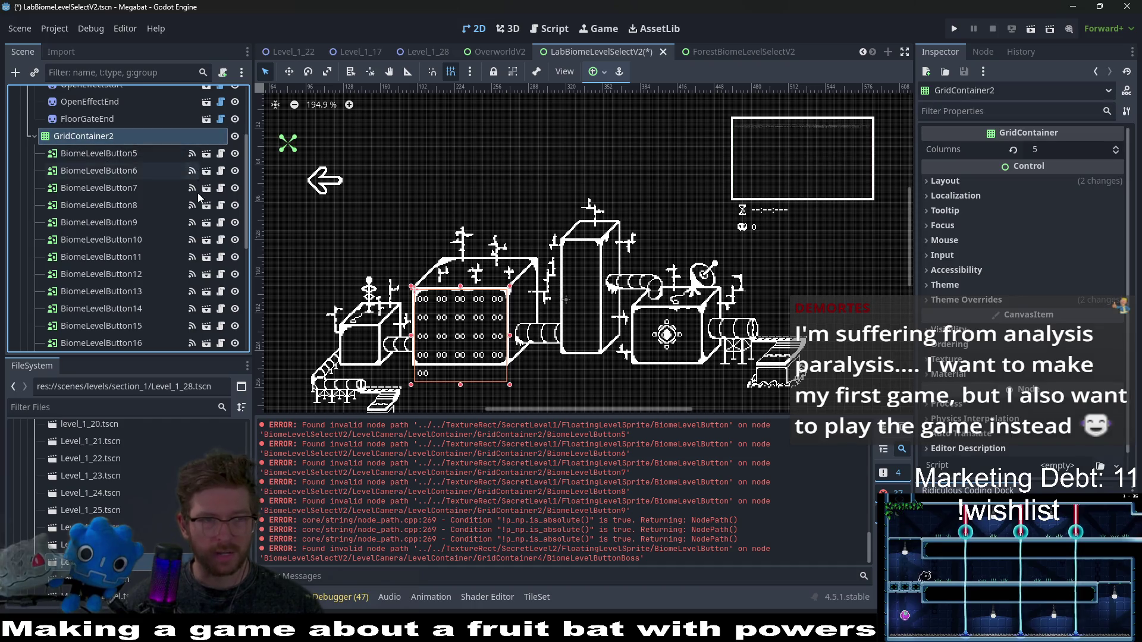
key("ctrl+z")
- Move BiomeLevelButton5 through BiomeLevelButton25 into the first GridContainer
left_click(118, 239)
scroll(125, 250, "down", 5)
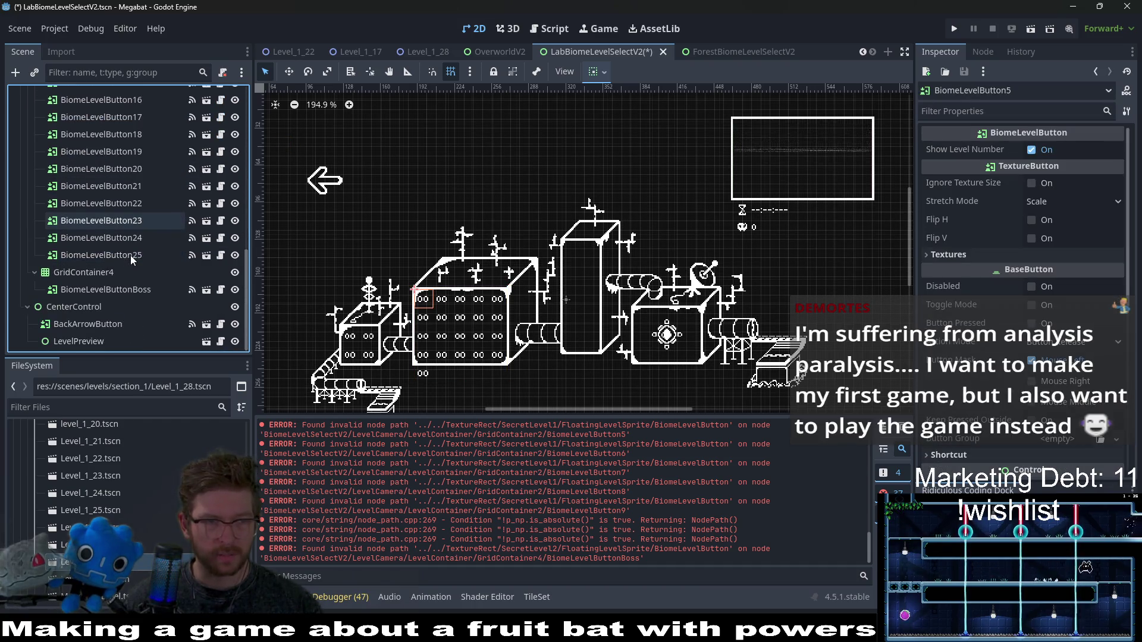
left_click(130, 255, "shift")
scroll(135, 196, "up", 3)
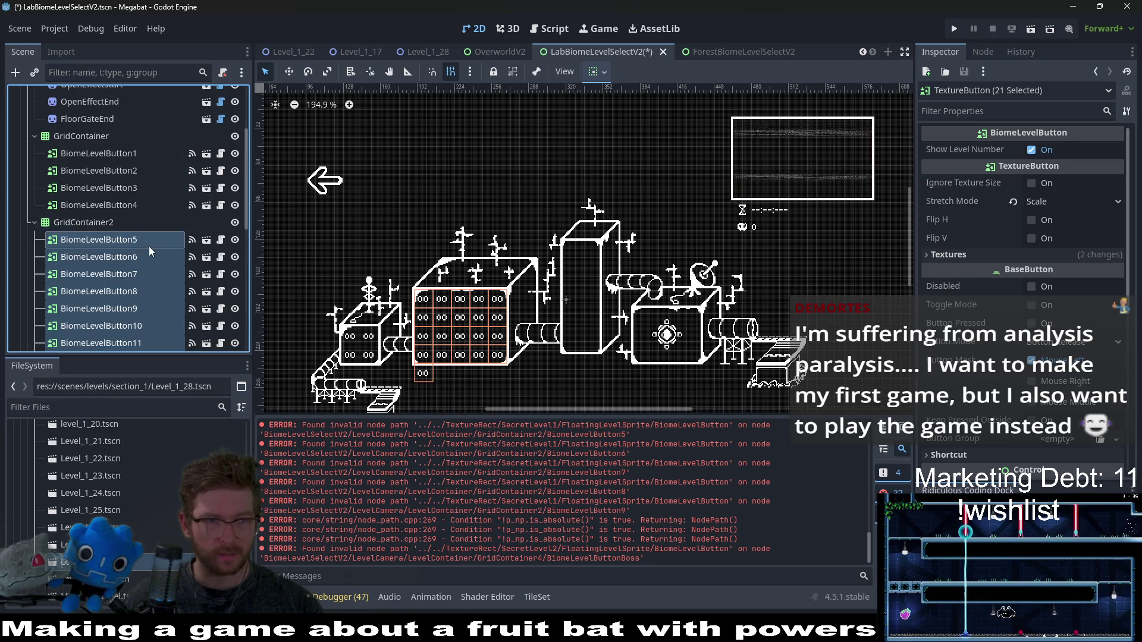
mouse_move(140, 241)
left_mouse_down()
mouse_move(120, 216)
mouse_move(133, 214)
left_mouse_up()
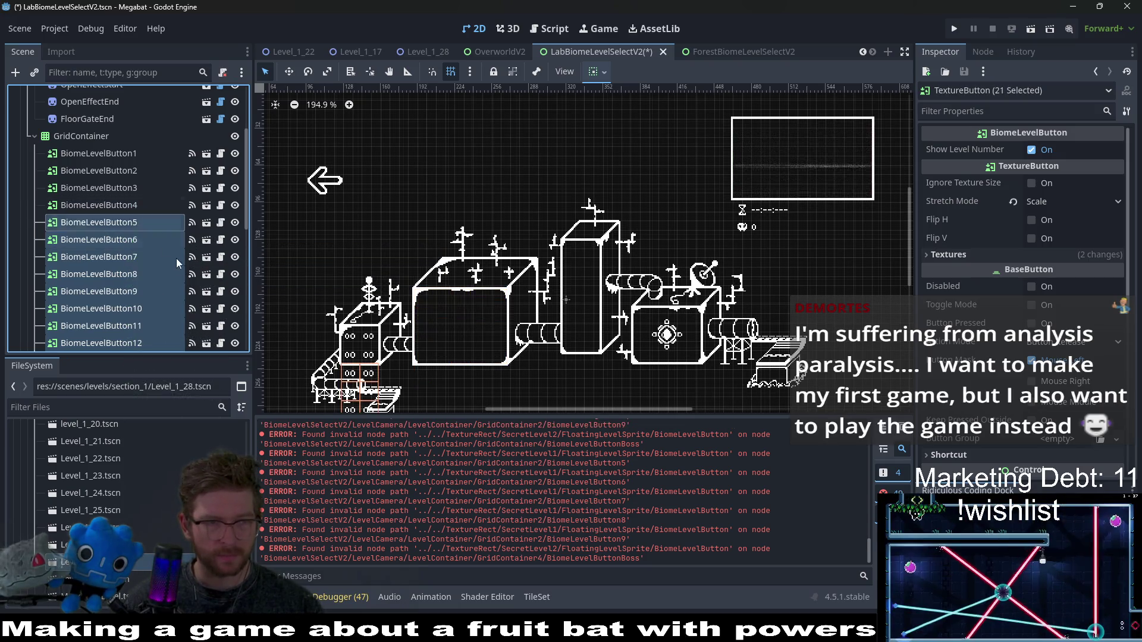
- Delete the empty GridContainer2 and rename boss container GridContainer4 to GridContainer2
scroll(150, 212, "down", 5)
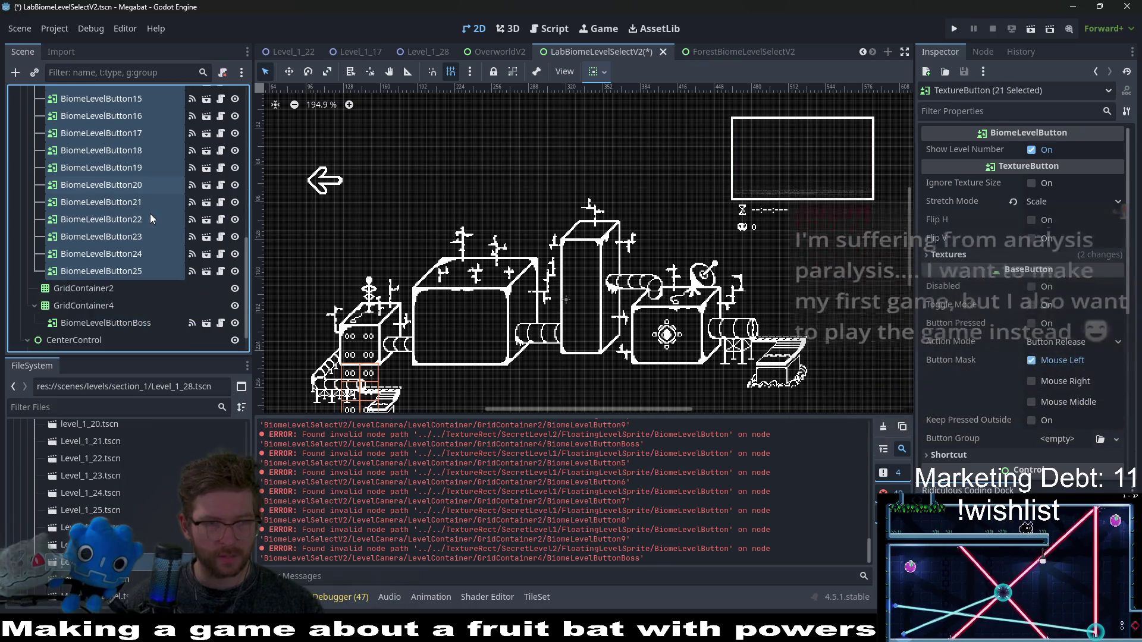
left_click(123, 289)
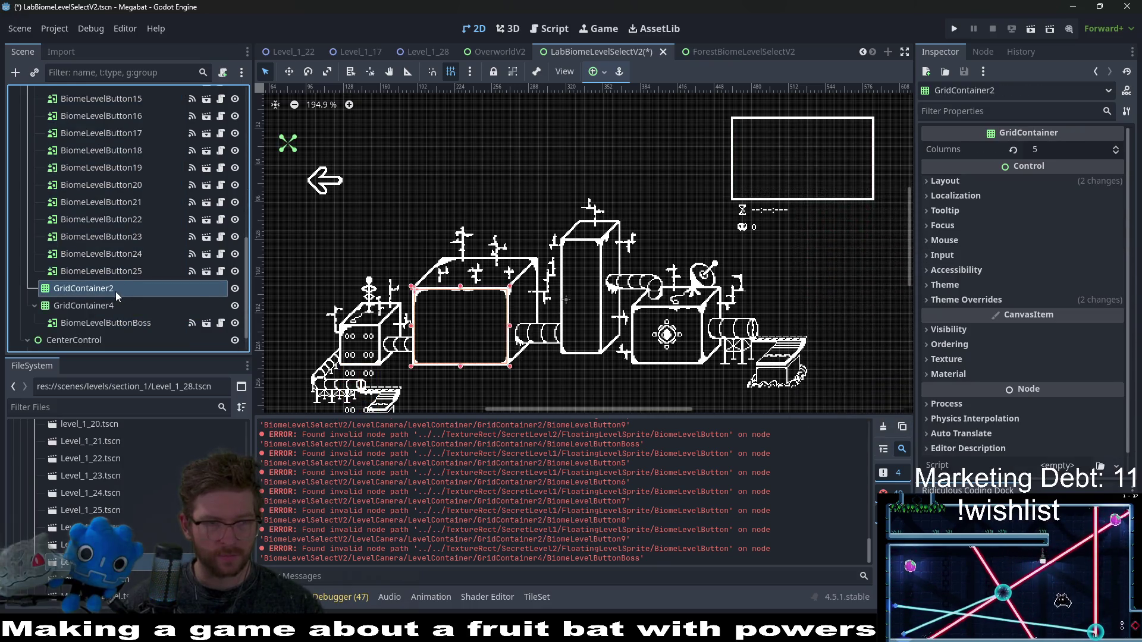
key("Delete")
key("Return")
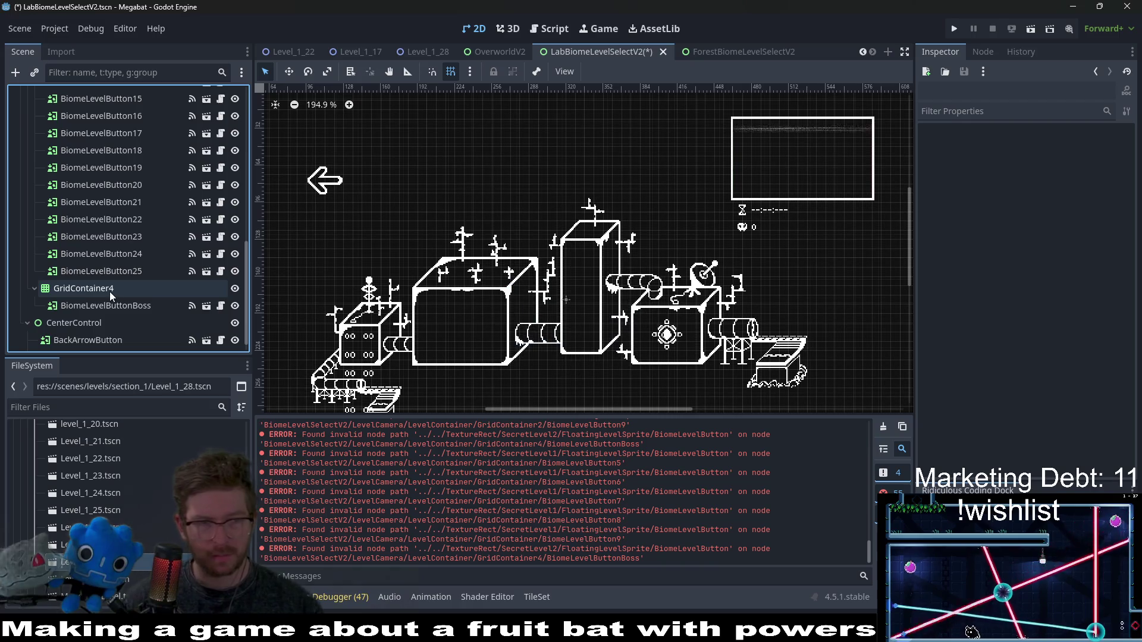
left_click(109, 291)
left_click(133, 289)
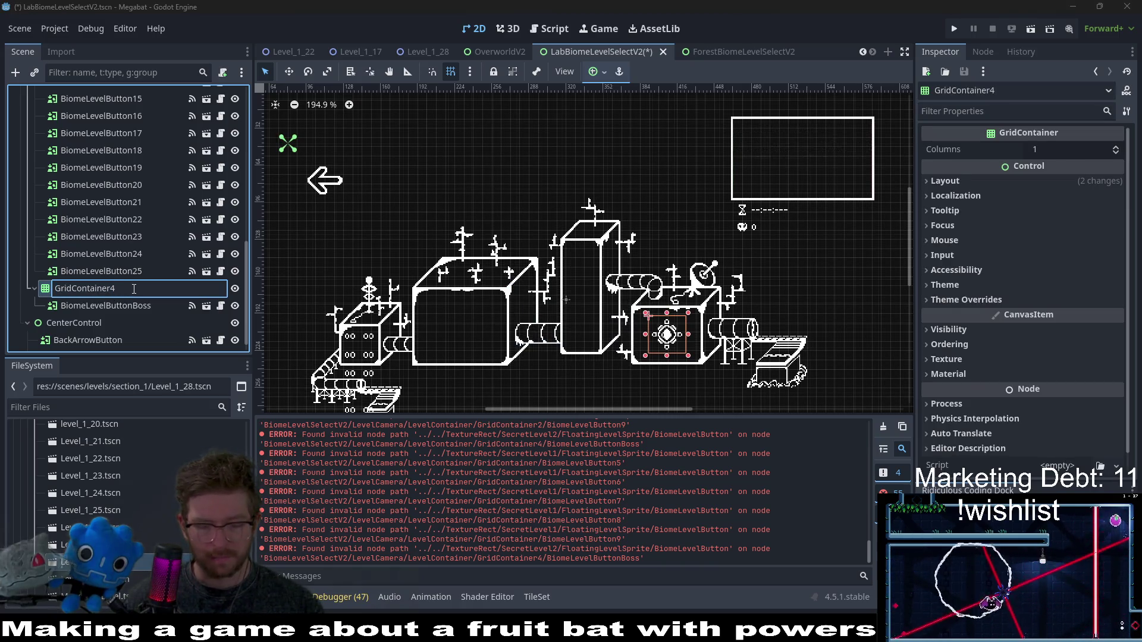
type("2")
key("ctrl+z")
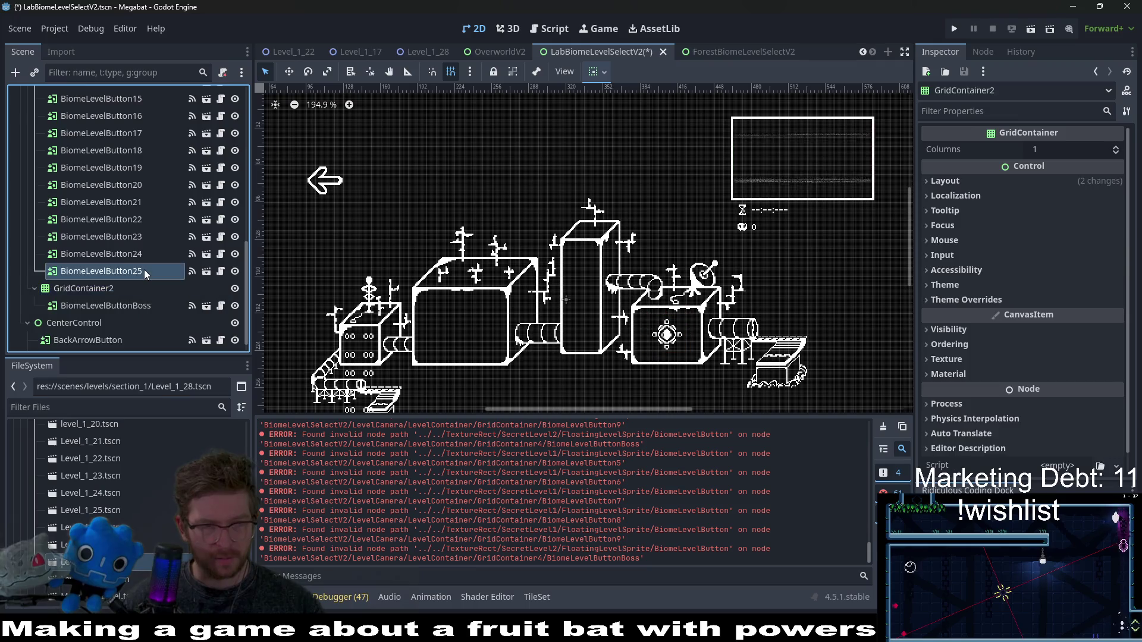
- Hide the background TextureRect and set the level-button GridContainer to 6 columns
key("ctrl+z")
key("ctrl+z")
key("ctrl+z")
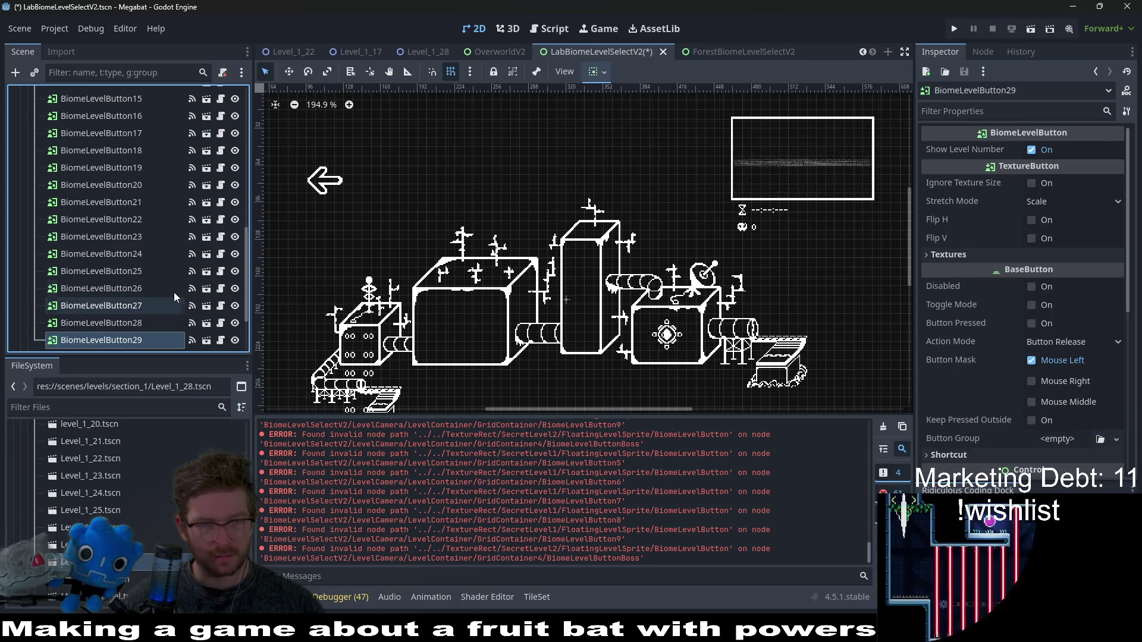
scroll(325, 245, "down", 3)
scroll(103, 225, "up", 10)
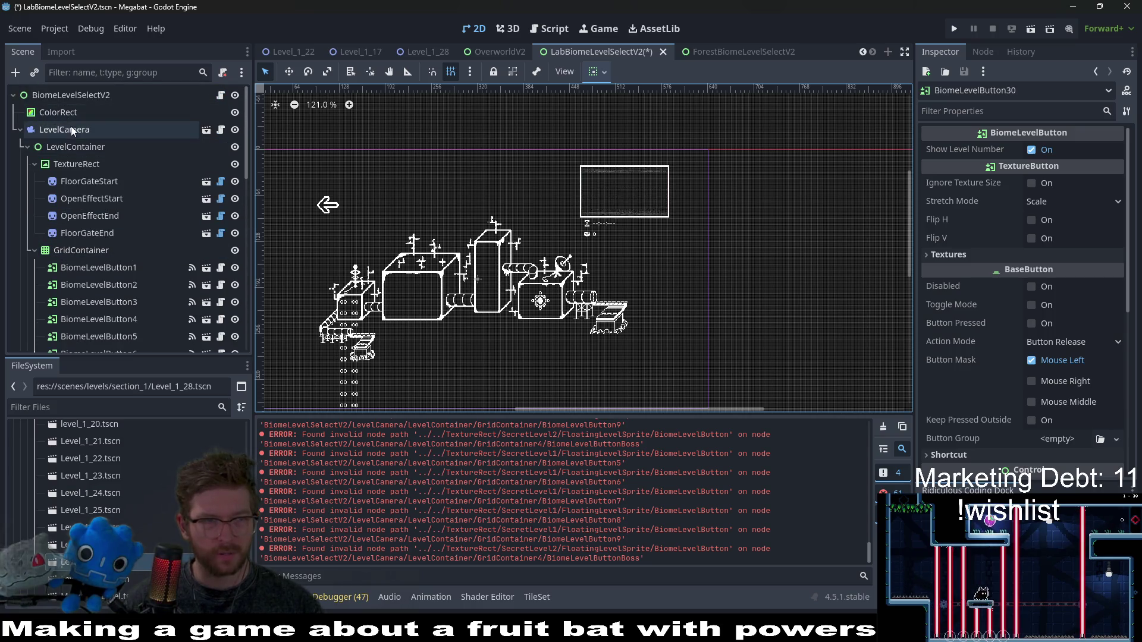
left_click(80, 158)
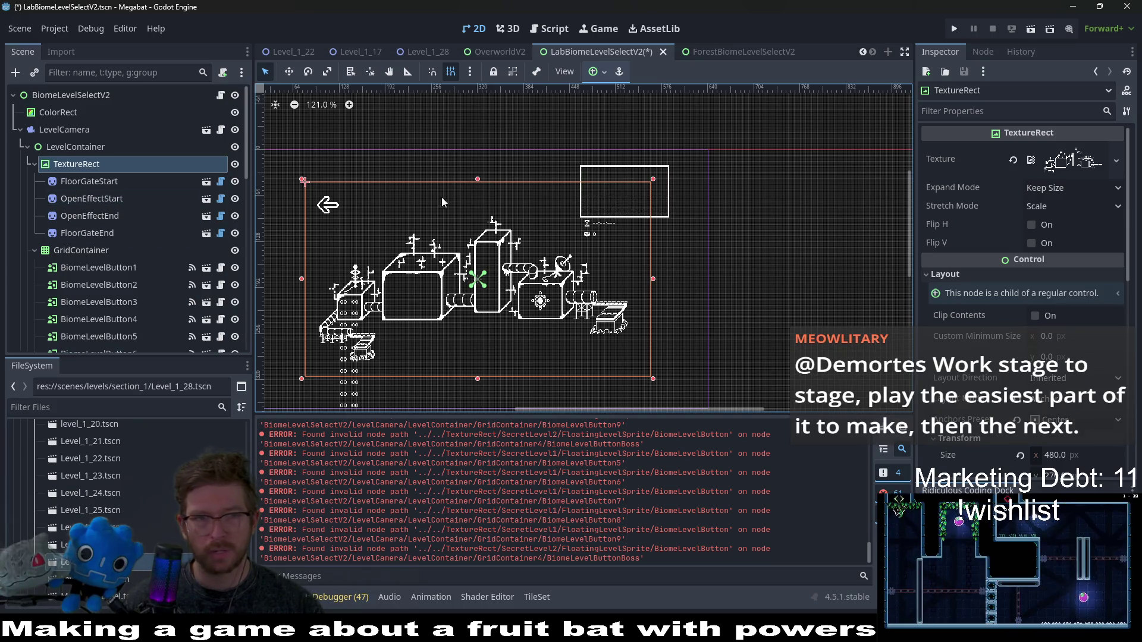
left_click(236, 164)
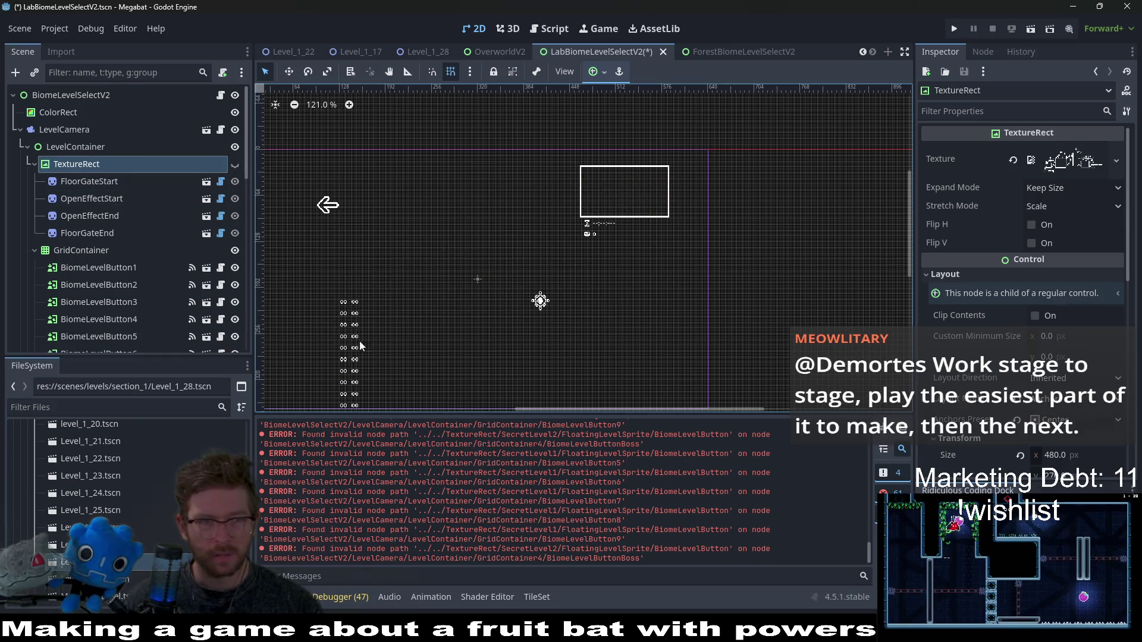
left_click(77, 270)
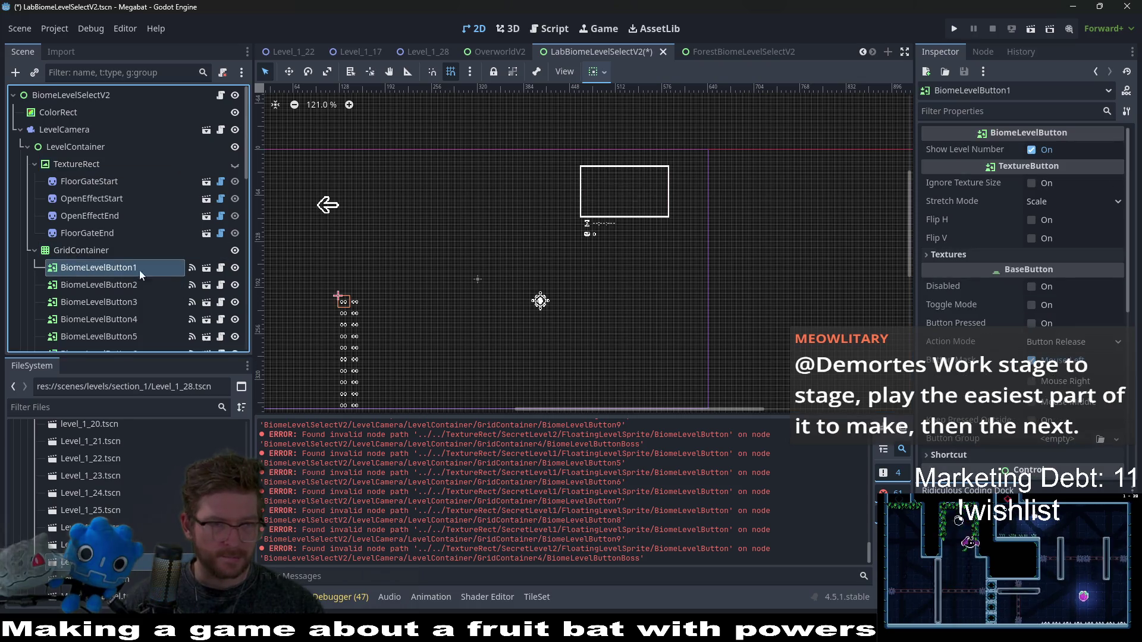
left_click(98, 251)
key("w")
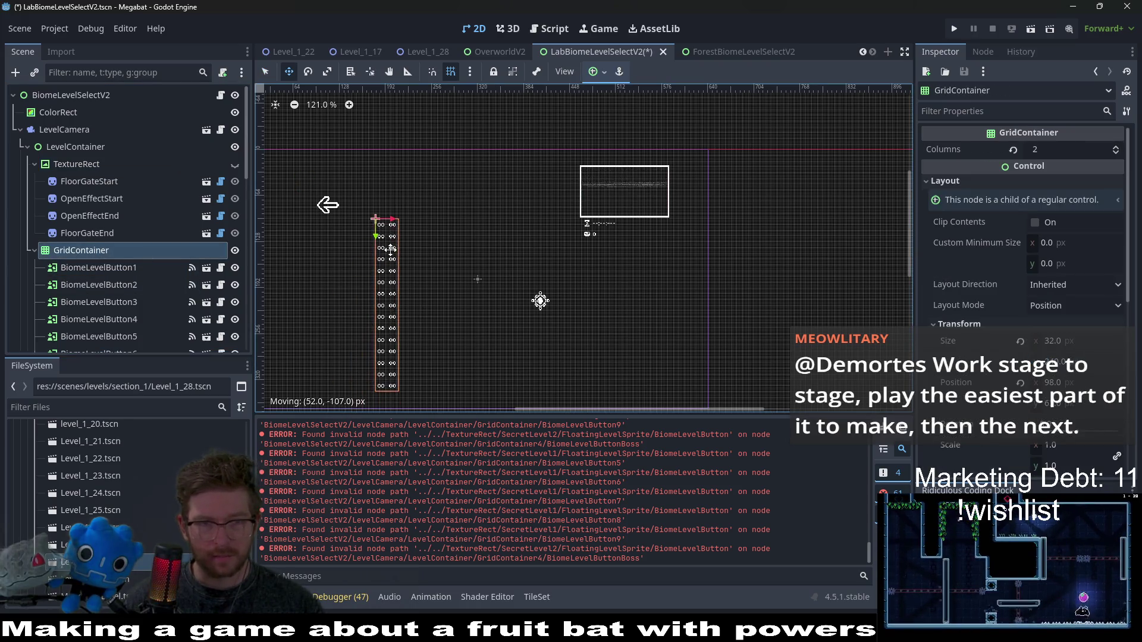
double_click(1115, 147)
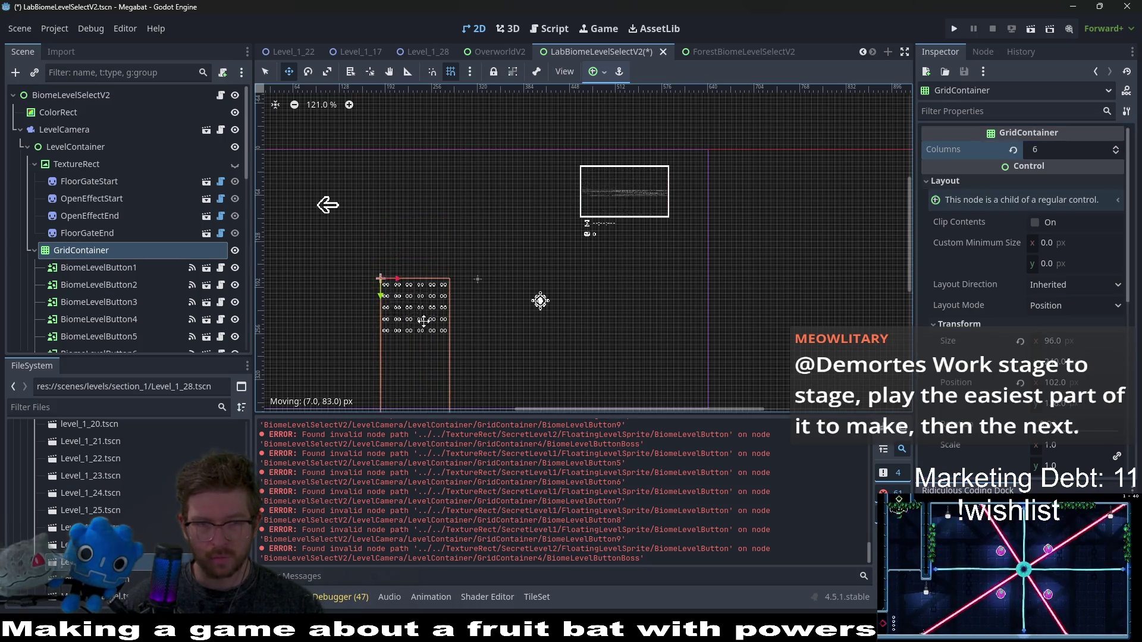
- Shrink the grid box to fit its rows, save LabBiomeLevelSelectV2, and run the project
left_click_drag(318, 205, 329, 104)
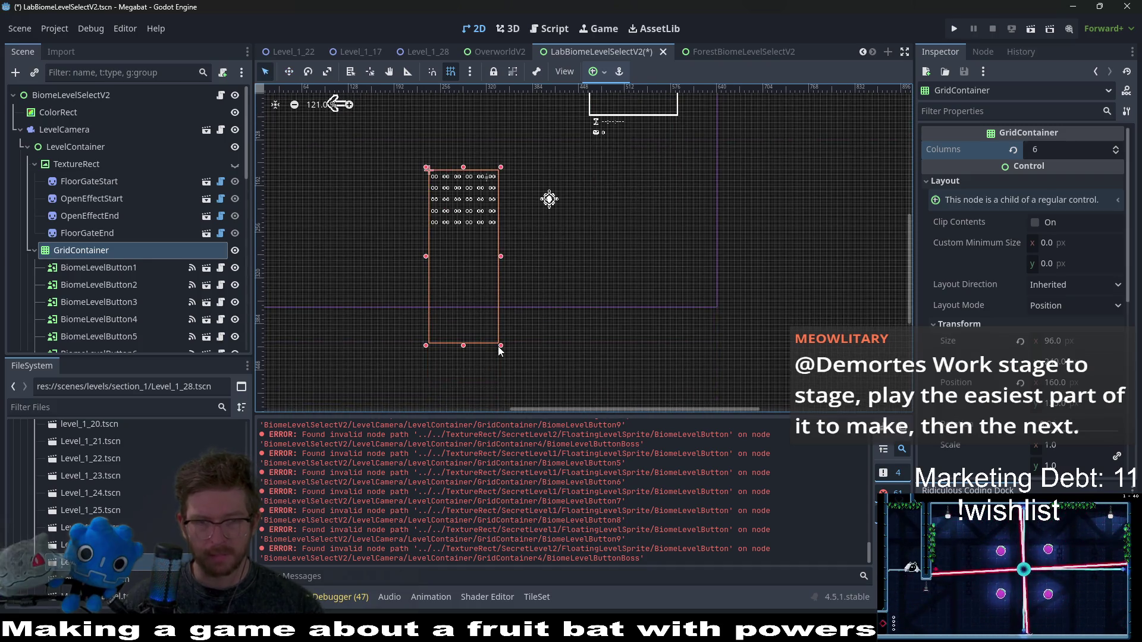
left_click_drag(501, 346, 501, 223)
scroll(476, 202, "up", 5)
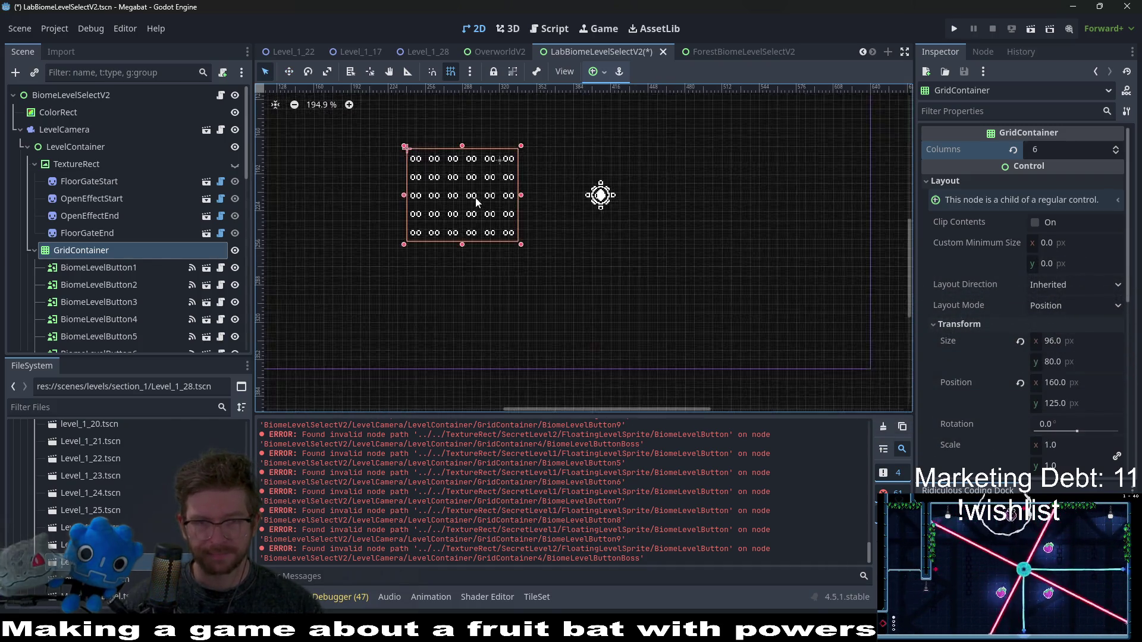
scroll(521, 255, "down", 3)
key("ctrl+s")
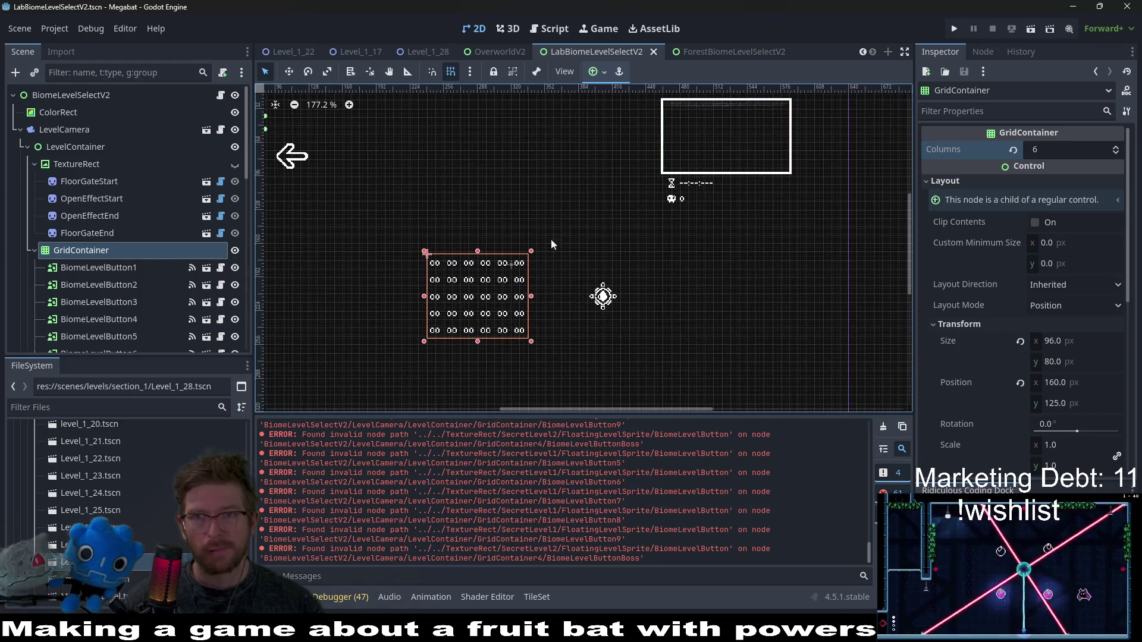
left_click(952, 34)
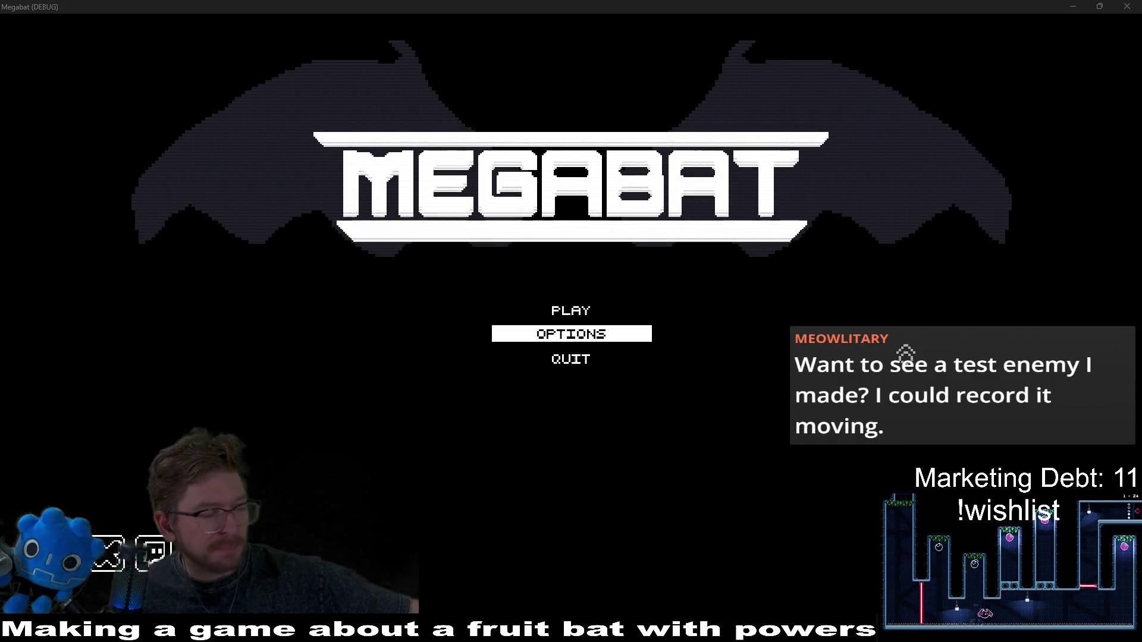
- Start the game, load the FOREST_A profile, and enter the middle dome's 01–30 level grid
left_click(554, 311)
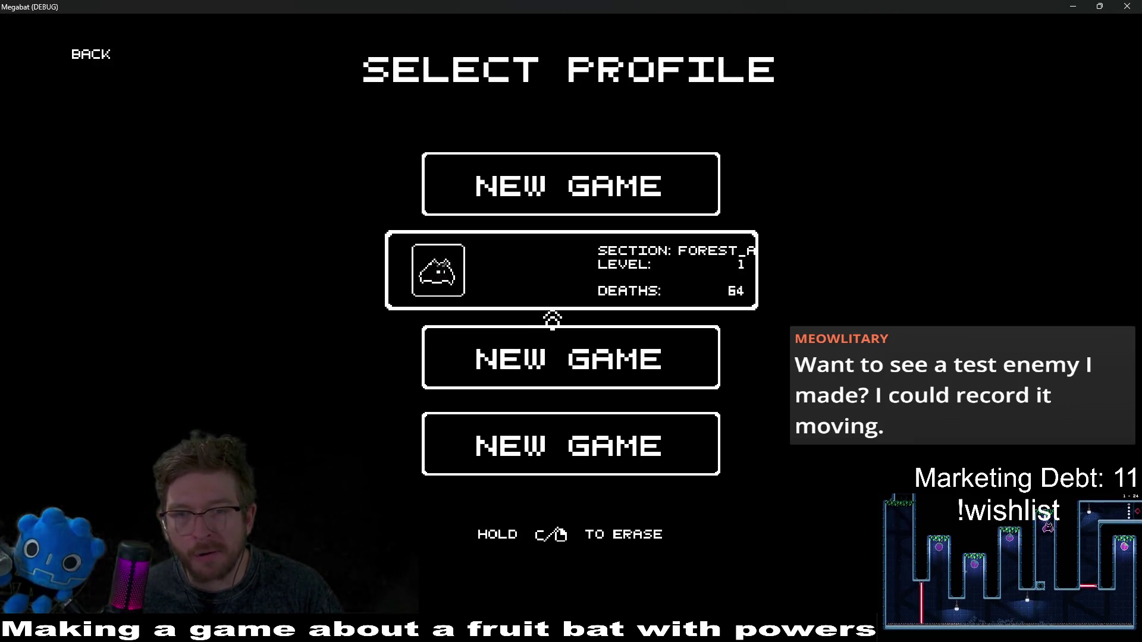
left_click(579, 300)
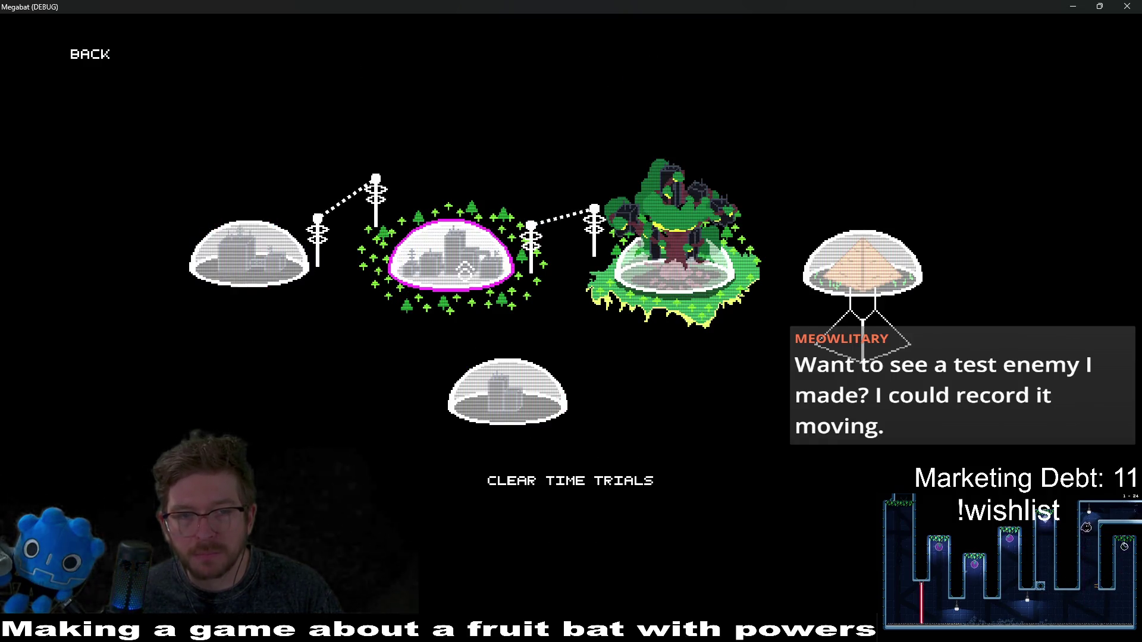
left_click(466, 271)
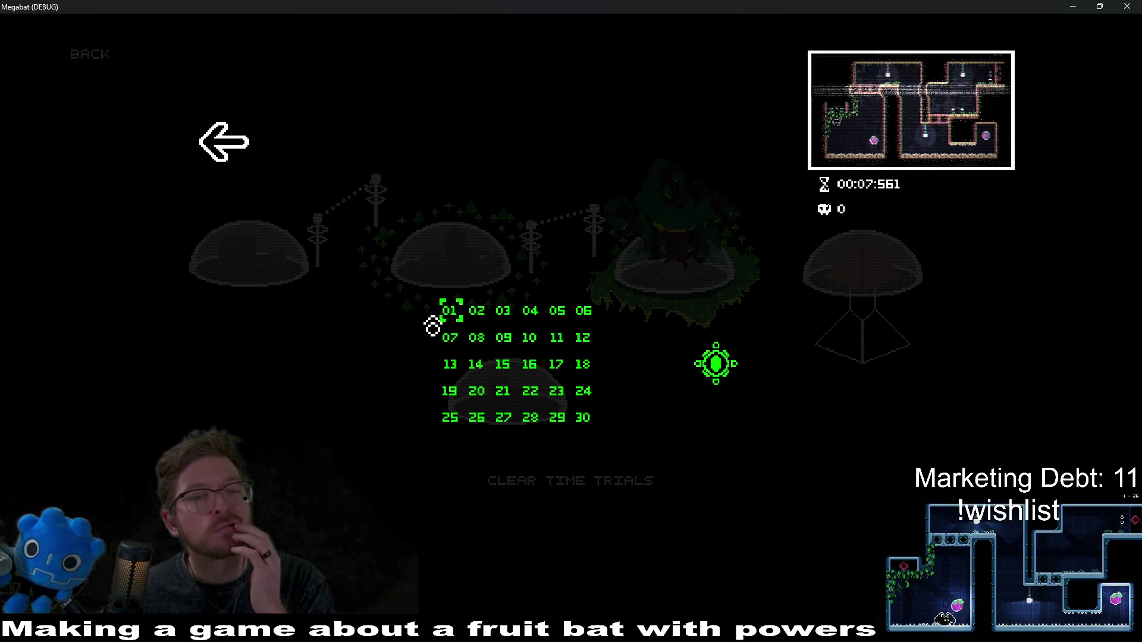
- Browse the bottom dome and building district level selects, then start the middle dome's level 01
left_click(239, 170)
left_click(549, 421)
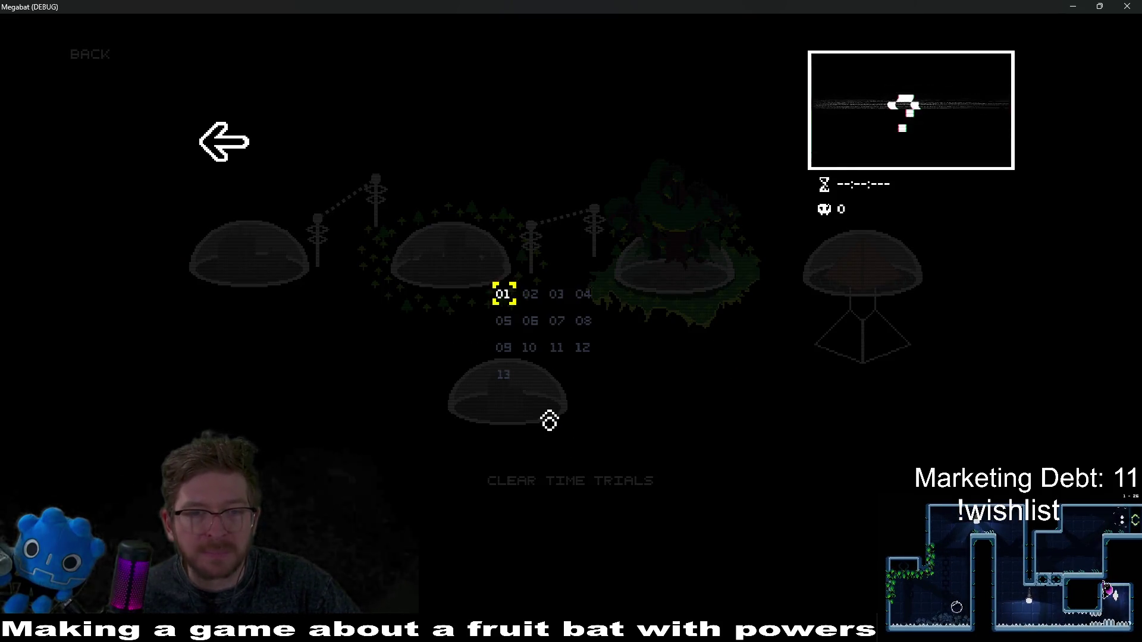
left_click(218, 170)
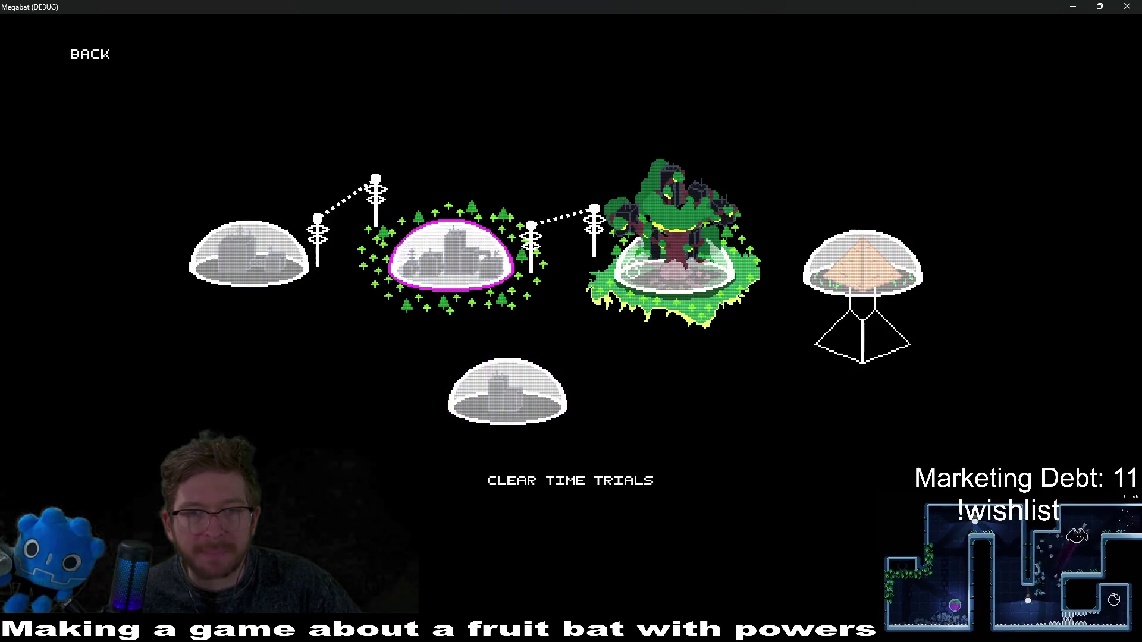
left_click(645, 257)
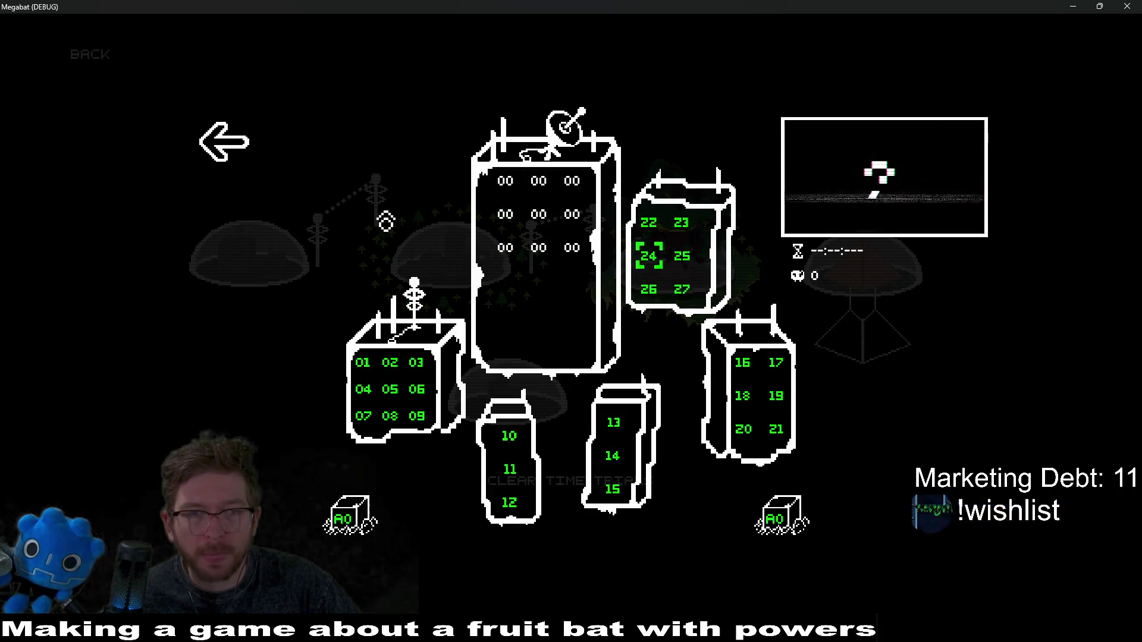
left_click(240, 162)
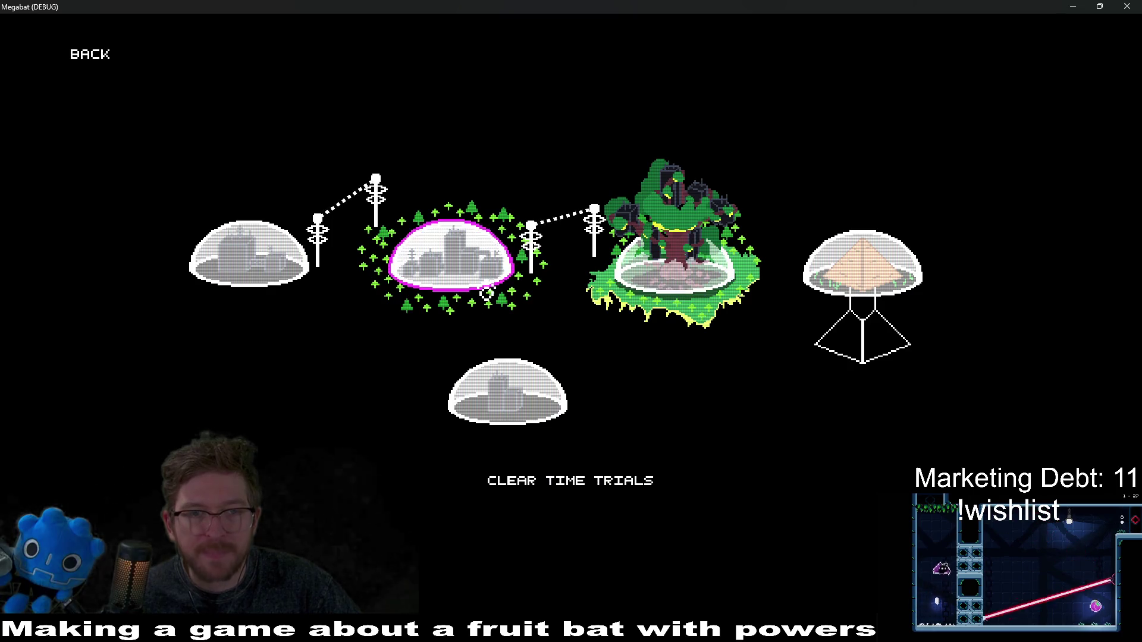
left_click(485, 290)
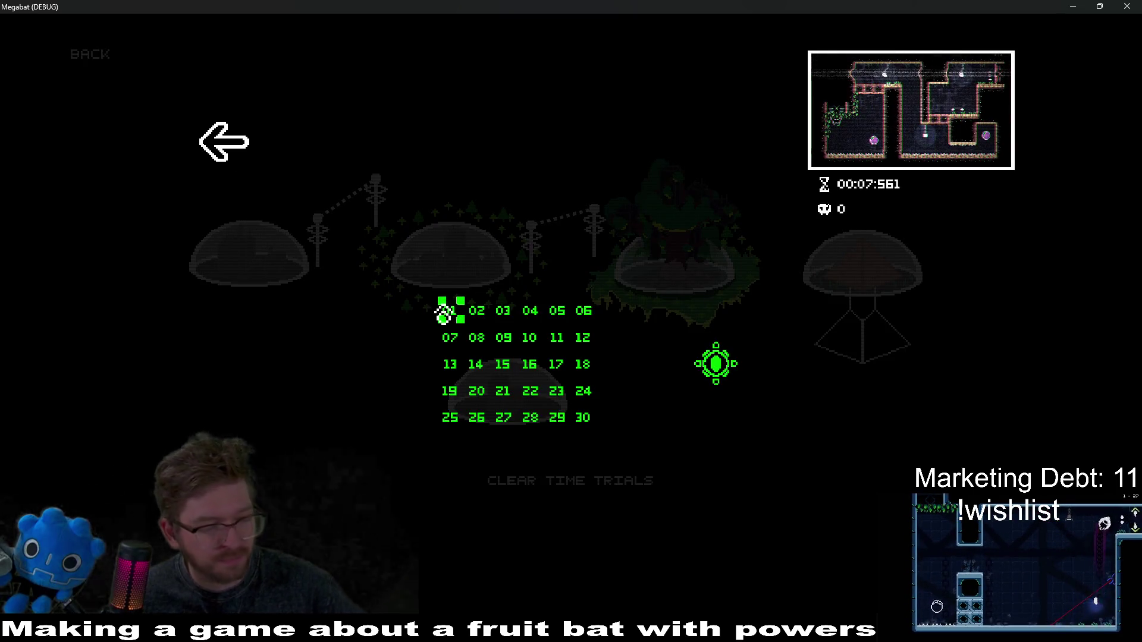
left_click(445, 312)
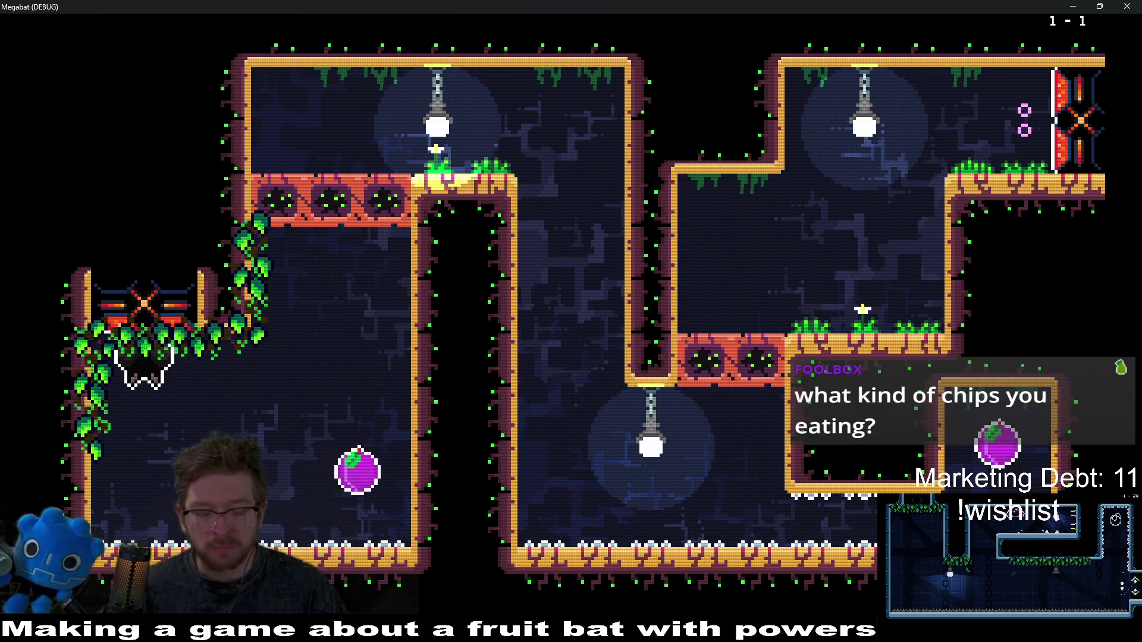
- Clear level 1-1 by grabbing the purple fruit and smashing through the orange blocks
key("space")
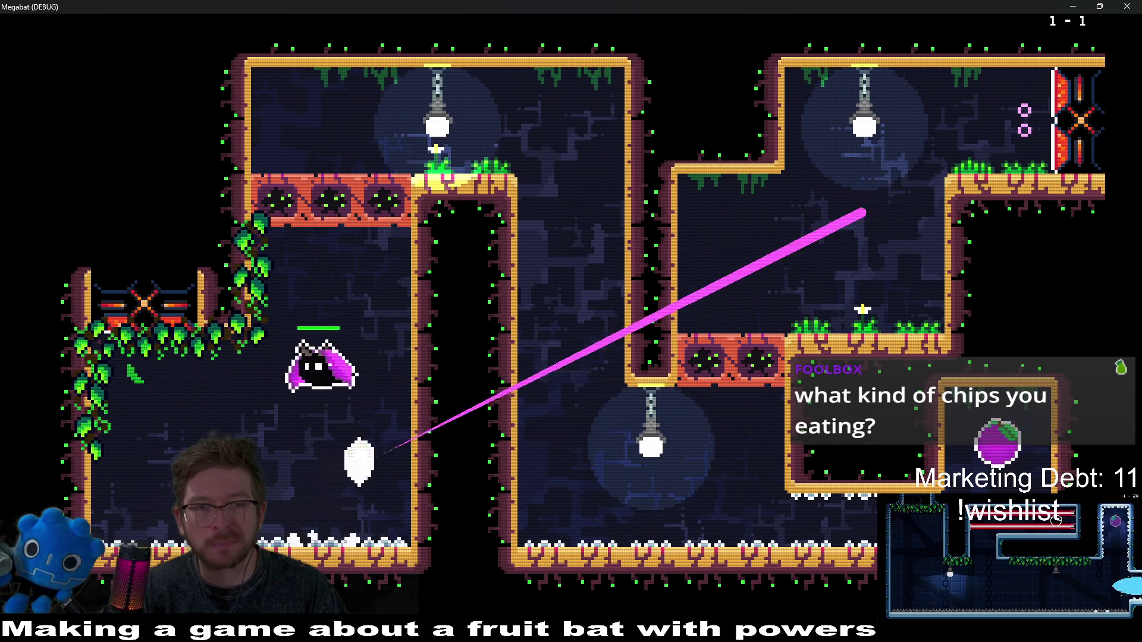
key("Right")
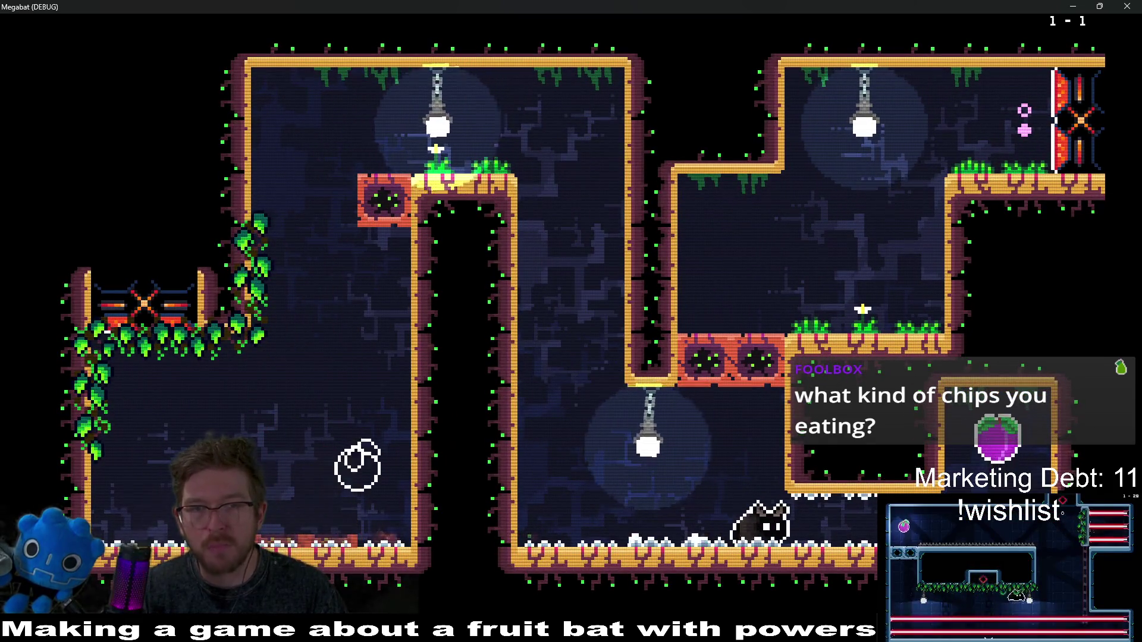
key("space")
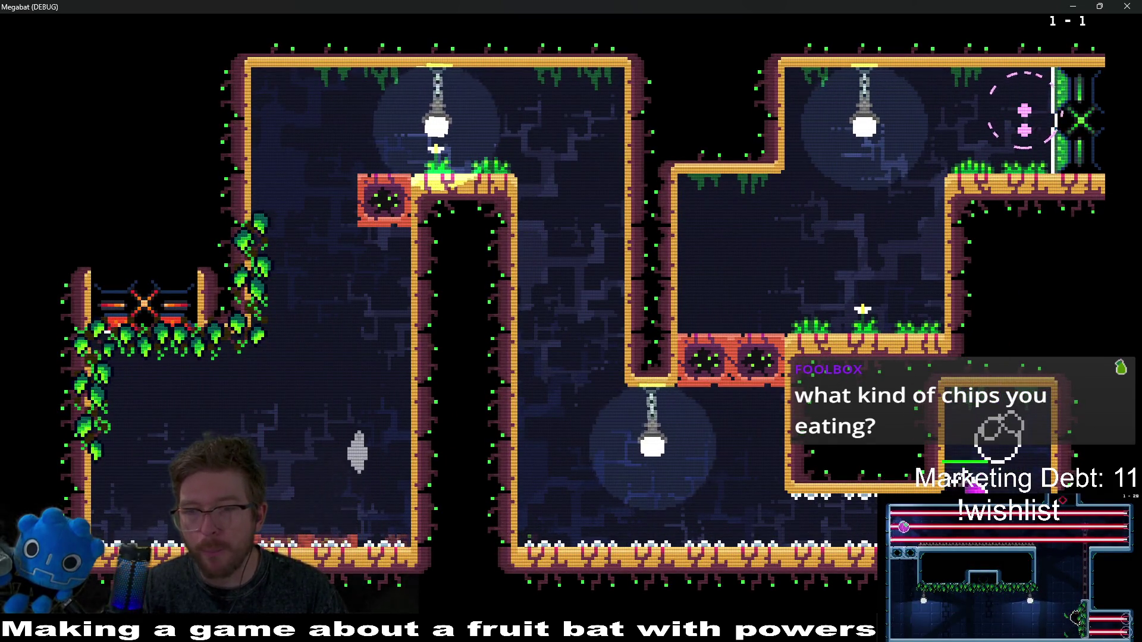
key("Left")
key("Right")
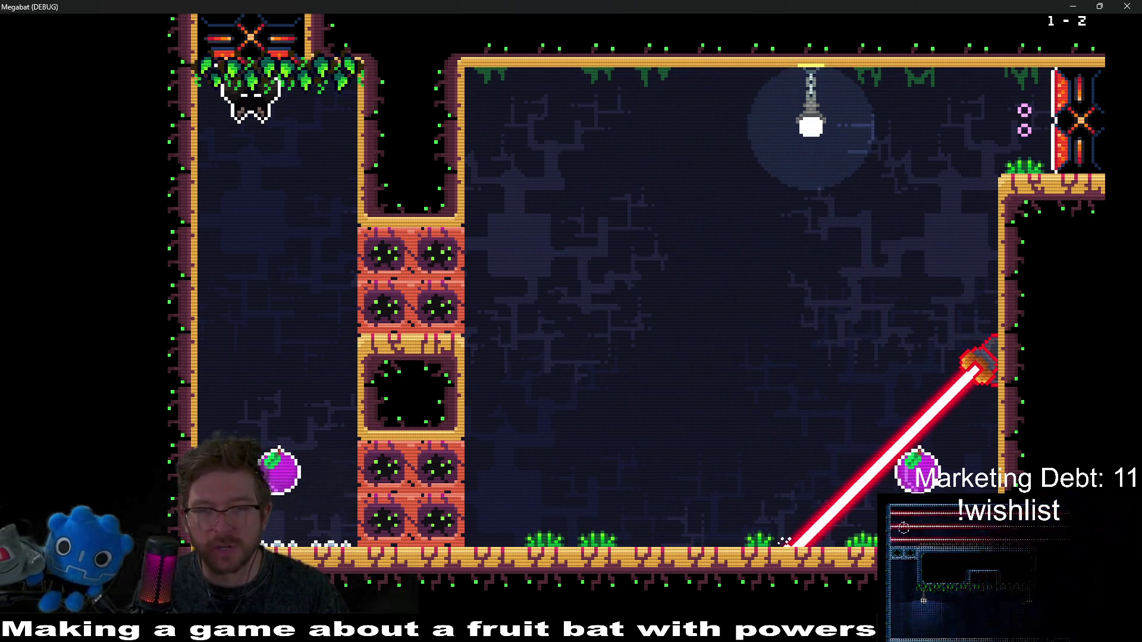
- Clear level 1-2 after a reset, dashing through the block pillar to the top-right exit
key("space")
key("space")
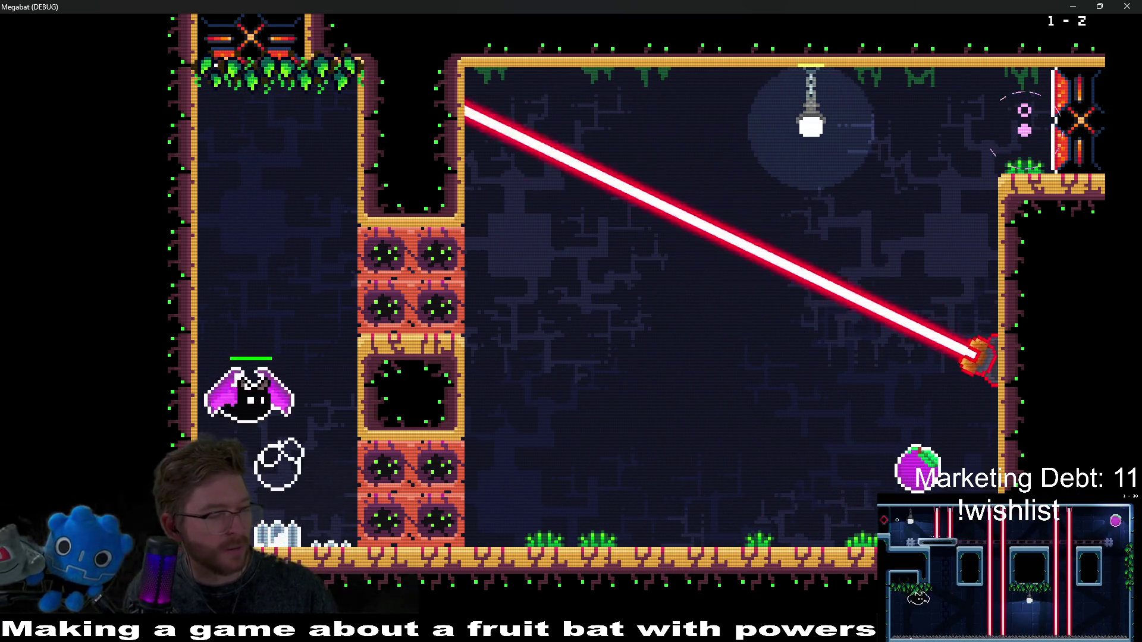
key("r")
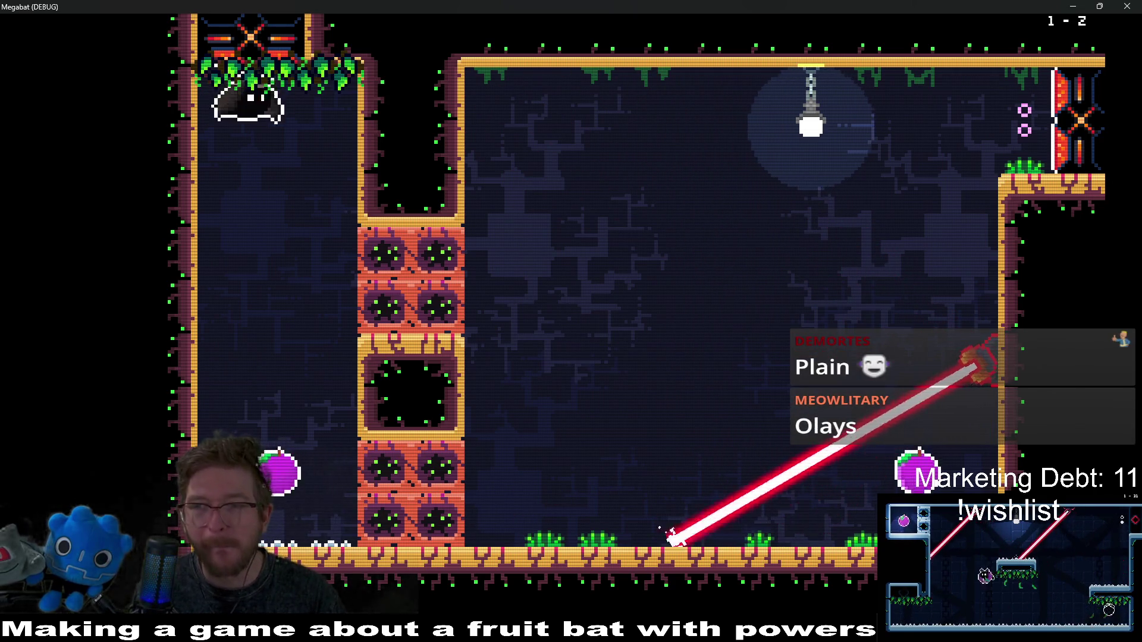
key("space")
key("space")
key("Right")
key("shift")
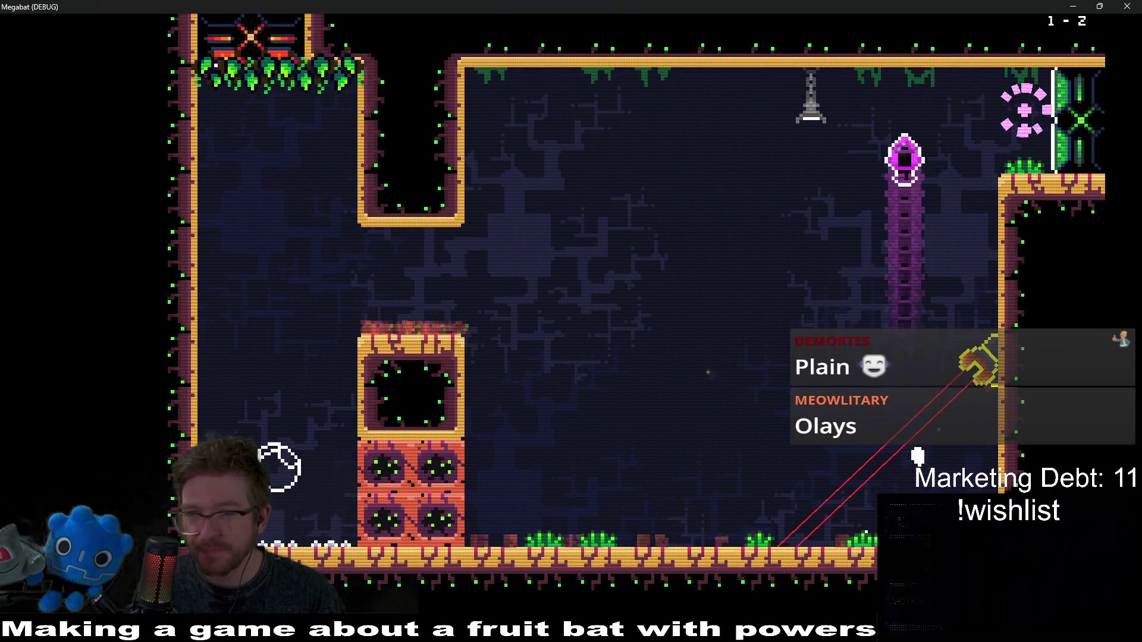
key("Right")
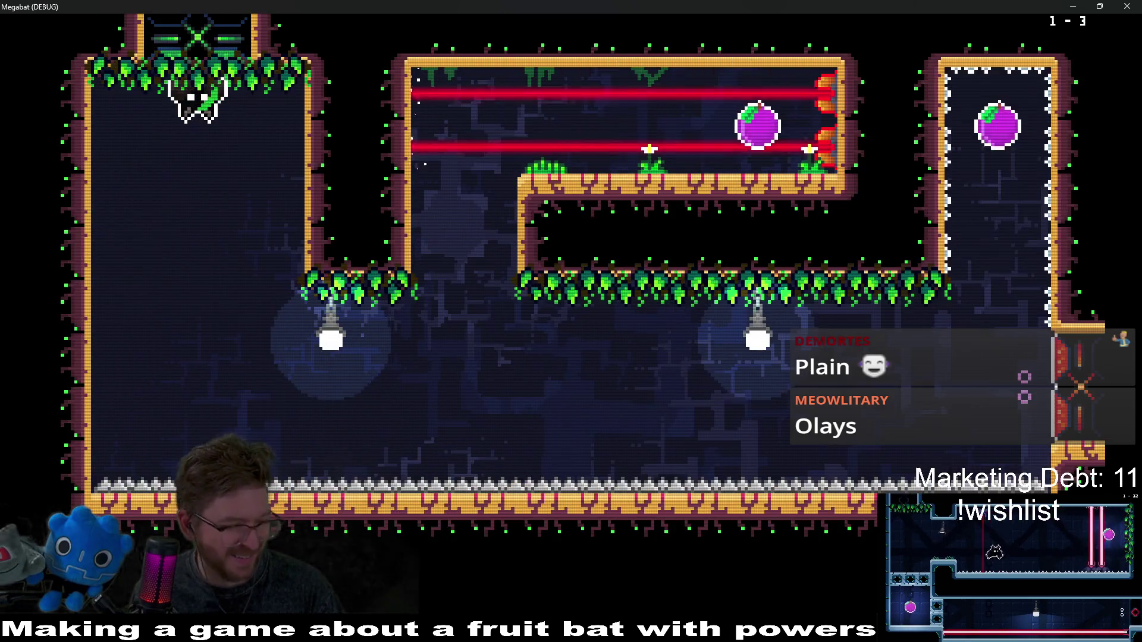
- Clear level 1-3, collecting the laser room's fruit before exiting right
key("Down")
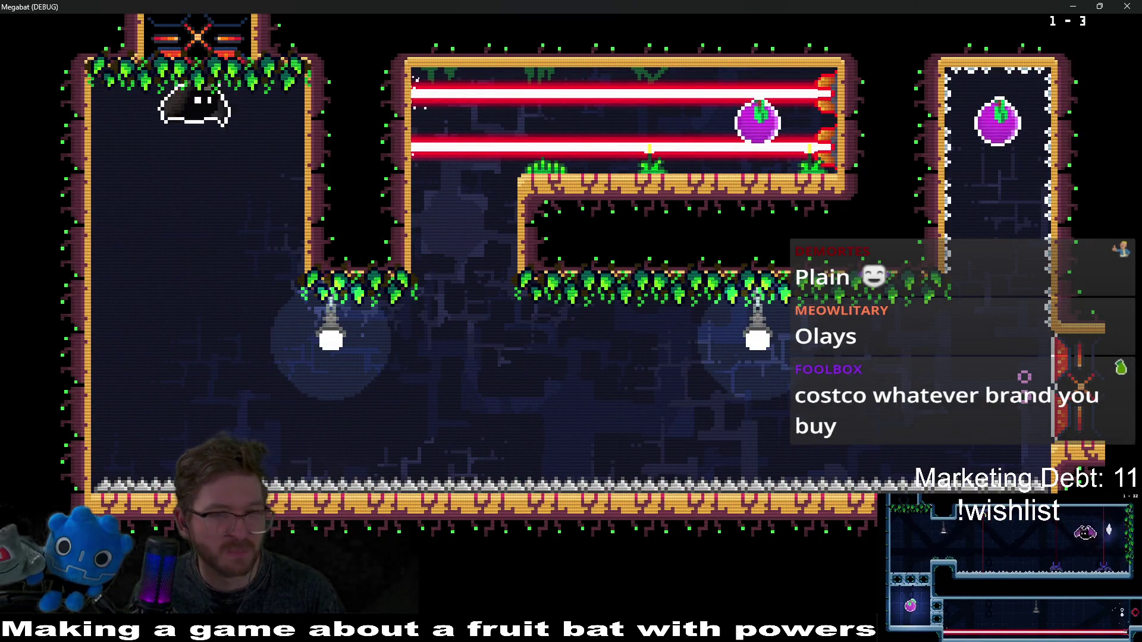
key("shift")
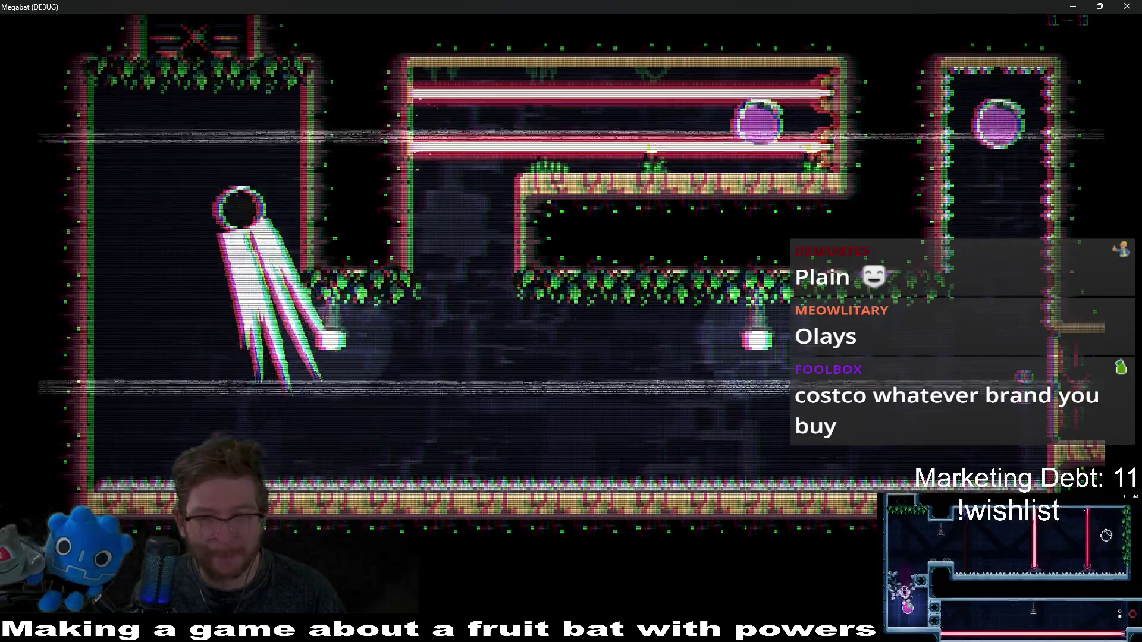
key("Right")
key("Right")
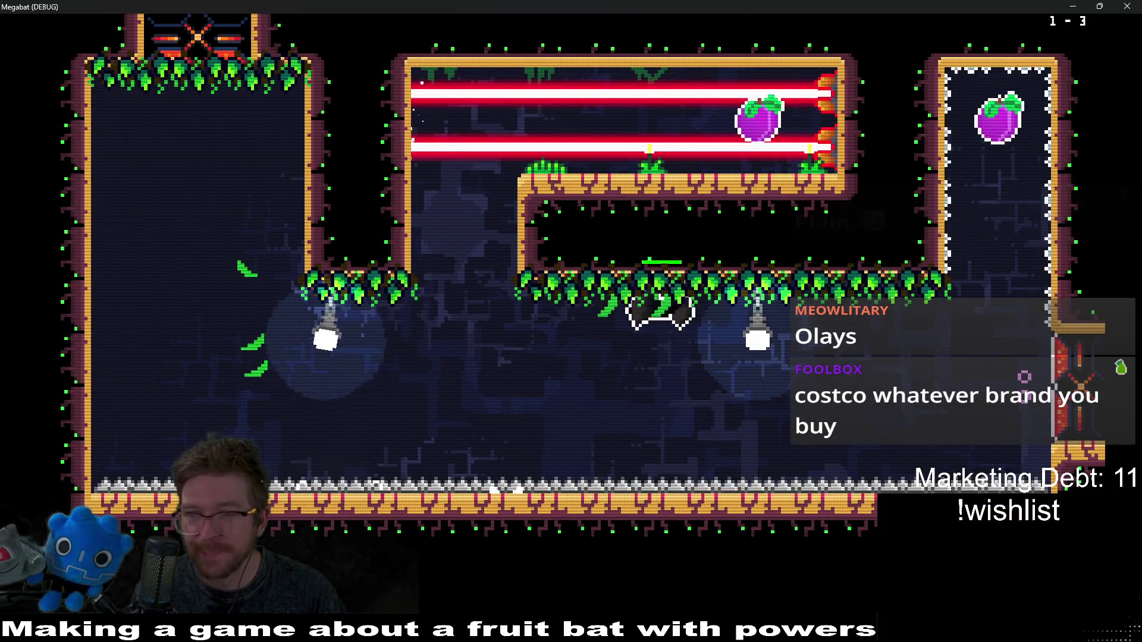
key("Up")
key("Down")
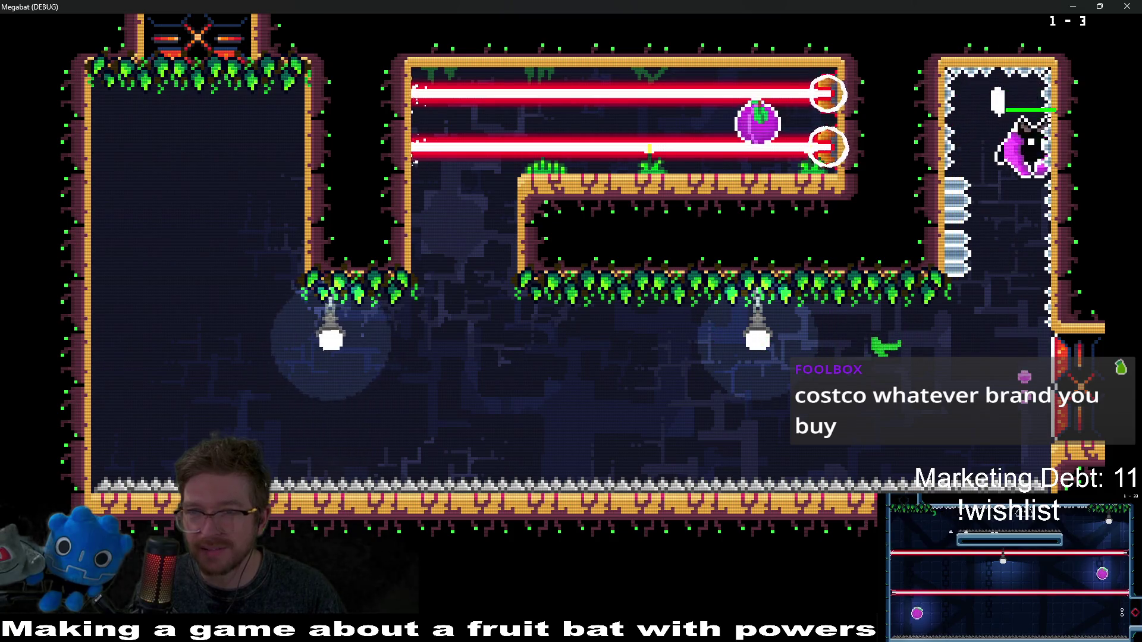
key("Left")
key("Up")
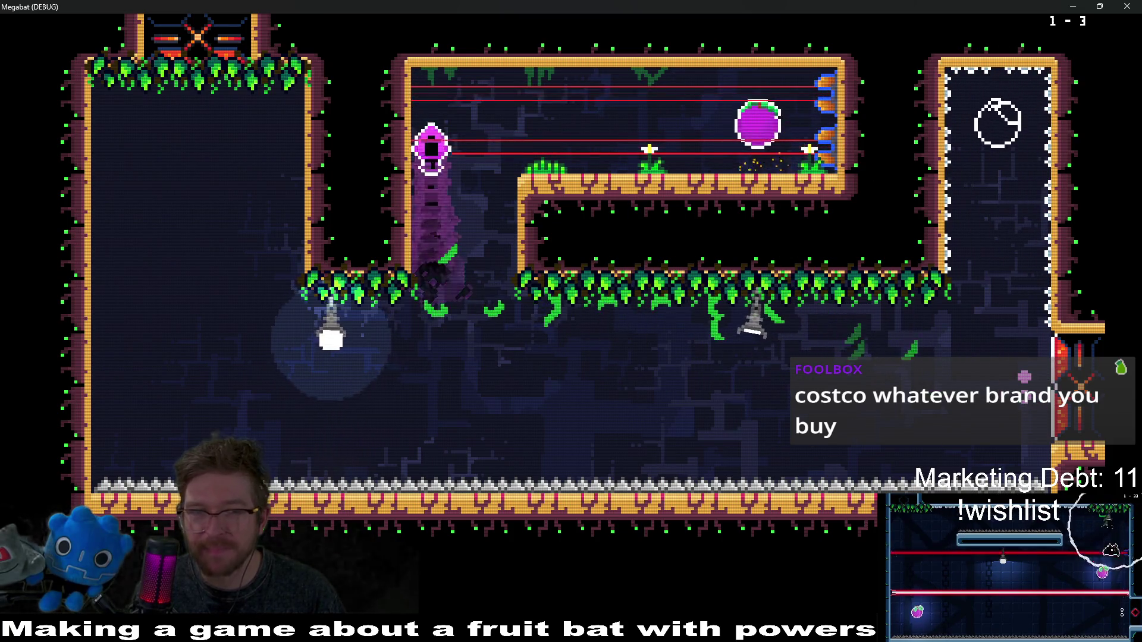
key("Right")
key("Left")
key("Down")
key("Right")
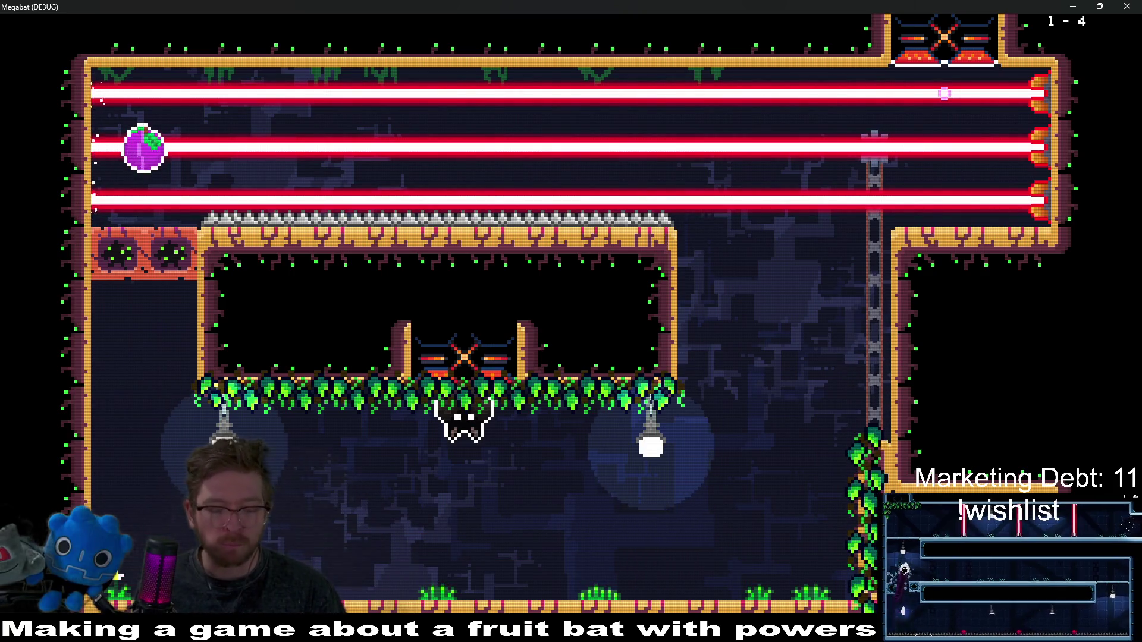
- Clear level 1-4 via the vine wall, then pause in 1-5 and highlight Level Select
key("Down")
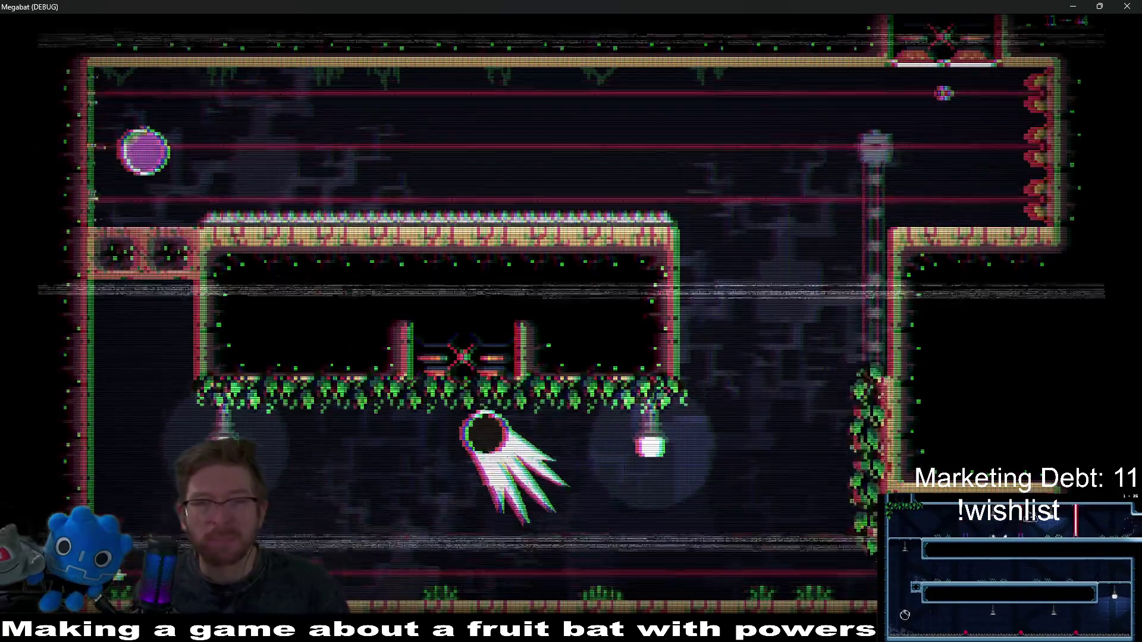
key("Right")
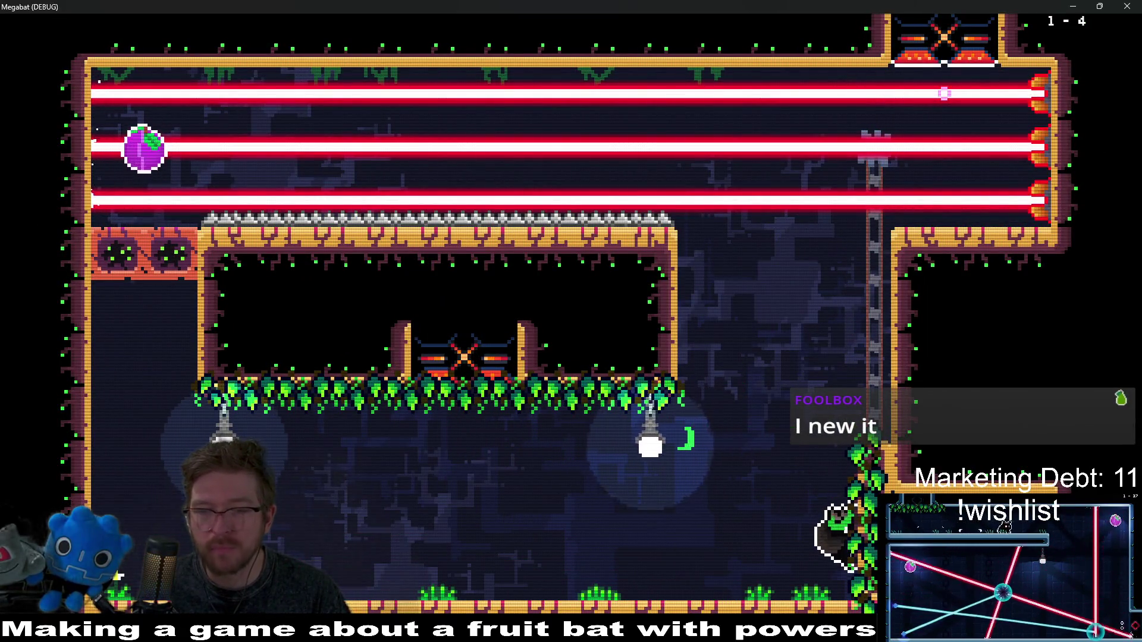
key("Up")
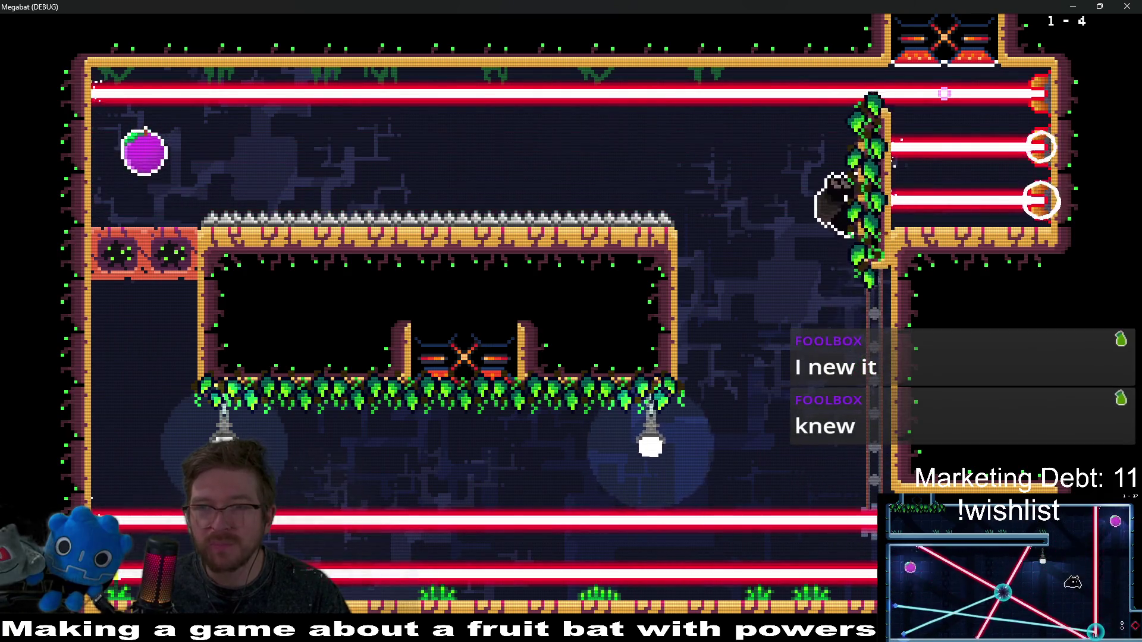
key("Left")
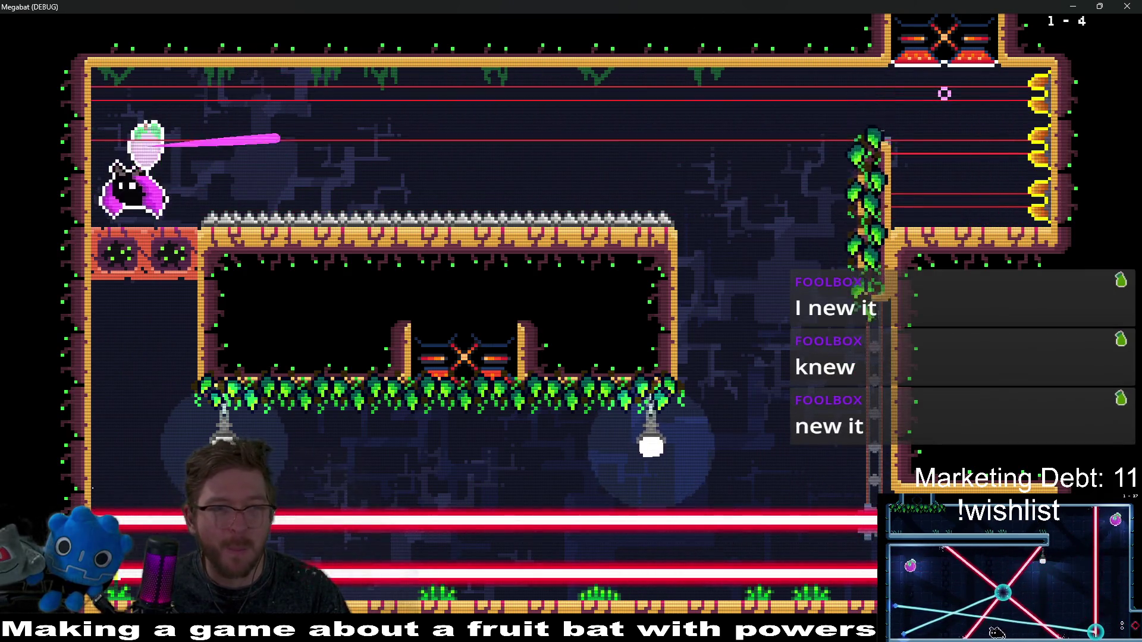
key("Down")
key("Right")
key("Down")
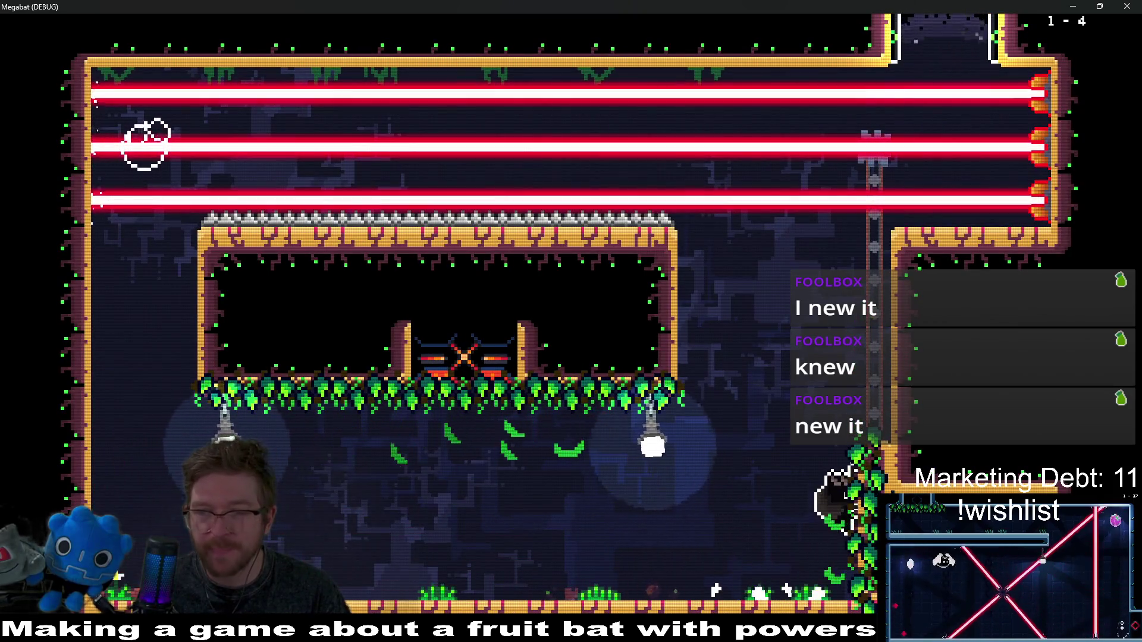
key("Up")
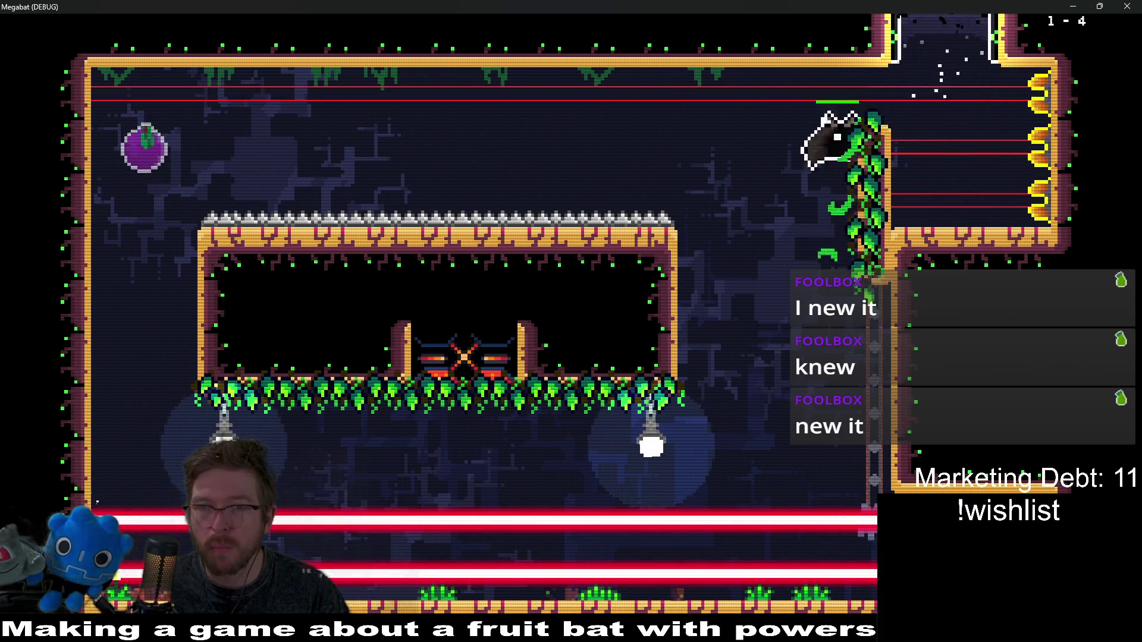
key("Up")
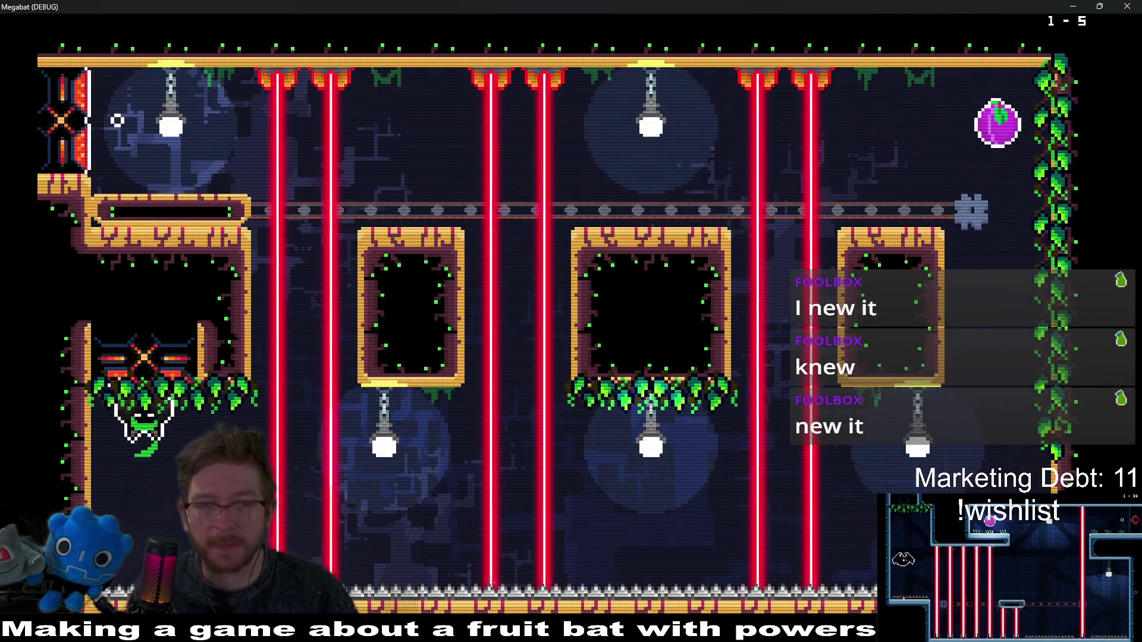
key("Escape")
key("Down")
key("Down")
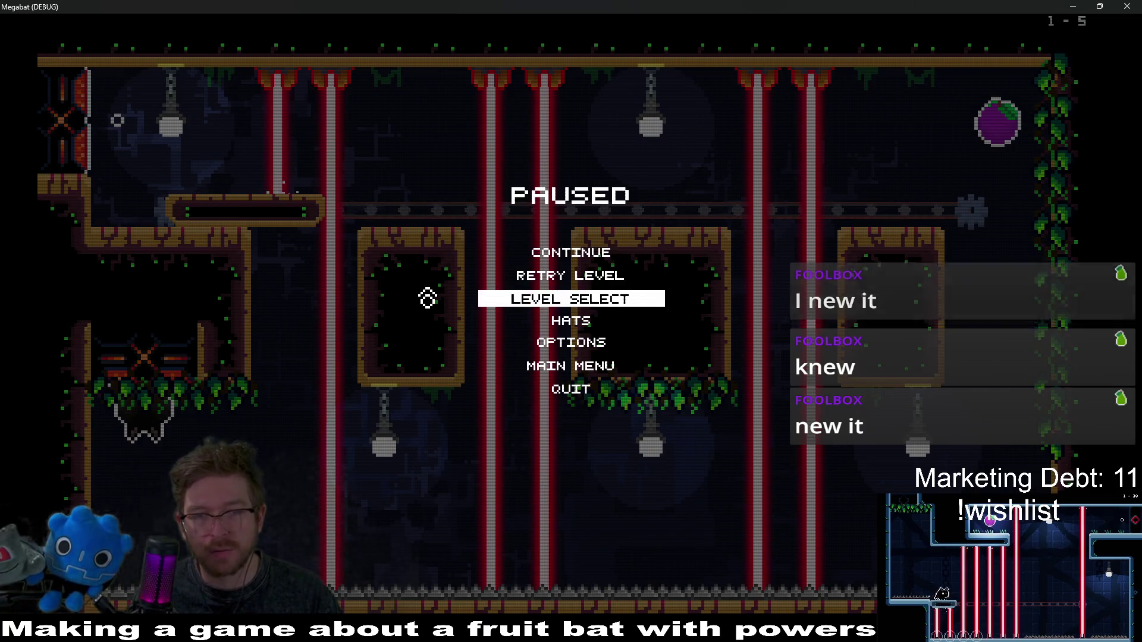
- From the pause menu, go to Level Select, pick the middle dome, and start level 28
key("Return")
key("Left")
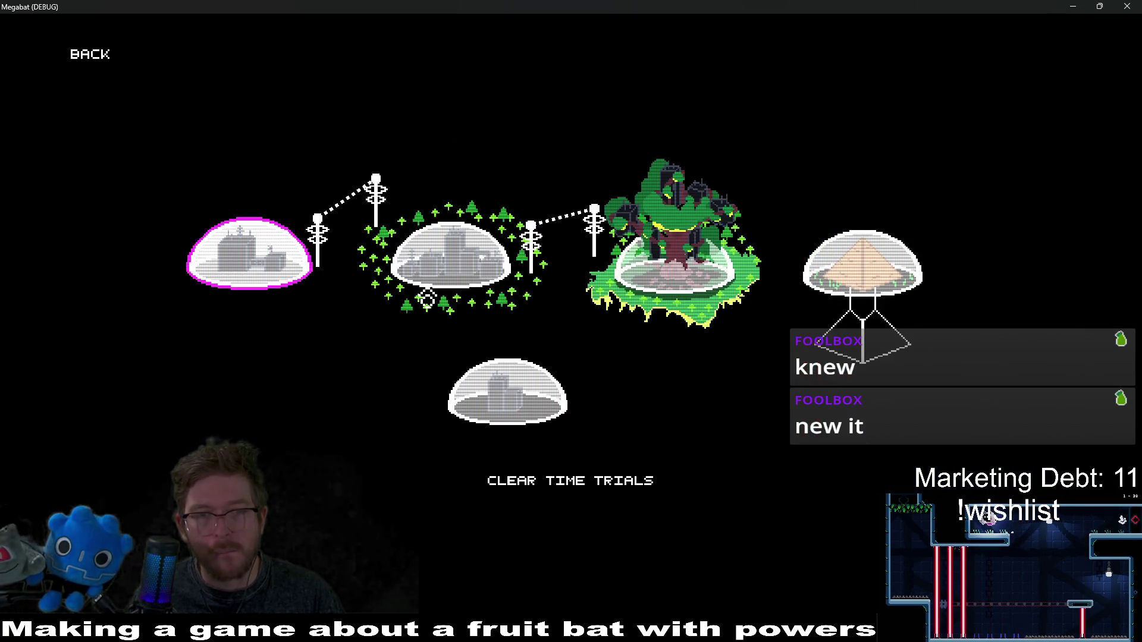
key("Right")
key("Return")
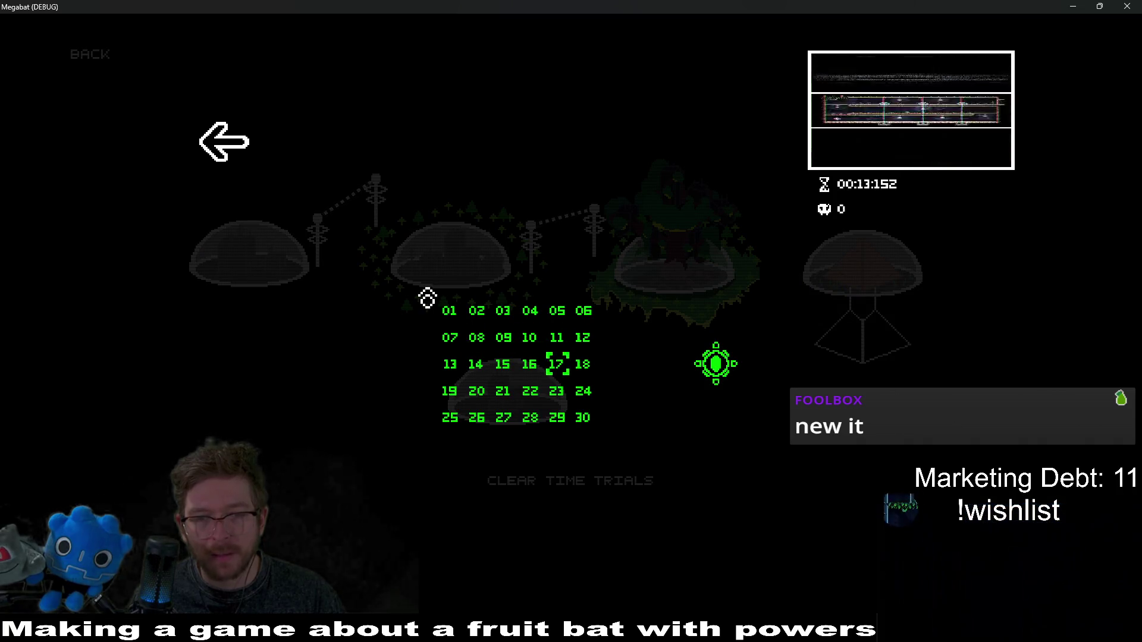
key("Down")
key("Right")
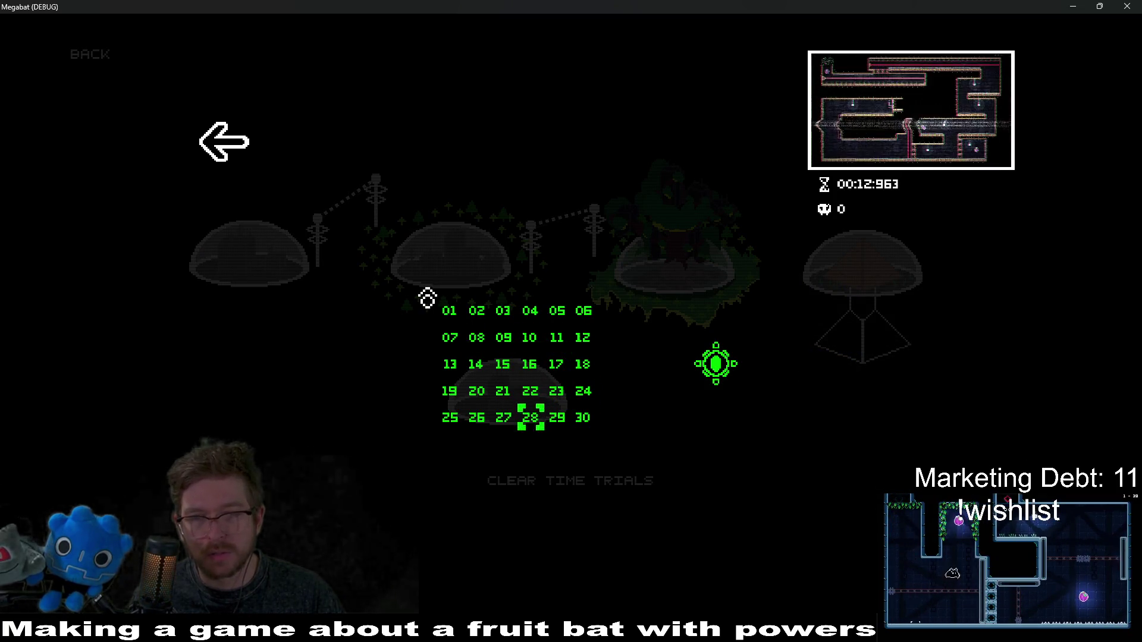
key("Return")
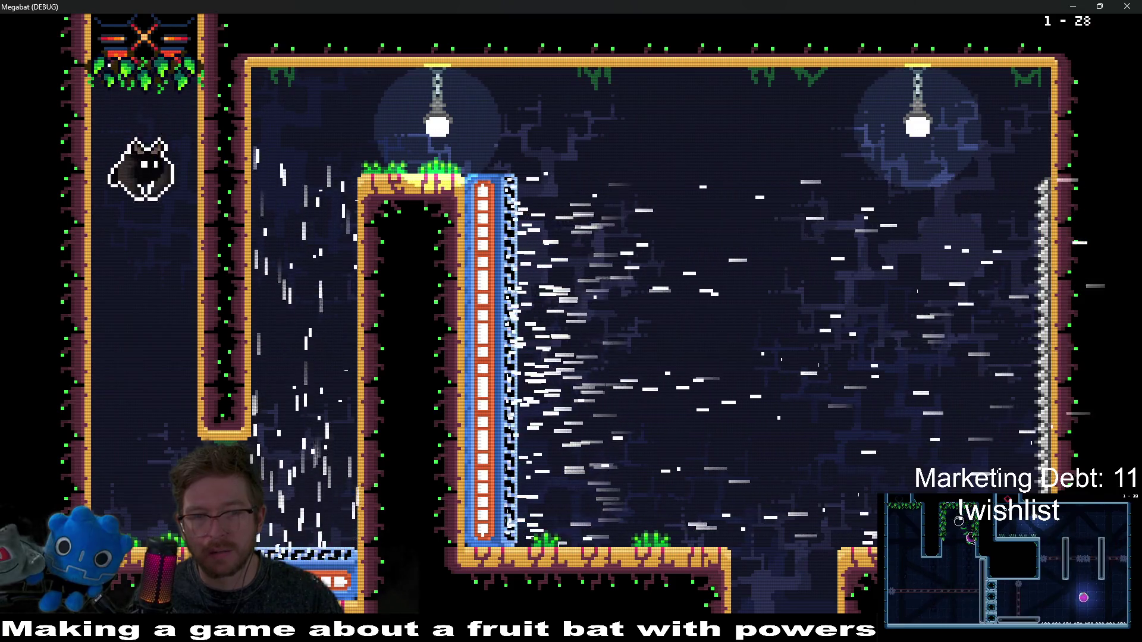
- Play through level 1-28, past the windy room, floor spikes and central pillar
key("Right")
key("Up")
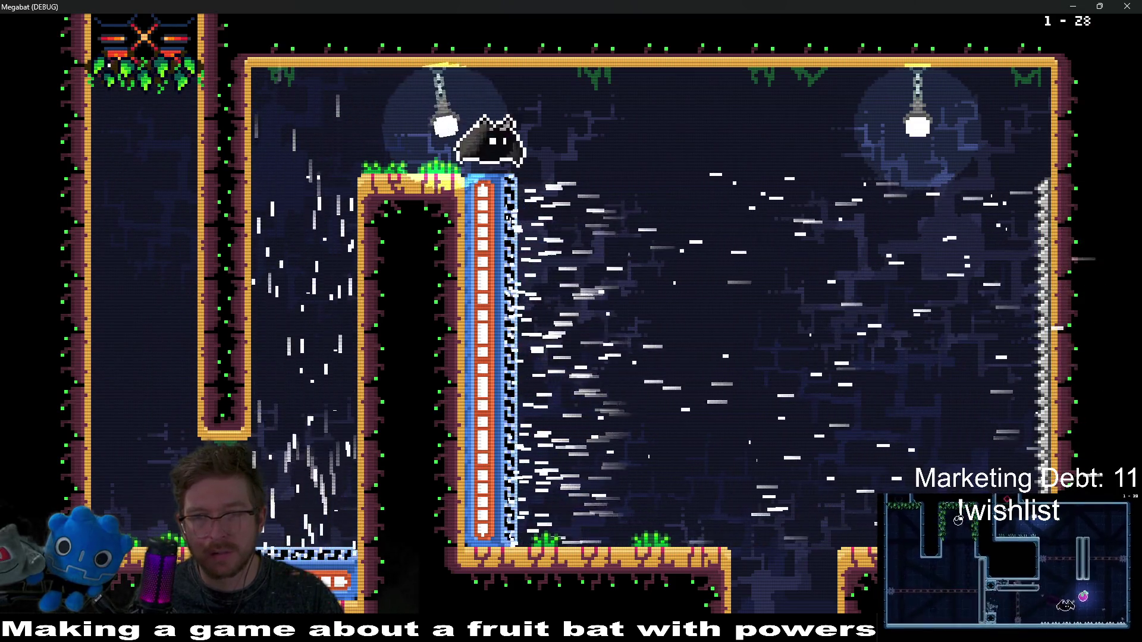
key("Down")
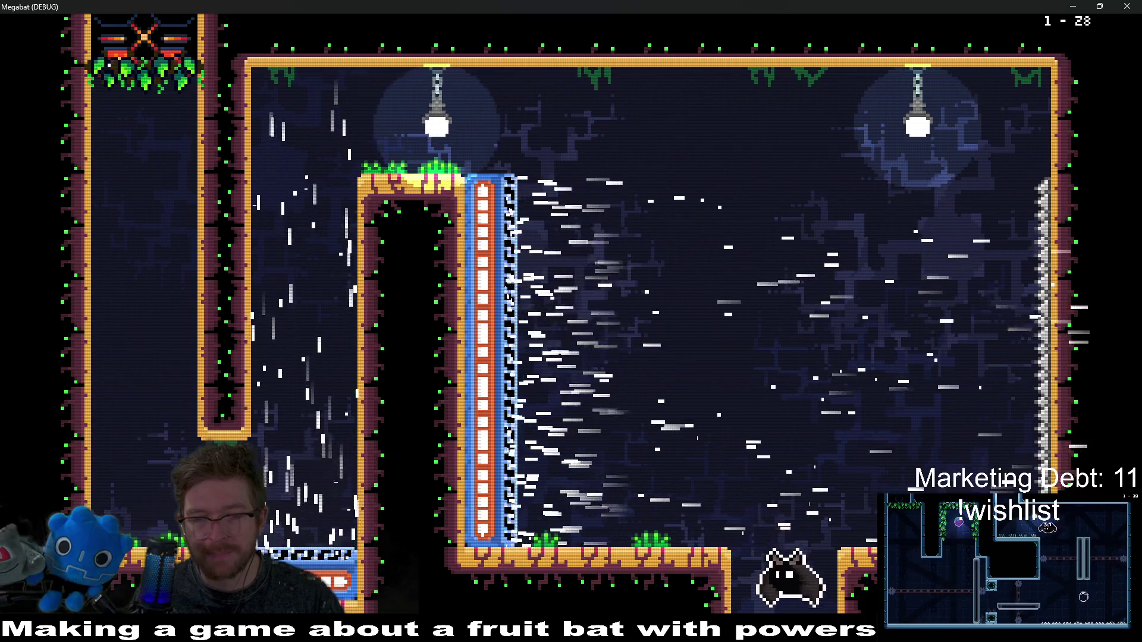
key("Right")
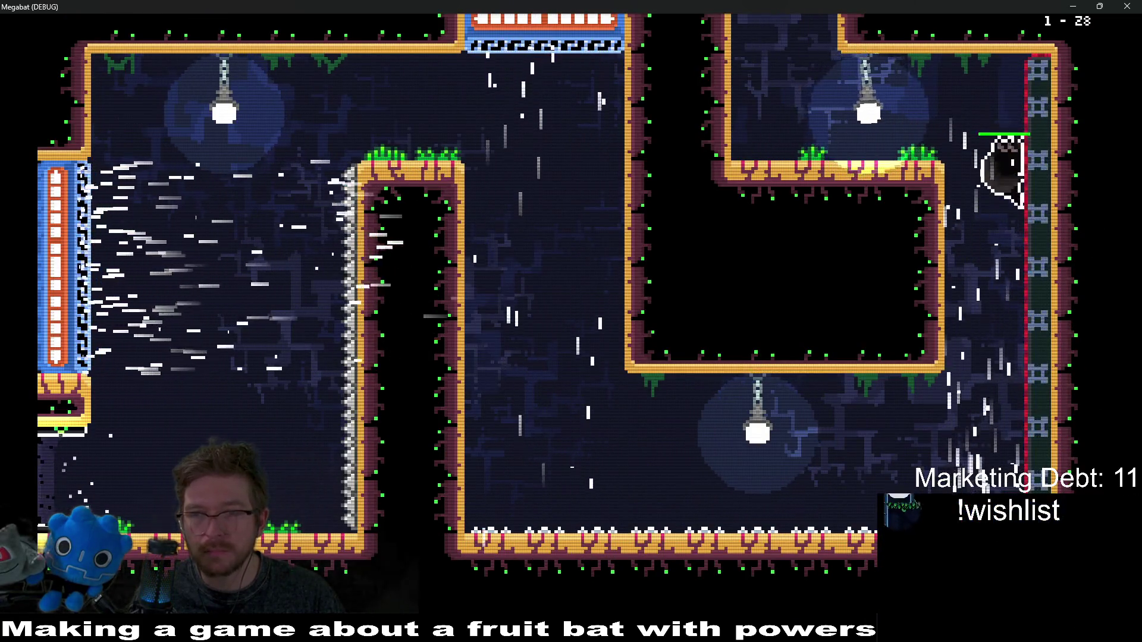
key("Left")
key("Left")
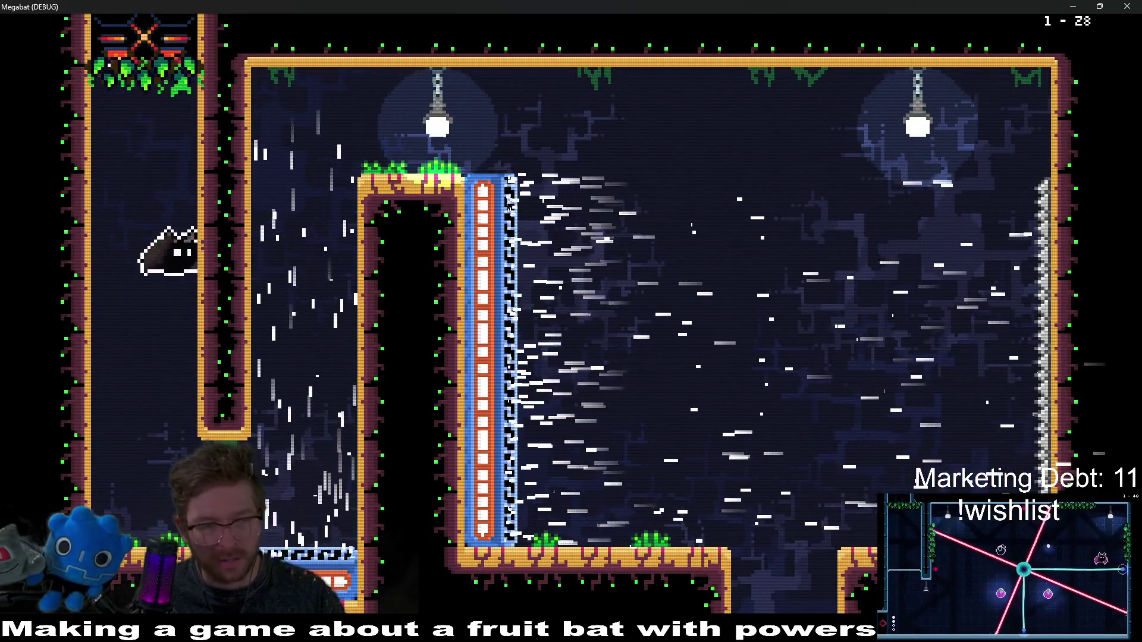
key("Left")
key("Right")
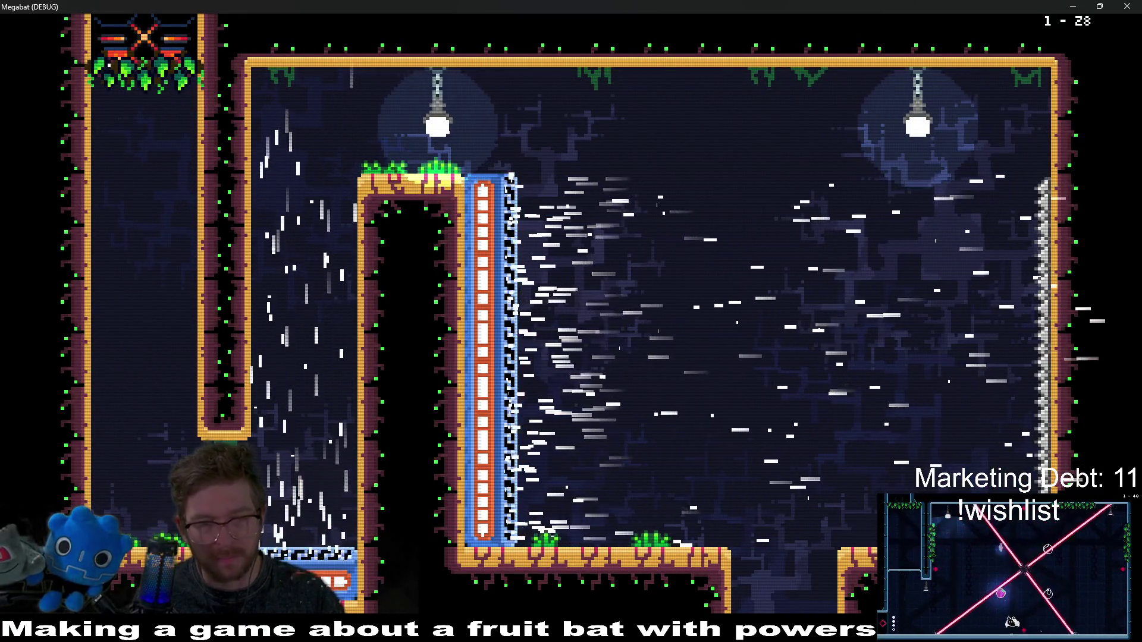
key("Right")
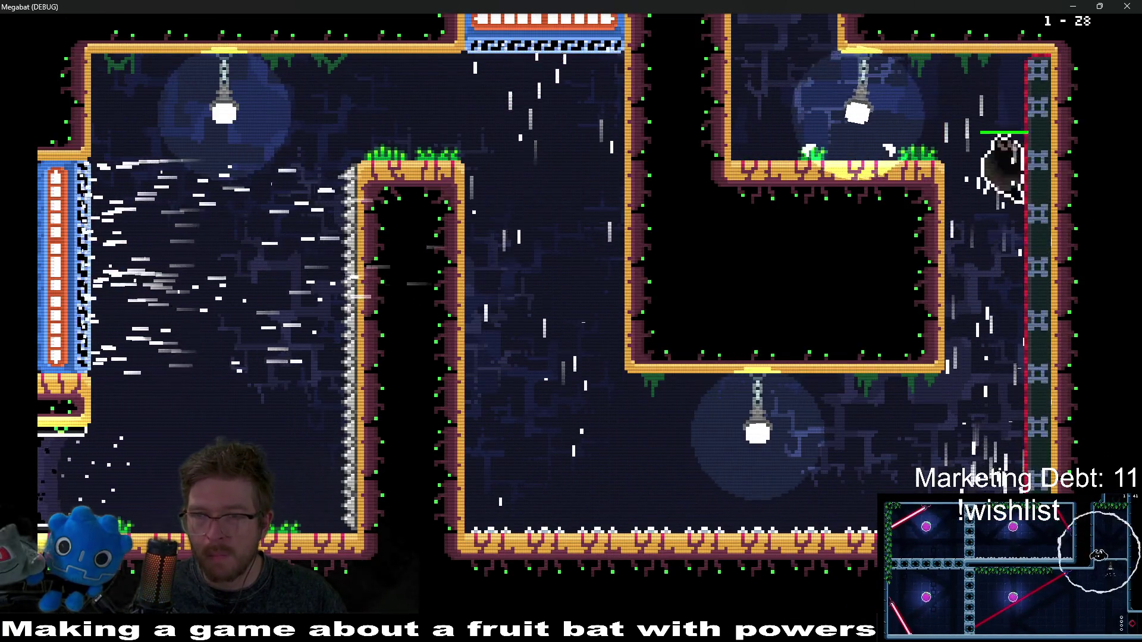
key("Left")
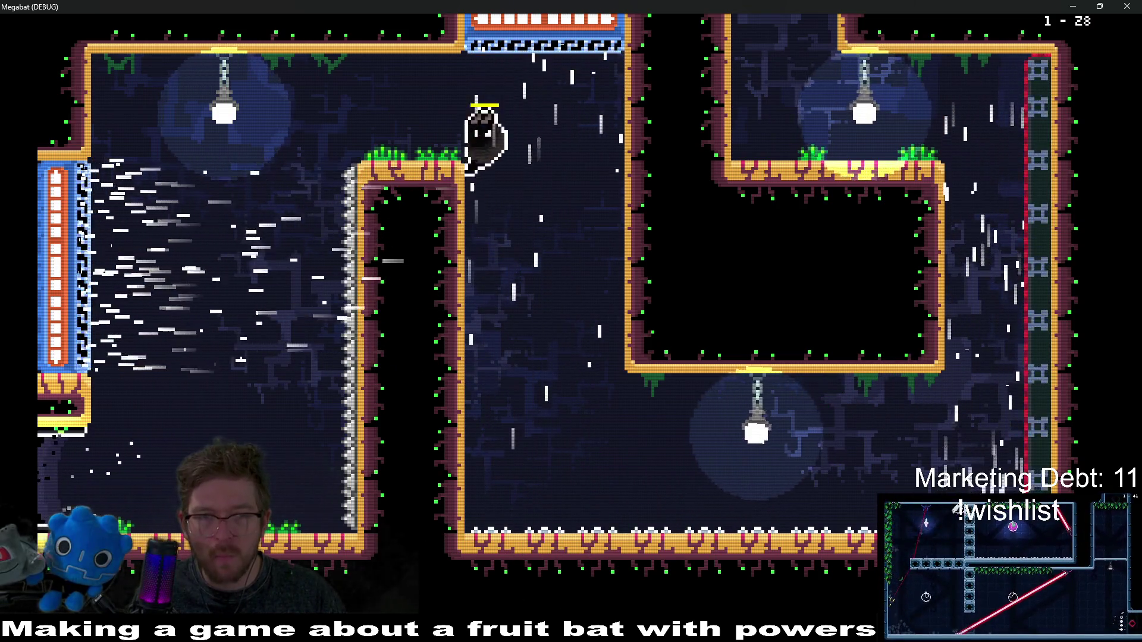
key("Left")
key("Down")
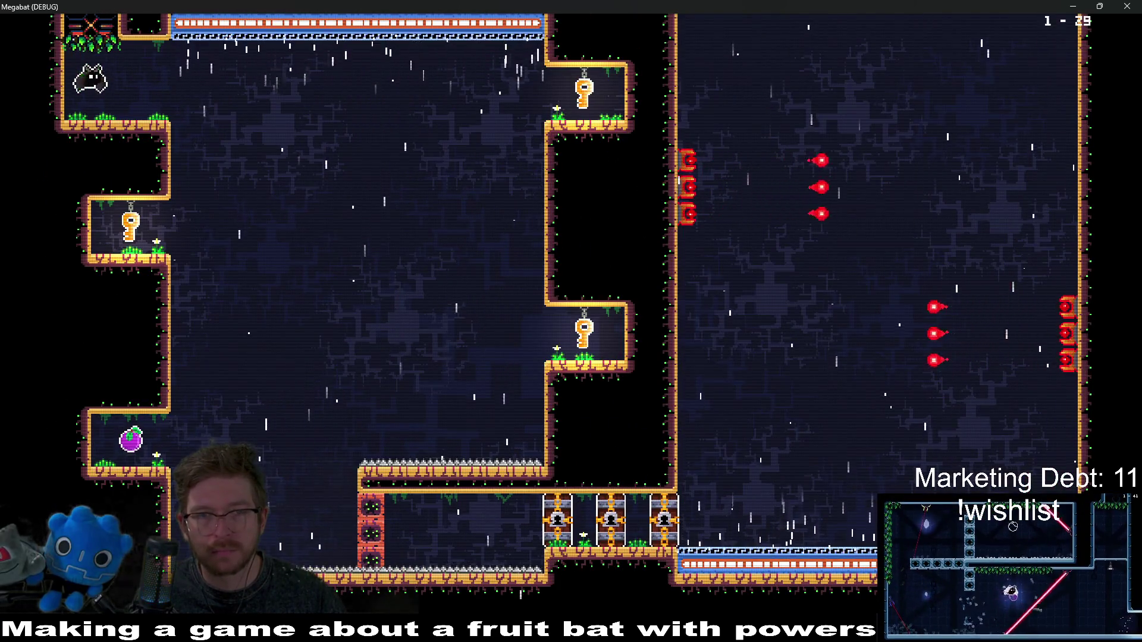
- In level 1-29, collect the upper-right and right-ledge keys
key("Right")
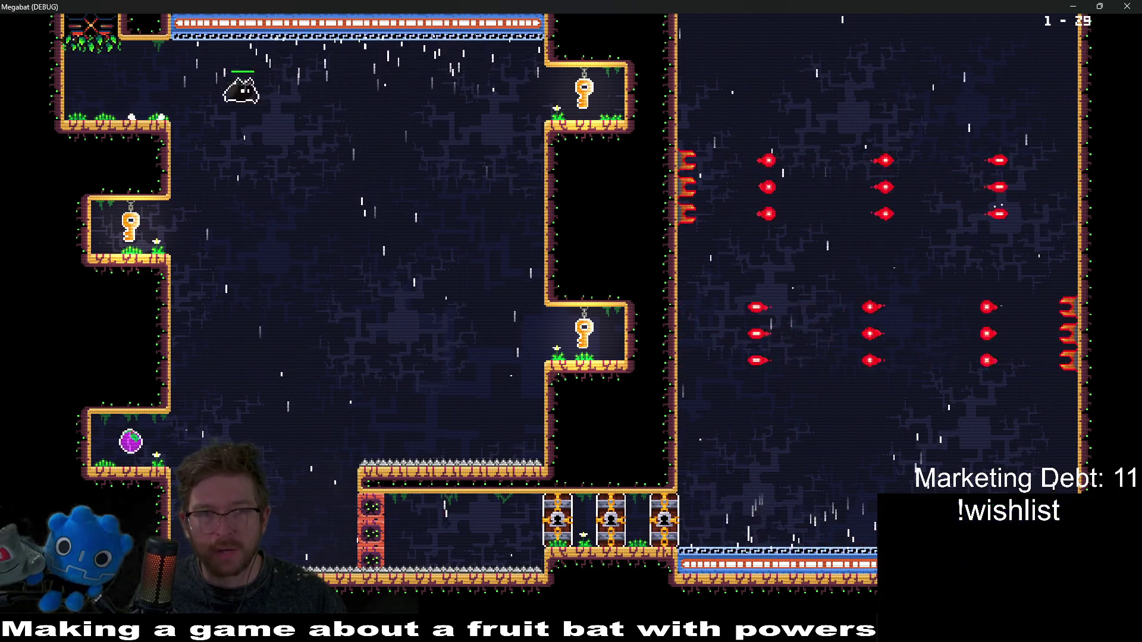
key("Right")
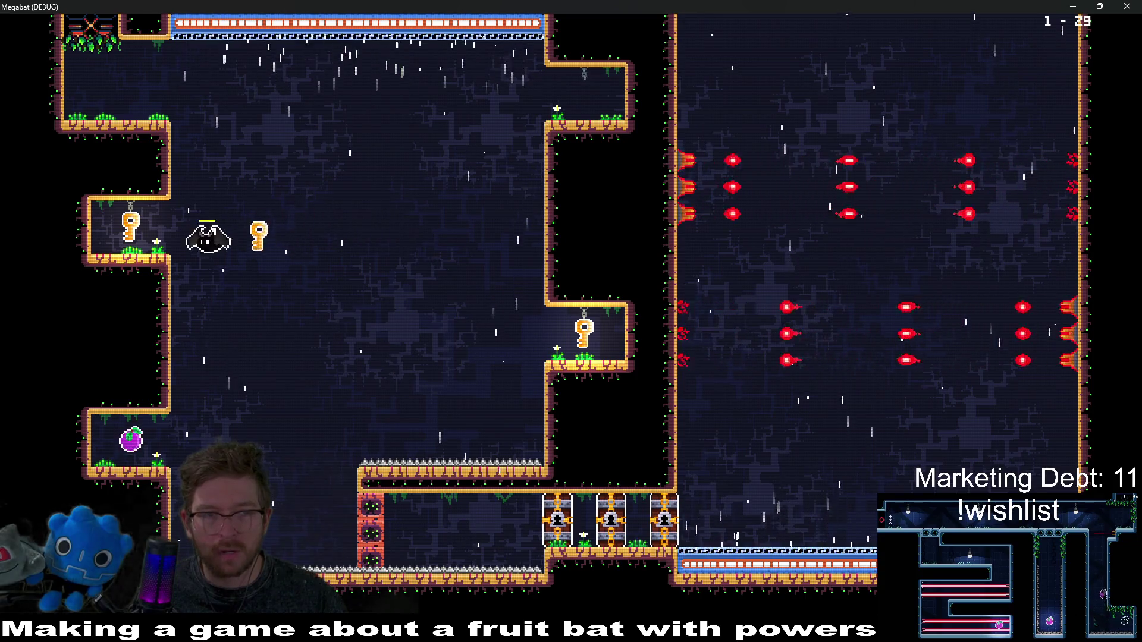
key("Left")
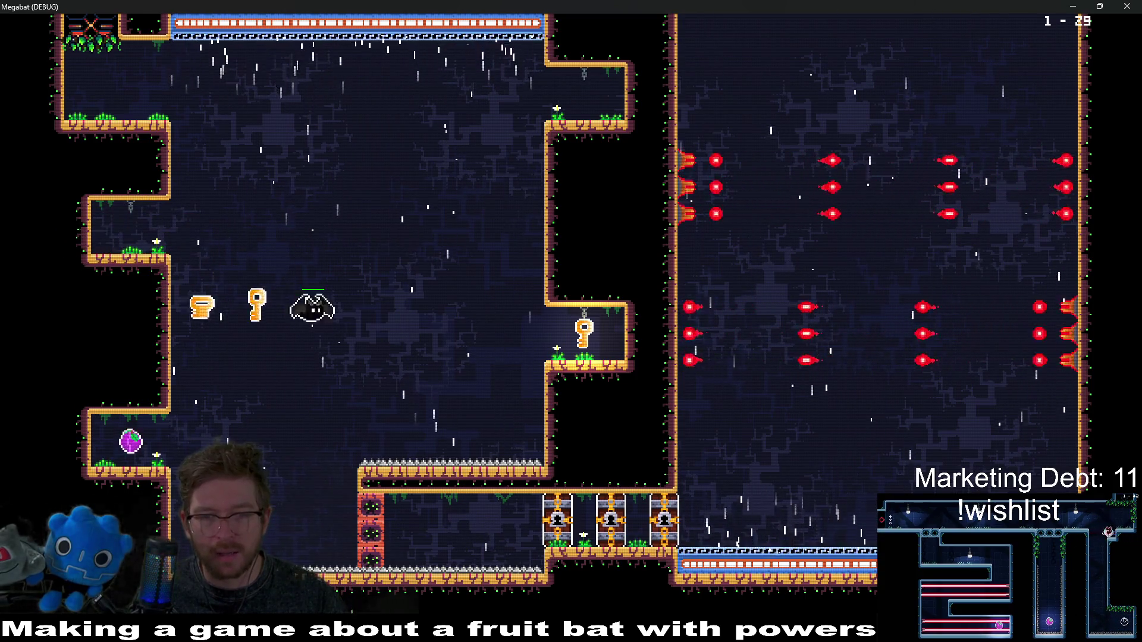
key("Right")
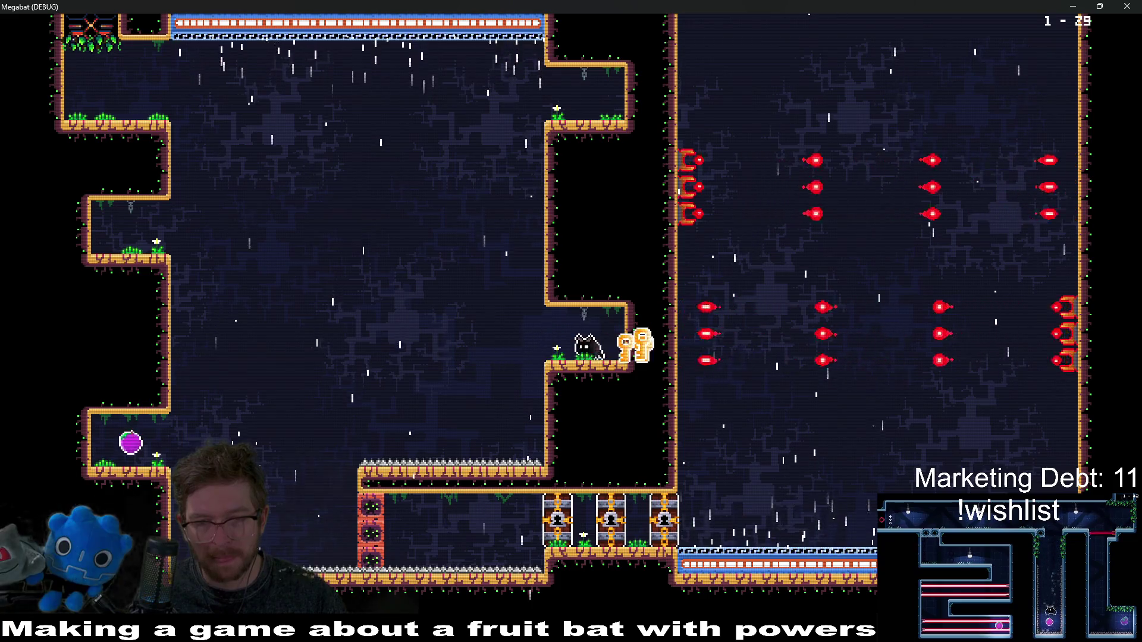
key("Left")
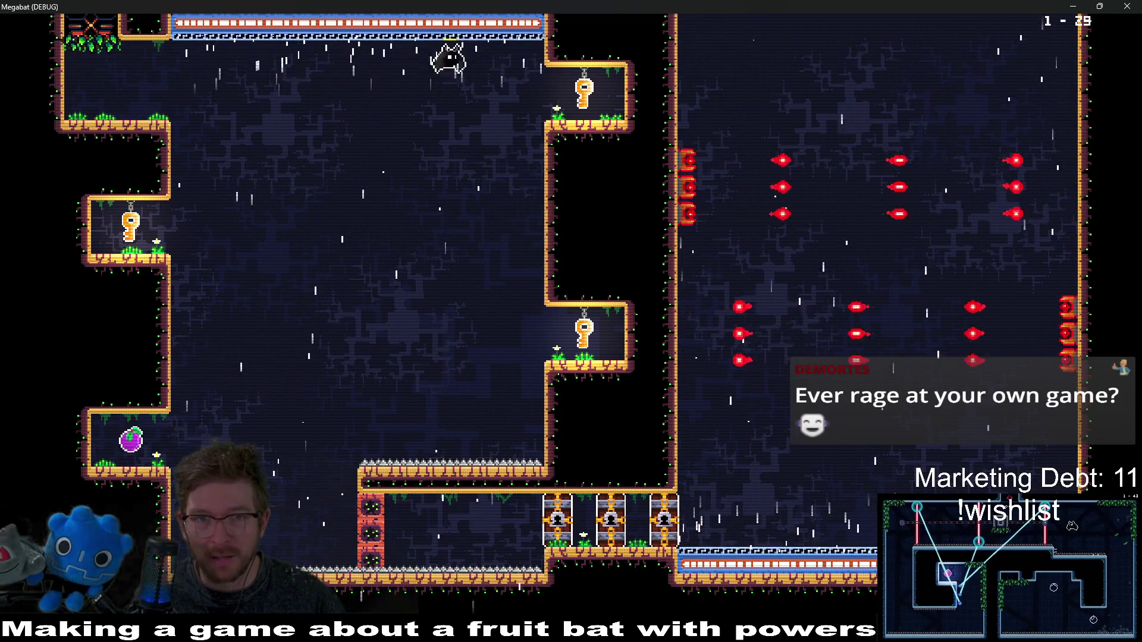
- Grab the alcove keys, unlock two locked blocks, then close the game
key("Left")
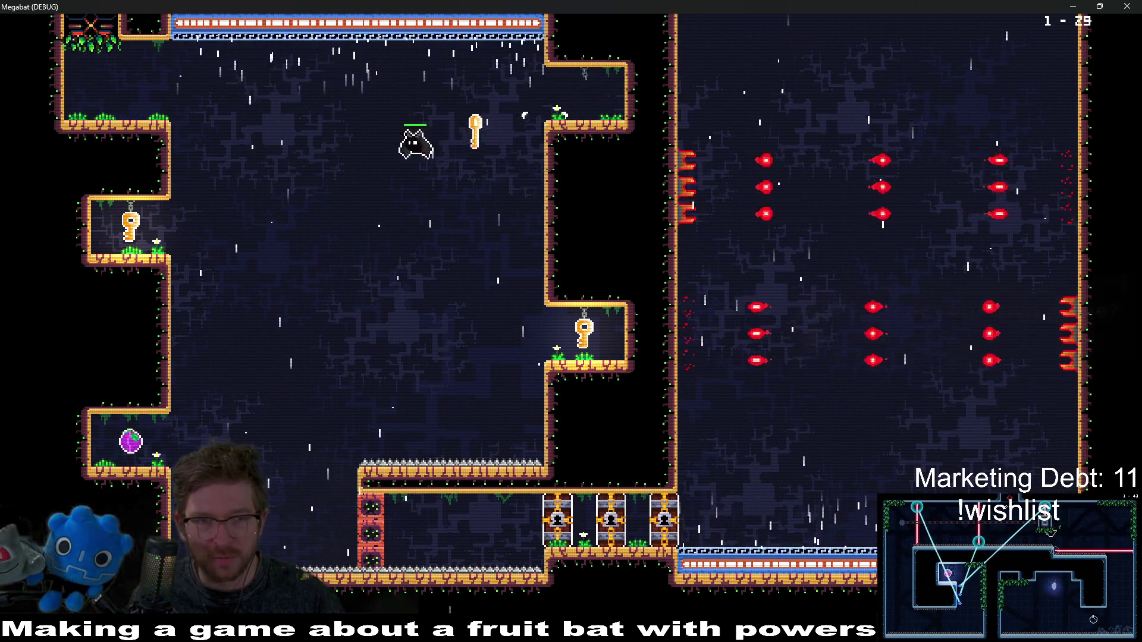
key("Left")
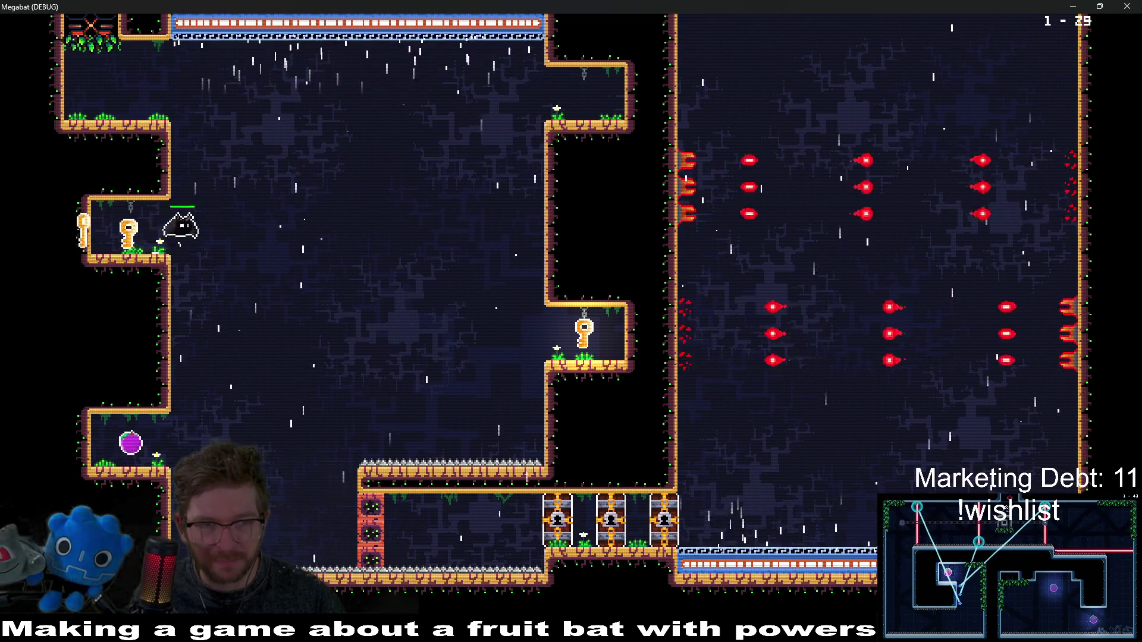
key("Right")
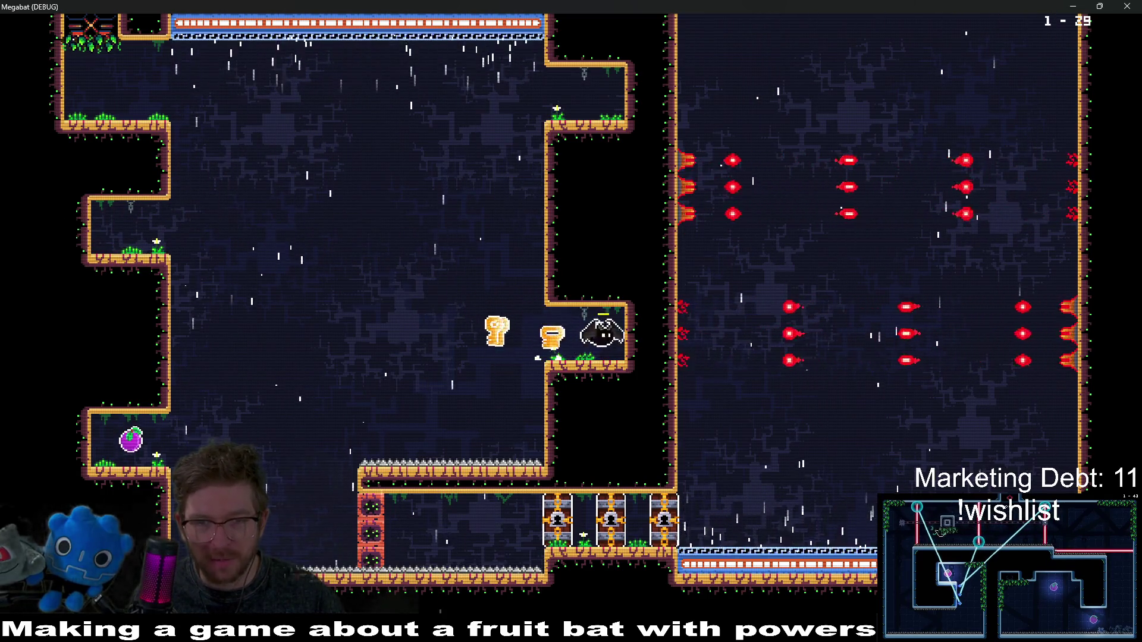
key("Left")
key("Down")
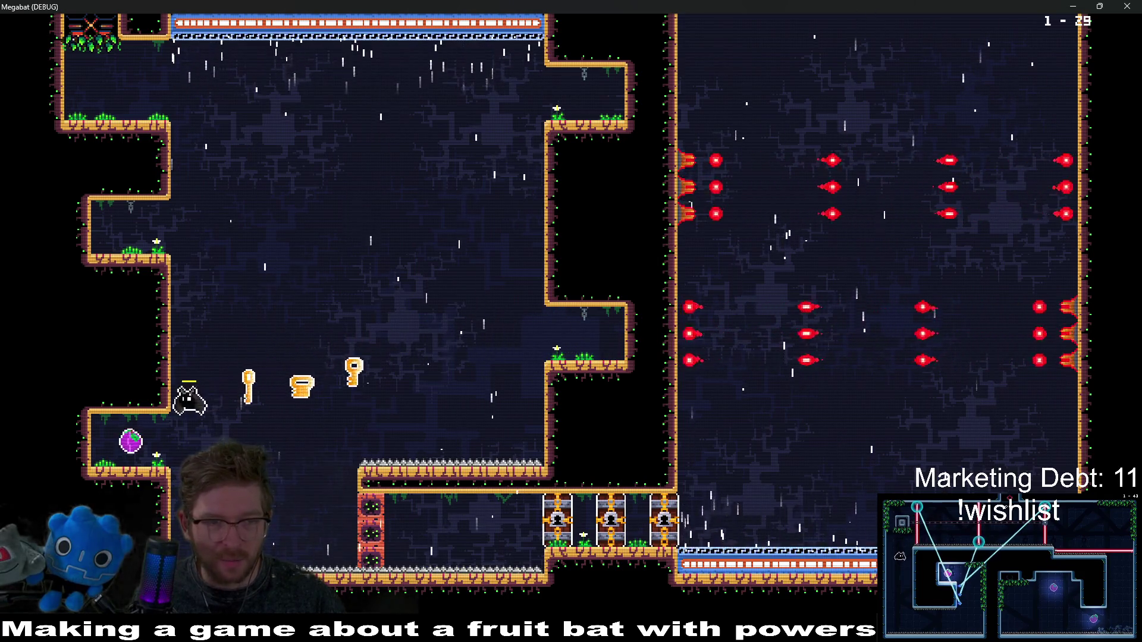
key("Right")
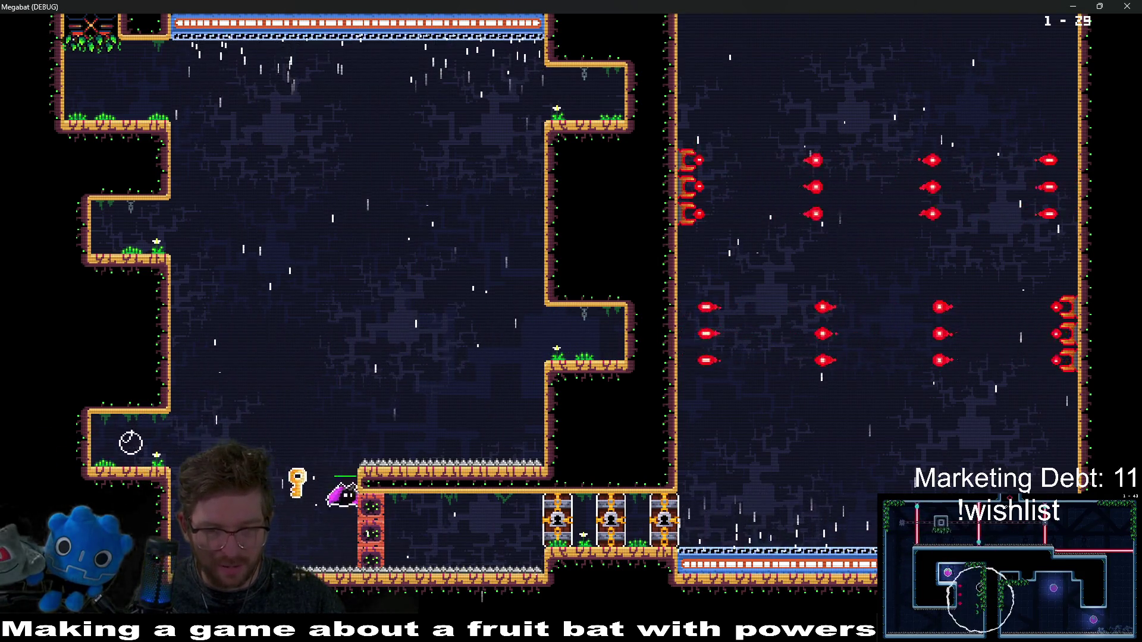
key("Right")
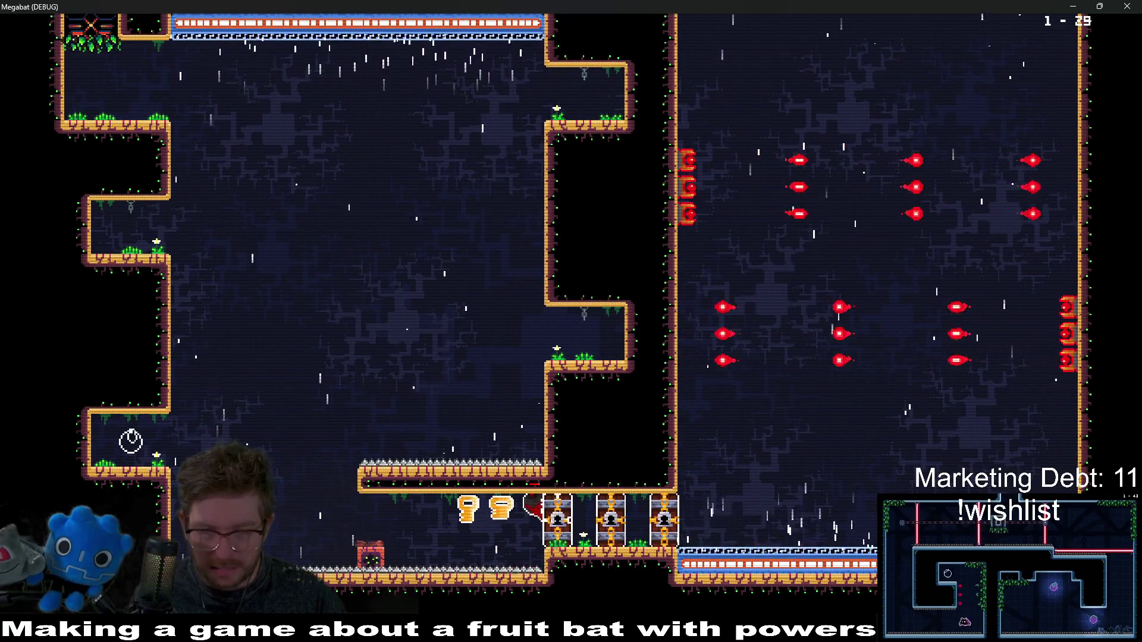
key("Left")
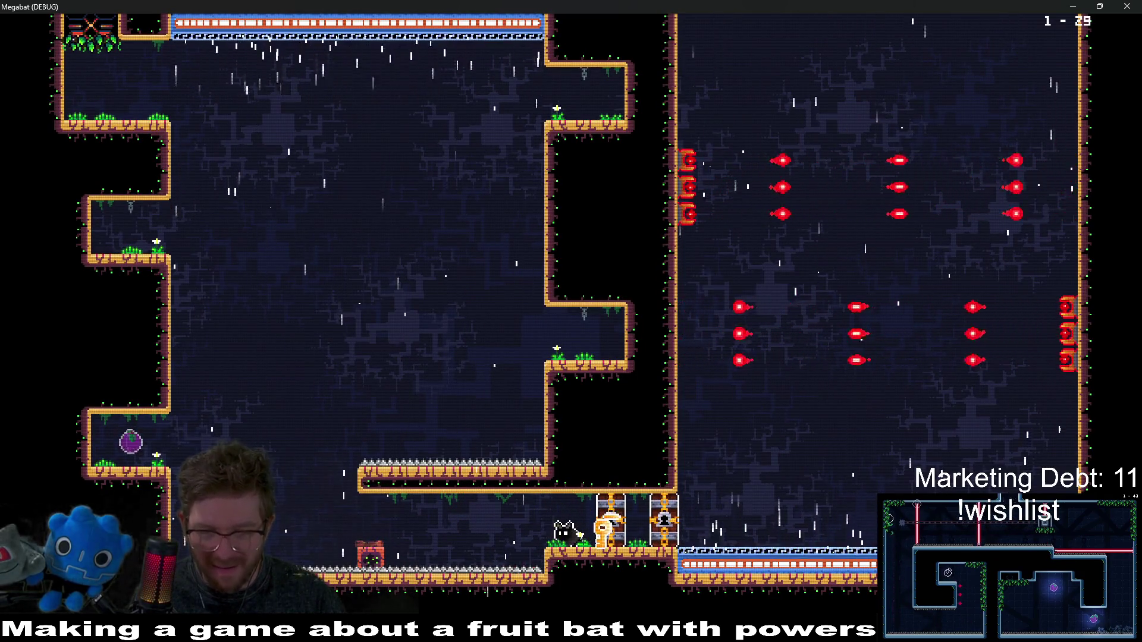
key("Right")
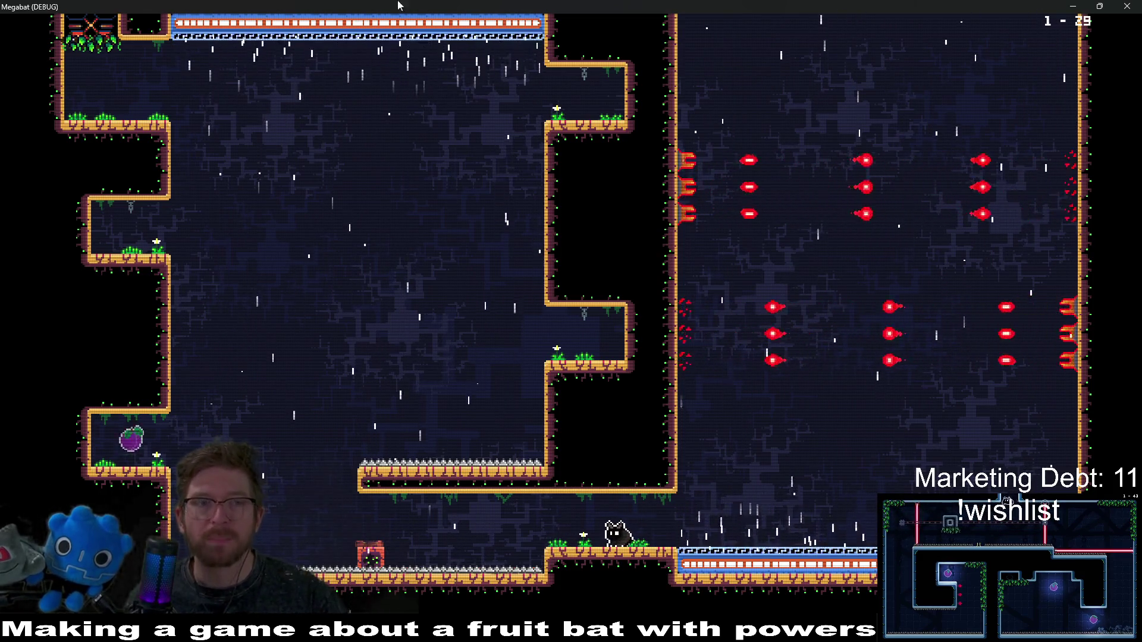
left_click(1127, 6)
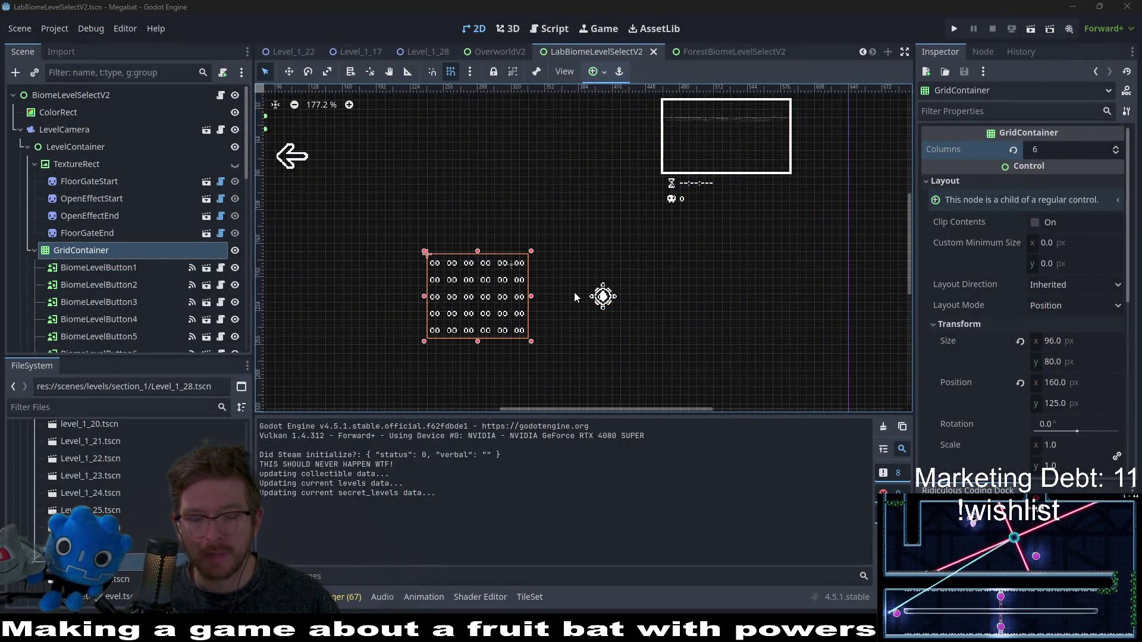
- Look over the Level_1_28 and Level_1_17 scene tabs
left_click(428, 52)
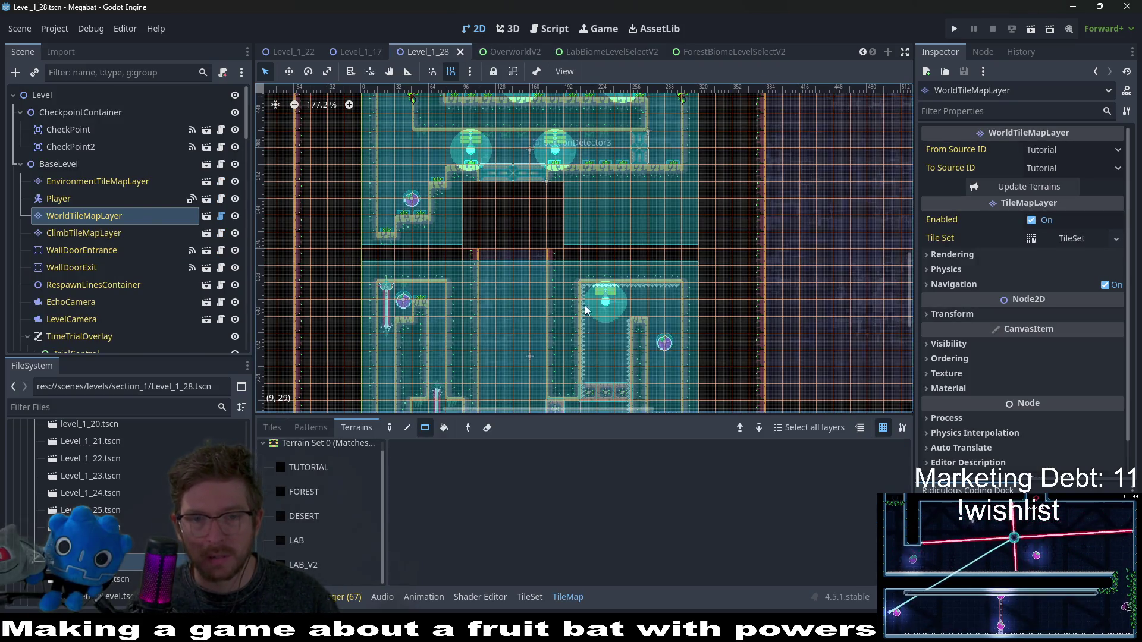
left_click(339, 54)
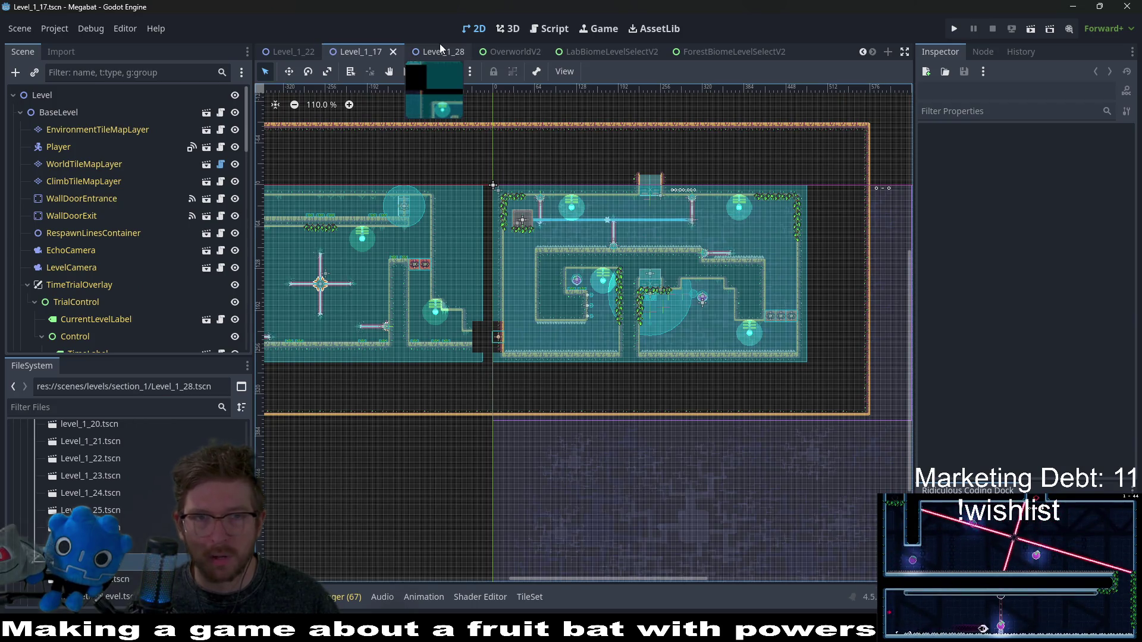
left_click(438, 53)
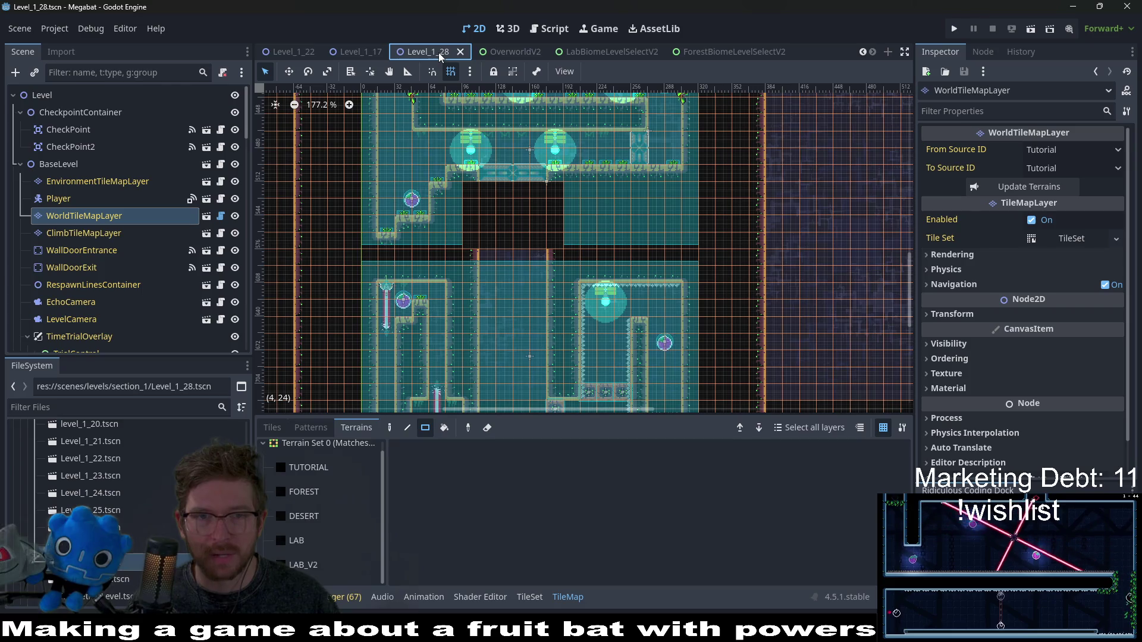
- Quick-open Level_1_26.tscn, then switch to the Level_1_27 scene tab
key("shift+alt+o")
type("le")
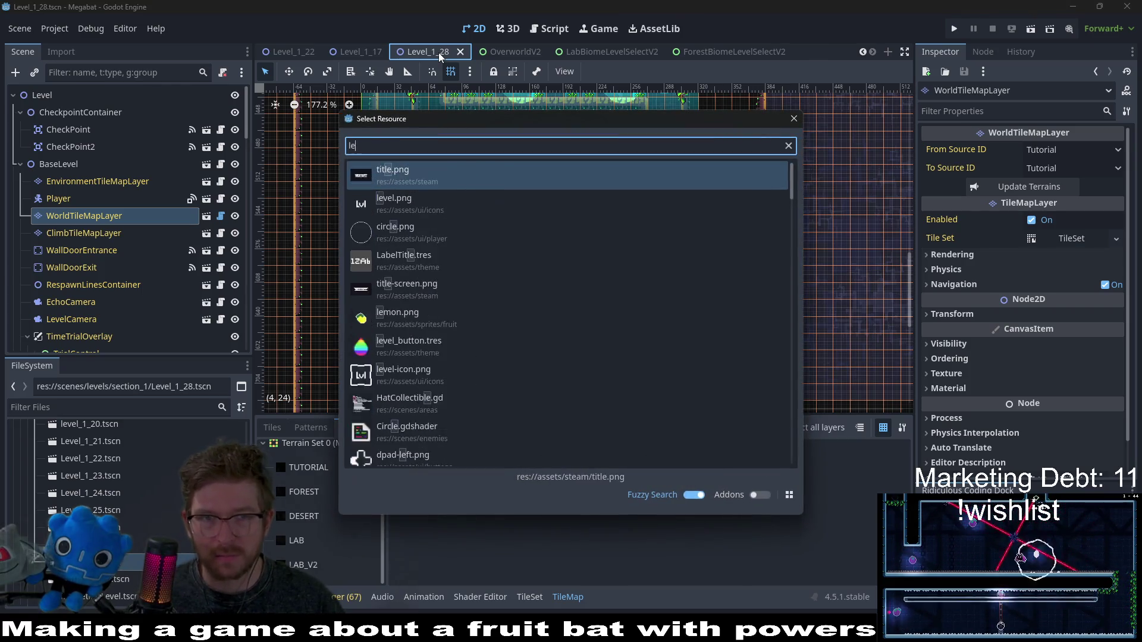
type("vel_")
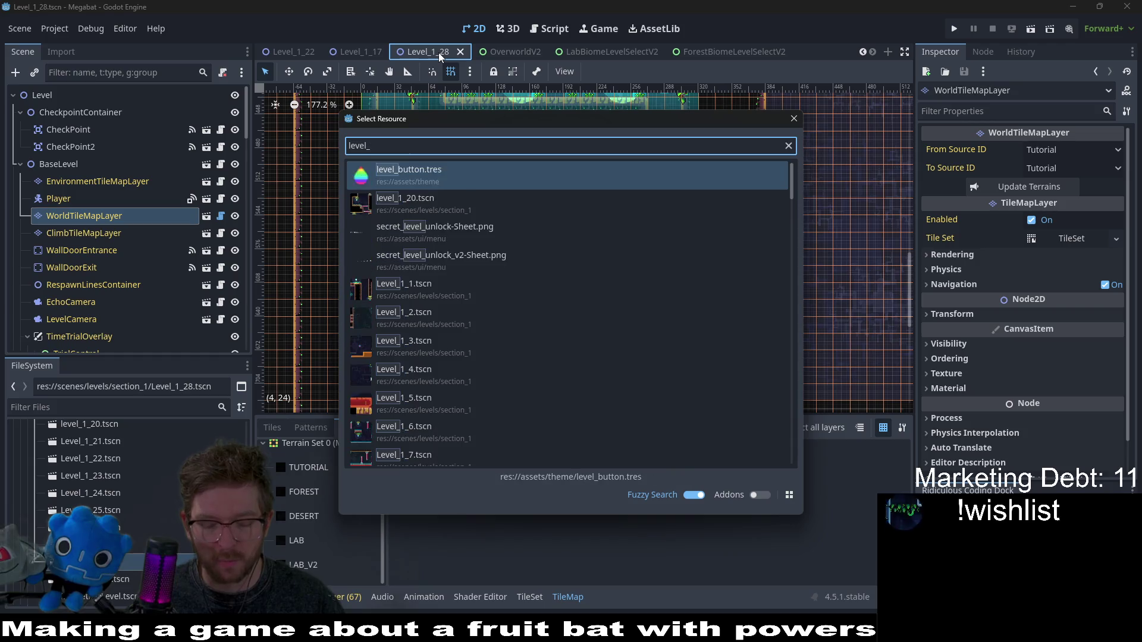
type("1_26")
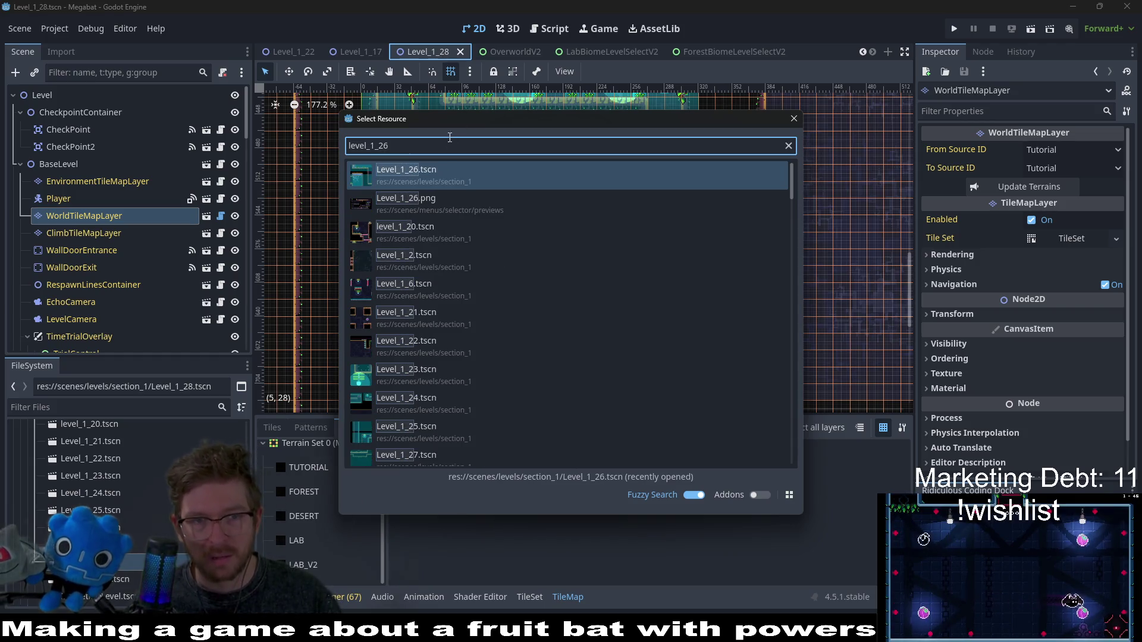
double_click(440, 182)
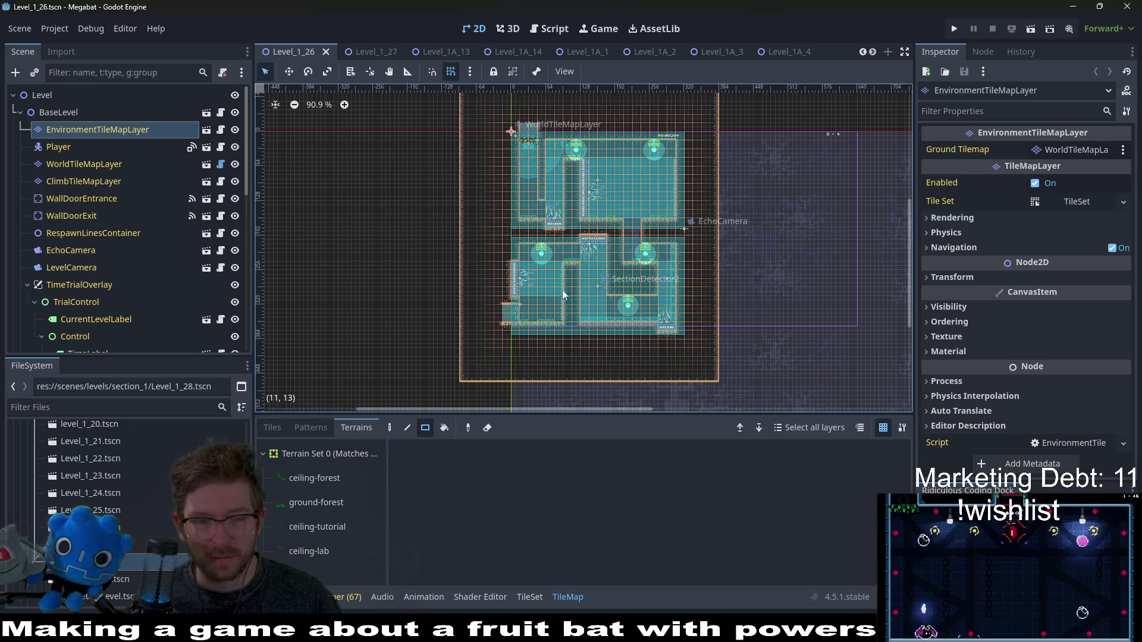
key("ctrl+Tab")
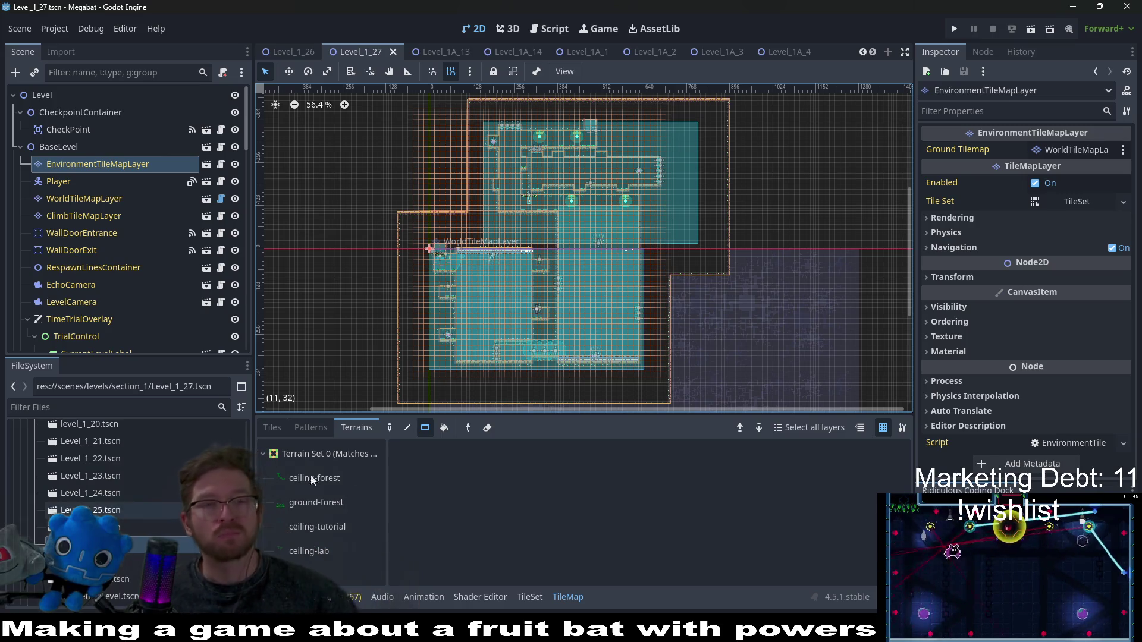
- Select the three KeyChain and three LockedDoor nodes in Level_1_27 and delete them
scroll(519, 273, "up", 4)
scroll(518, 273, "up", 3)
scroll(560, 227, "up", 3)
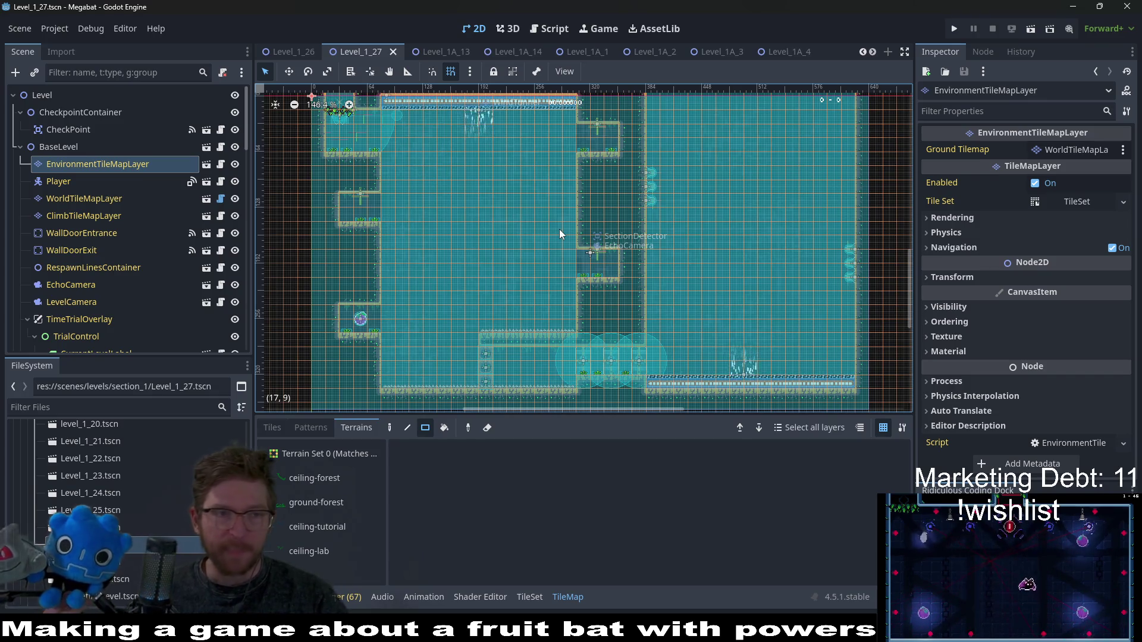
scroll(98, 257, "down", 10)
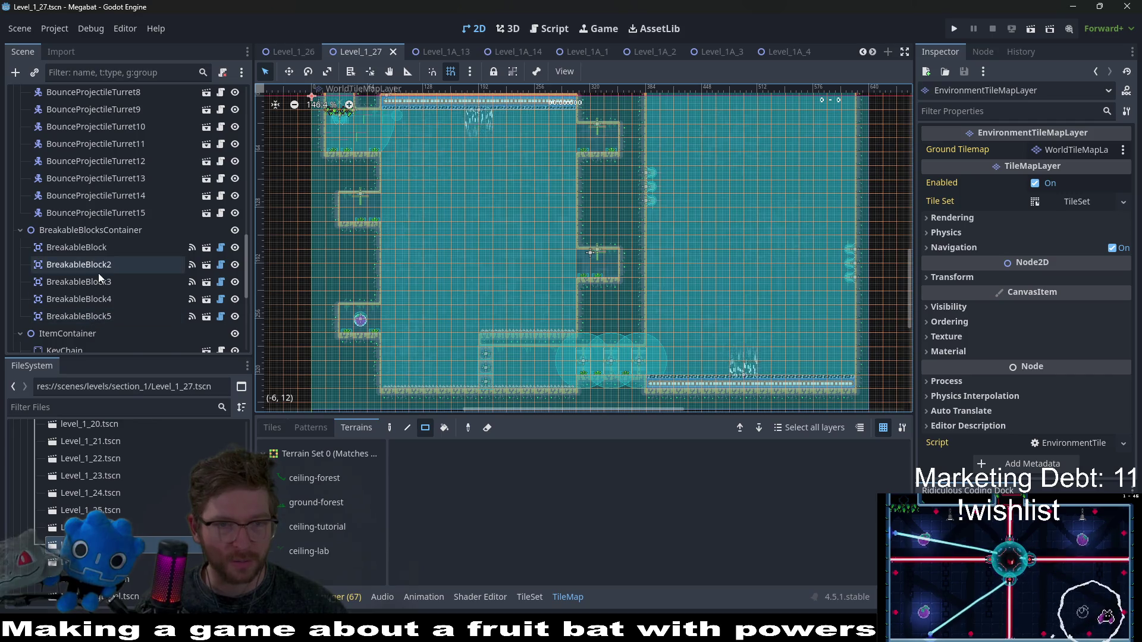
scroll(110, 292, "up", 2)
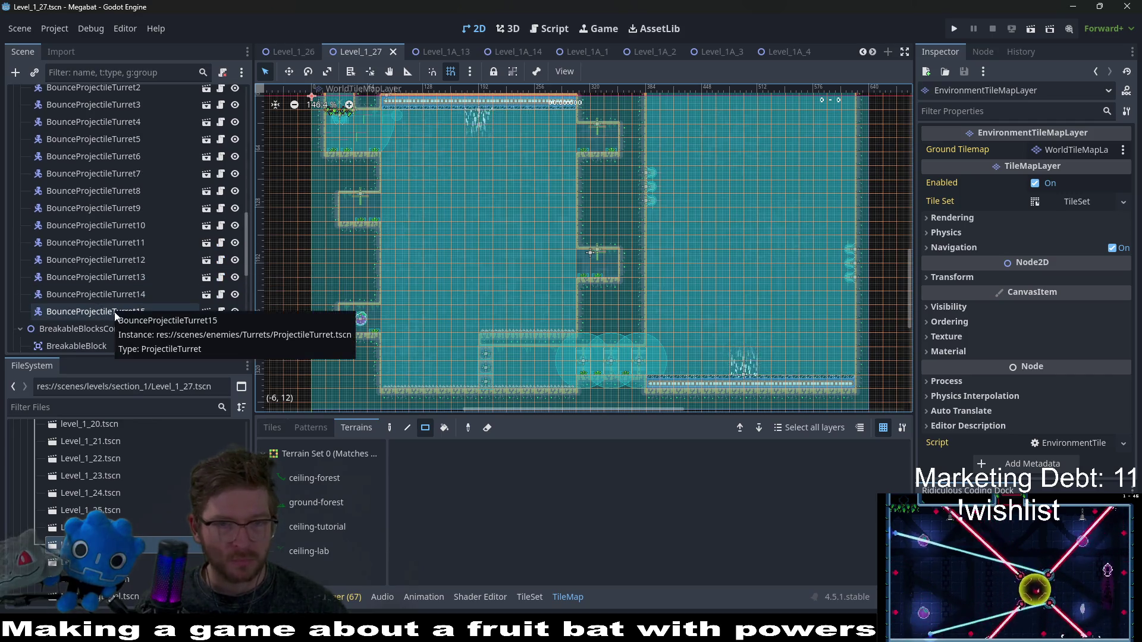
scroll(114, 313, "down", 6)
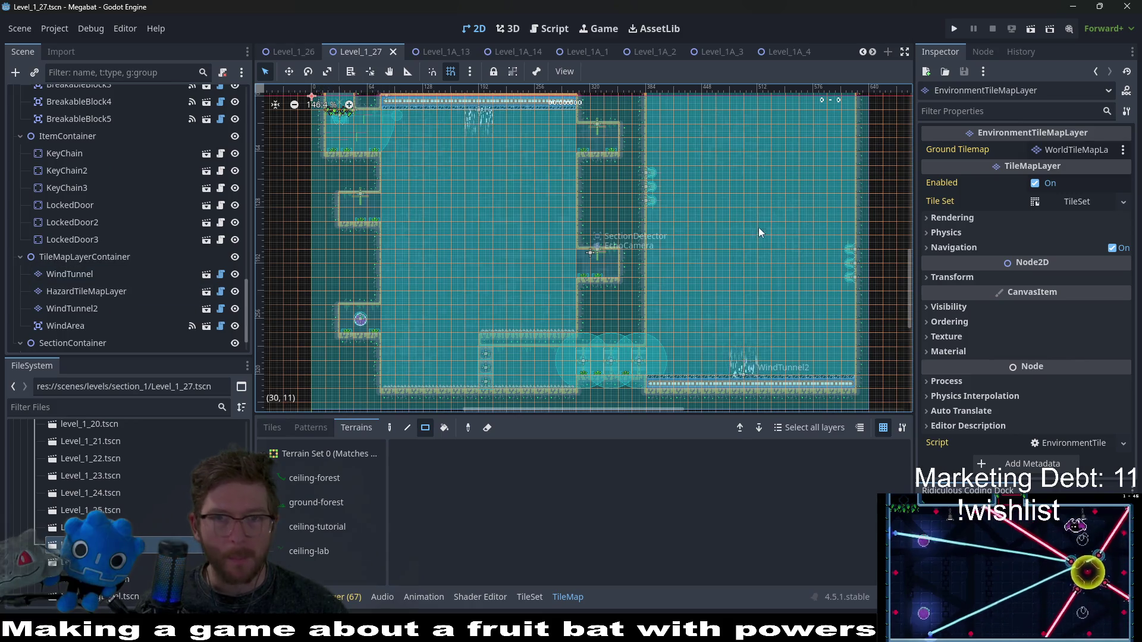
scroll(758, 227, "up", 5)
scroll(604, 363, "up", 4)
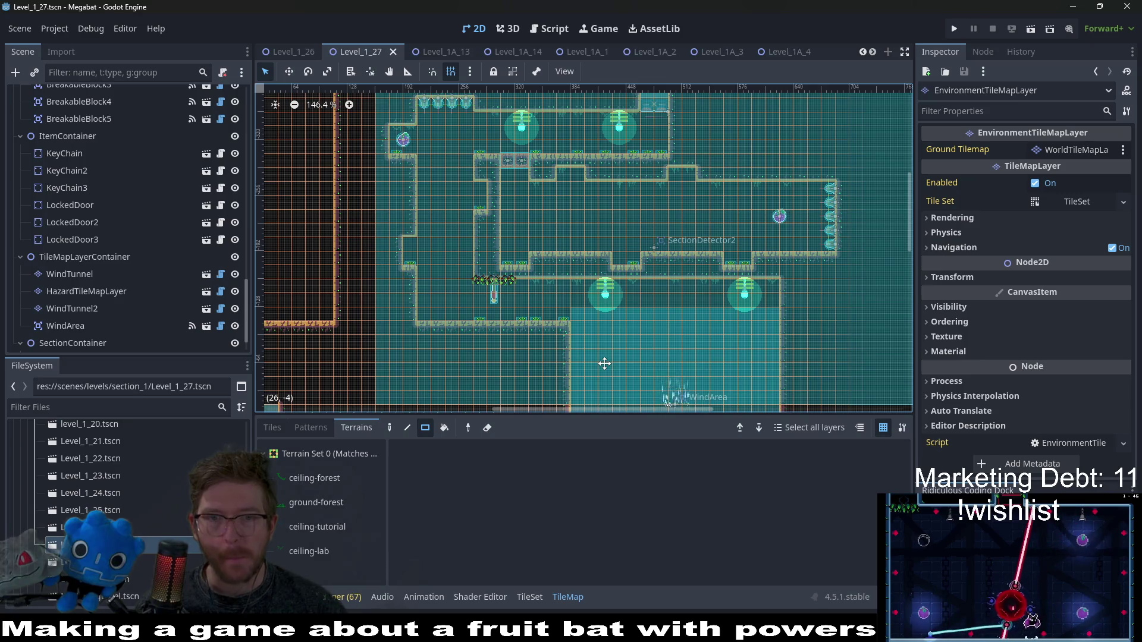
scroll(604, 363, "left", 5)
scroll(604, 364, "down", 4)
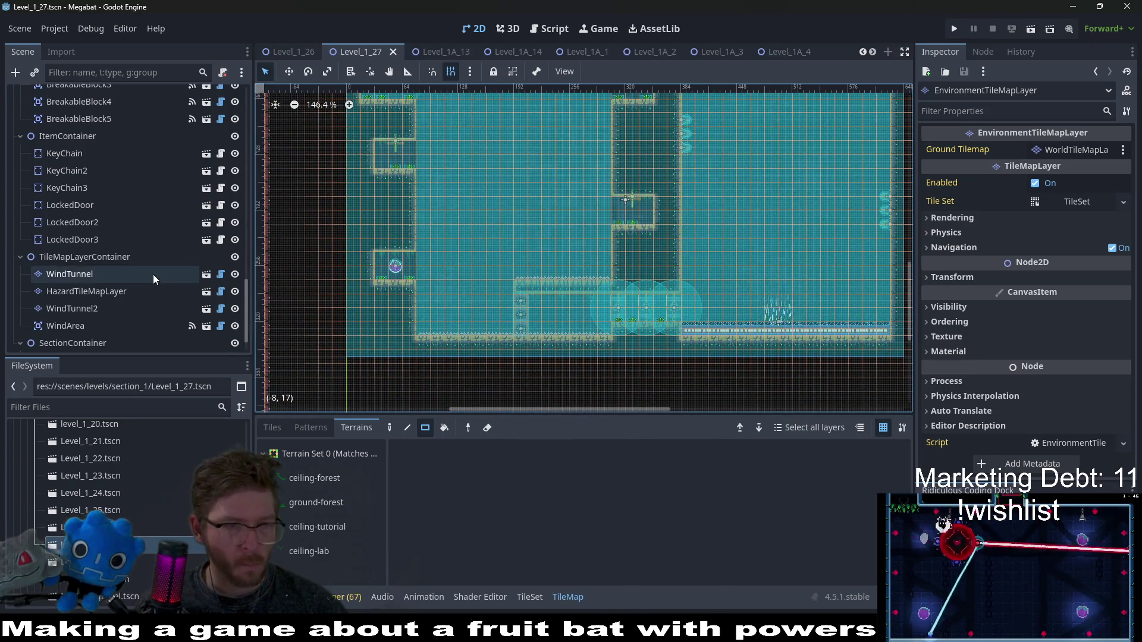
scroll(152, 274, "down", 2)
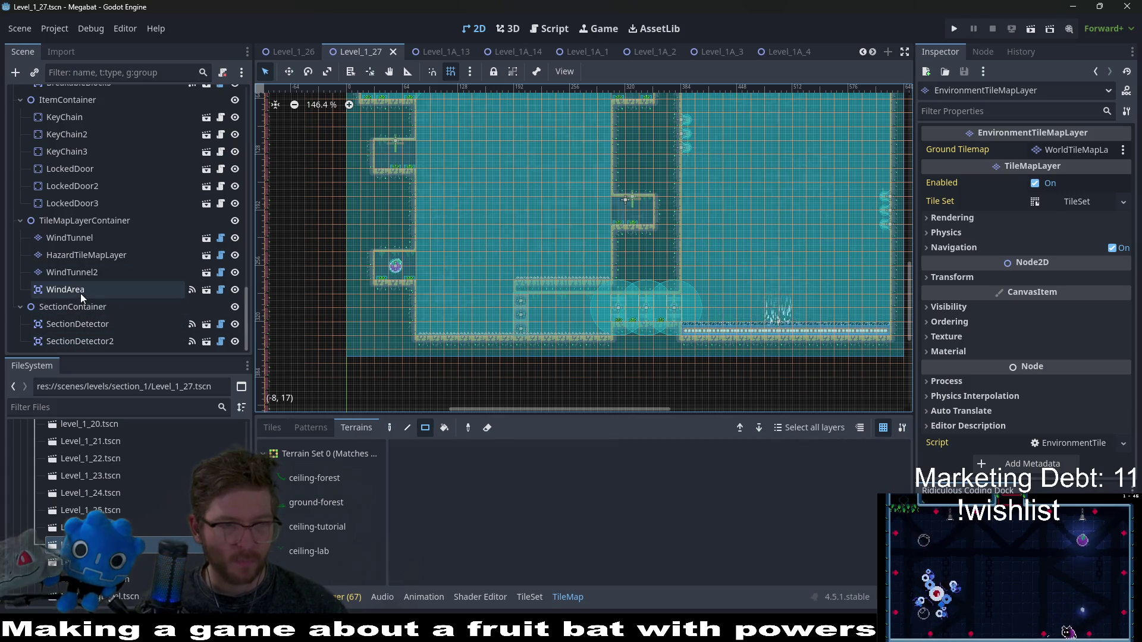
left_click(81, 291)
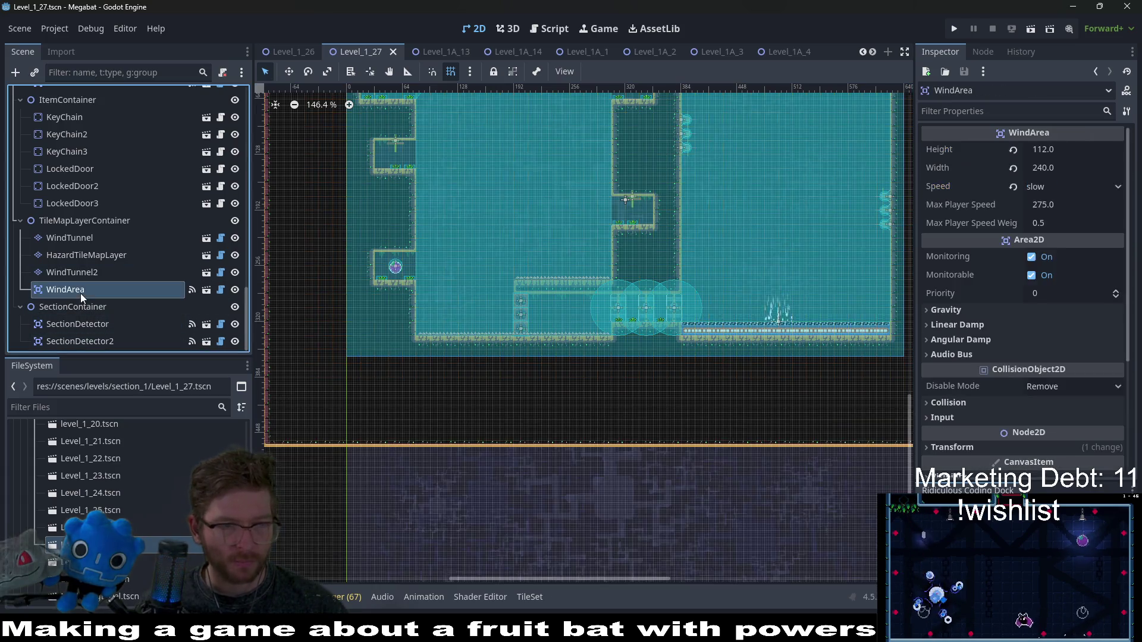
left_click(95, 202)
left_click(74, 116, "shift")
key("Delete")
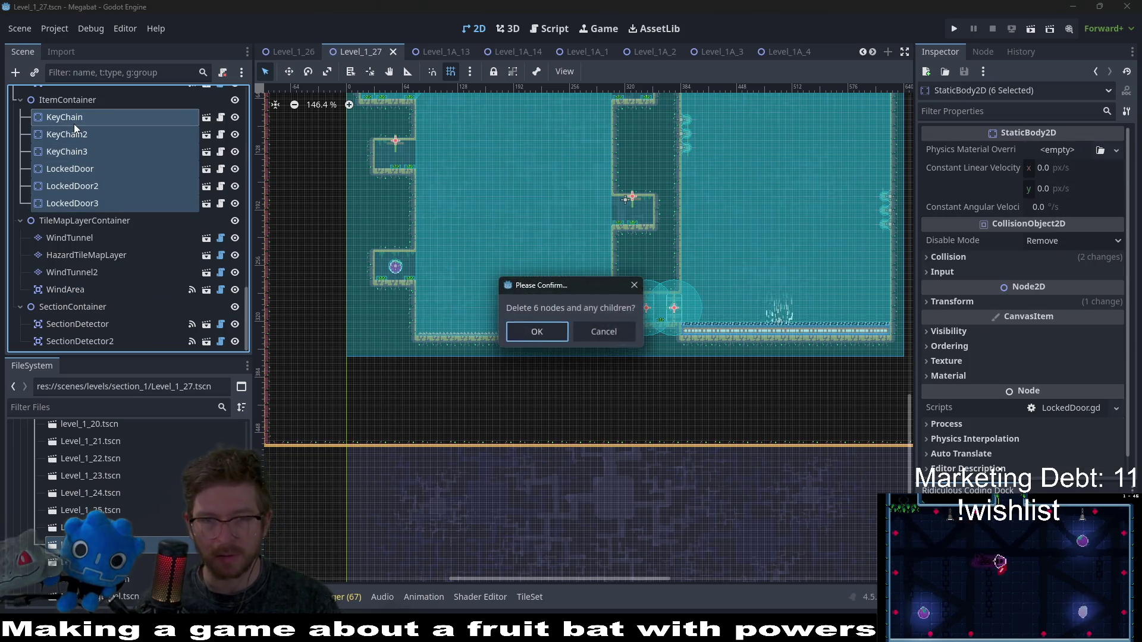
- Confirm the deletion and instance SectionDoor.tscn as a child of ItemContainer
key("Return")
right_click(80, 204)
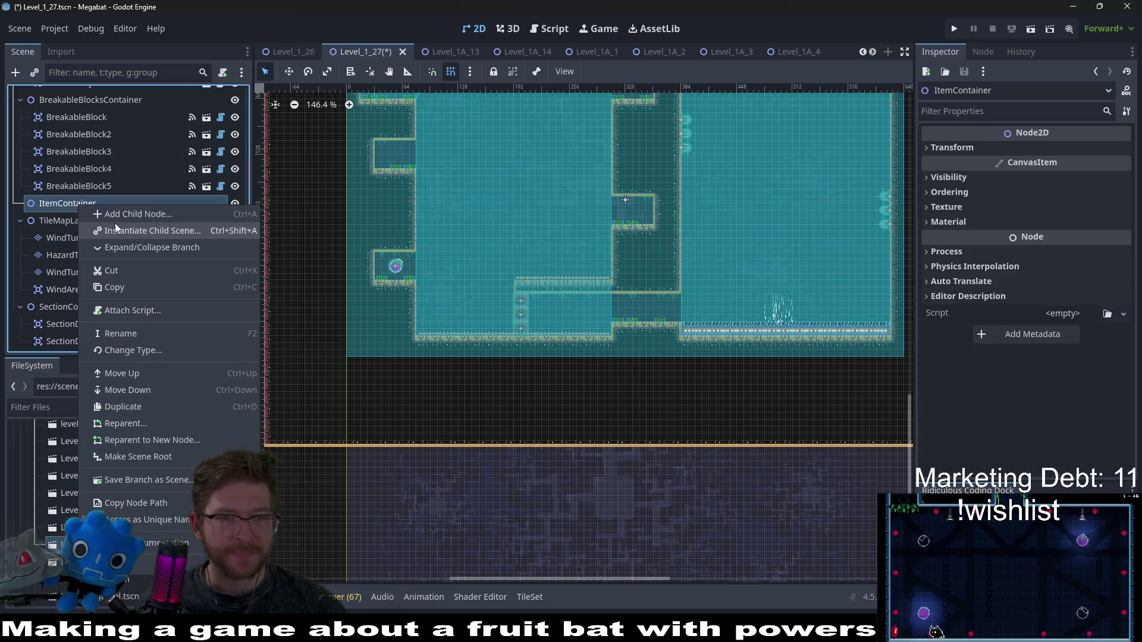
left_click(115, 228)
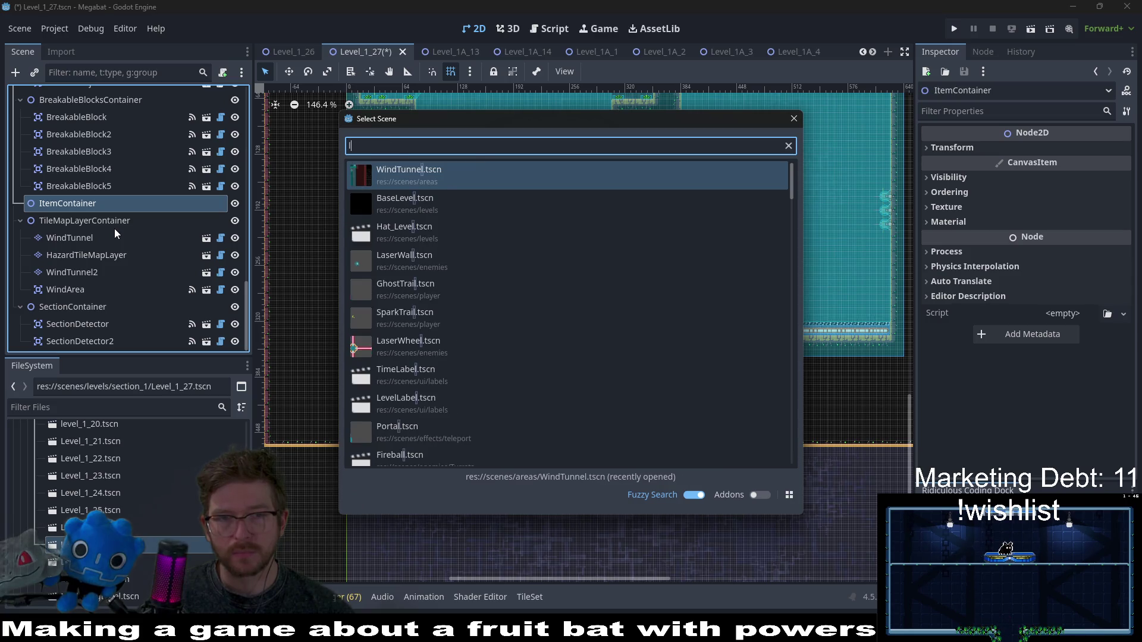
type("door")
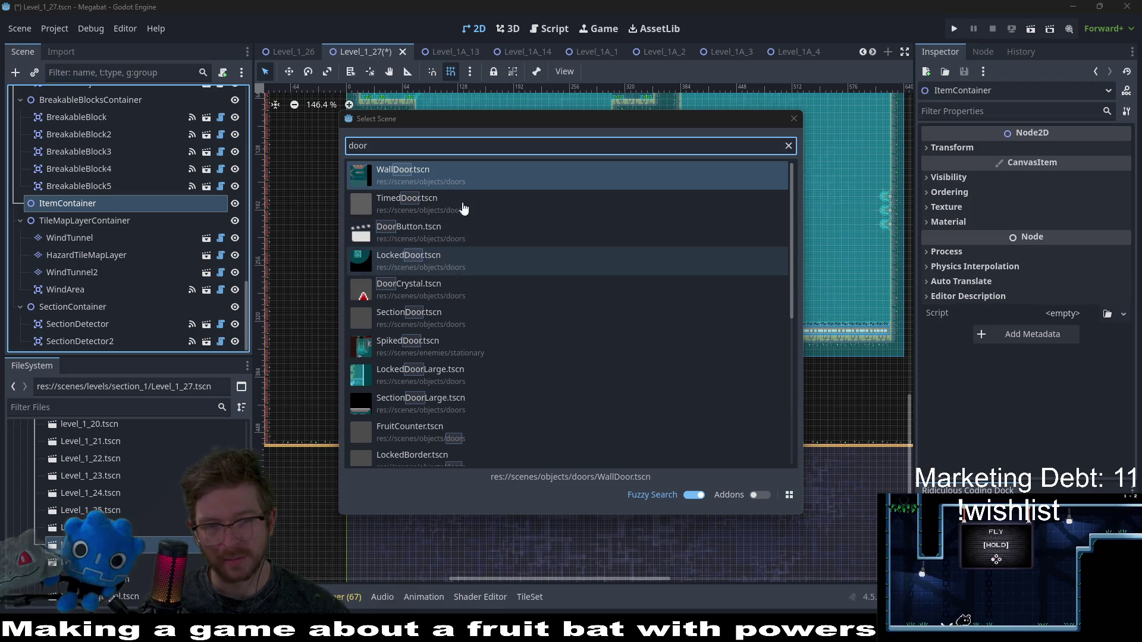
double_click(466, 318)
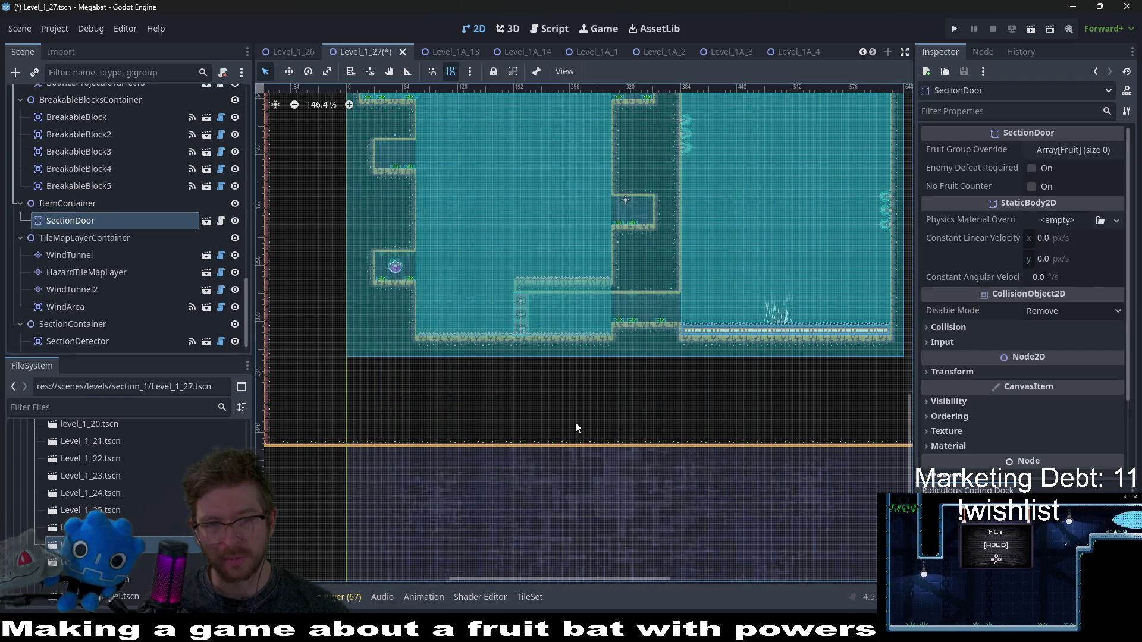
- Set the SectionDoor's rotation to 90° in the Inspector's Transform section
key("w")
scroll(682, 311, "up", 6)
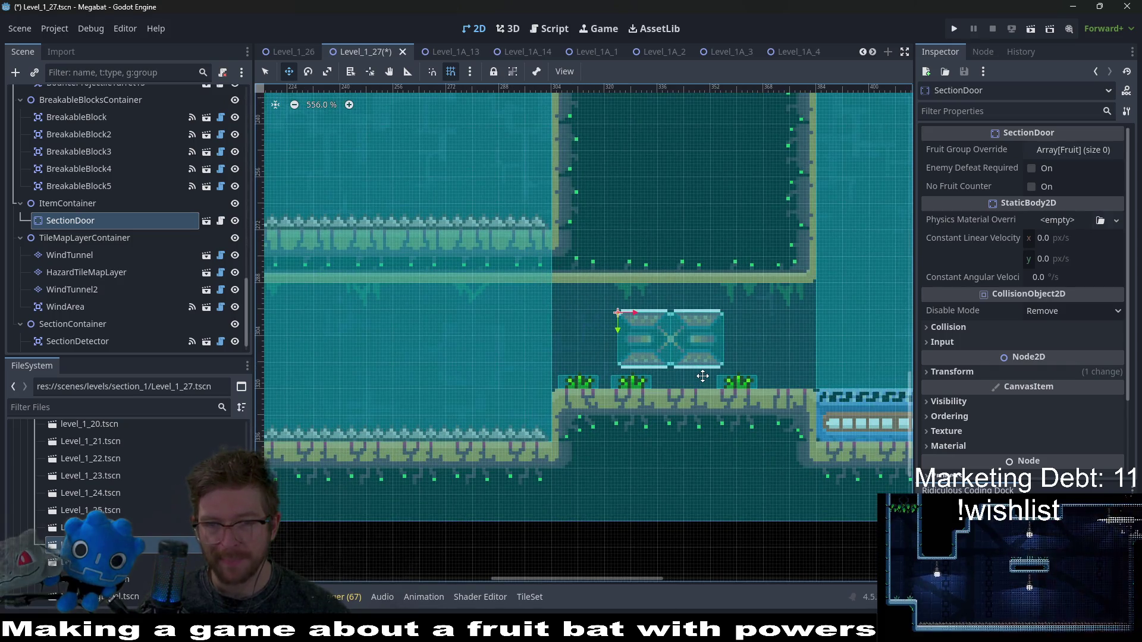
scroll(663, 351, "down", 3)
scroll(663, 352, "down", 2)
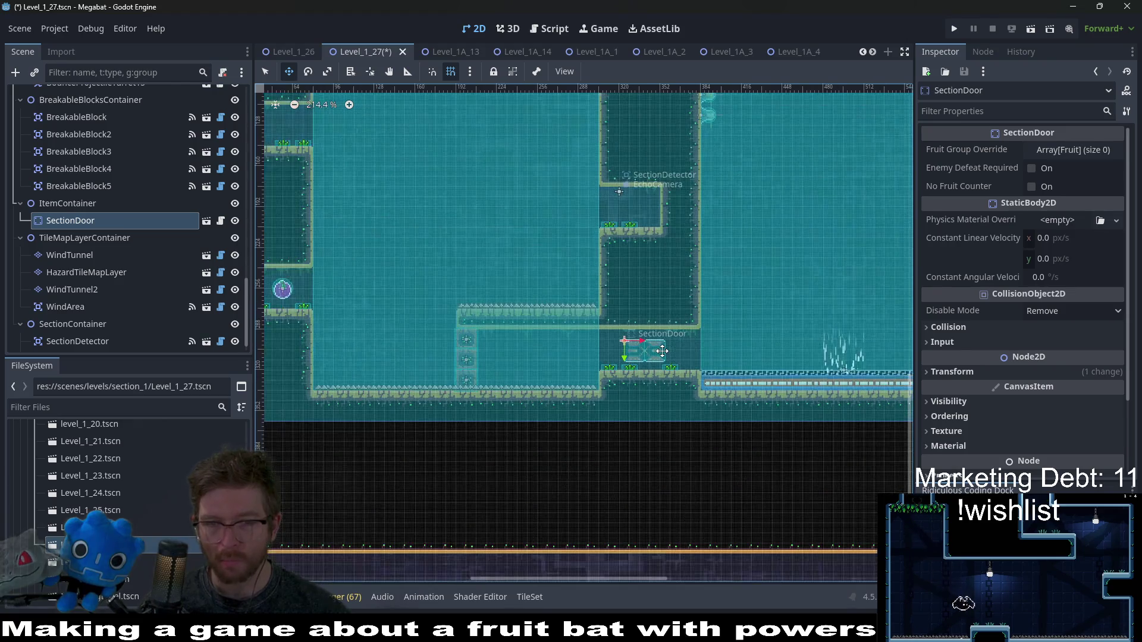
left_click(1000, 369)
left_click(1062, 428)
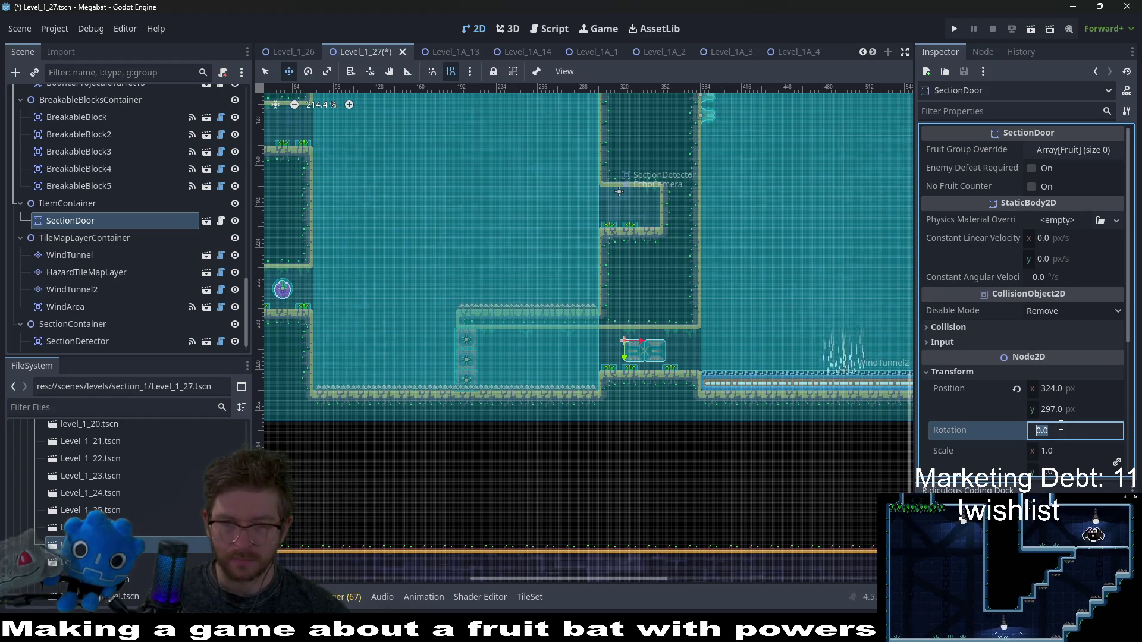
type("20")
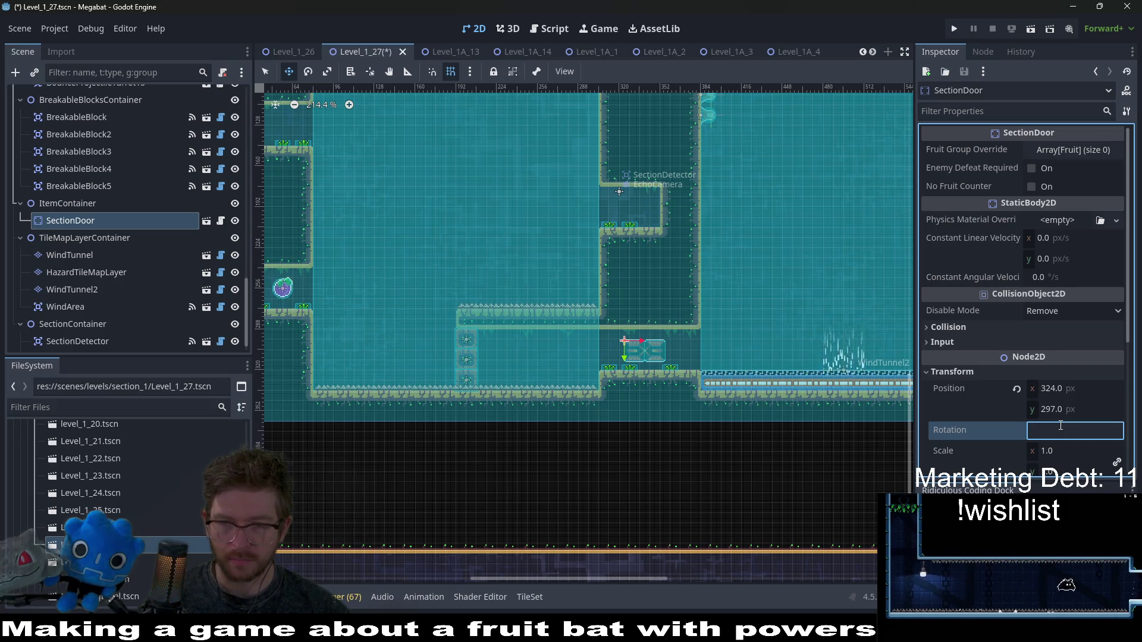
type("90")
key("Return")
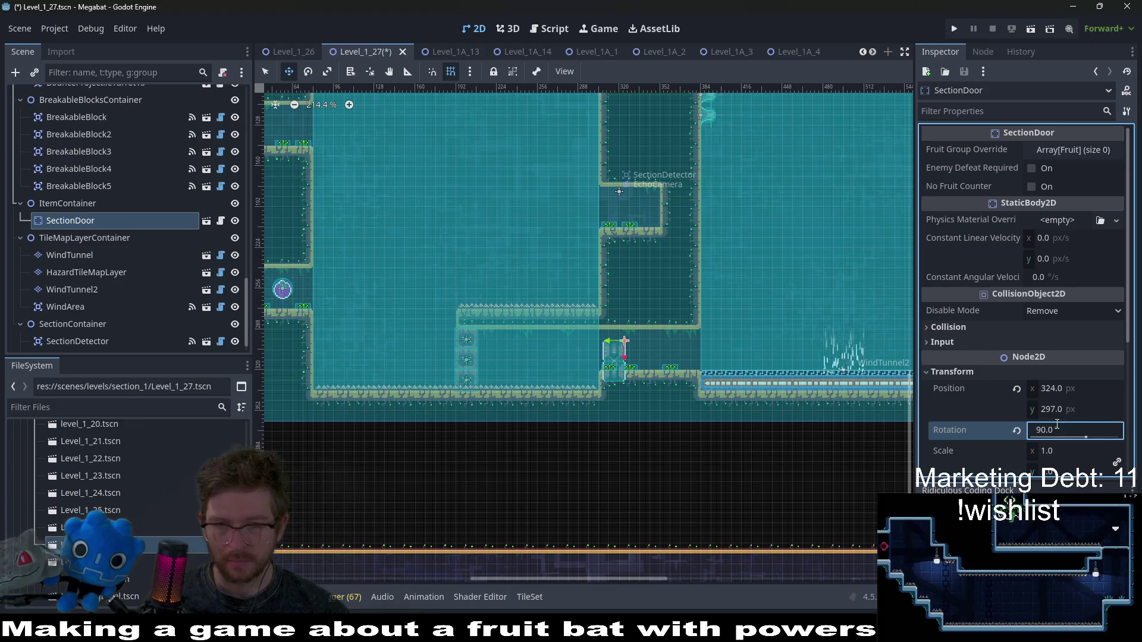
- Move the SectionDoor up against the ceiling at position 320, 288
scroll(594, 345, "up", 6)
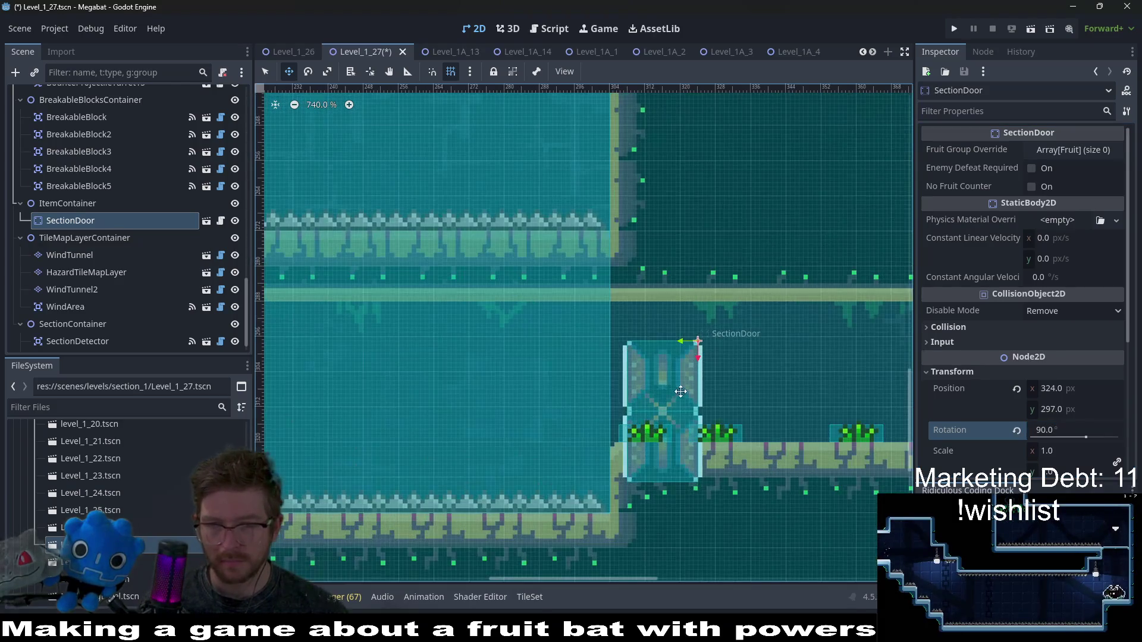
mouse_move(669, 383)
left_mouse_down()
mouse_move(669, 352)
mouse_move(653, 344)
left_mouse_up()
key("Down")
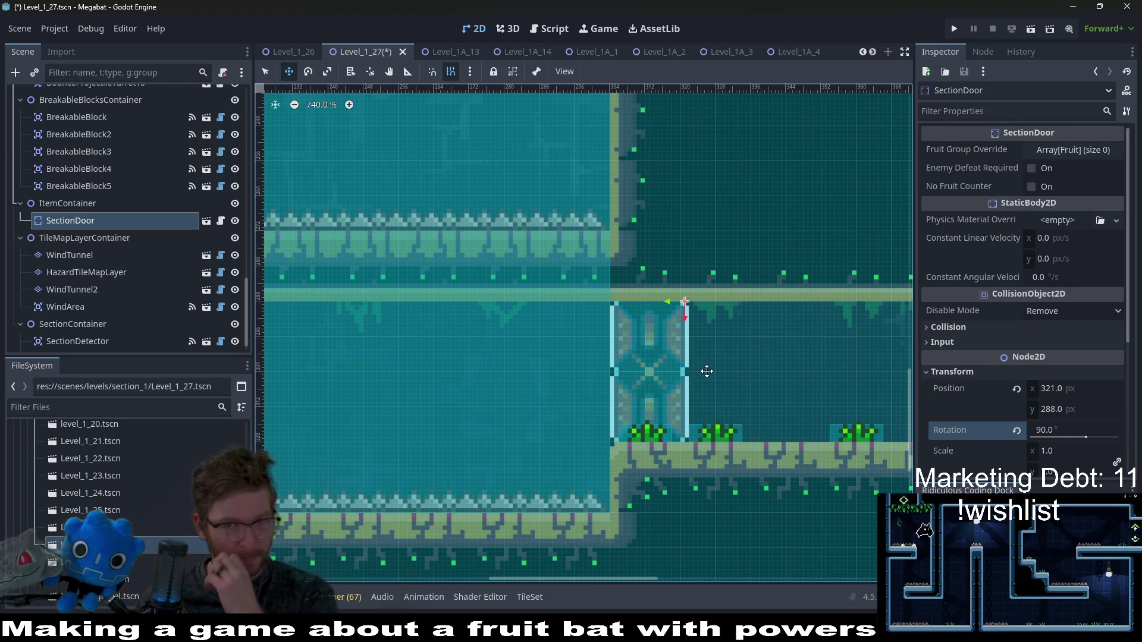
key("Left")
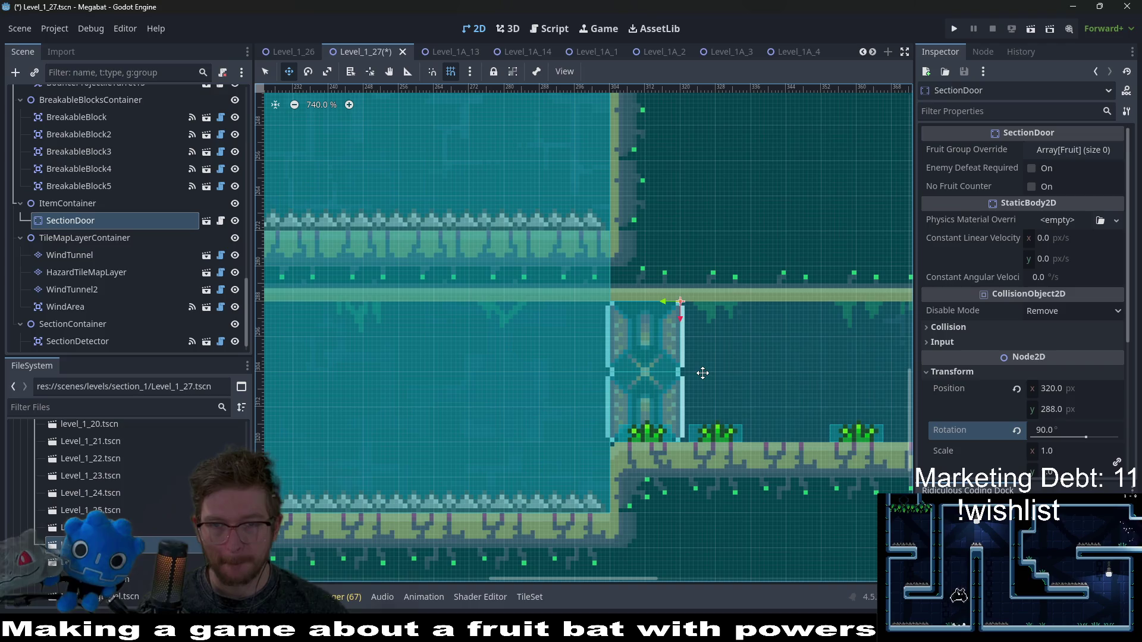
scroll(703, 373, "down", 3)
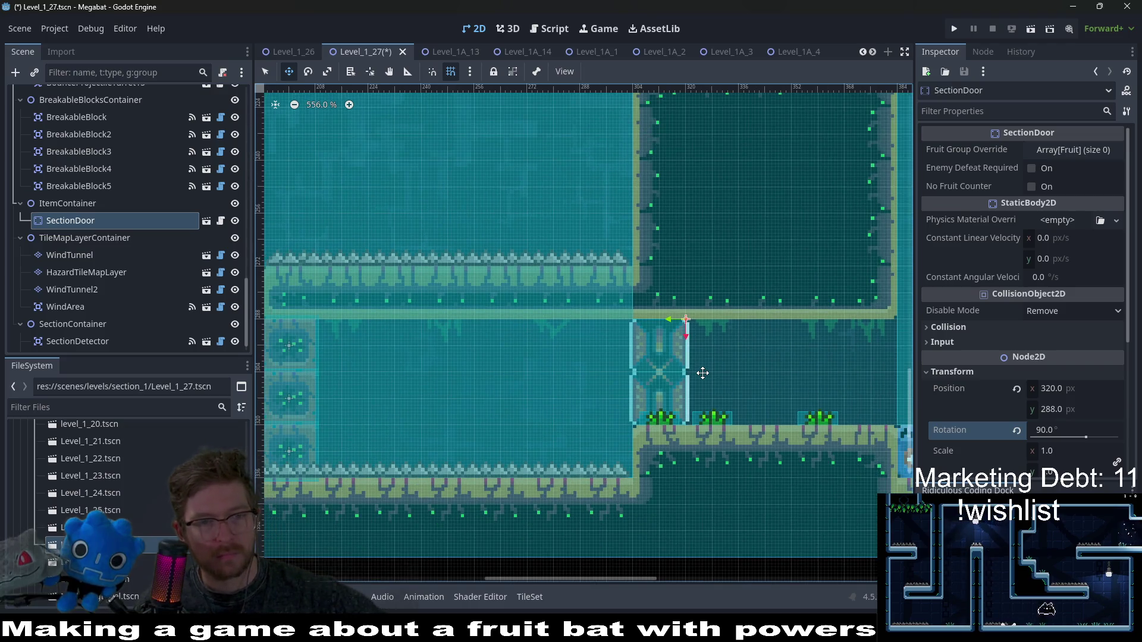